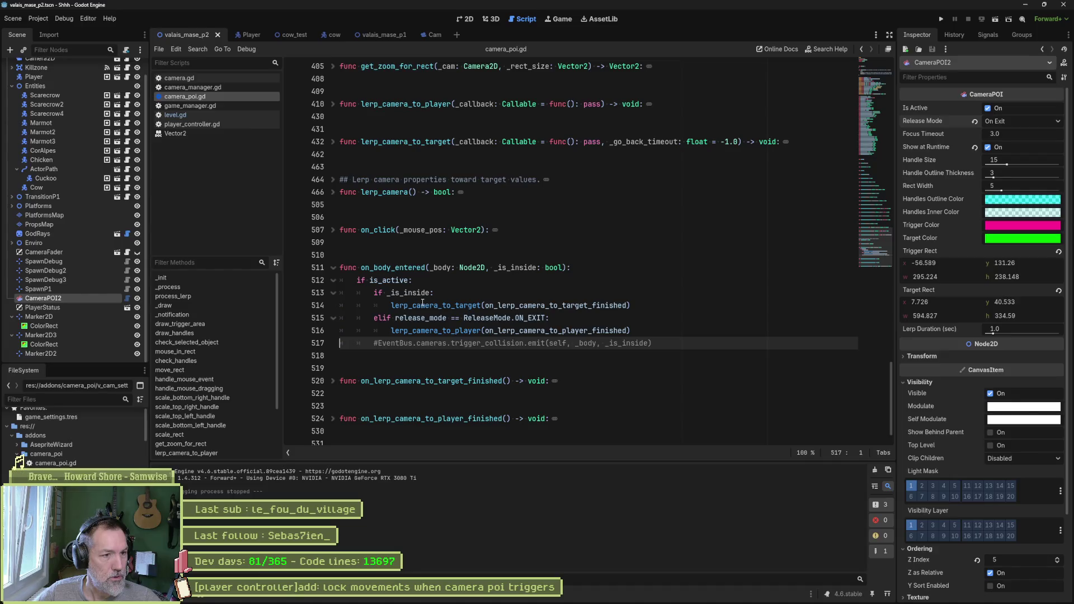
Add a blank line above pass in on_lerp_camera_to_target_finished and save camera_poi.gd.
click(418, 306)
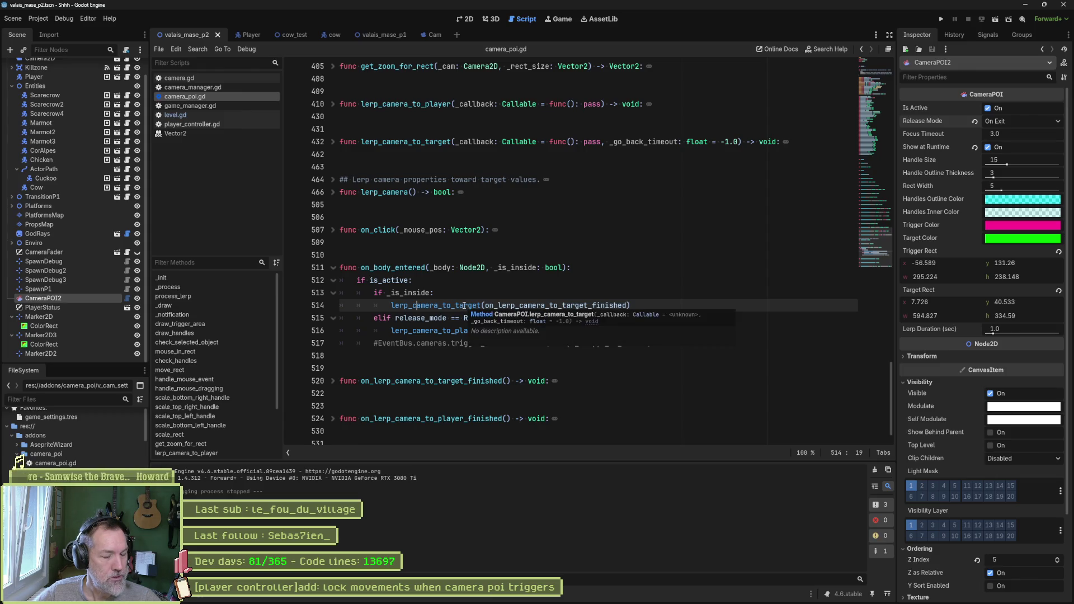
ctrl+click(464, 306)
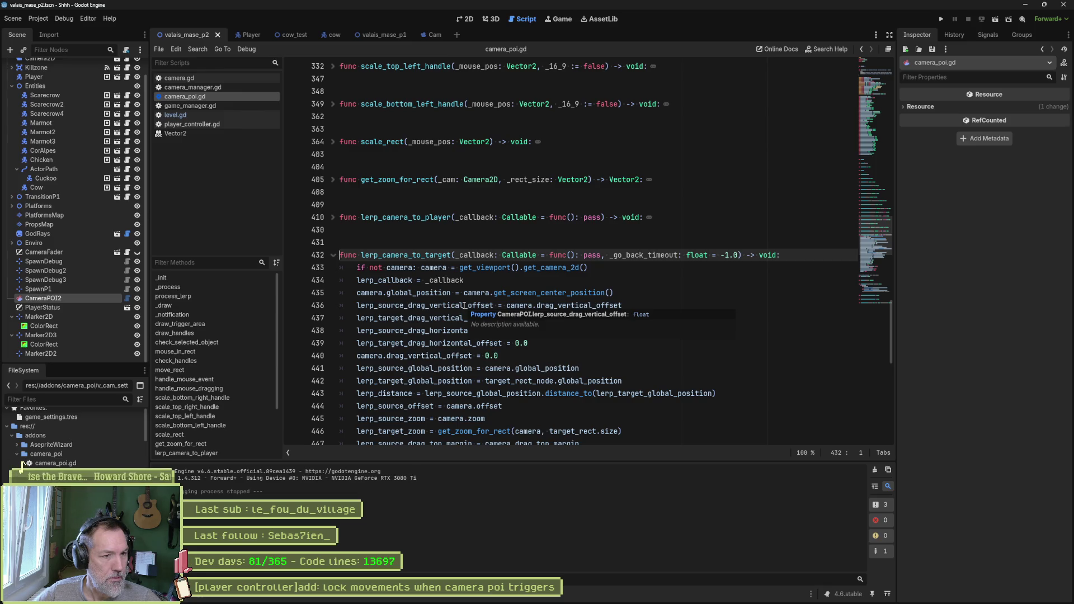
scroll(464, 305, down, 1)
scroll(463, 305, down, 5)
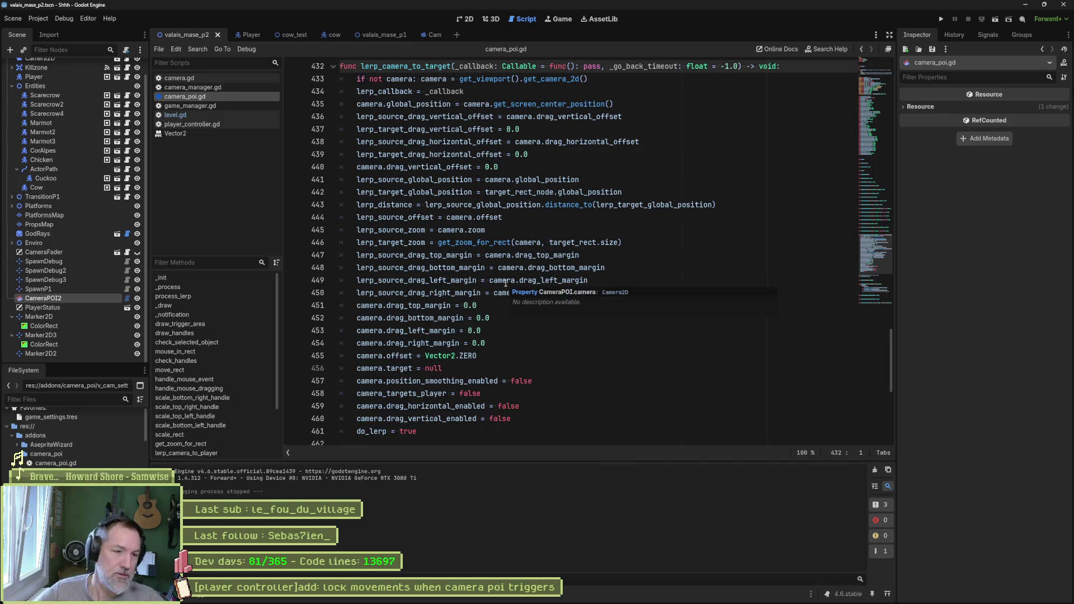
scroll(210, 425, down, 3)
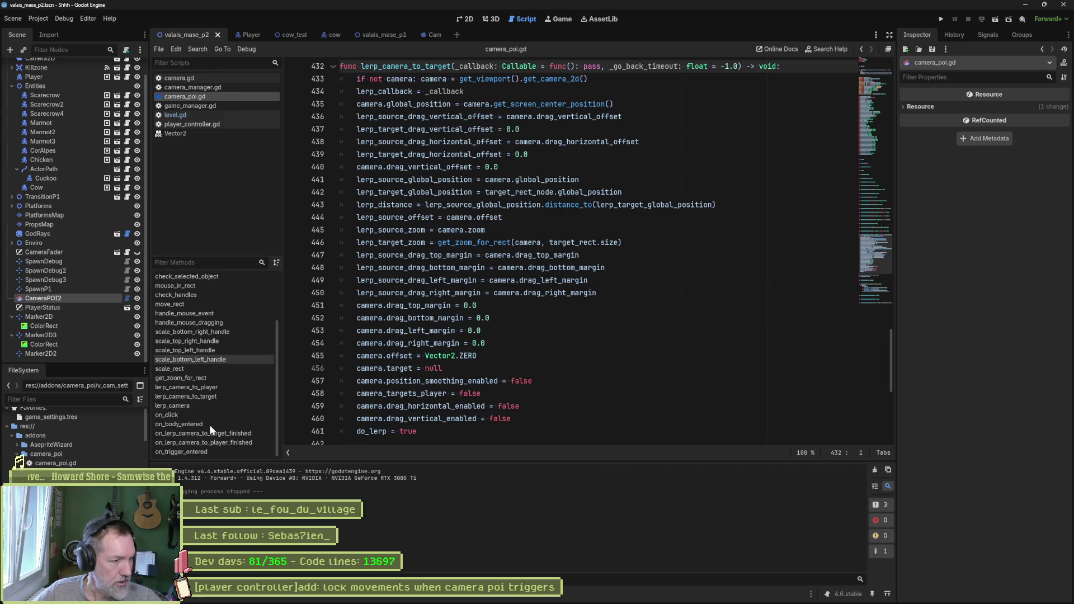
click(213, 434)
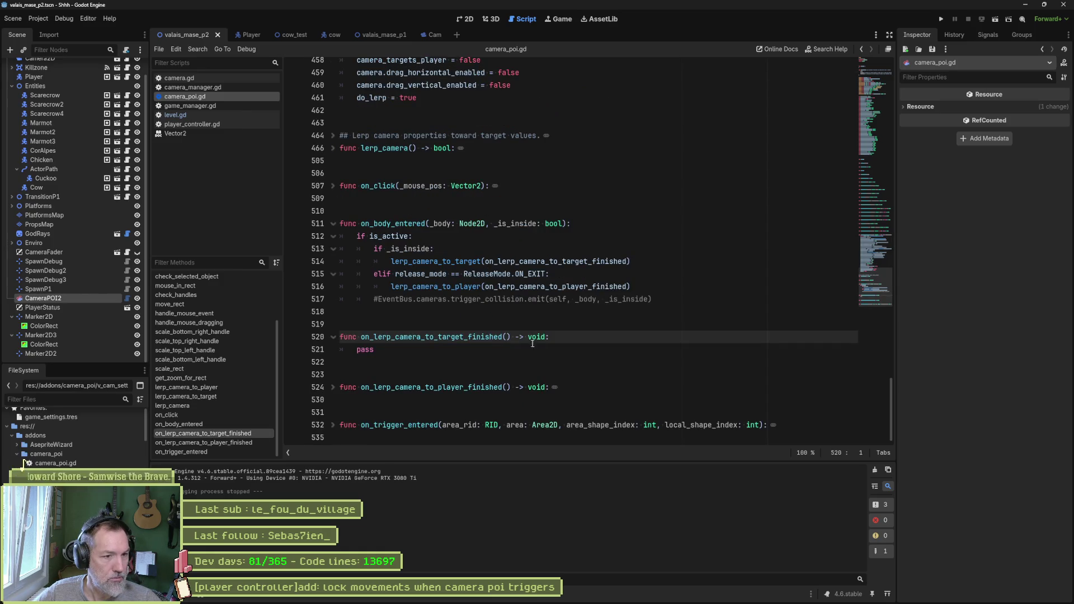
click(559, 338)
key(Return)
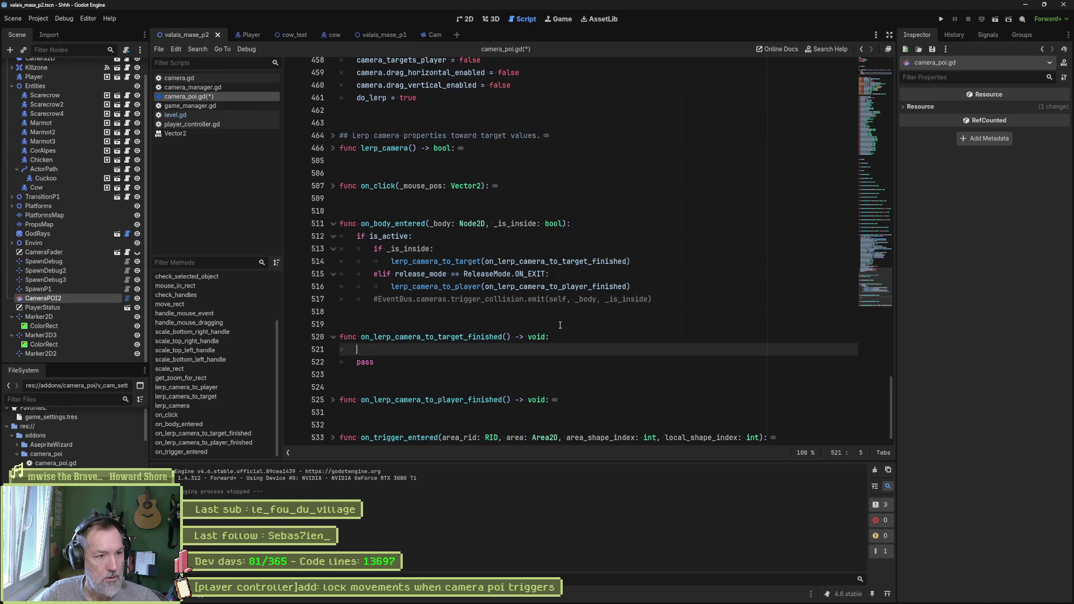
key(ctrl+s)
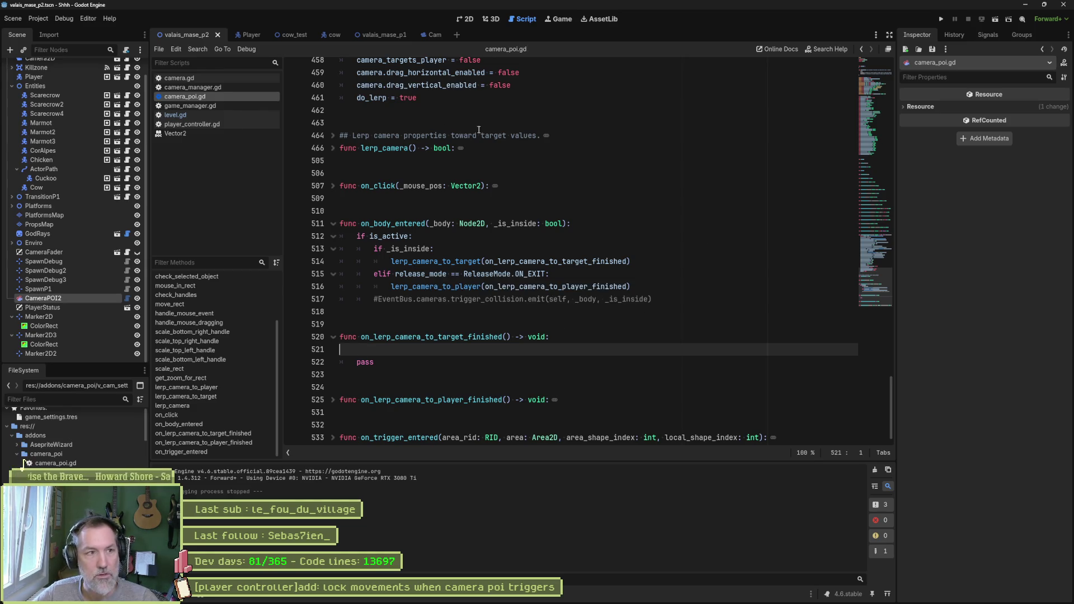
Set CameraPOI2's Release Mode to On Timeout in the Inspector.
click(70, 299)
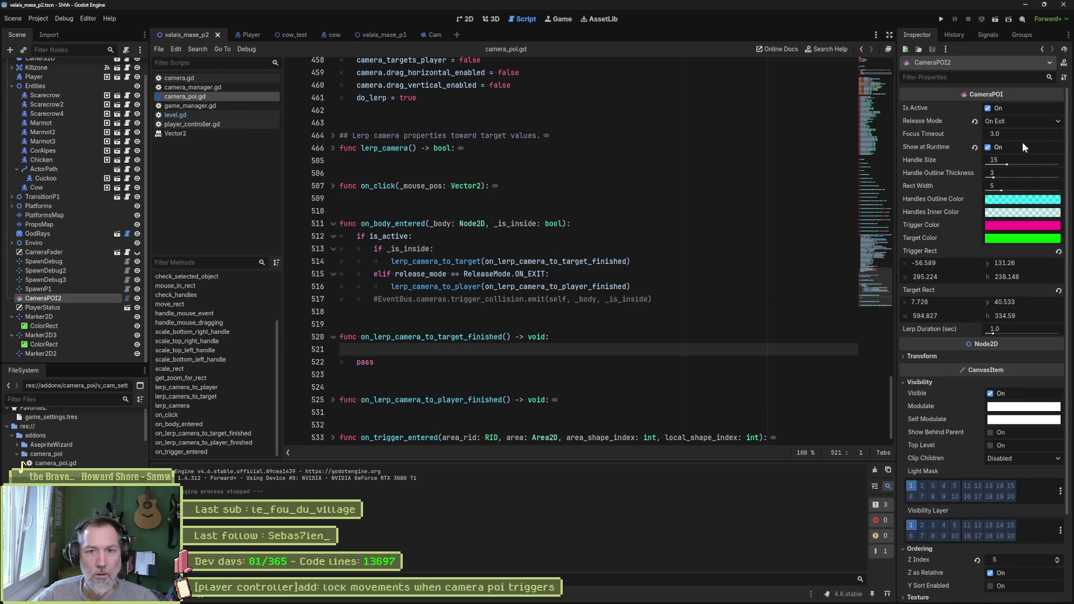
click(1012, 122)
click(1014, 154)
click(643, 275)
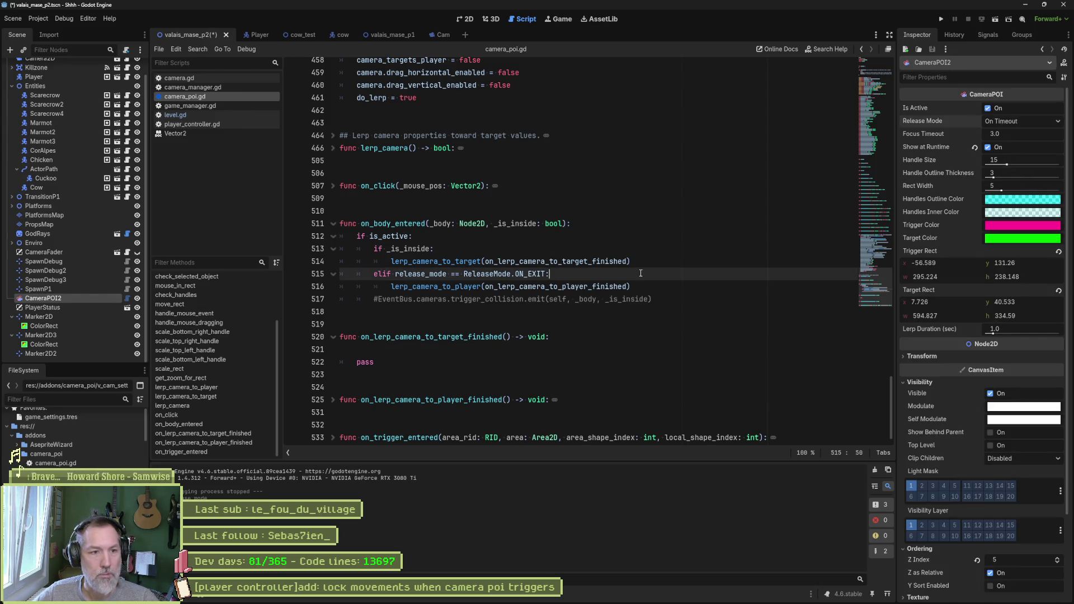
Run the game, walk the creature left into the trigger and back, then stop it.
key(F5)
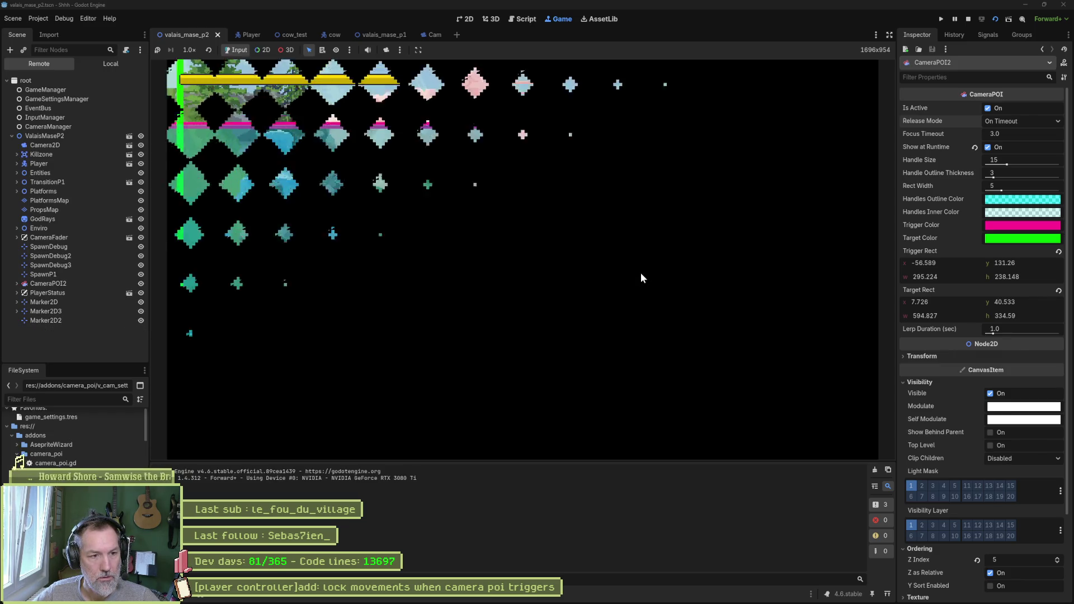
key(Left)
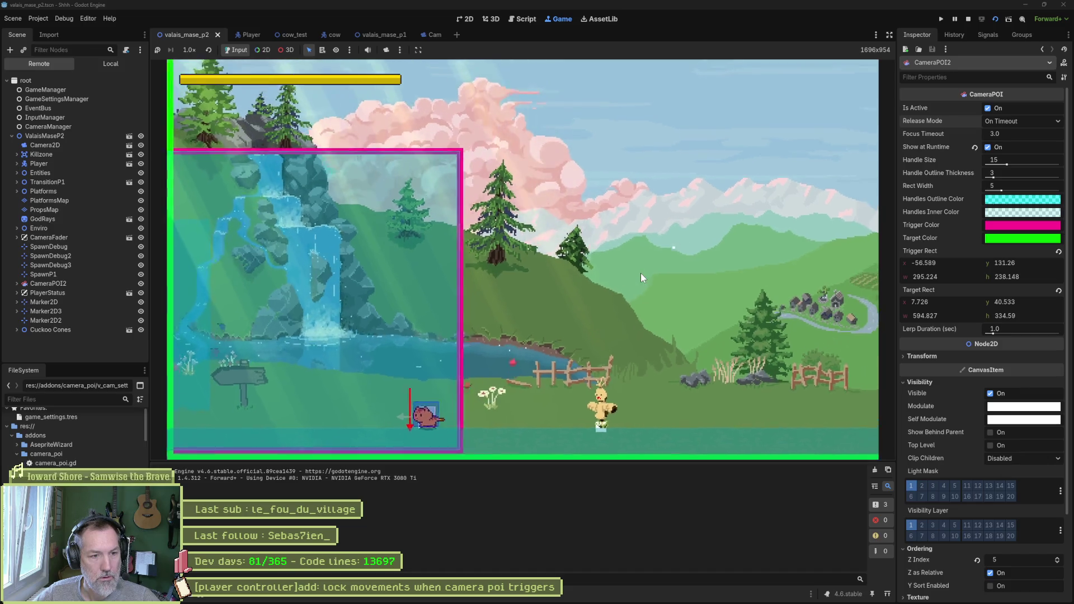
key(Right)
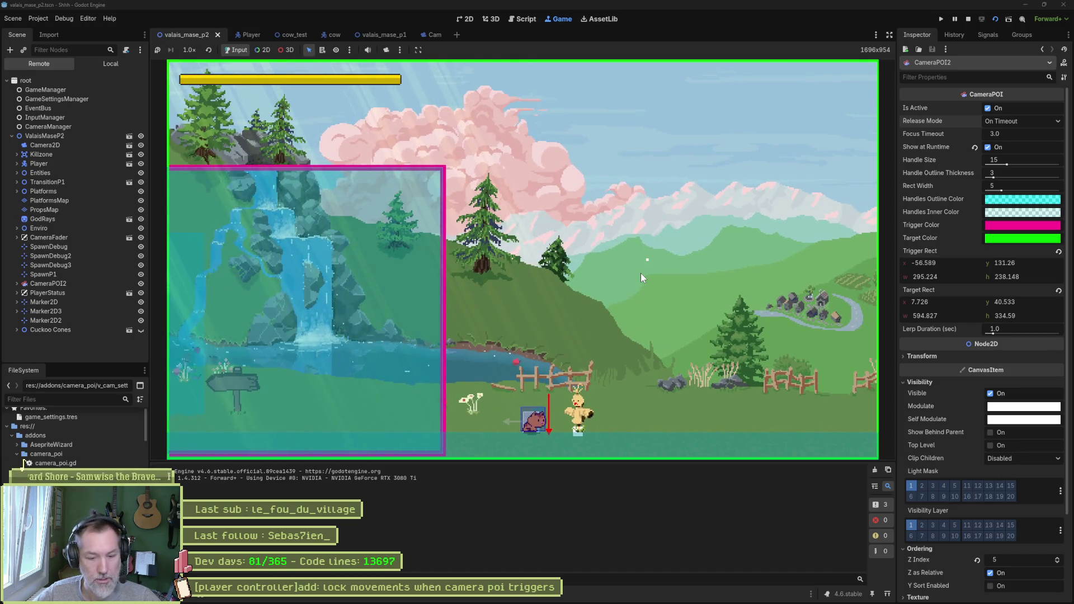
key(F8)
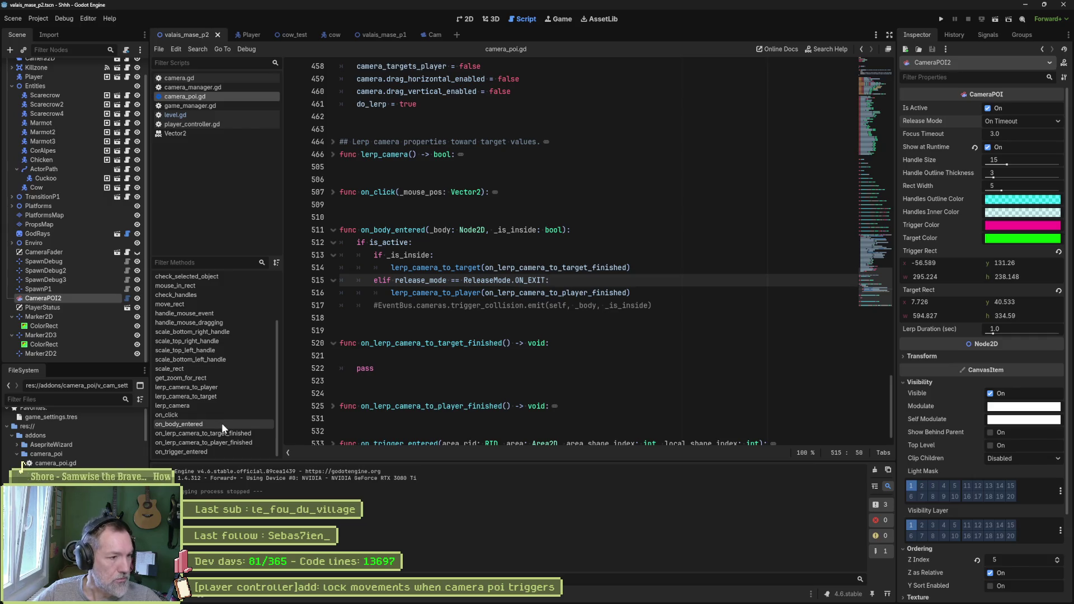
Add an 'if release_mode == ReleaseMode.ON_TIMEOUT:' check inside on_lerp_camera_to_target_finished.
click(220, 434)
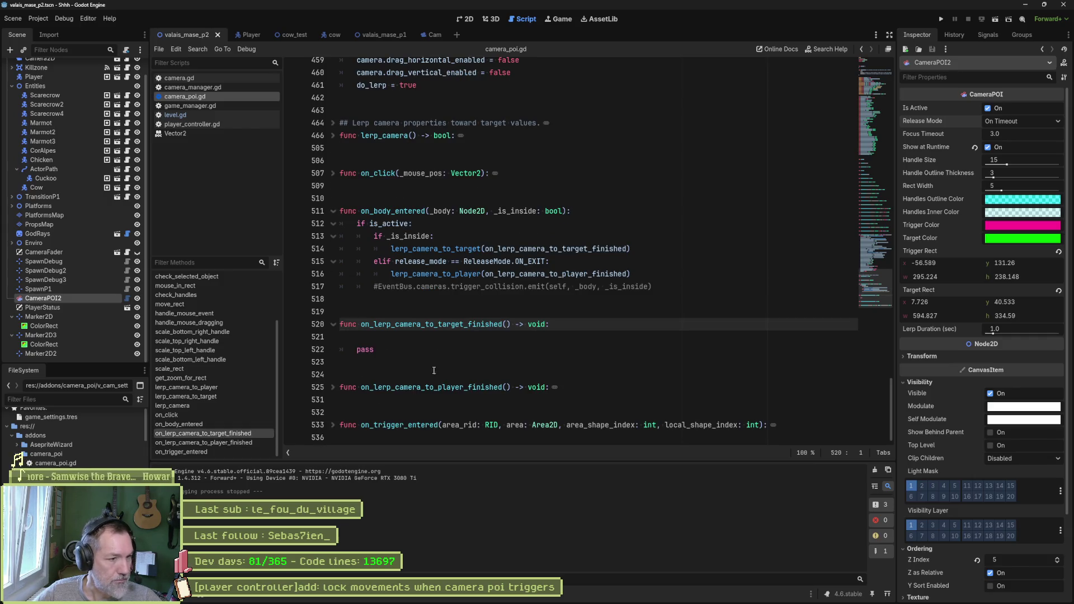
click(492, 337)
key(Tab)
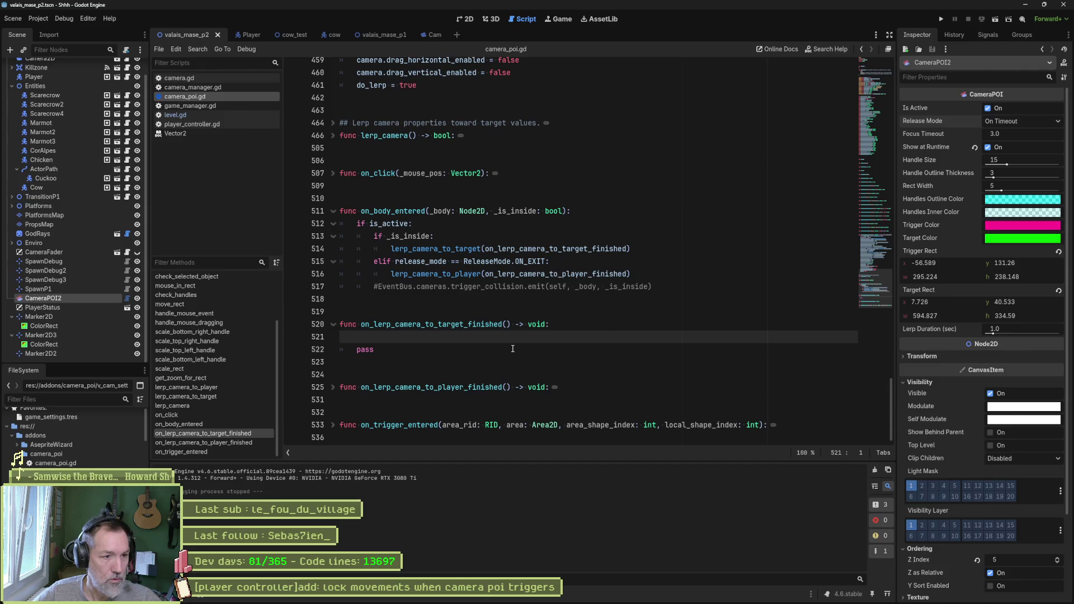
text(##)
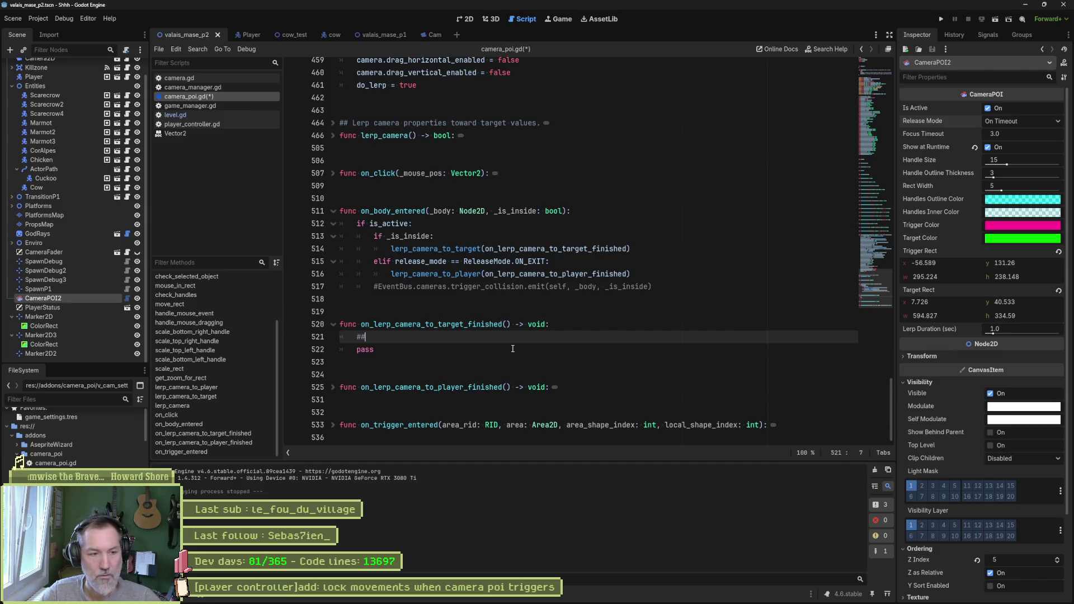
text( T)
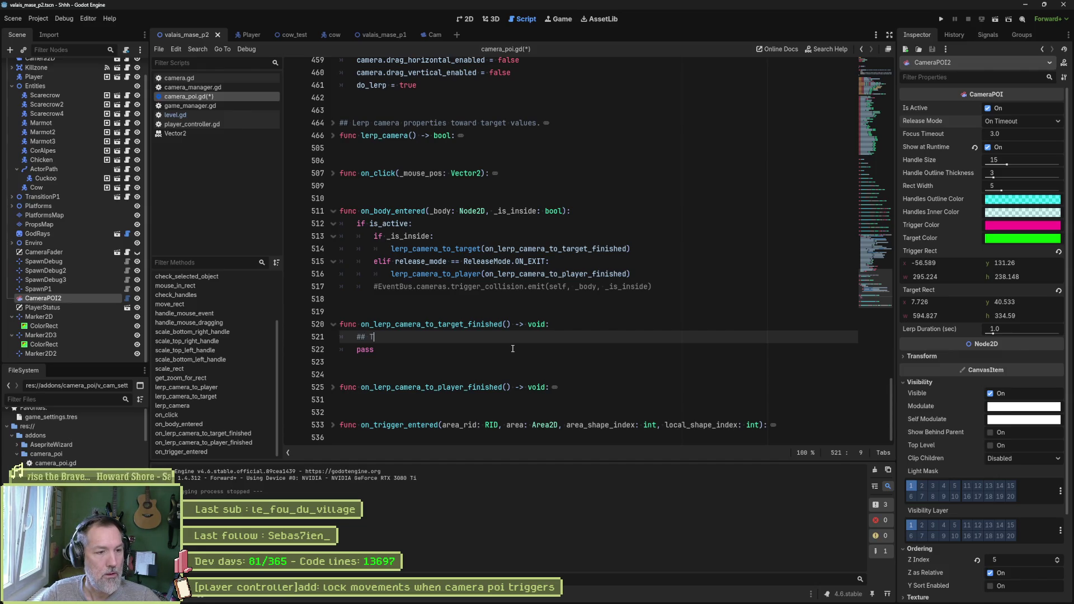
key(BackSpace)
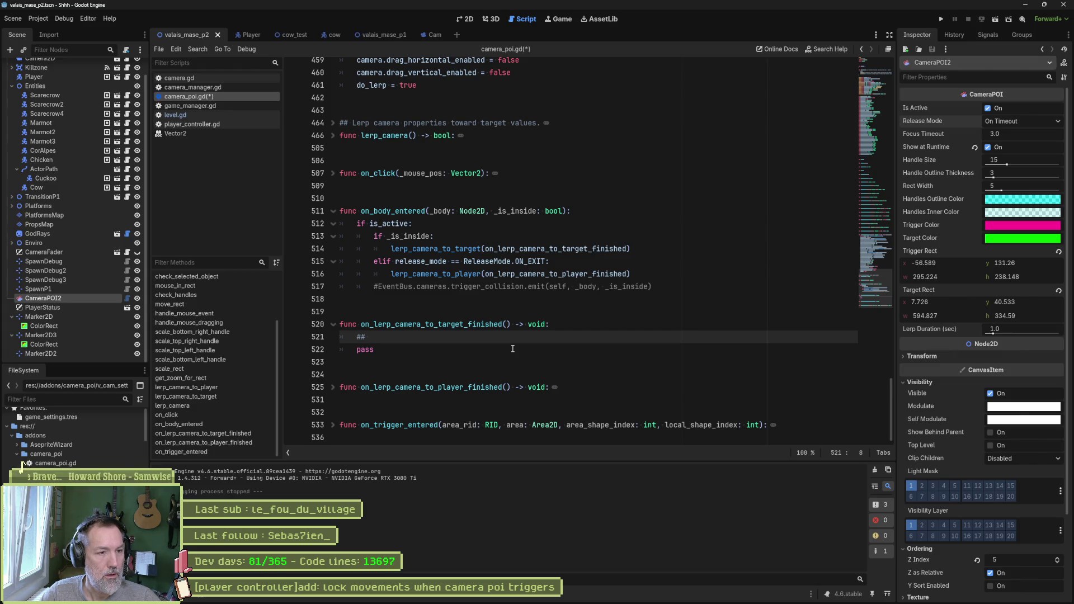
key(ctrl+z)
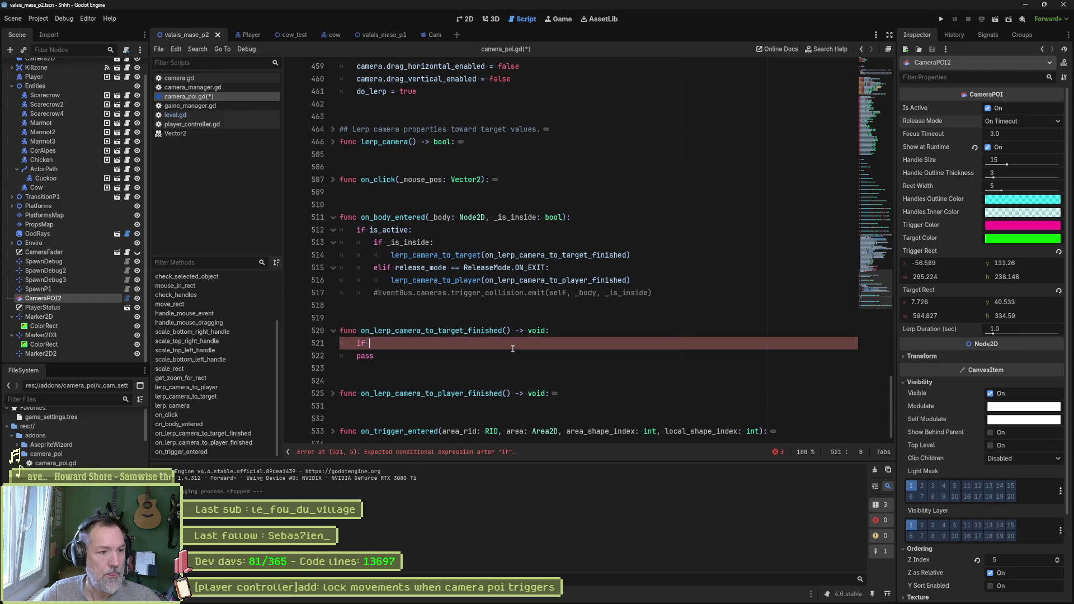
text(rel)
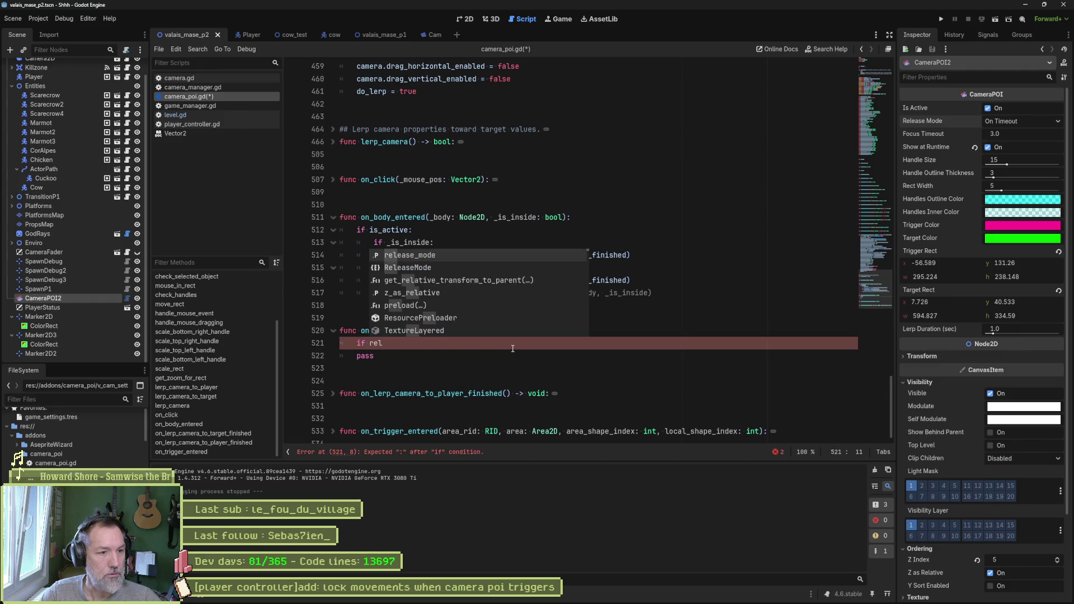
key(Return)
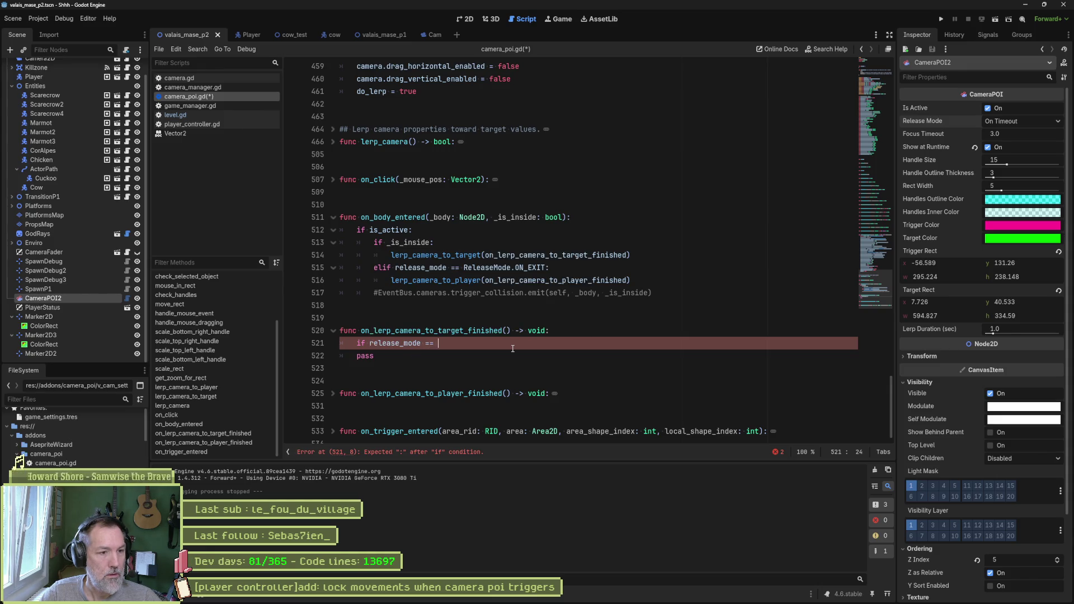
text(Rel)
key(Return)
text(.)
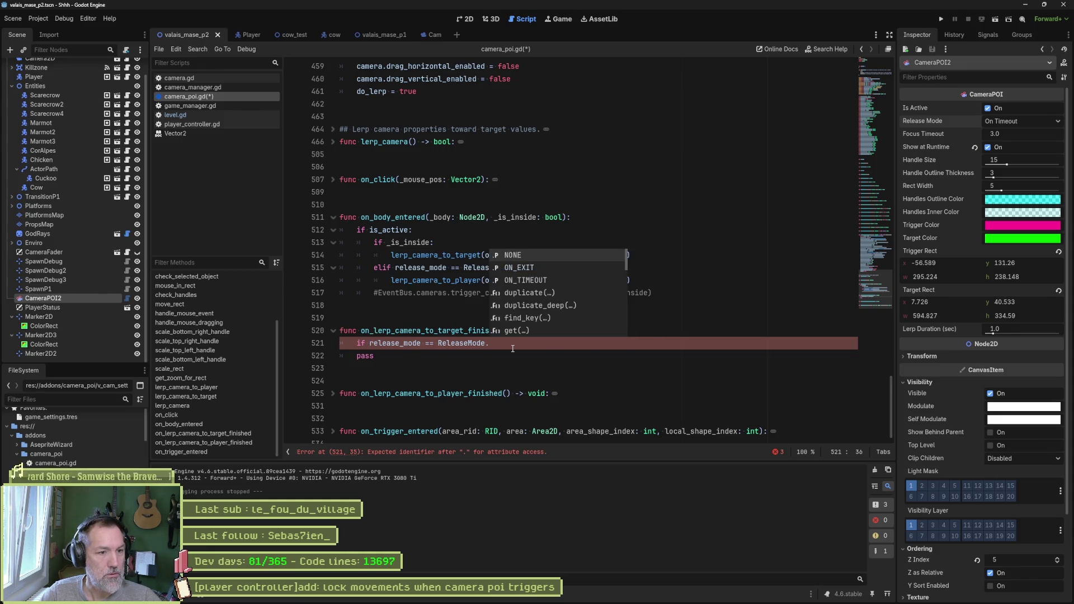
key(Down)
key(Down)
key(Return)
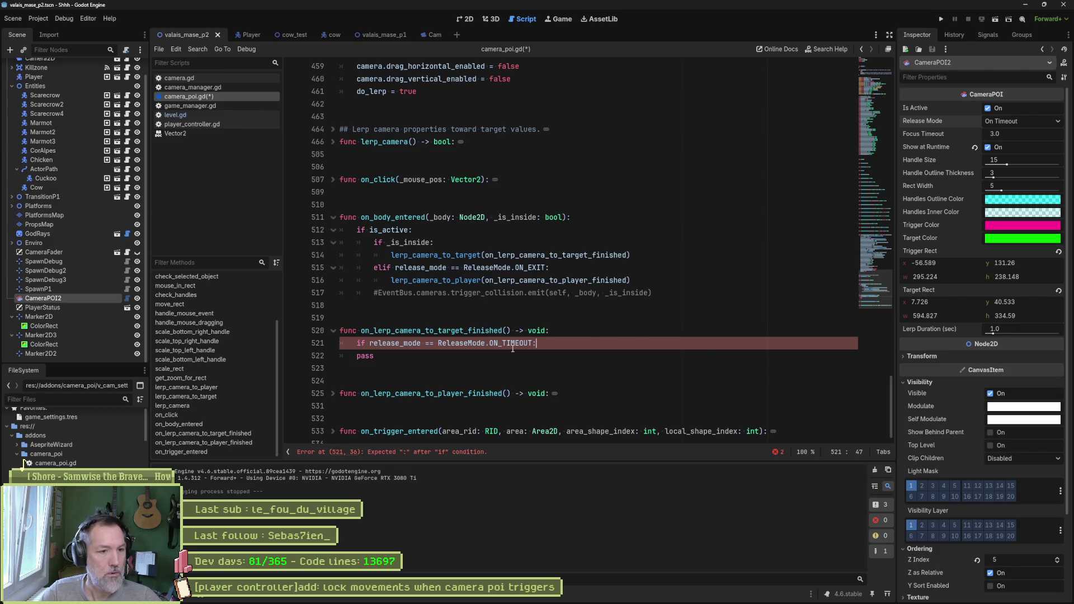
Put a '## Launch timer' comment in the branch with an empty indented line beneath.
key(Return)
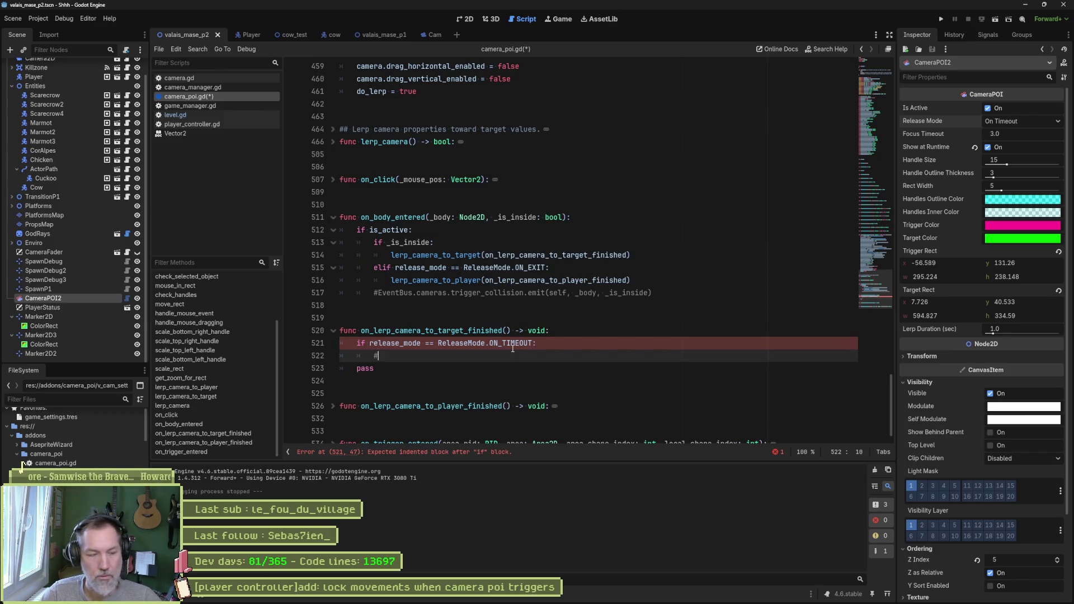
text(Launch timer)
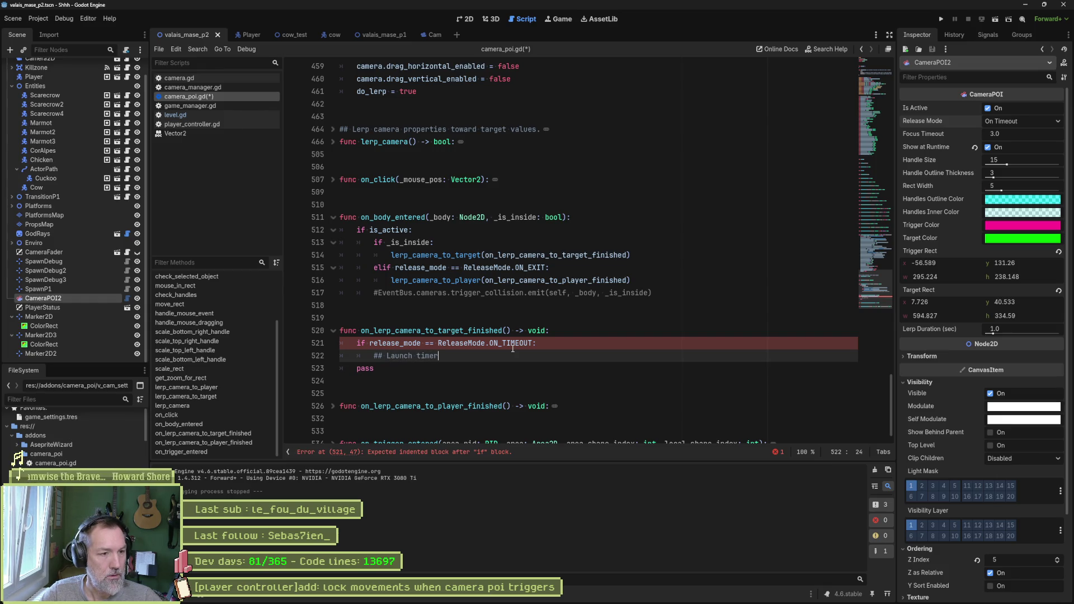
key(Return)
text(pass)
key(Up)
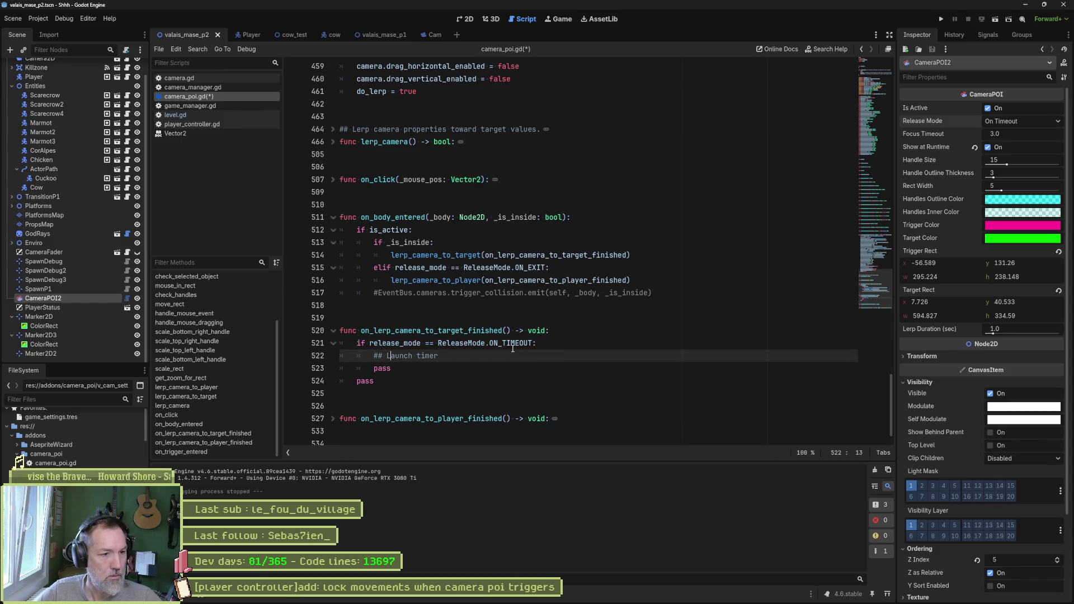
key(Down)
key(Down)
key(ctrl+shift+k)
key(Up)
key(Up)
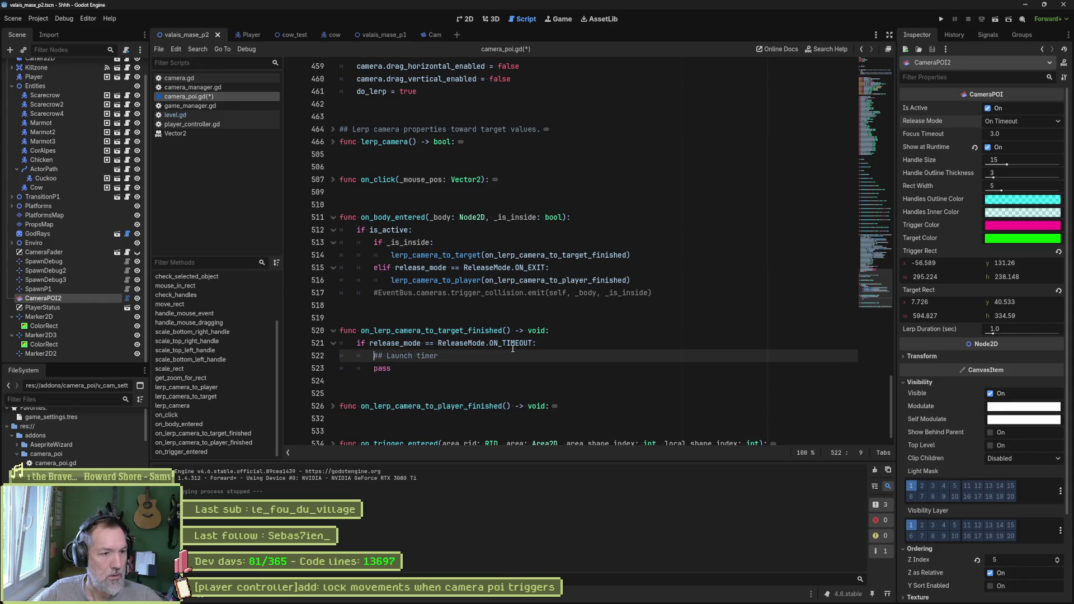
key(Return)
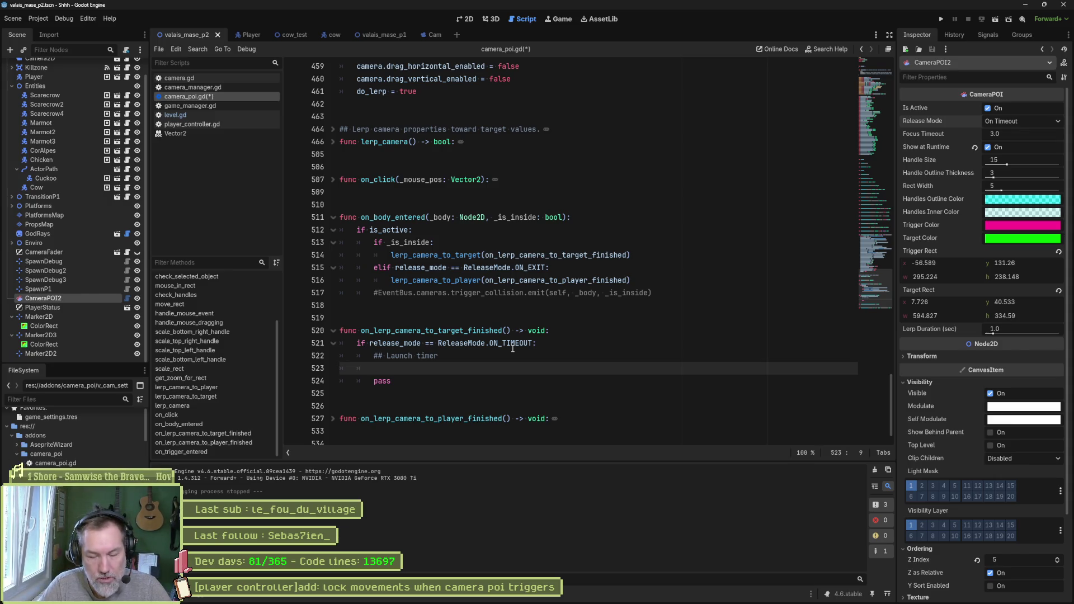
Write 'var focus_timer := Timer.new()' under the Launch timer comment.
text(imer ti)
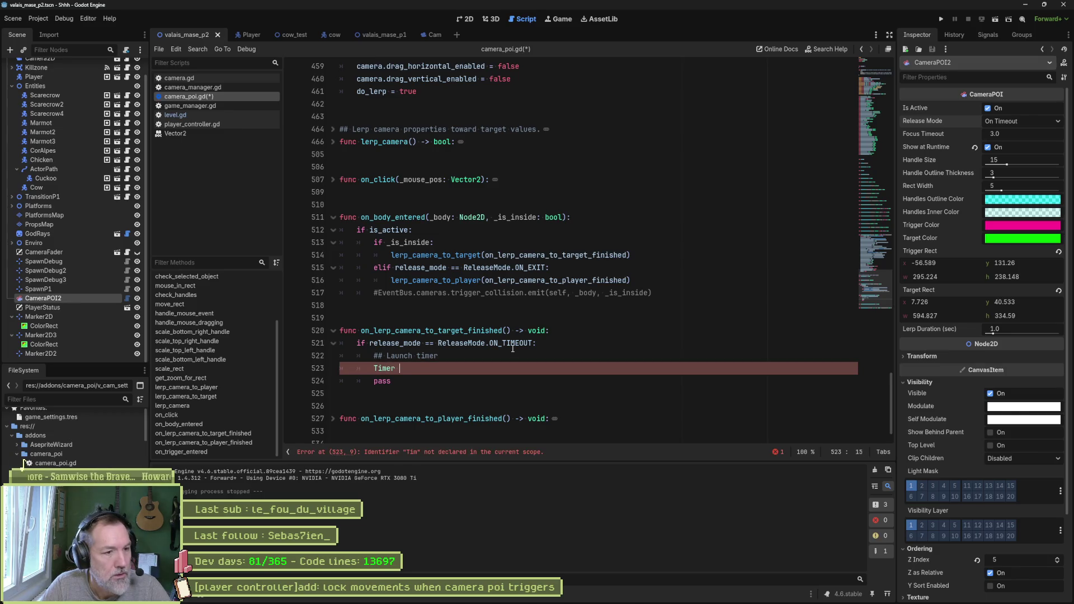
key(BackSpace)
key(BackSpace)
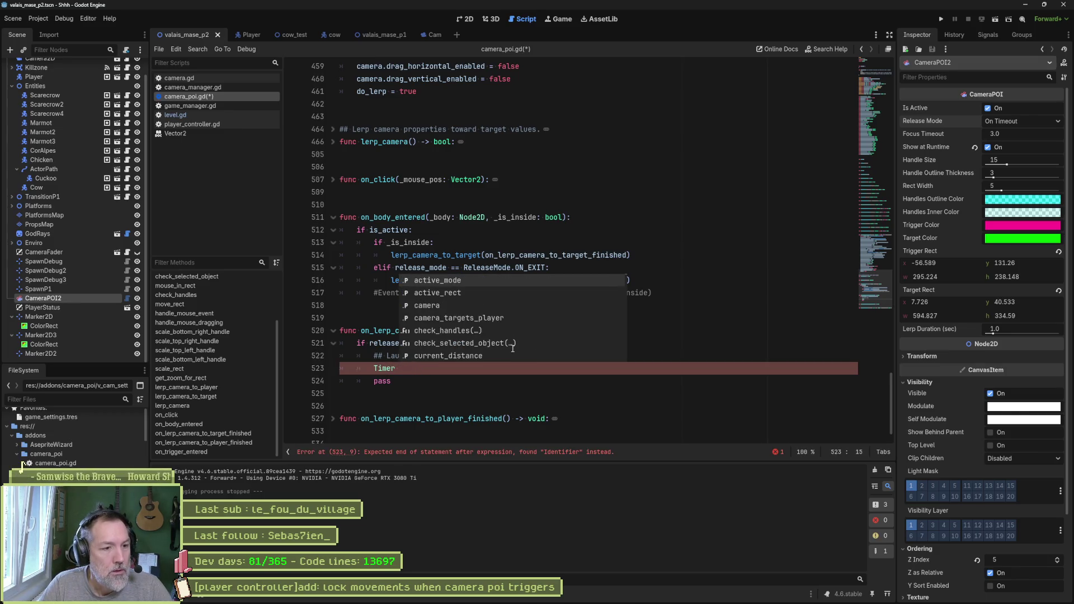
text(unfocus_timer)
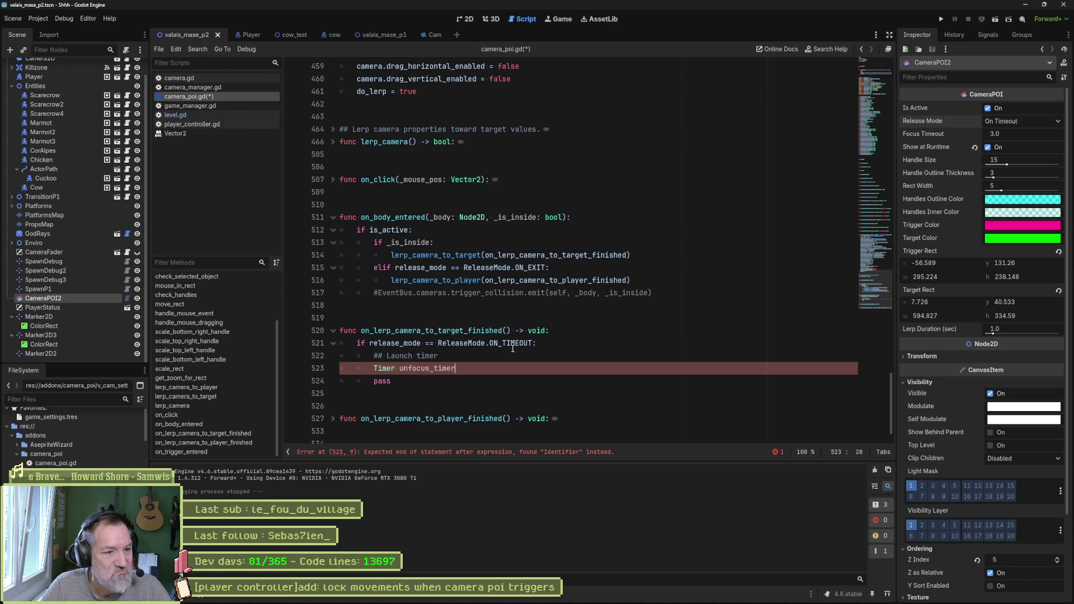
key(BackSpace)
key(BackSpace)
key(BackSpace)
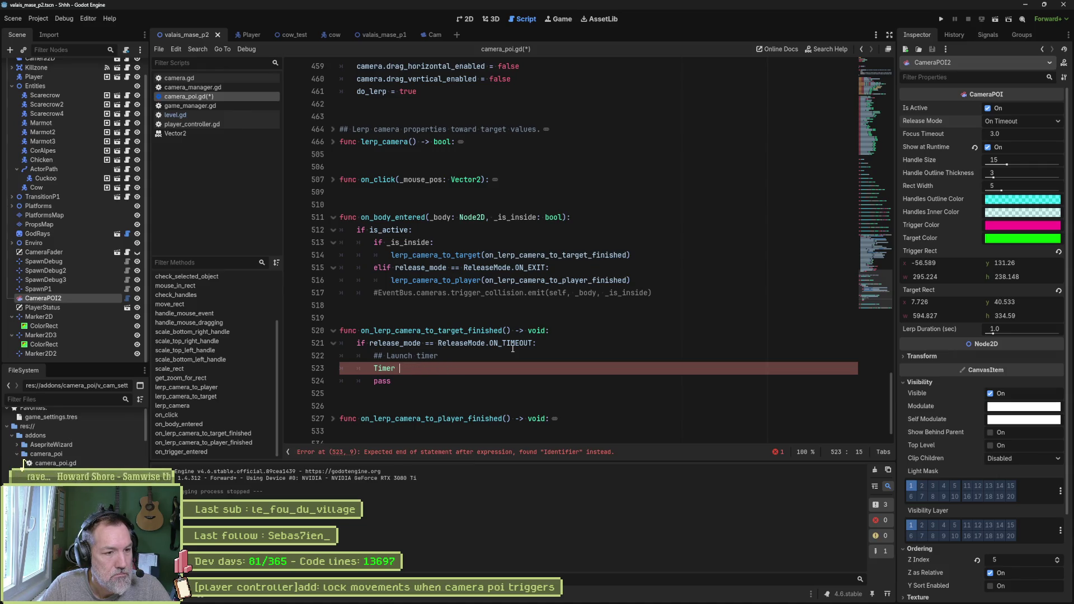
text(focus_timer = )
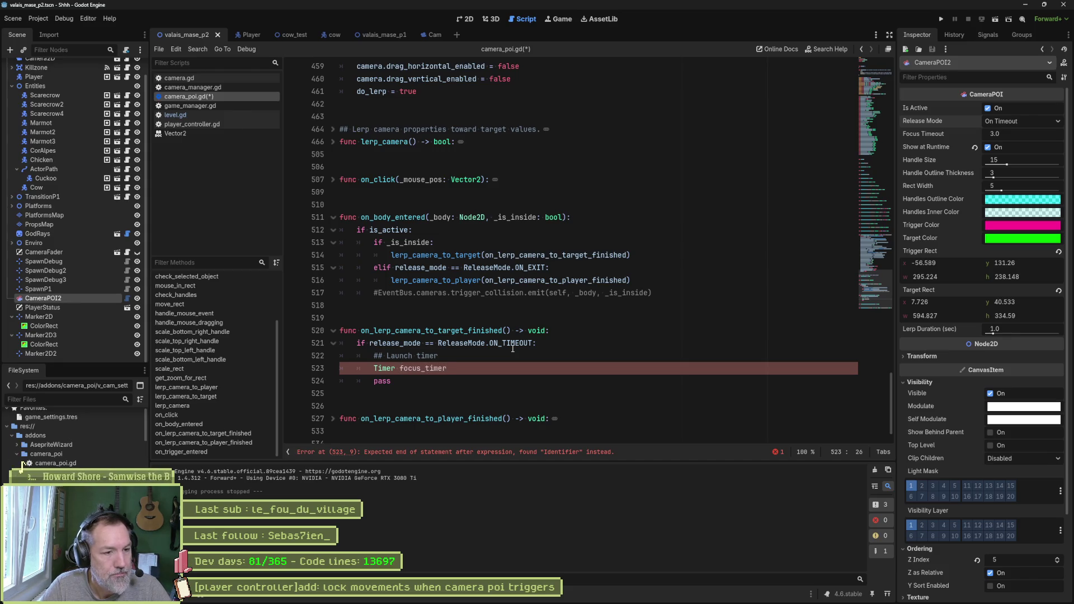
text(Timer.ne)
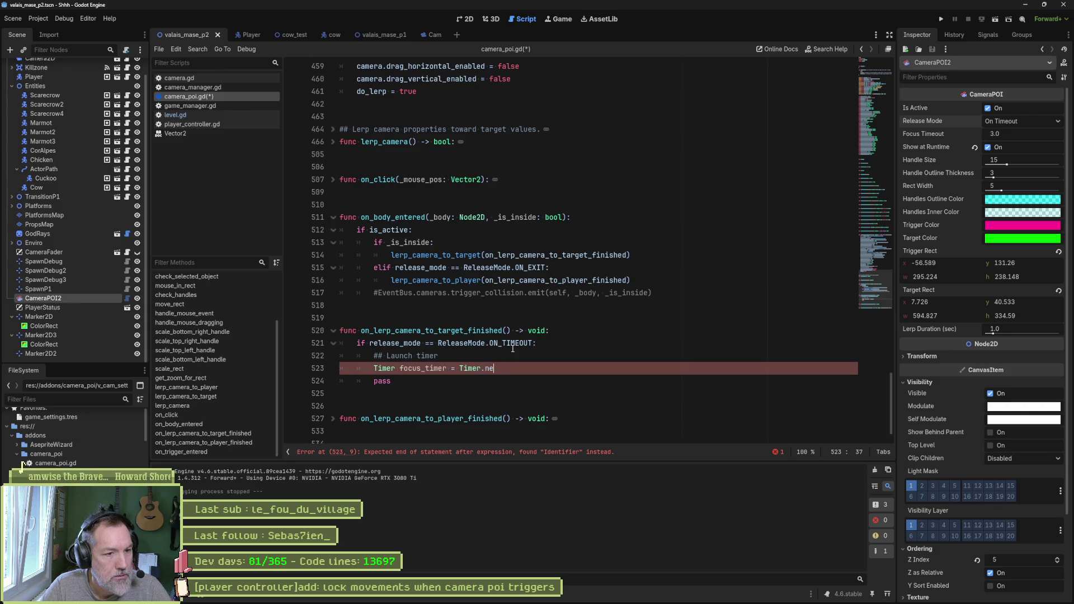
text(())
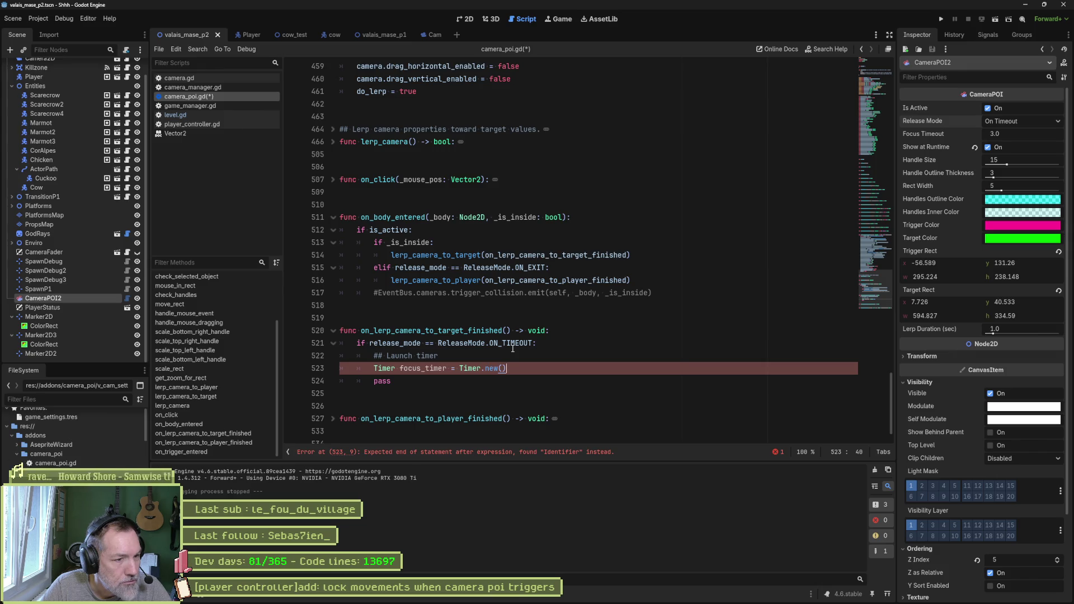
key(ctrl+shift+Left)
key(ctrl+shift+Left)
key(ctrl+shift+Left)
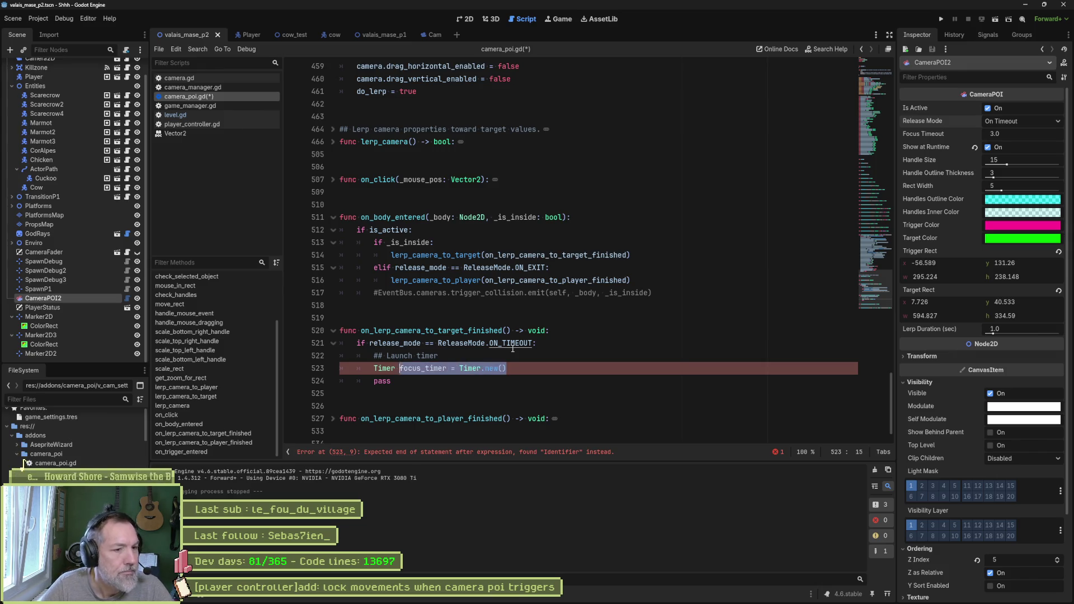
key(BackSpace)
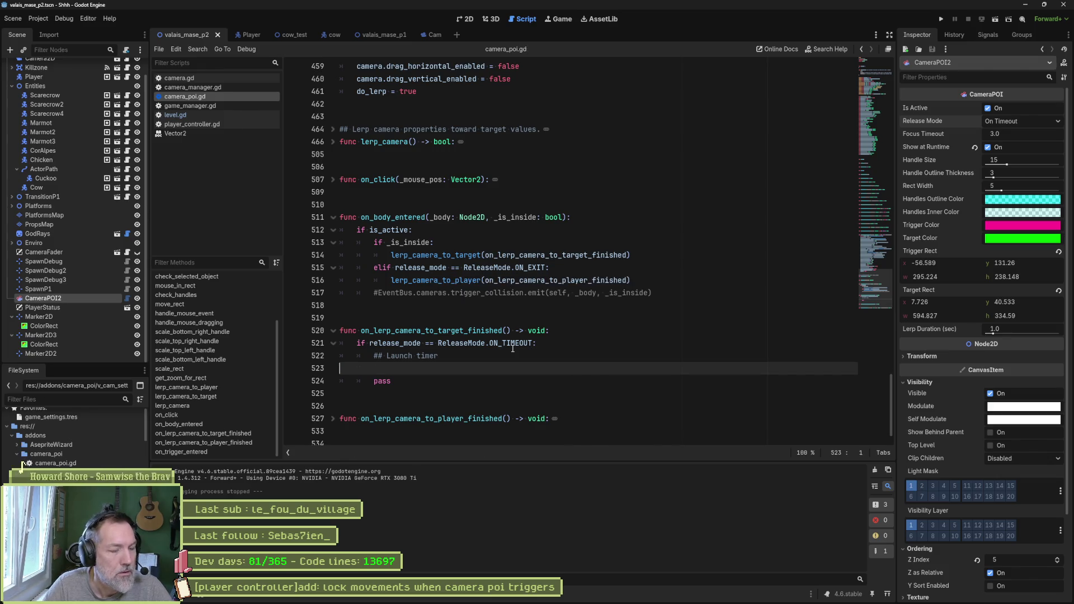
key(BackSpace)
key(BackSpace)
text(TextureFilter)
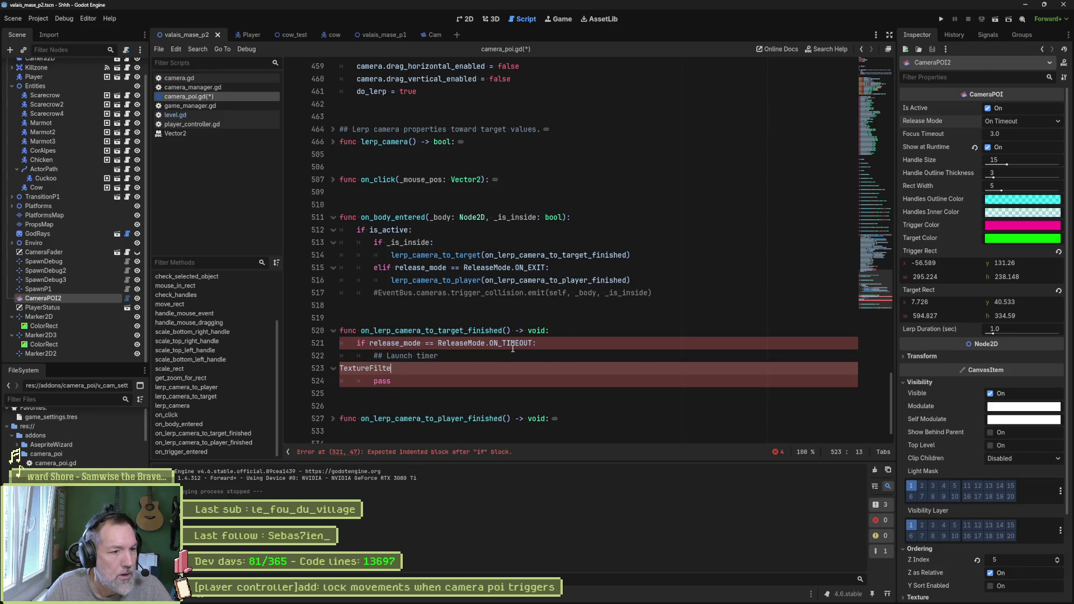
key(ctrl+BackSpace)
key(Tab)
text(Var)
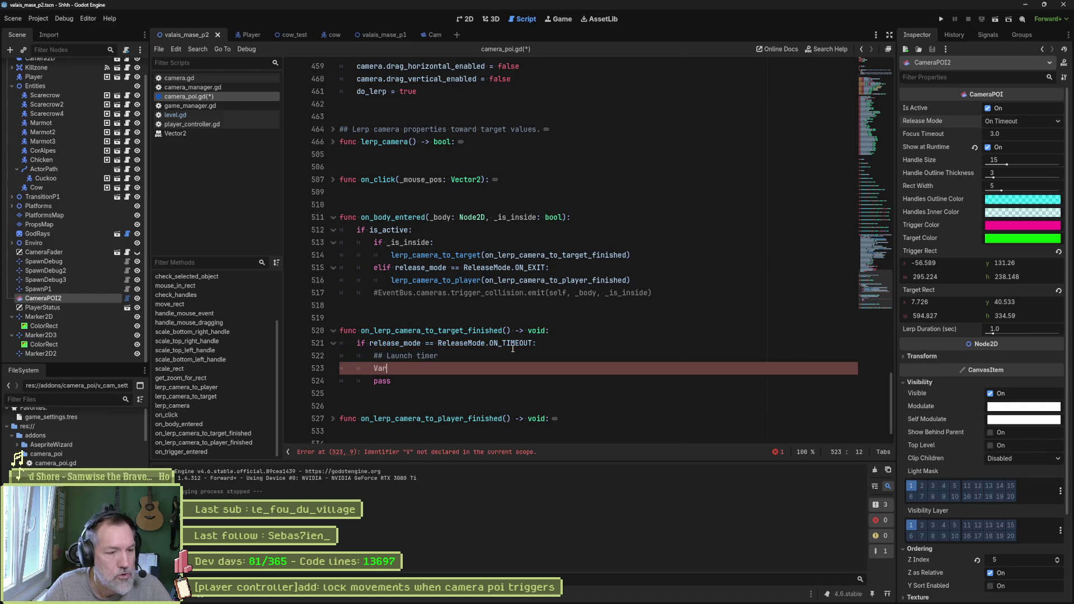
key(ctrl+BackSpace)
text(var focus)
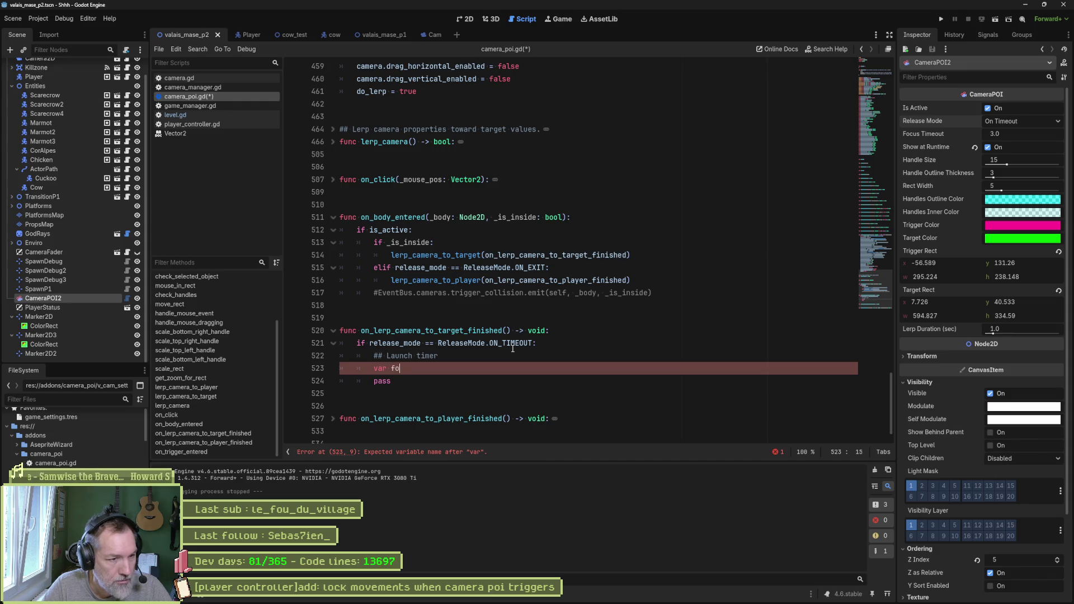
text(_timer)
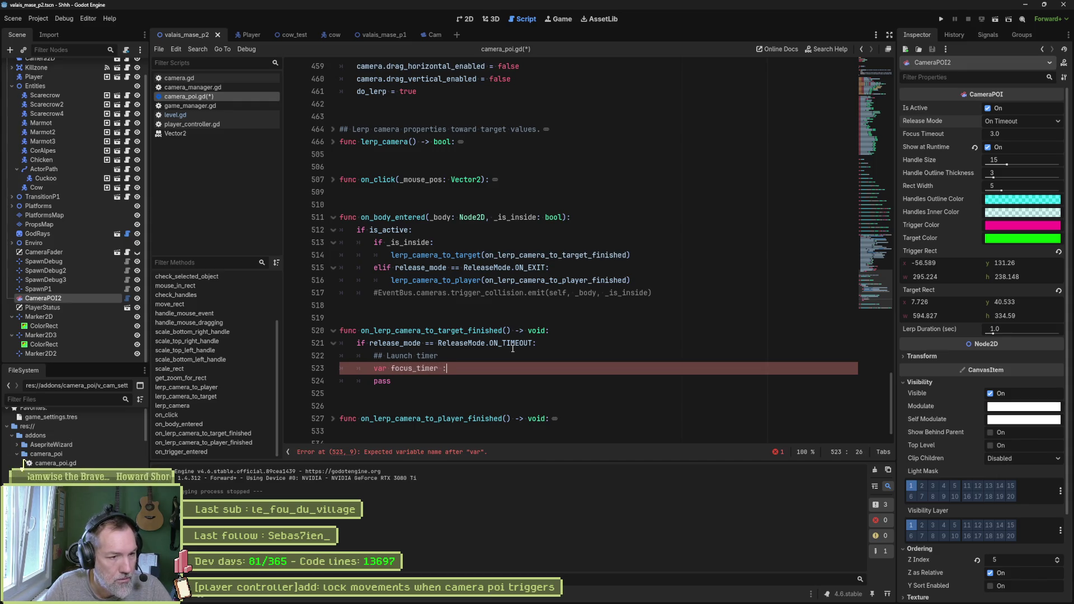
text( := Timer.ne)
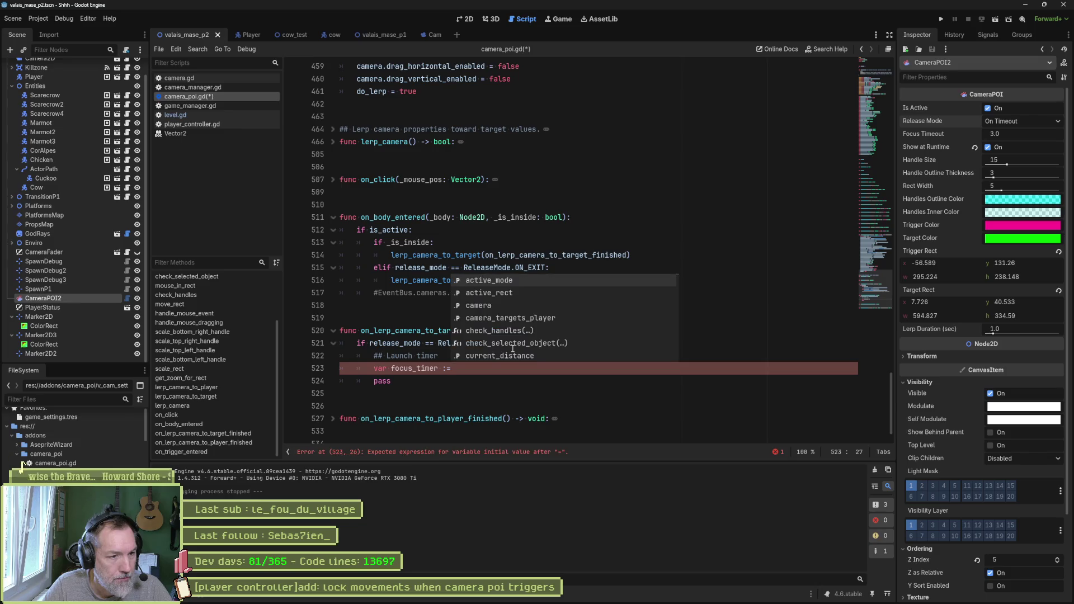
key(Return)
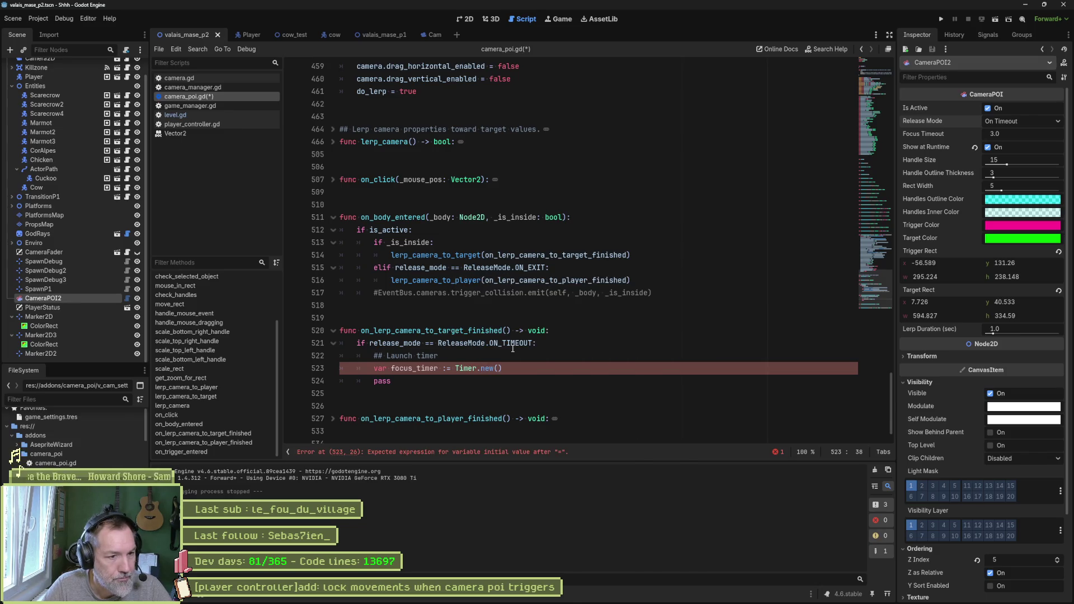
key(Return)
key(ctrl+z)
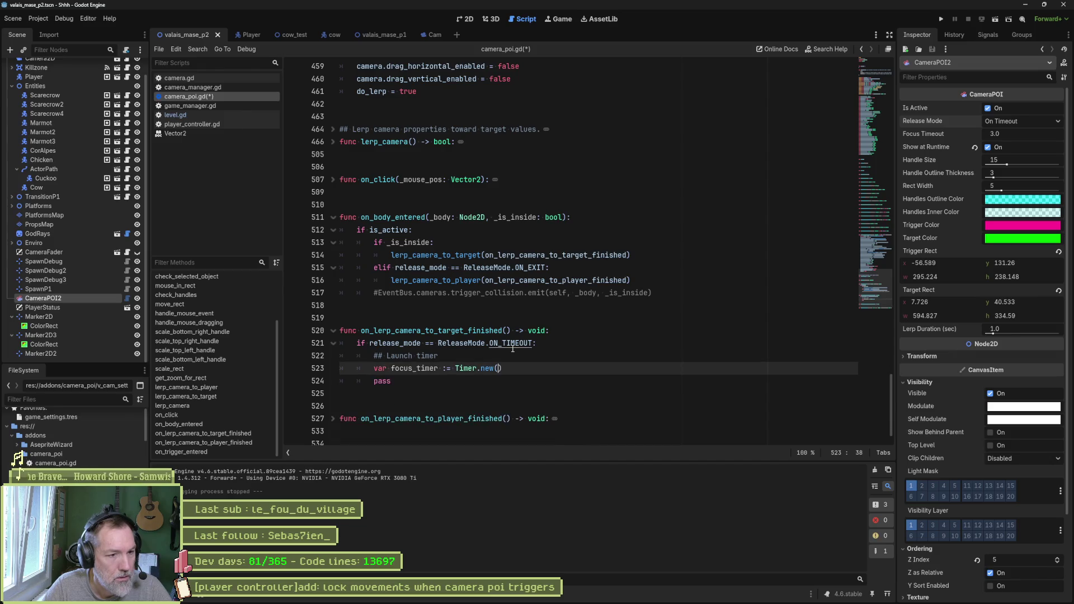
key(Return)
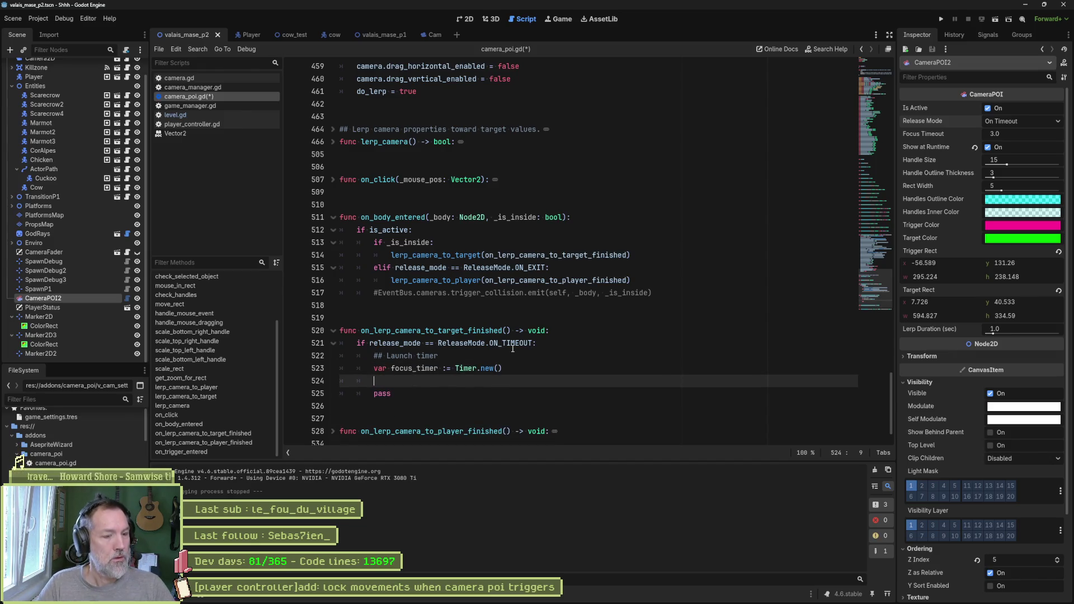
Set focus_timer.name = "FocusTimer" on the next line.
text(foc)
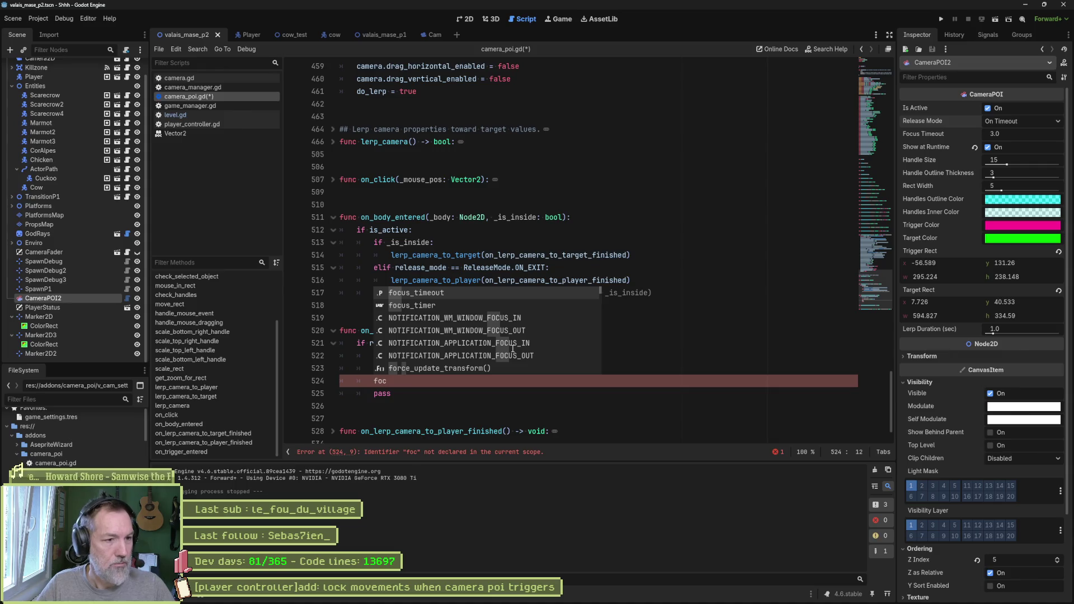
key(Down)
key(Return)
text(.name = )
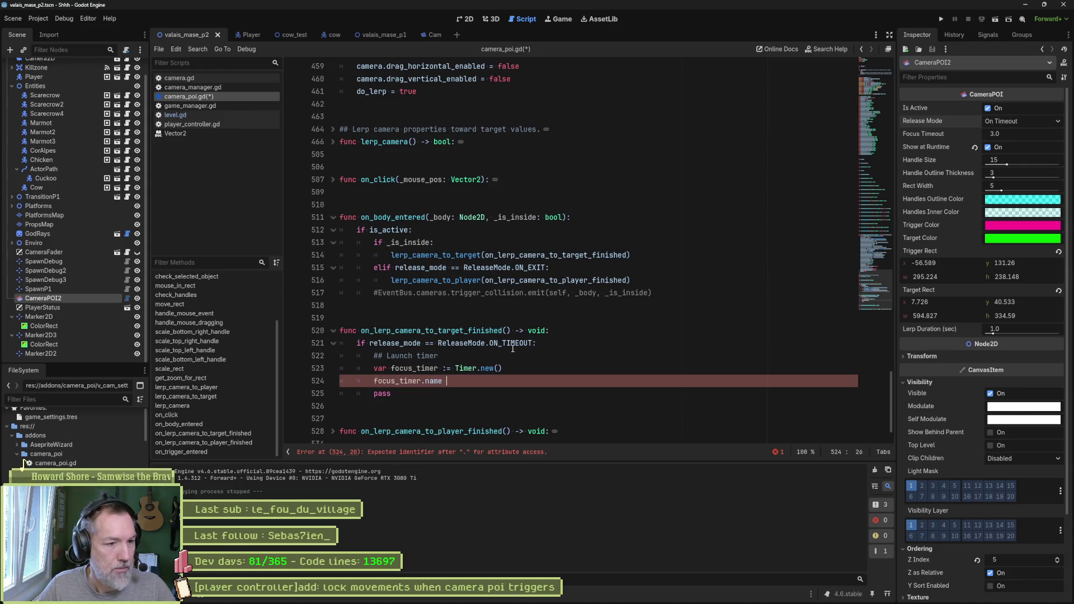
text(")
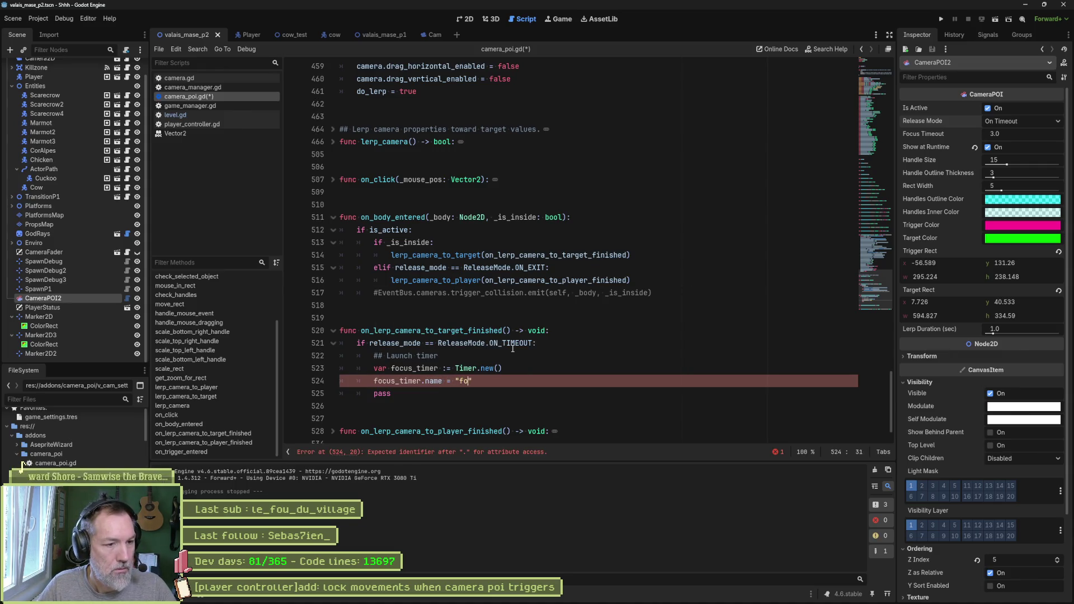
text(FocusTimer)
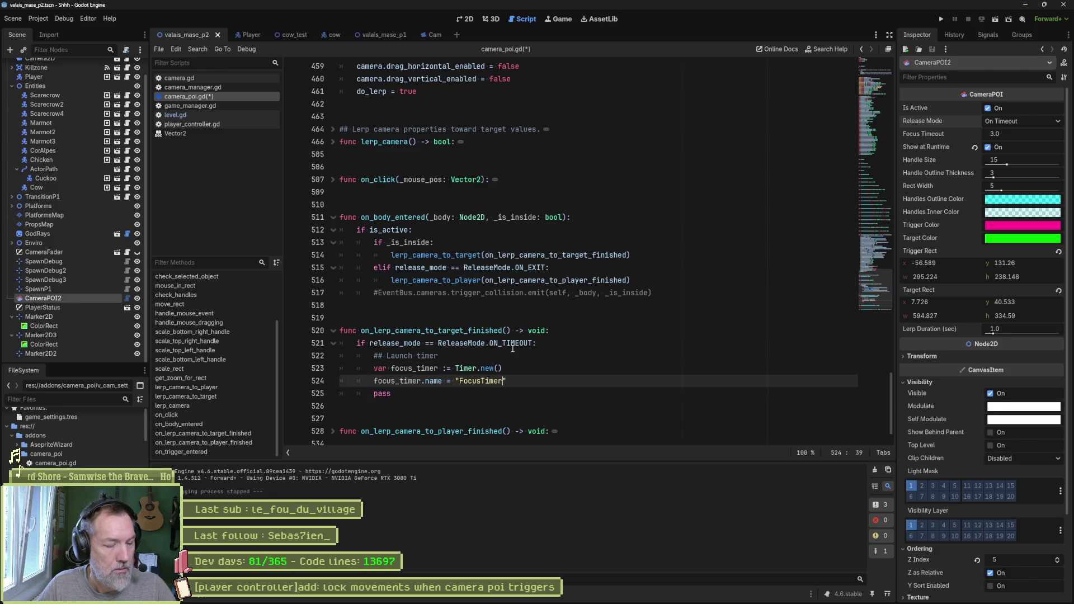
Add an 'if not focus_timer' guard above the declaration and drop its var keyword.
key(Up)
key(ctrl+shift+Return)
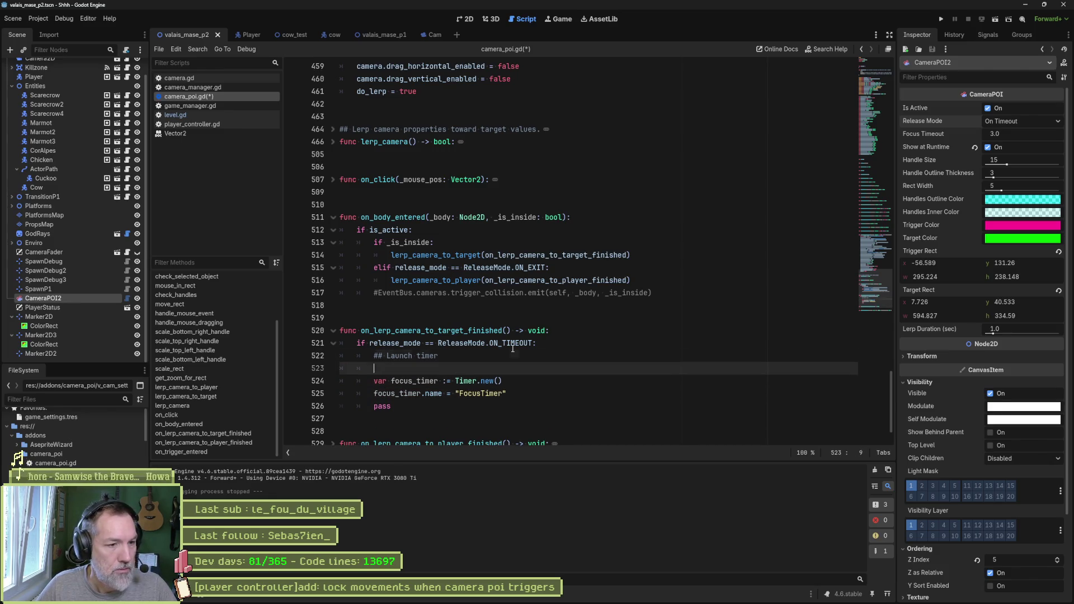
text(if no)
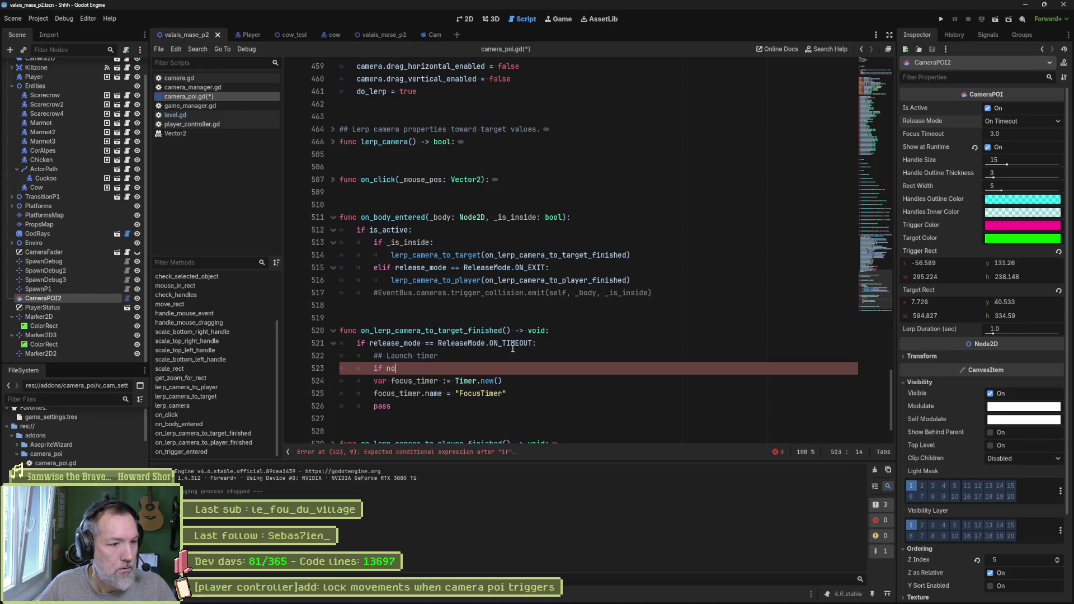
text(t focus_timer:)
key(Down)
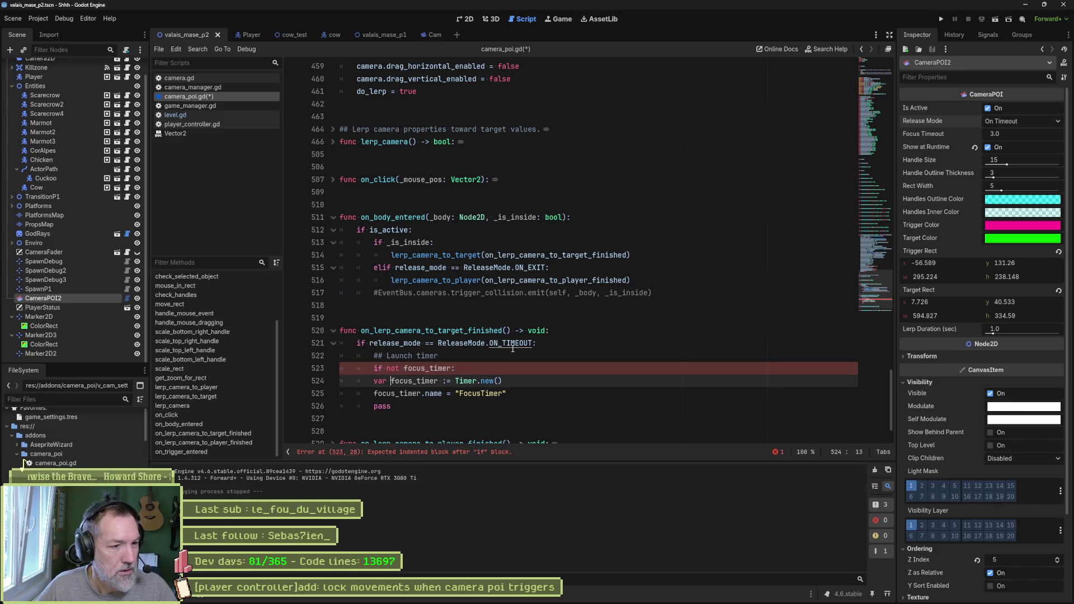
key(Delete)
key(Delete)
key(Delete)
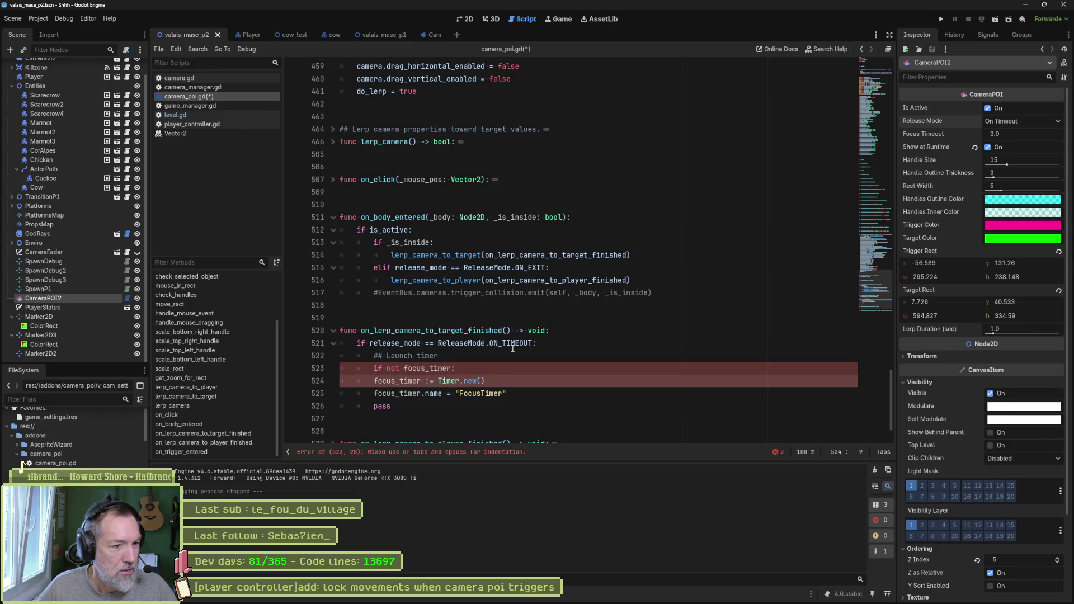
double_click(417, 380)
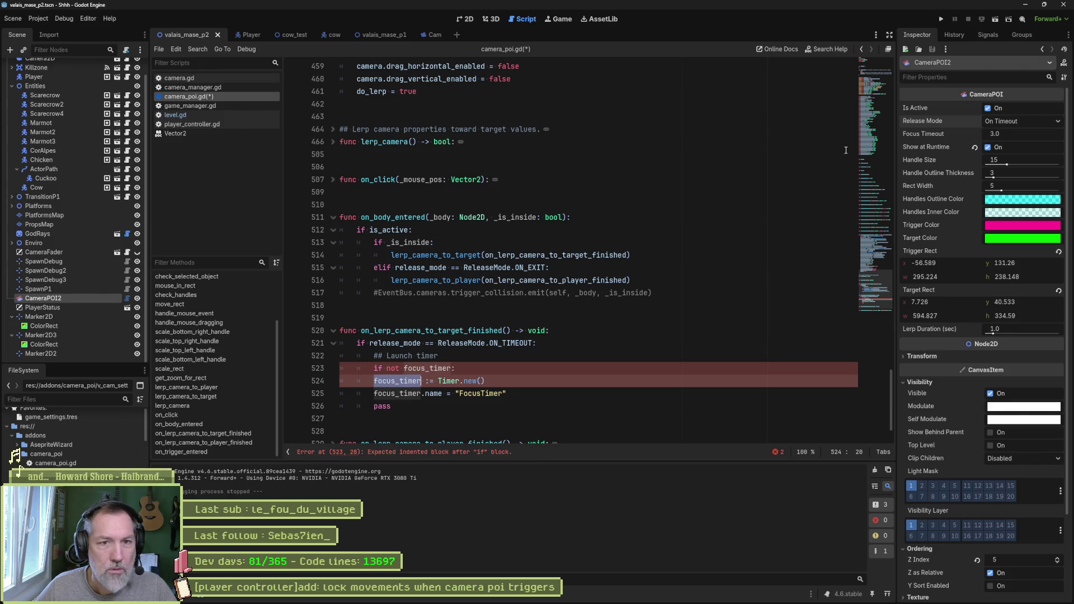
Declare a 'focus_timer: Timer' member variable after the script's other member variables.
click(873, 97)
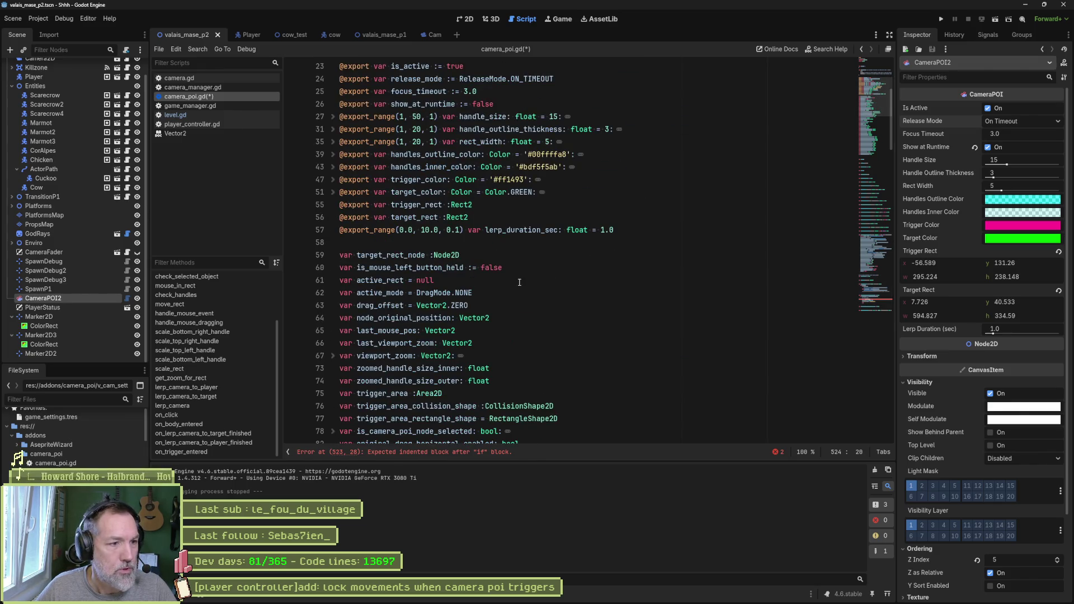
scroll(519, 283, down, 20)
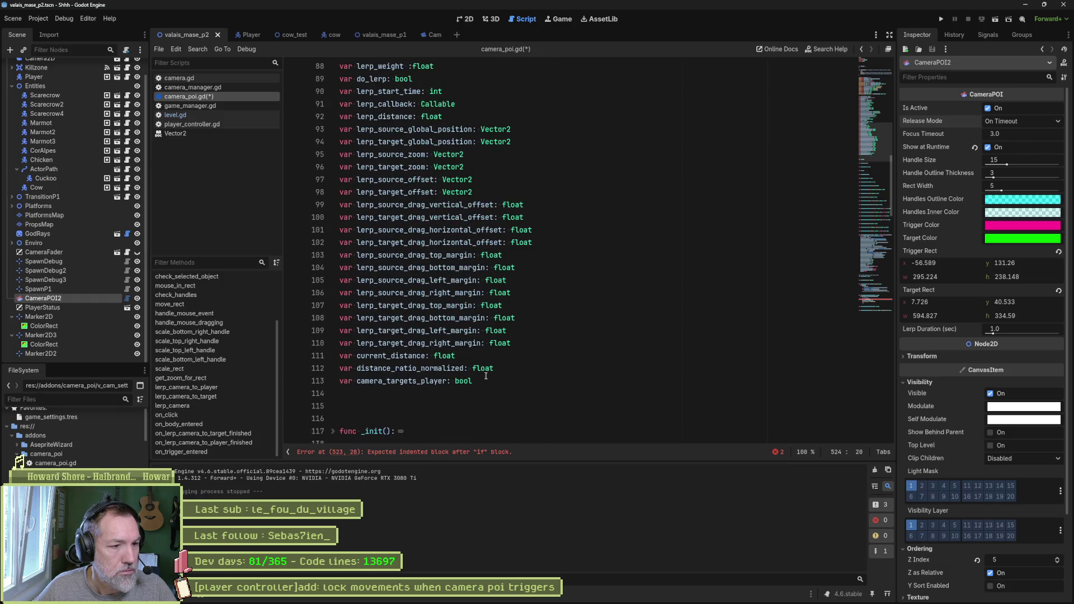
click(485, 378)
key(Return)
text(focus_timer)
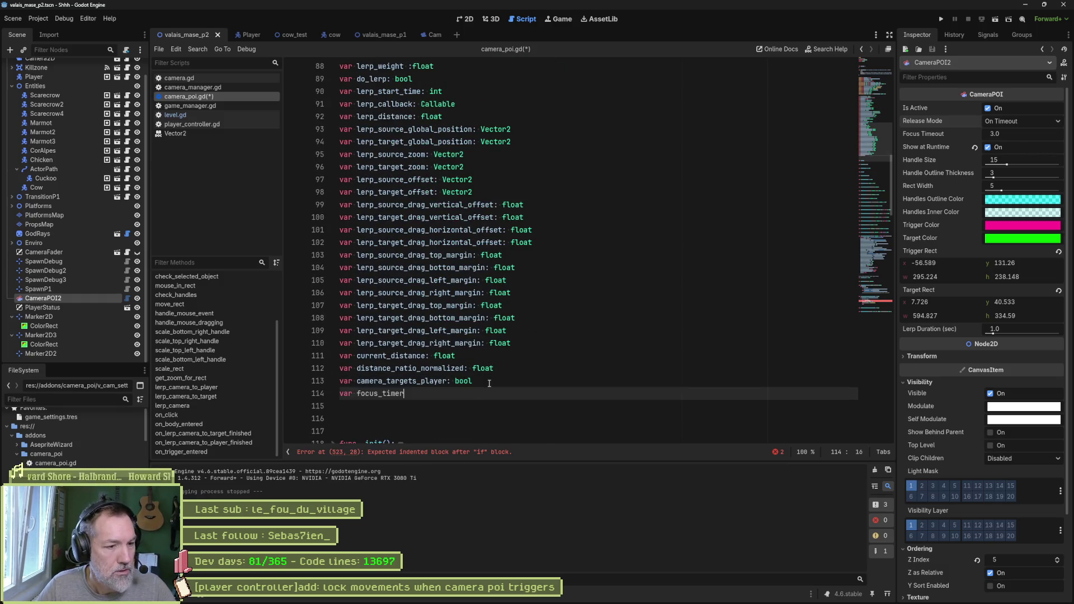
key(BackSpace)
key(BackSpace)
key(BackSpace)
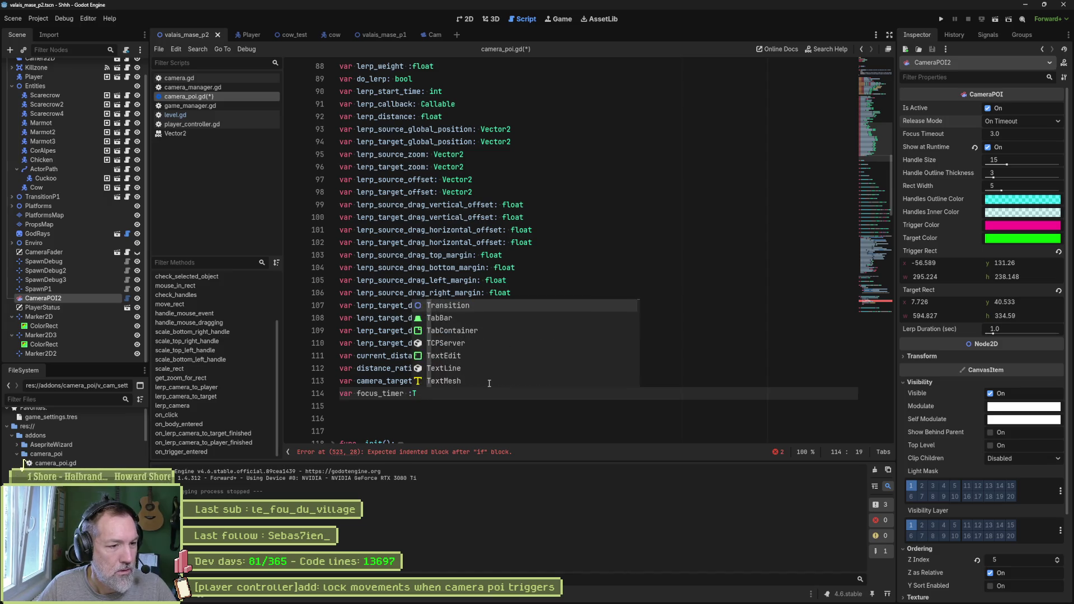
text(Timer)
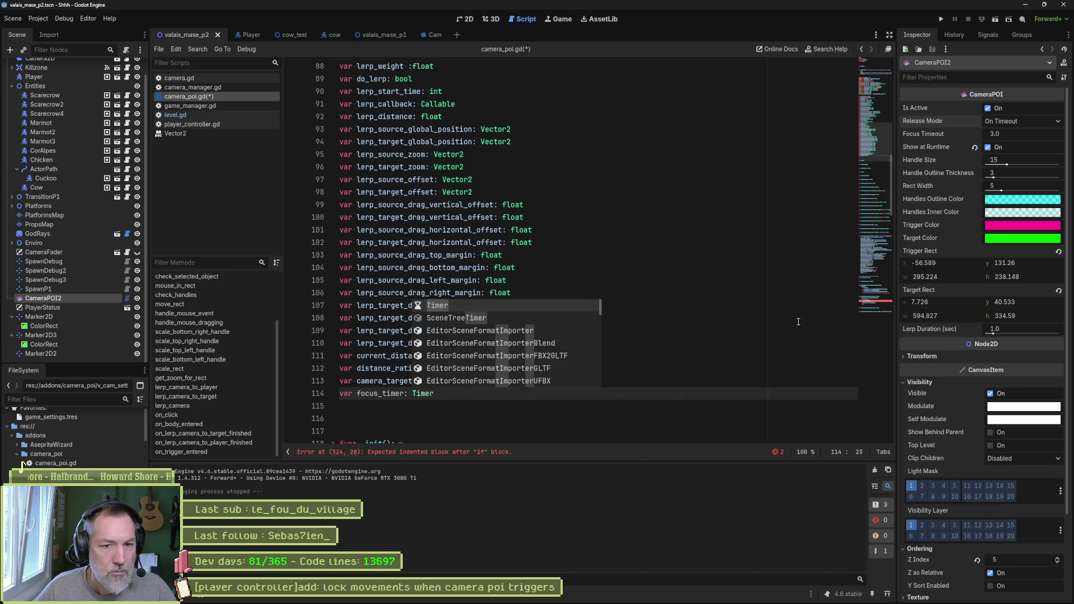
Make it plain 'focus_timer = Timer.new()' indented under 'if not focus_timer:', saving along the way.
click(869, 300)
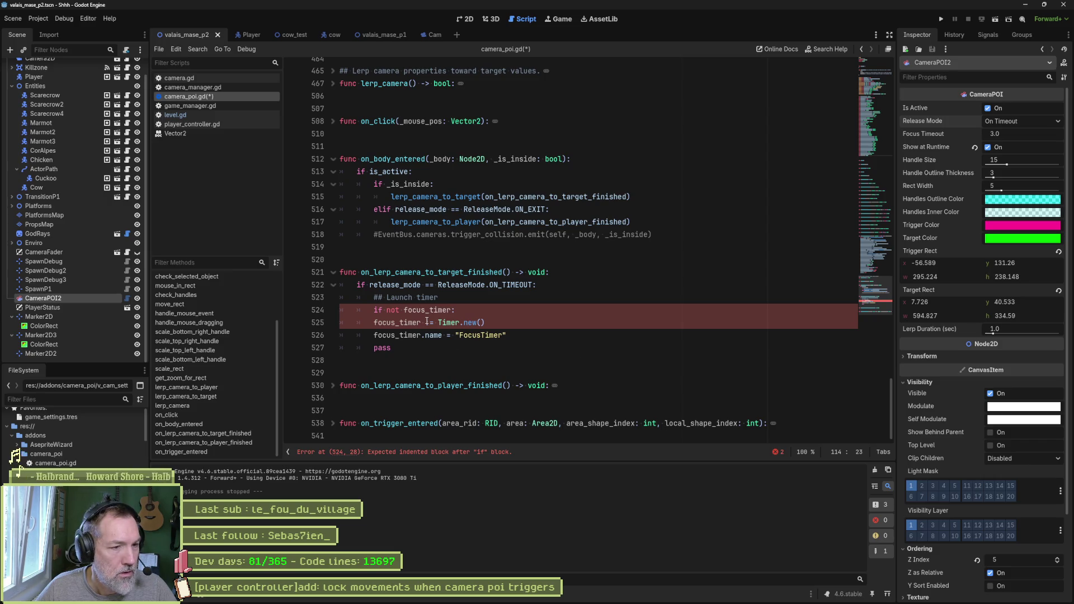
key(ctrl+s)
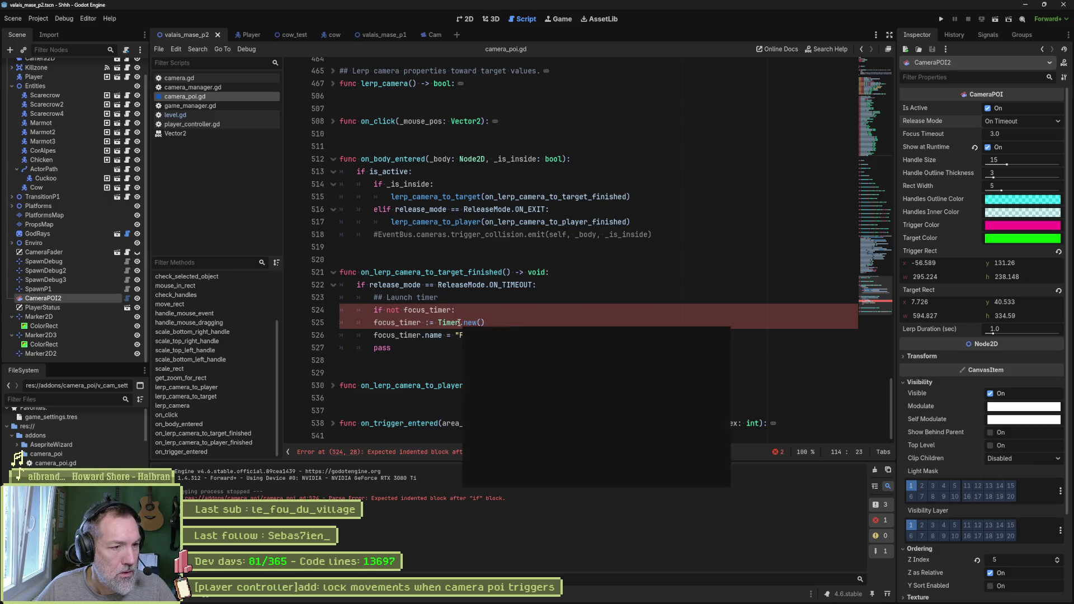
click(517, 311)
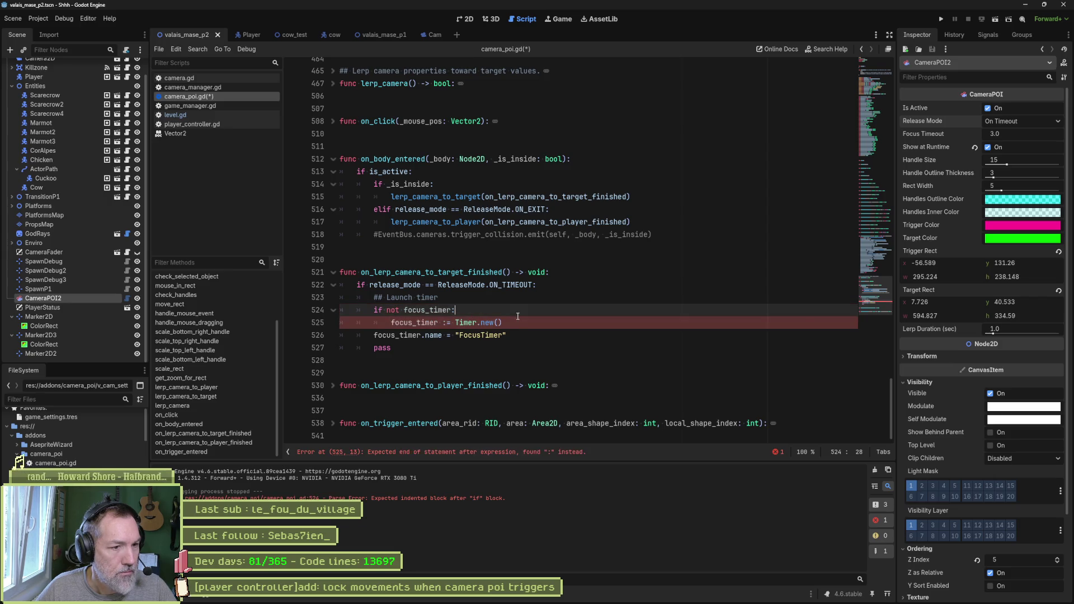
key(Delete)
key(Delete)
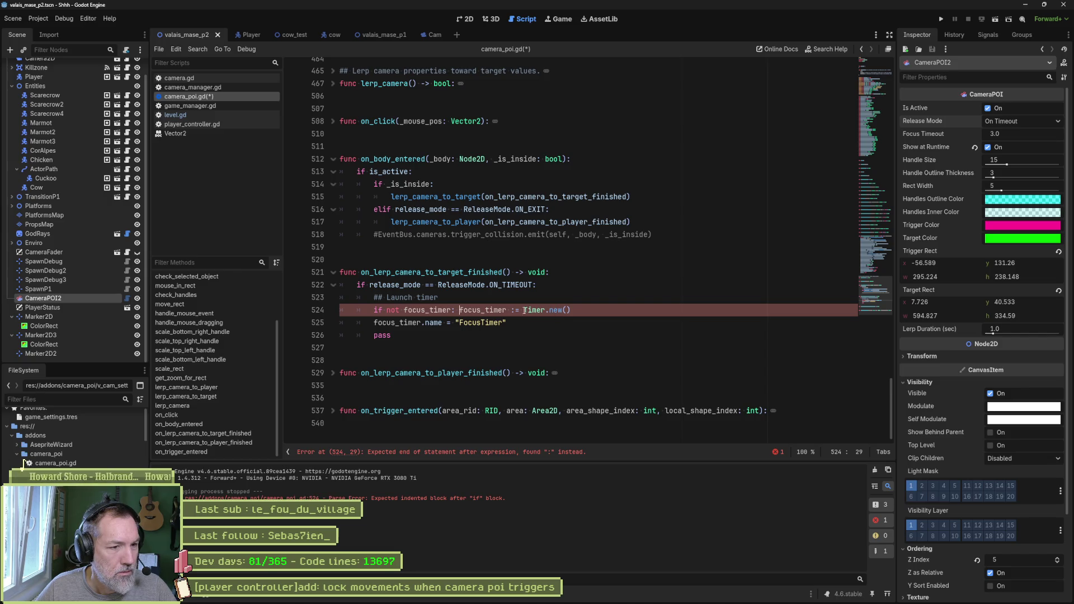
key(Delete)
key(ctrl+s)
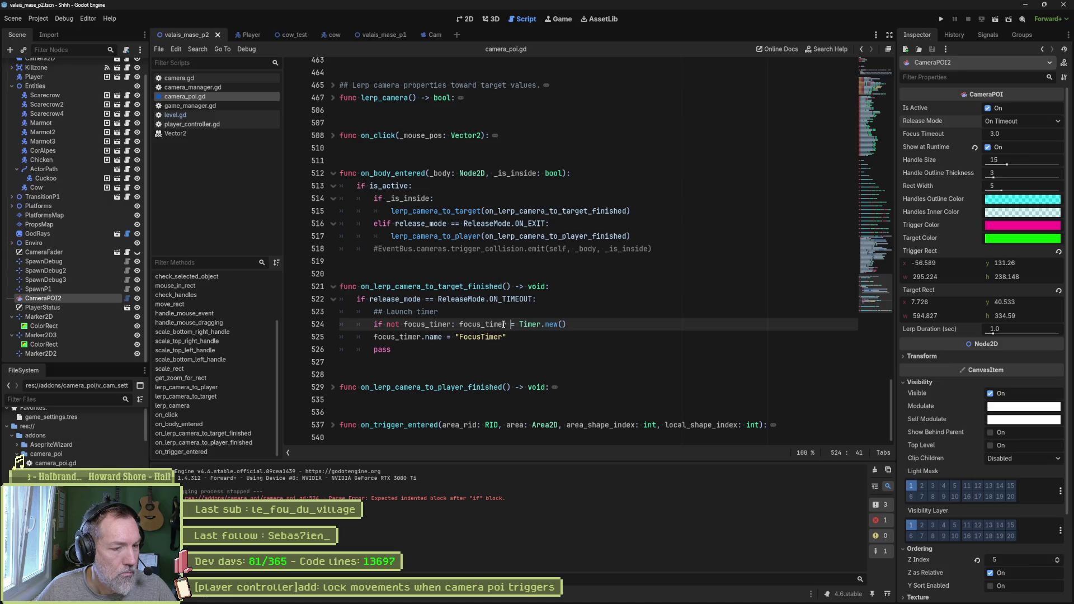
key(BackSpace)
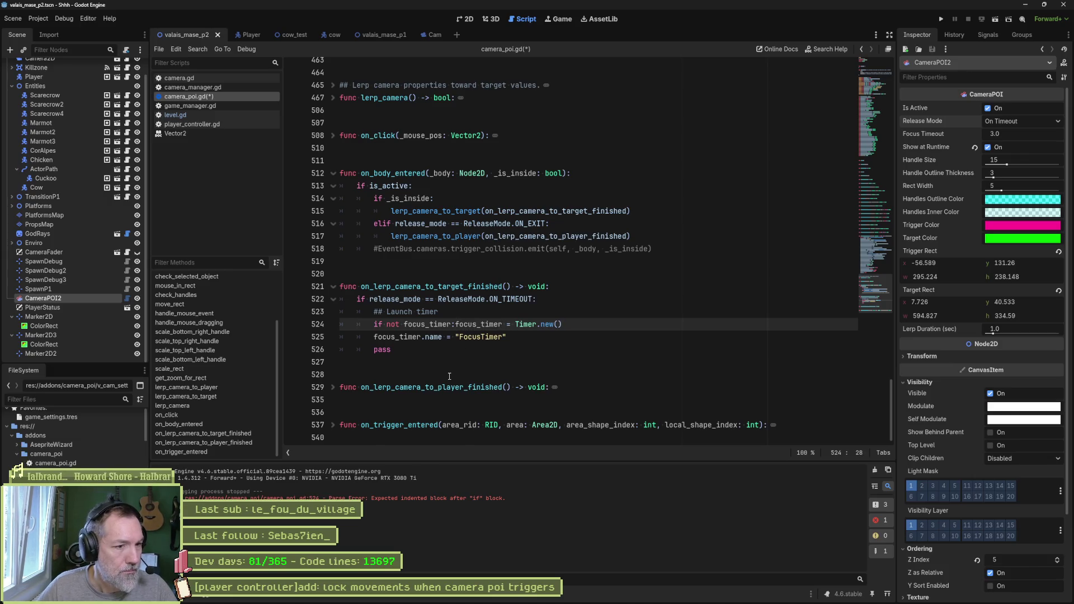
key(Return)
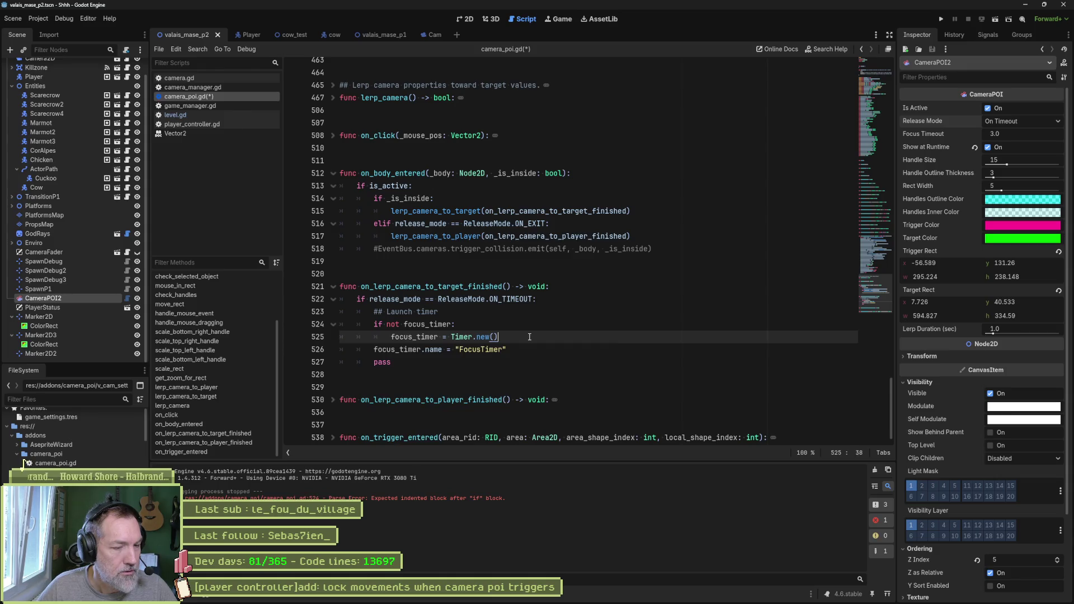
Connect focus_timer.timeout to on_focus_timer_timeout after the Timer creation.
key(Return)
text(focu)
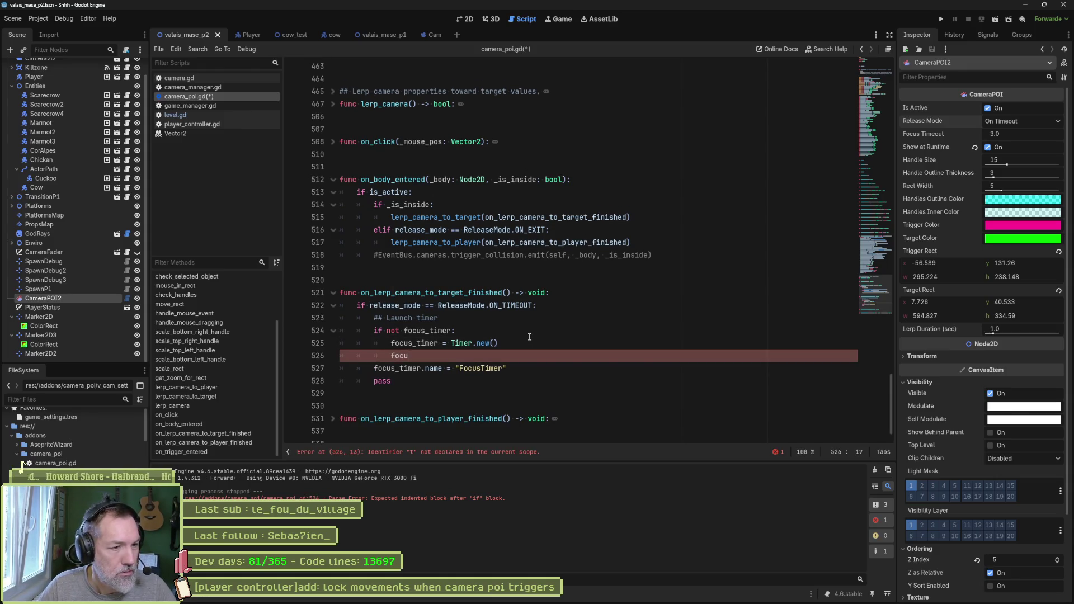
text(s_timer)
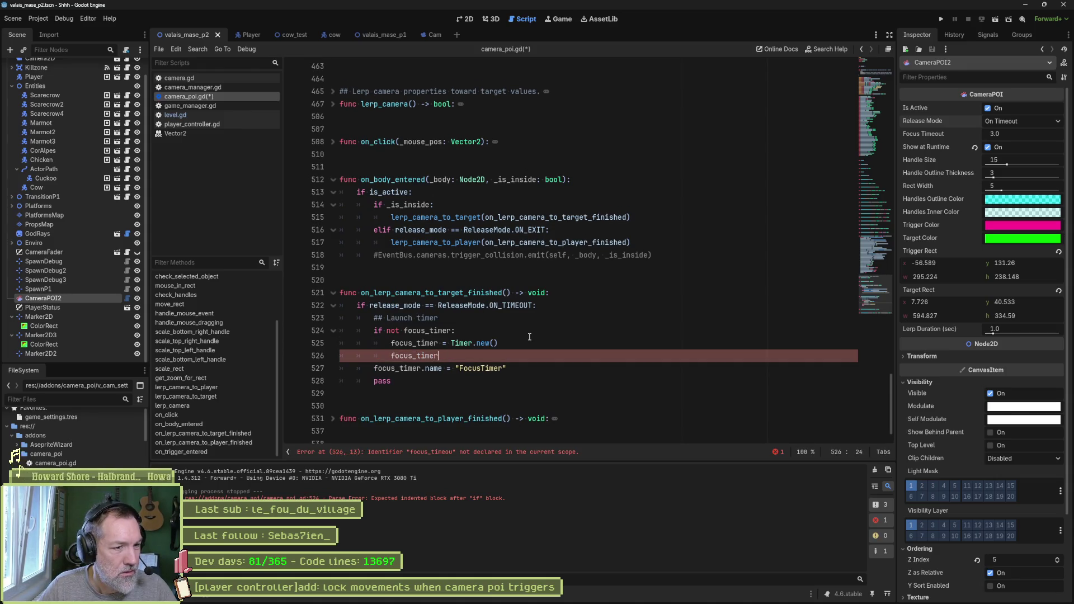
text(.fini)
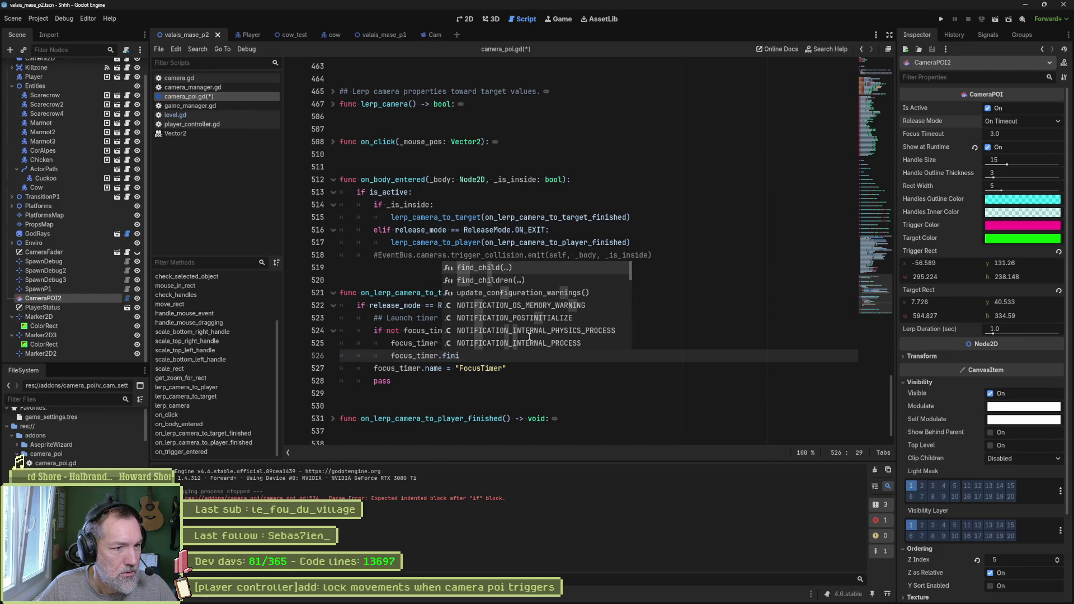
key(BackSpace)
key(BackSpace)
key(BackSpace)
text(time)
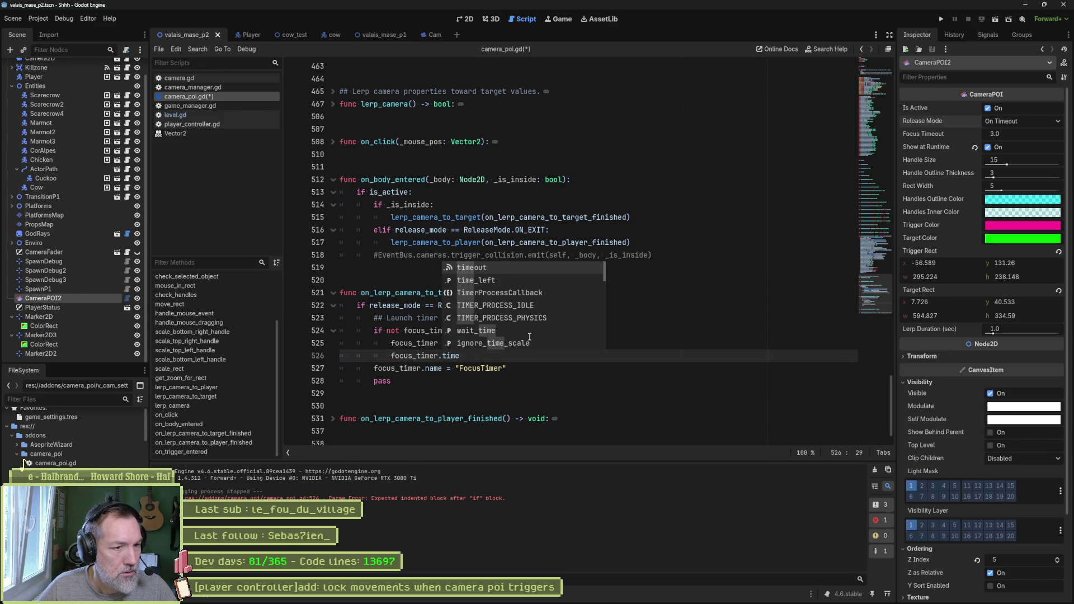
key(Return)
text(.connect())
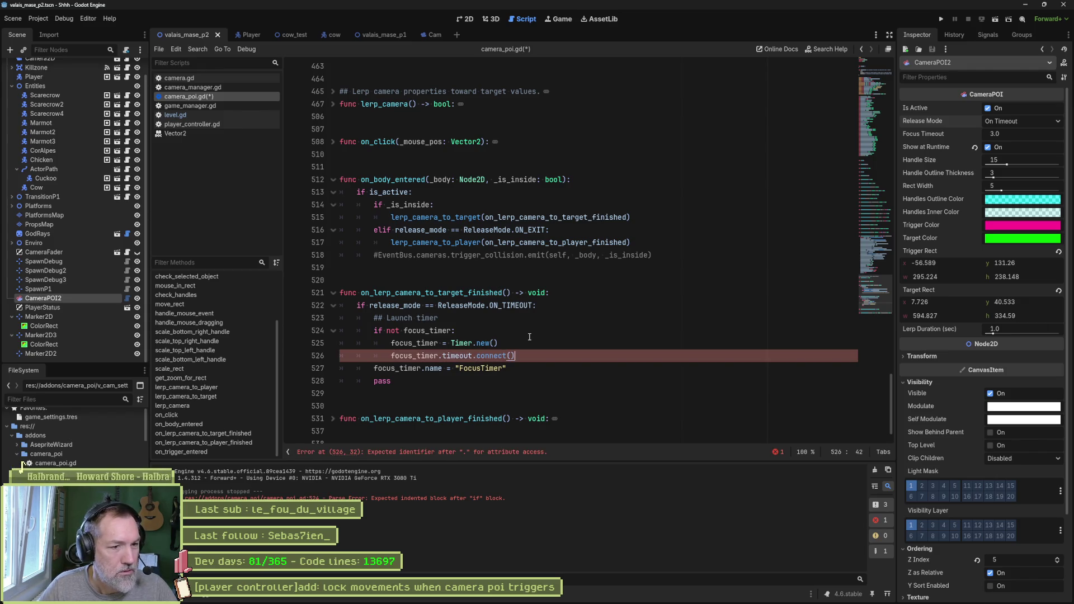
text(on_focus_tim)
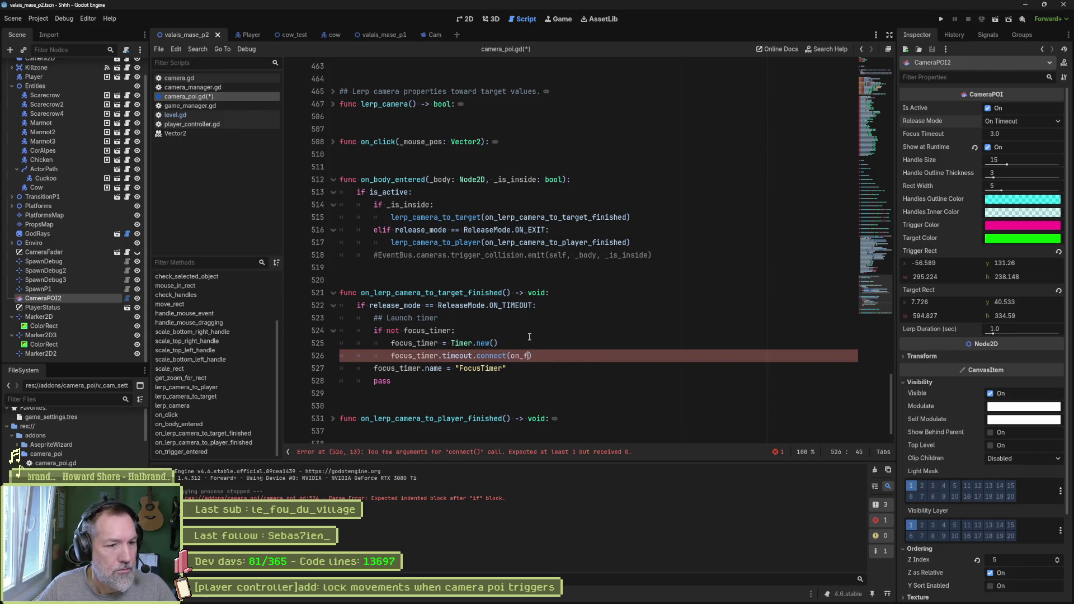
text(er_timeout)
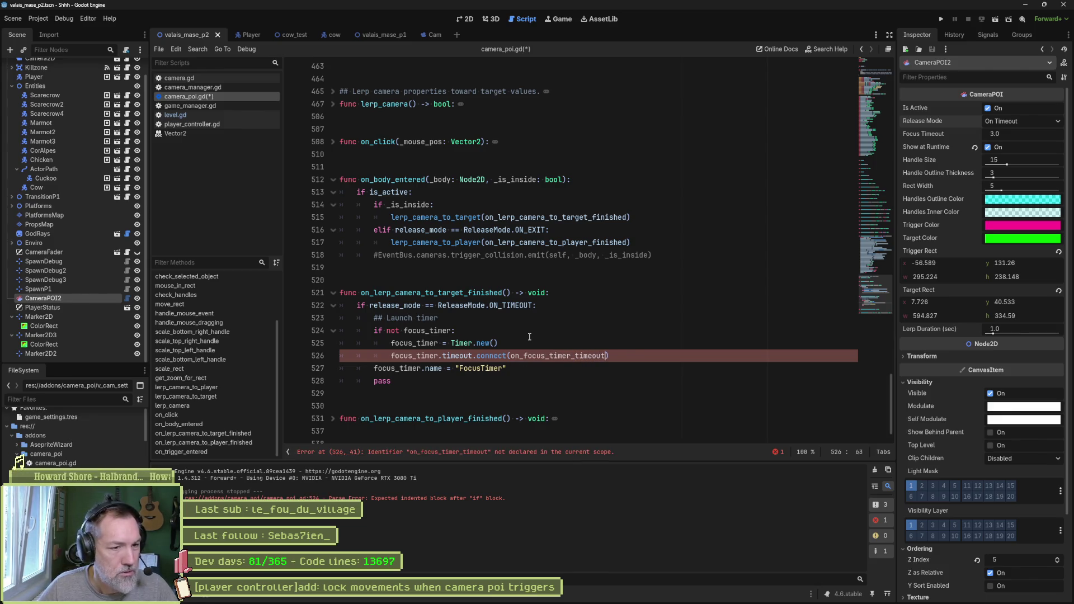
key(ctrl+shift+Left)
Add a 'func on_focus_timer_timeout() -> void:' stub containing pass and save the script.
click(372, 399)
key(Return)
key(Return)
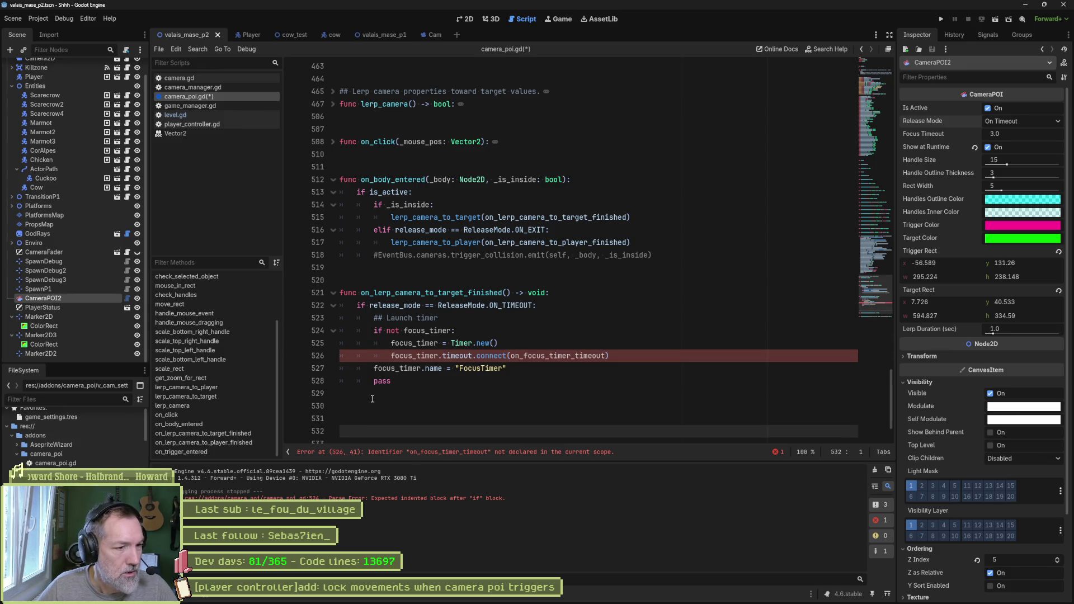
text(func on_focus_timer_timeout() -> )
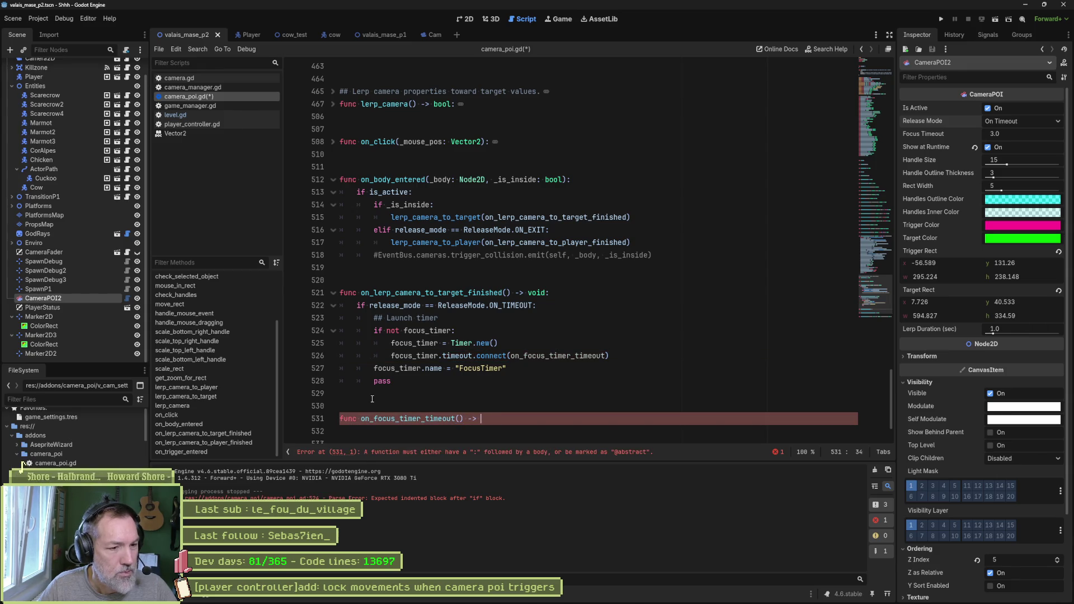
text(void:)
key(Return)
text(pass)
key(ctrl+s)
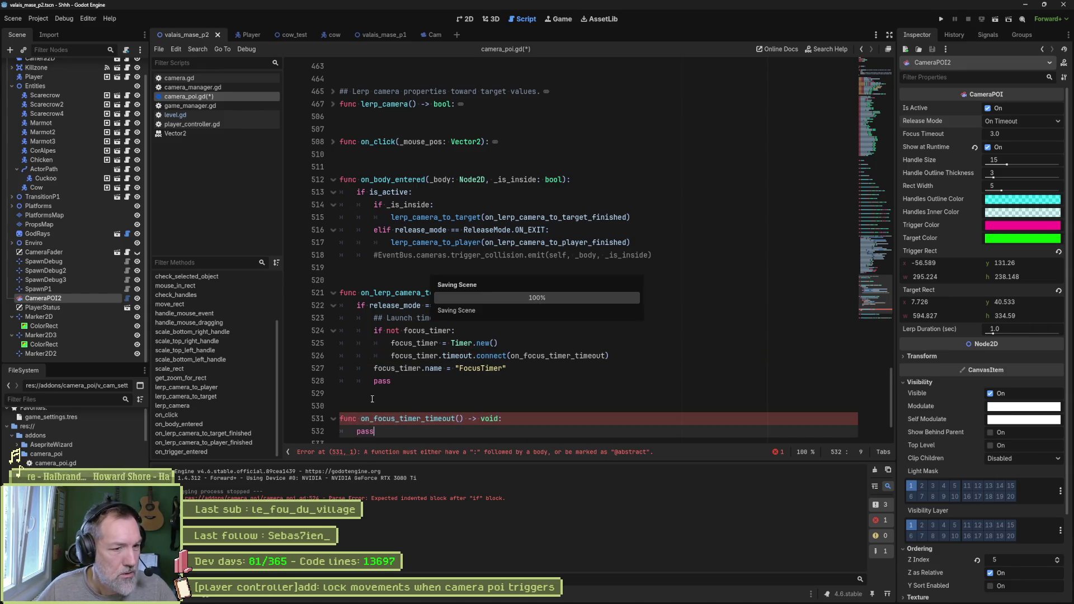
ctrl+click(457, 366)
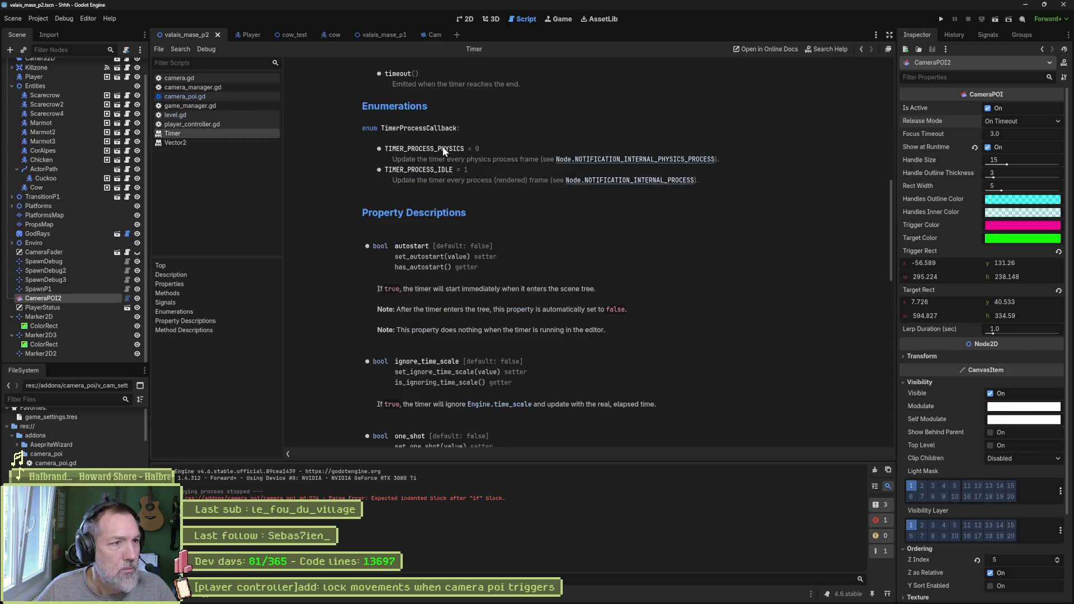
scroll(436, 168, up, 5)
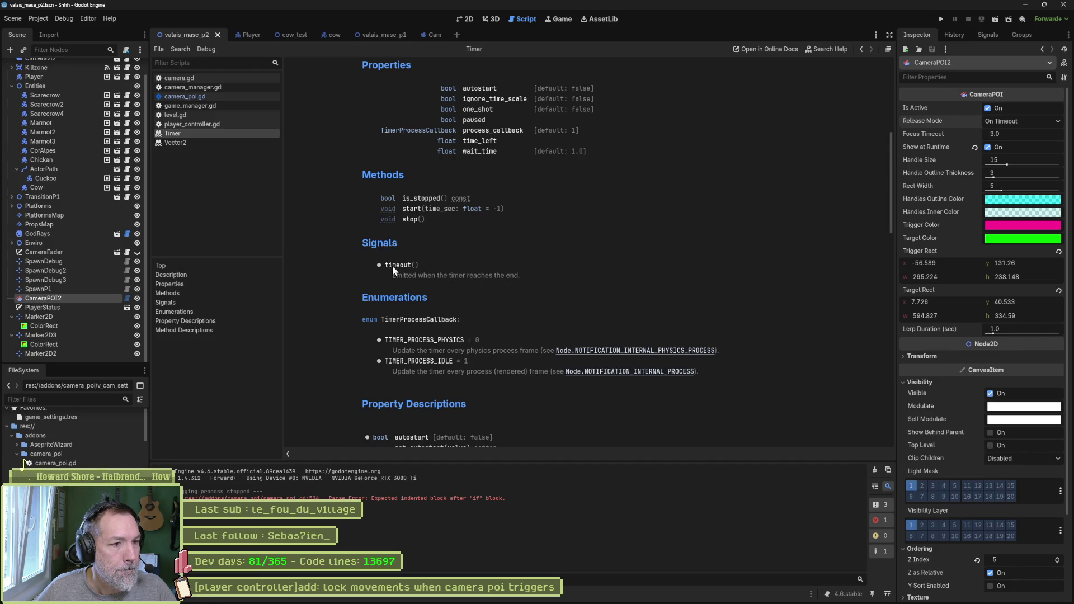
key(ctrl+w)
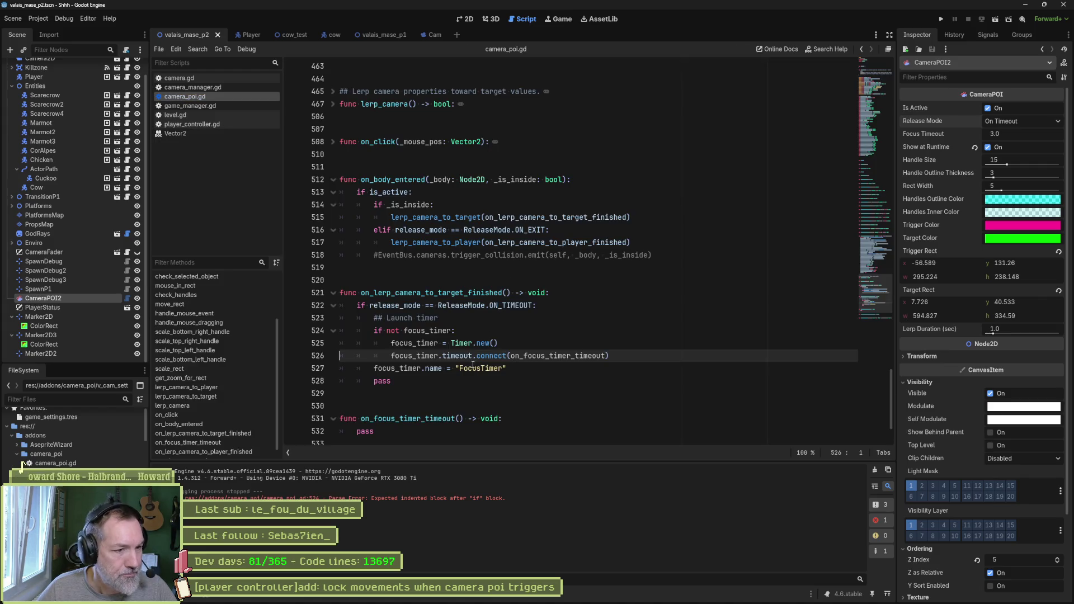
Make on_focus_timer_timeout print_debug a 'focus timer ended @' message with Time.get_ticks_msec(), and save.
click(503, 419)
key(Return)
text(print_deb)
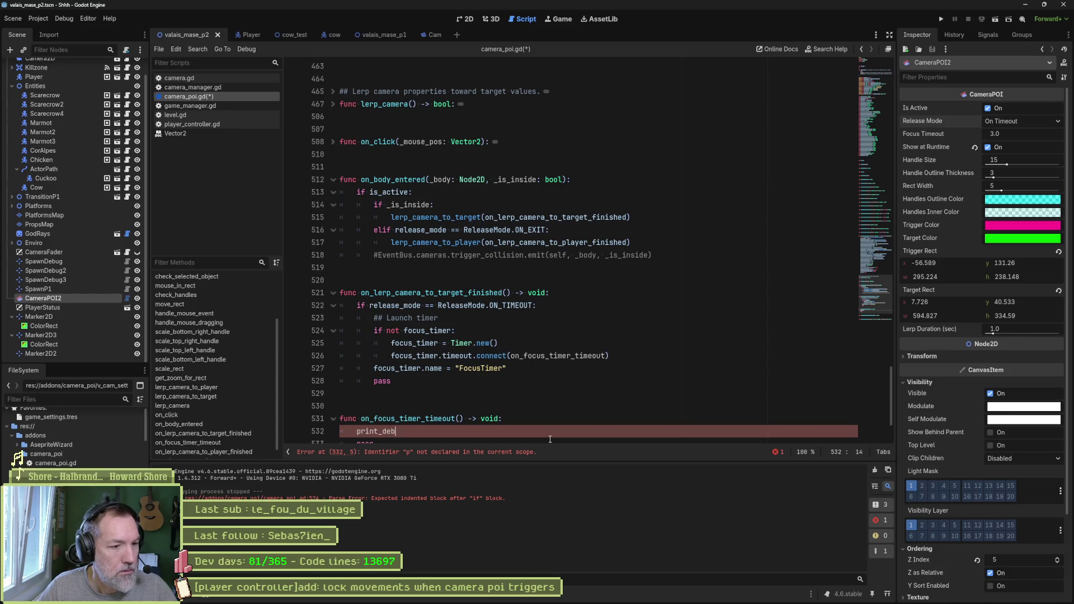
text(ug(self, " )
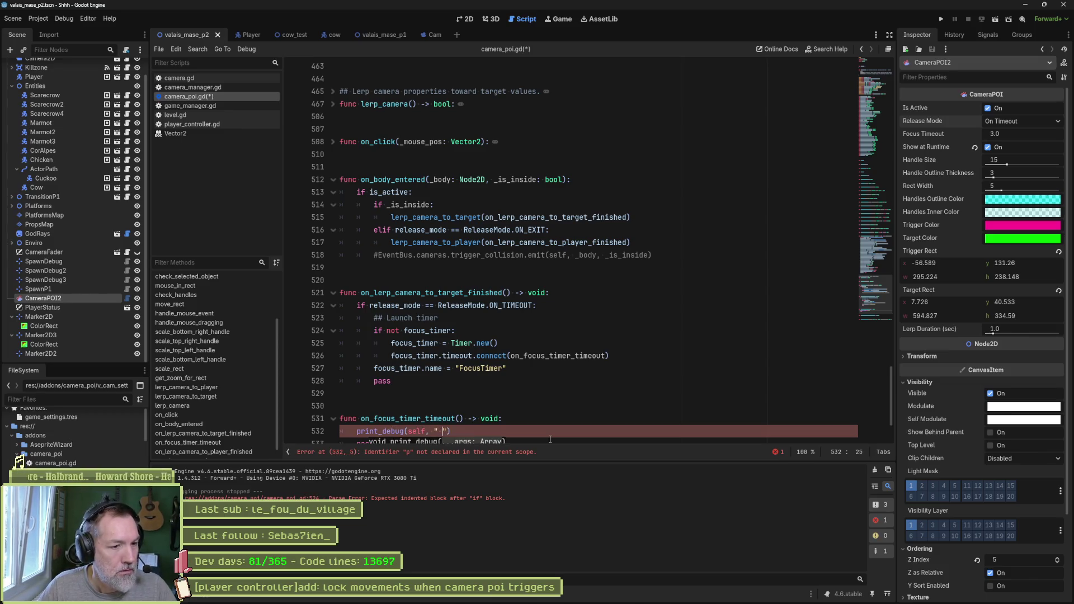
text(focus timer timou)
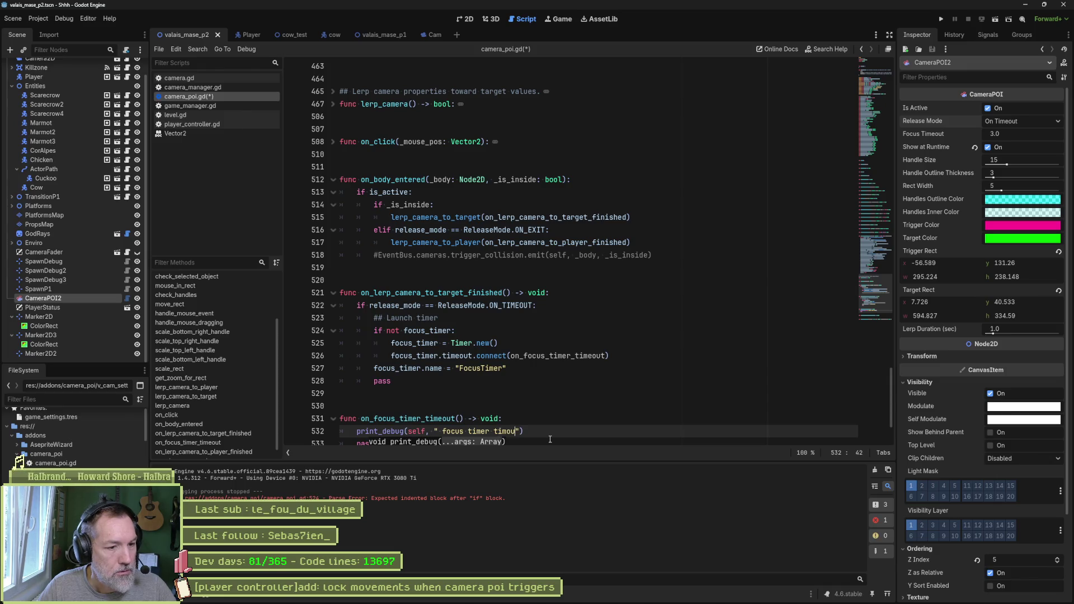
key(BackSpace)
text(en)
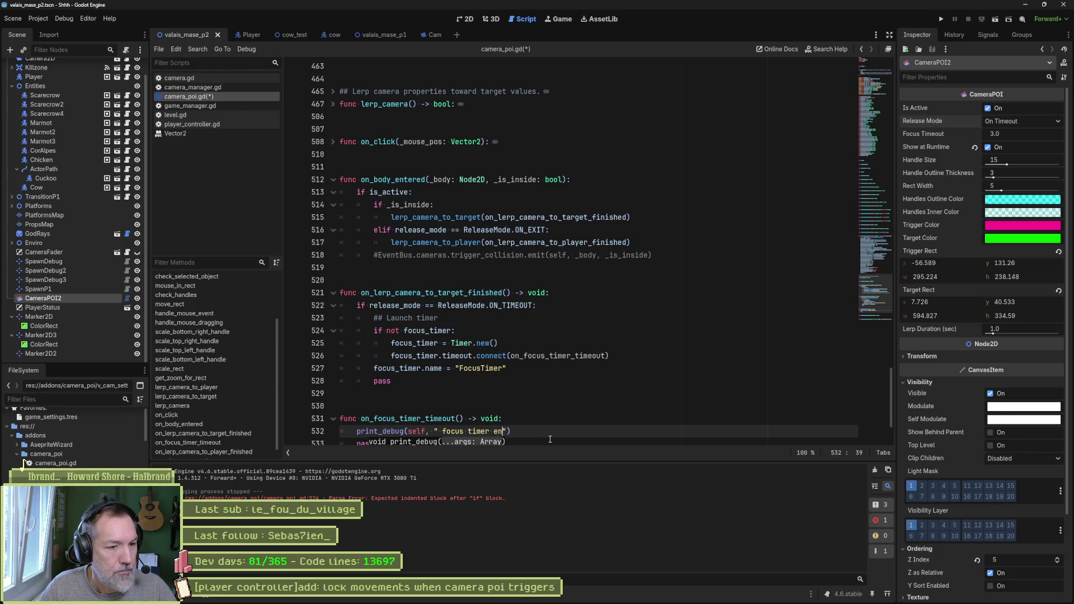
text(ded)
key(ctrl+s)
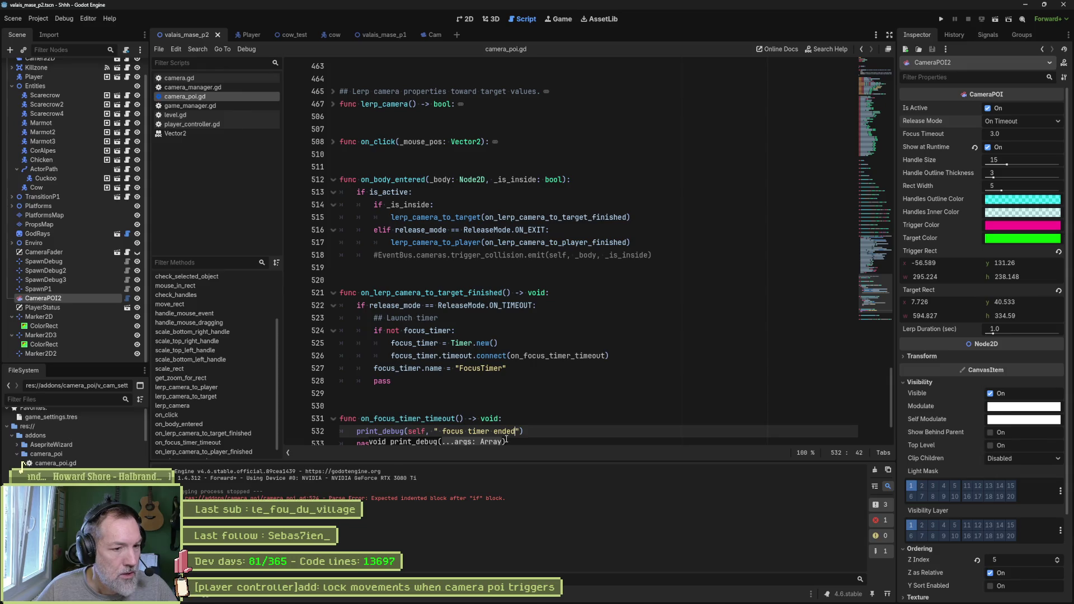
text(@")
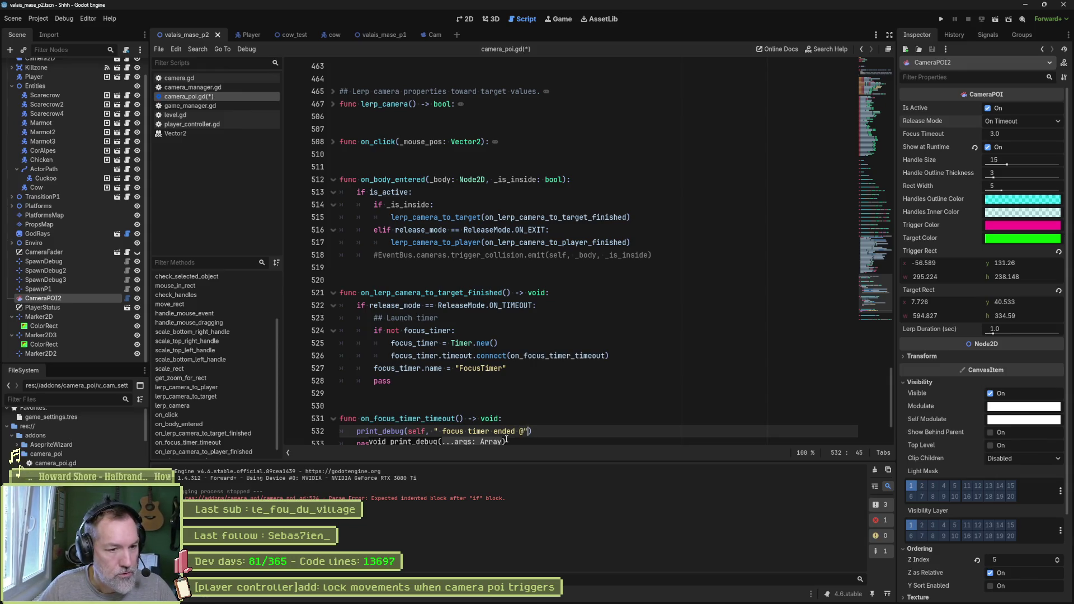
text(, Time.ms)
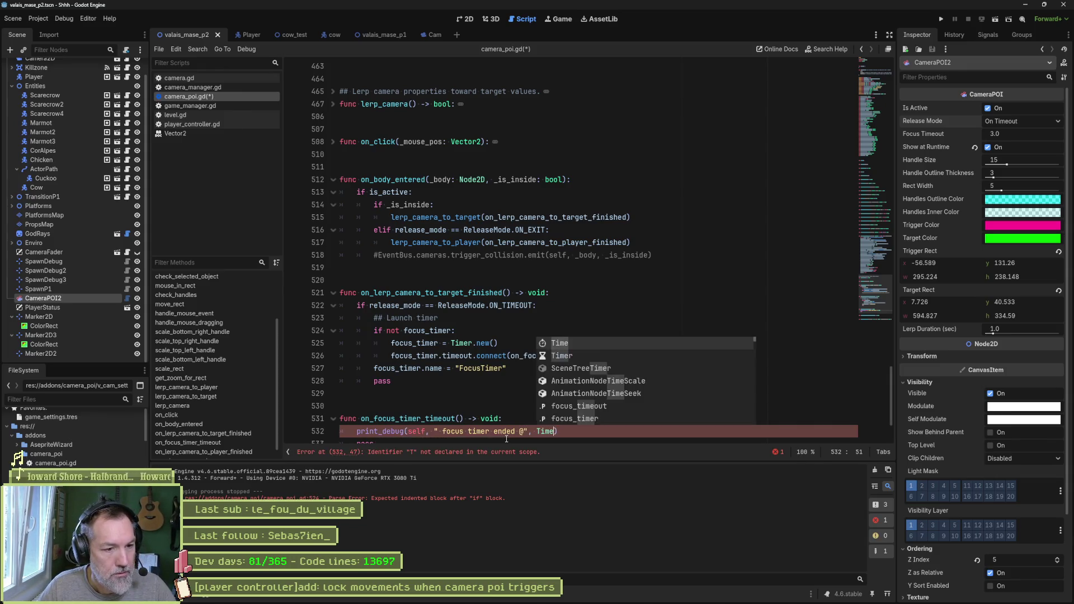
key(BackSpace)
key(BackSpace)
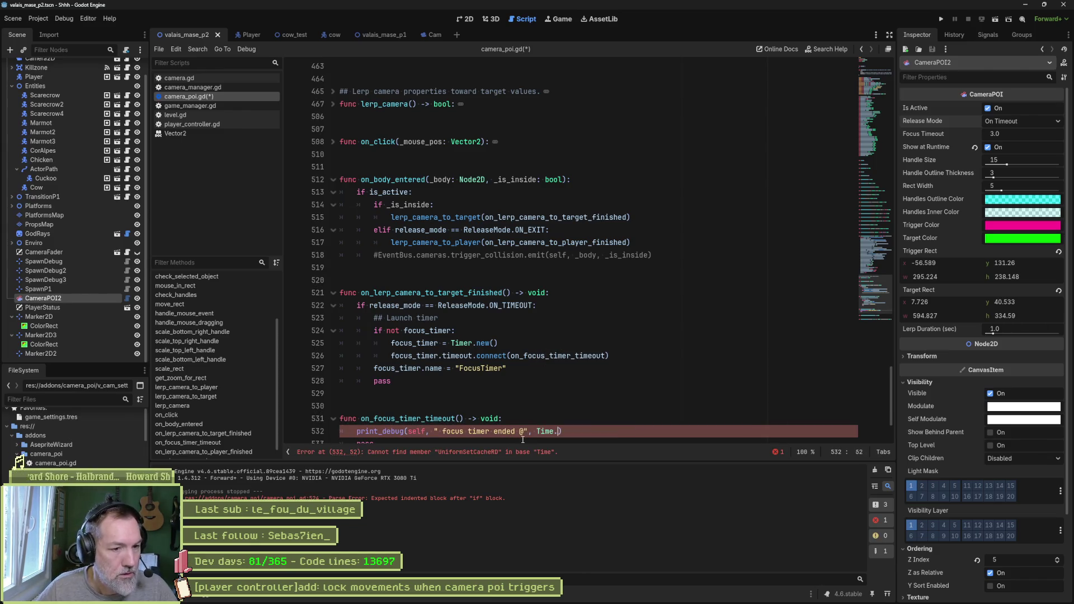
text(mse)
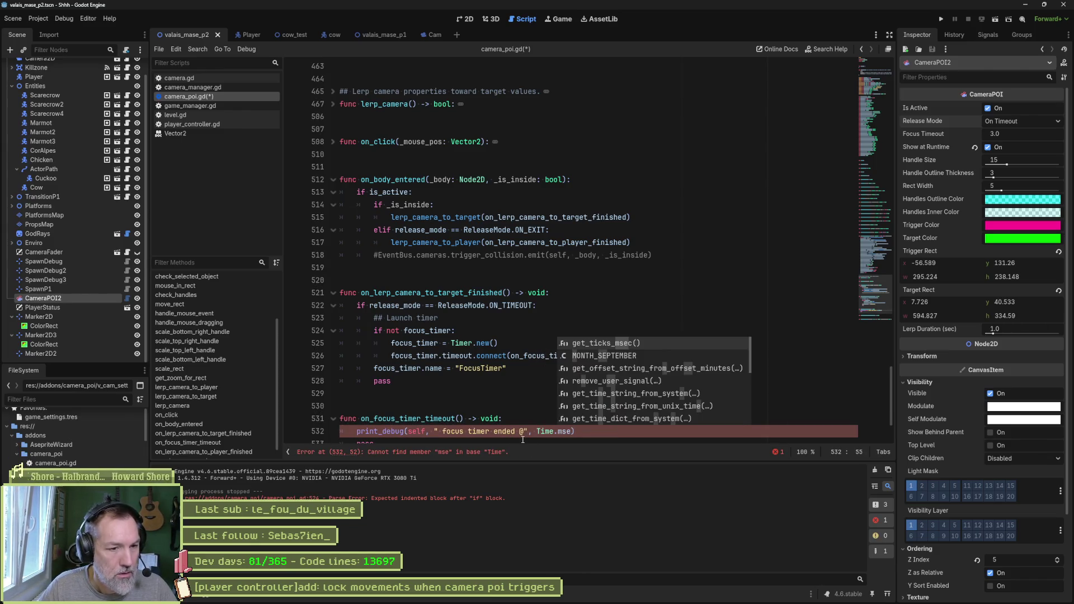
key(Return)
key(ctrl+s)
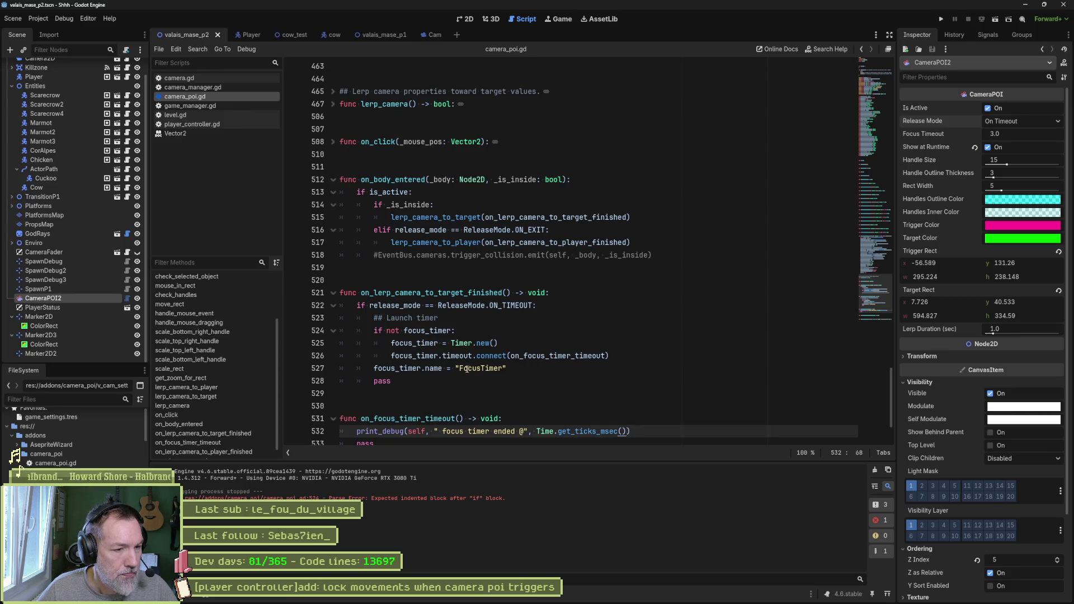
Indent the focus_timer.name = "FocusTimer" line into the if-not-focus_timer block.
click(375, 368)
key(Tab)
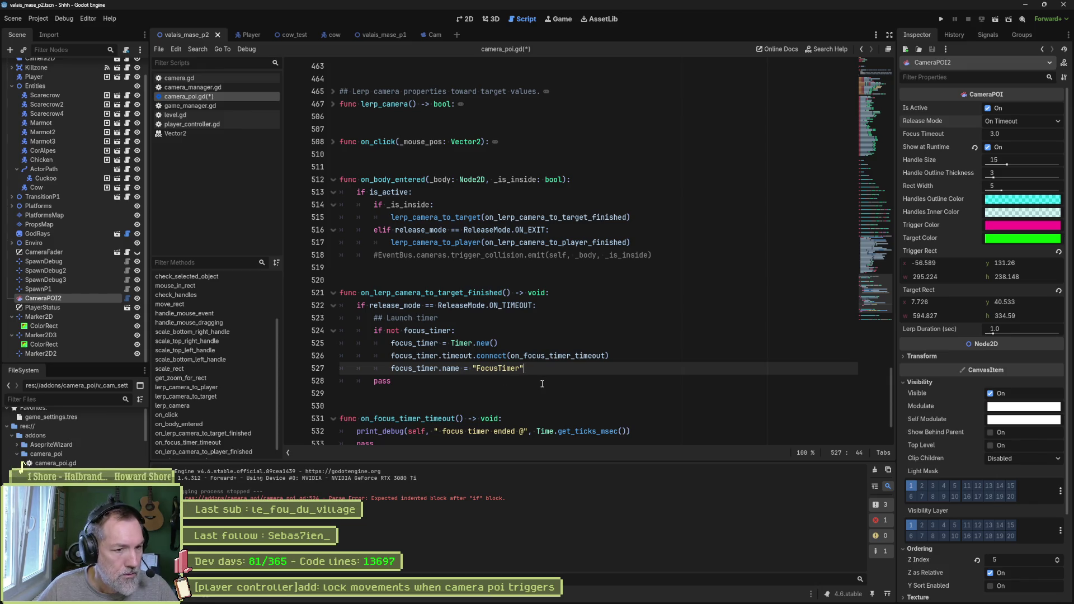
key(Down)
key(shift+Home)
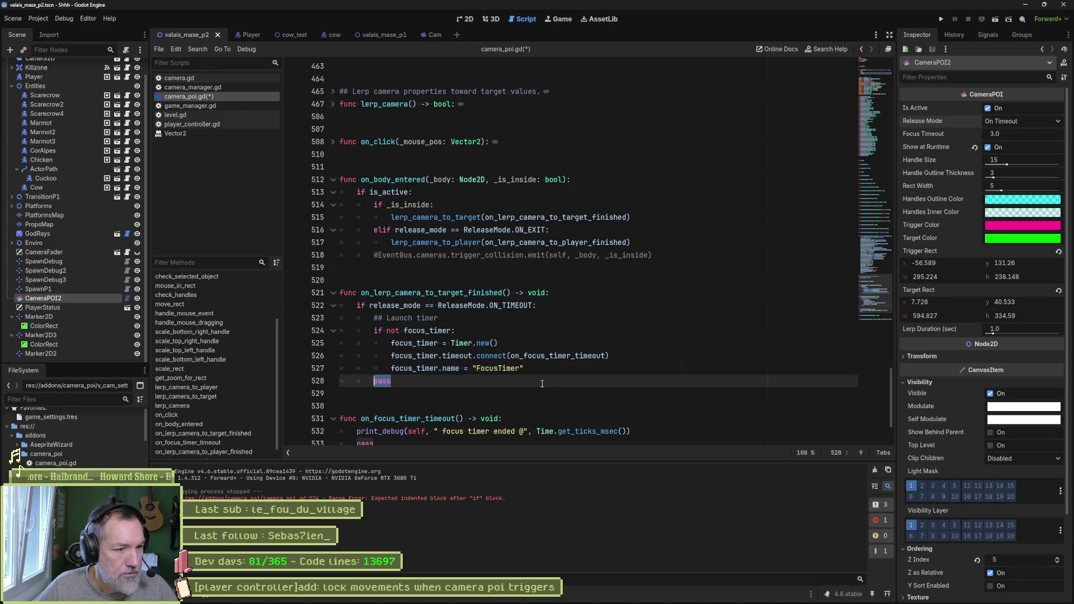
Replace pass with focus_timer.start(focus_timeout) and save camera_poi.gd.
text(focus_timer.s)
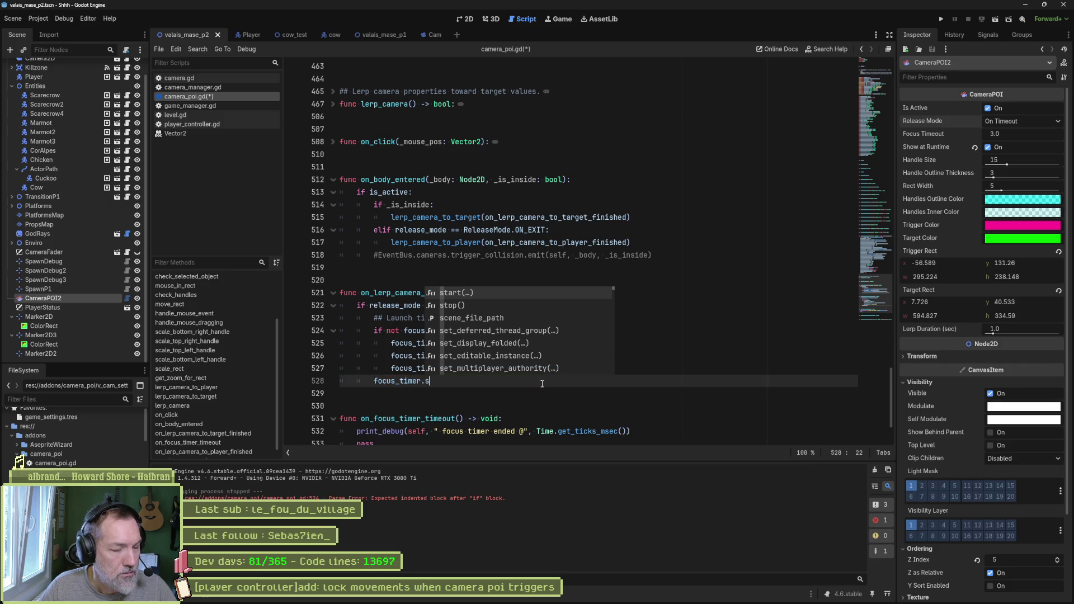
key(Return)
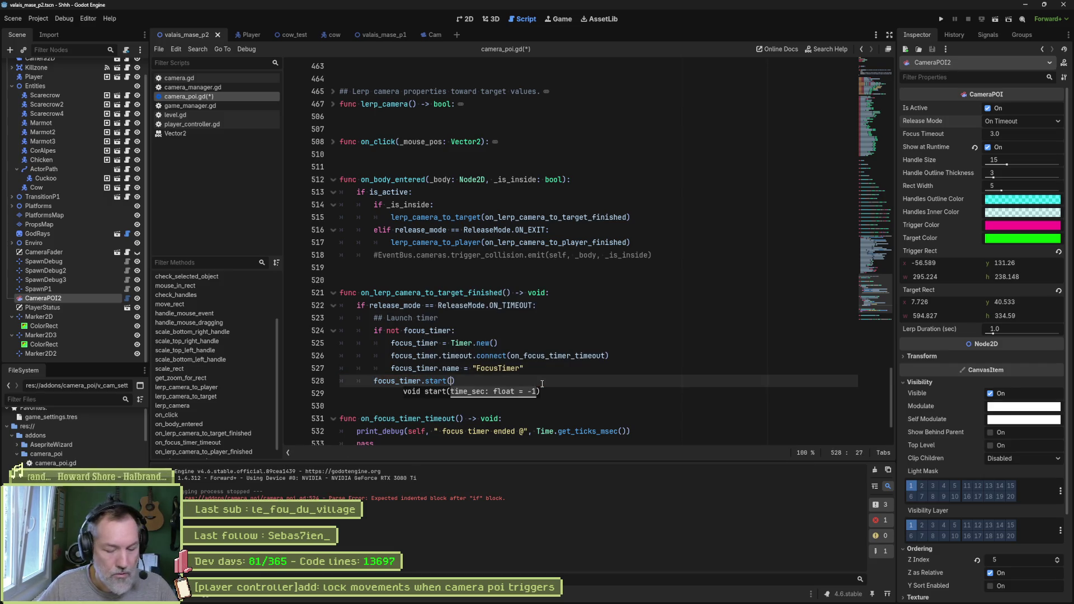
text(2)
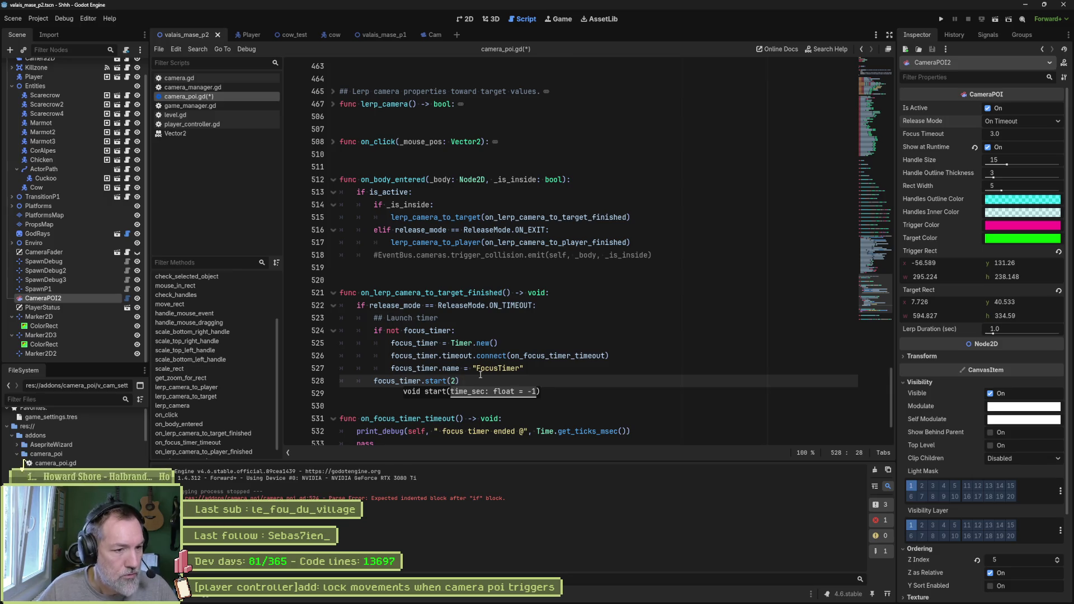
text(.0)
key(BackSpace)
key(BackSpace)
key(BackSpace)
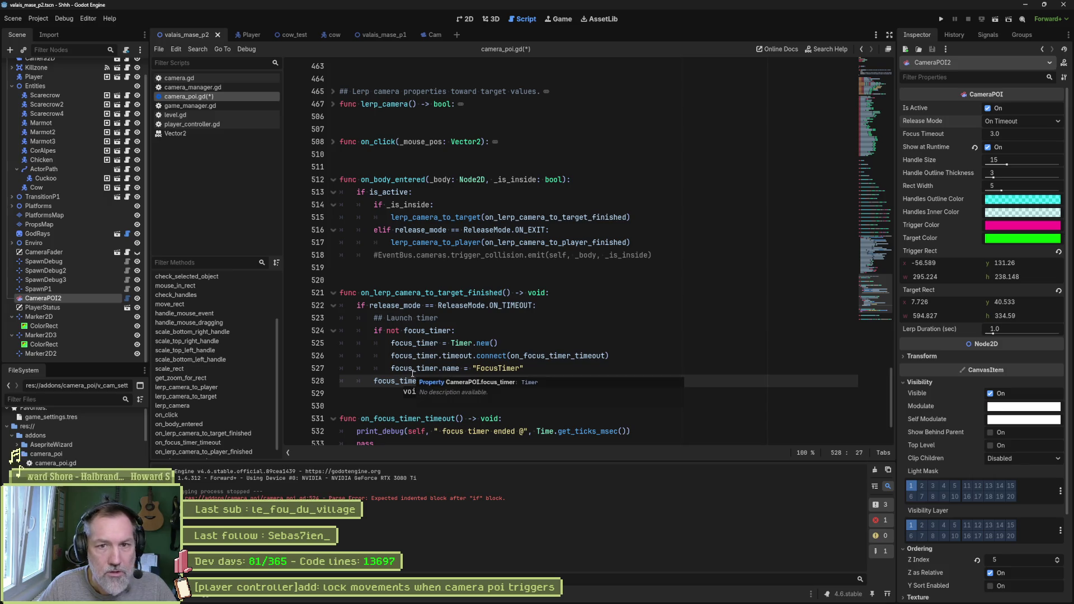
text(focus)
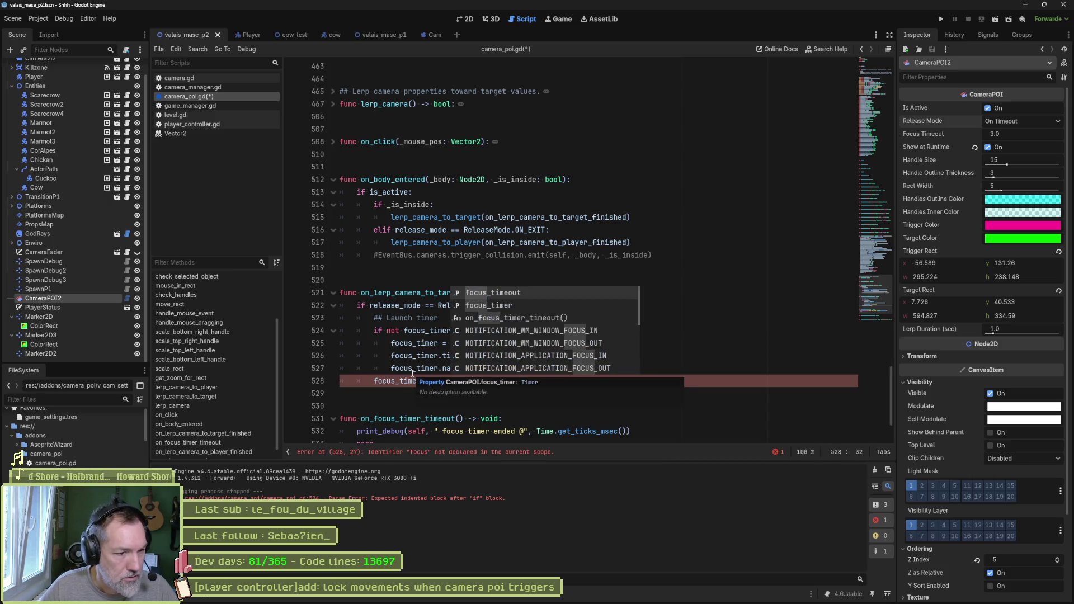
key(Return)
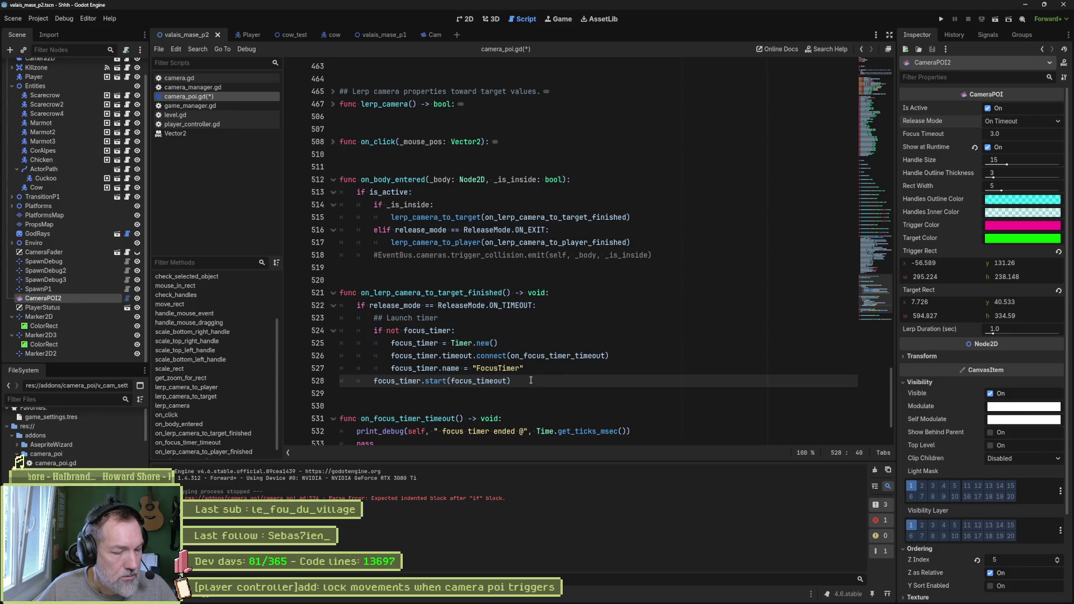
click(531, 372)
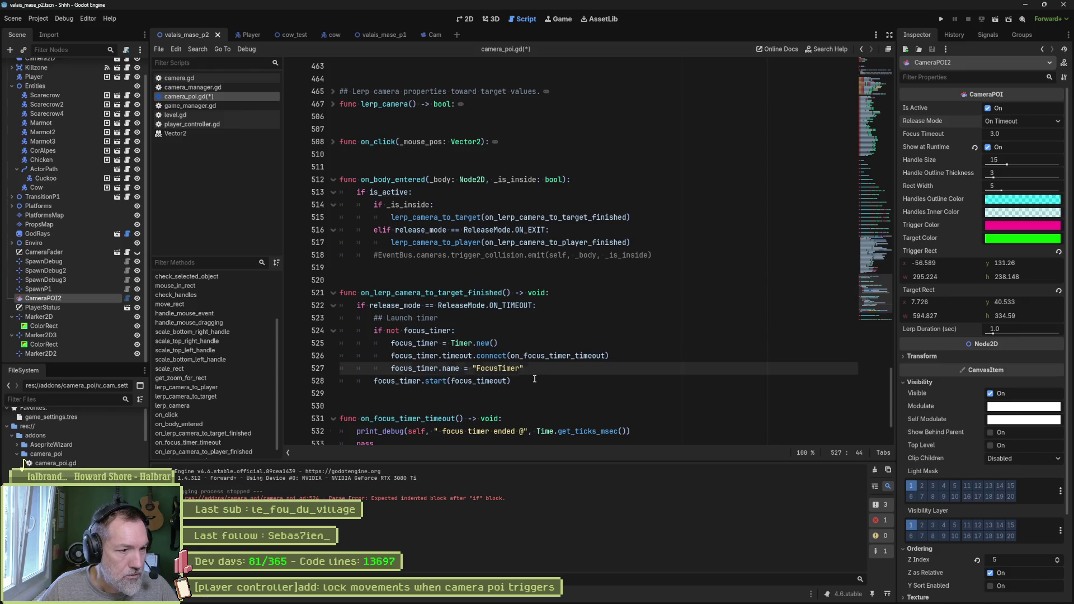
key(Return)
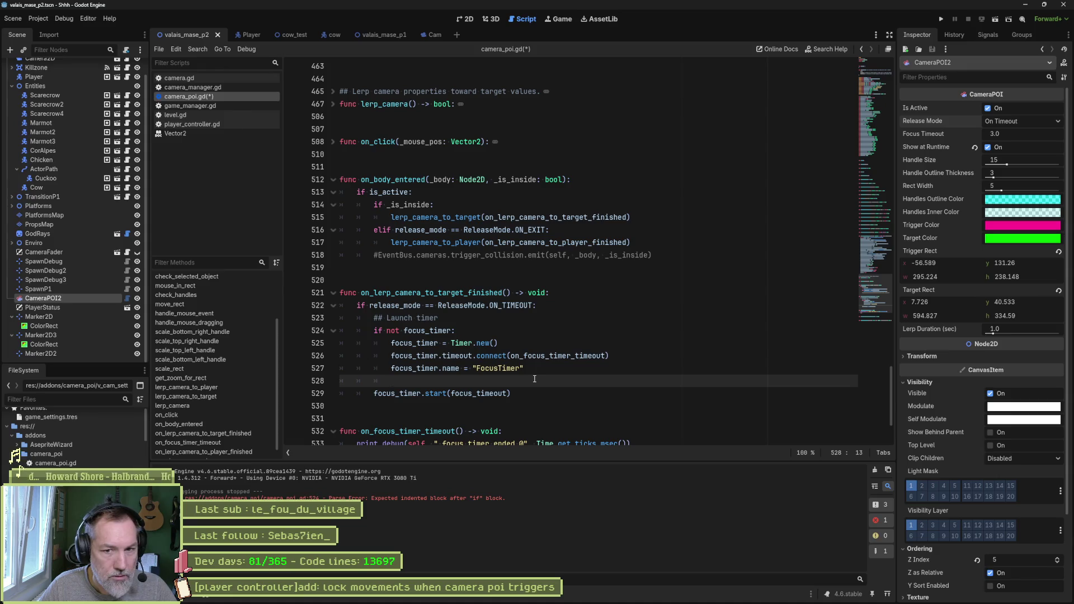
key(ctrl+shift+k)
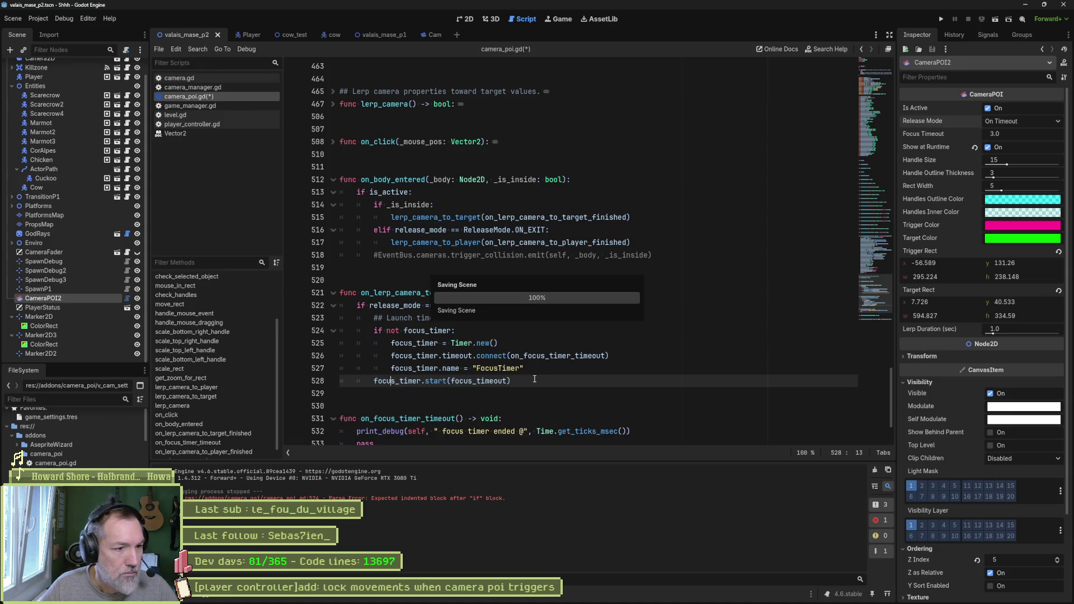
key(ctrl+s)
scroll(505, 362, down, 3)
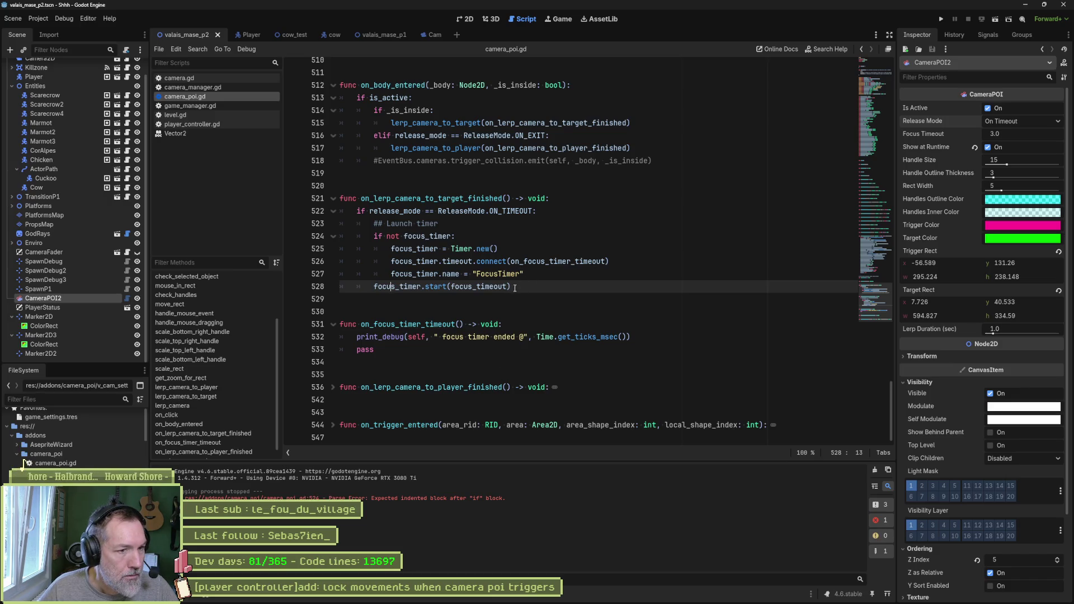
Add print_debug(self, " launching focus timer :@", Time.get_ticks_msec()) after the start call, then run the scene.
key(Return)
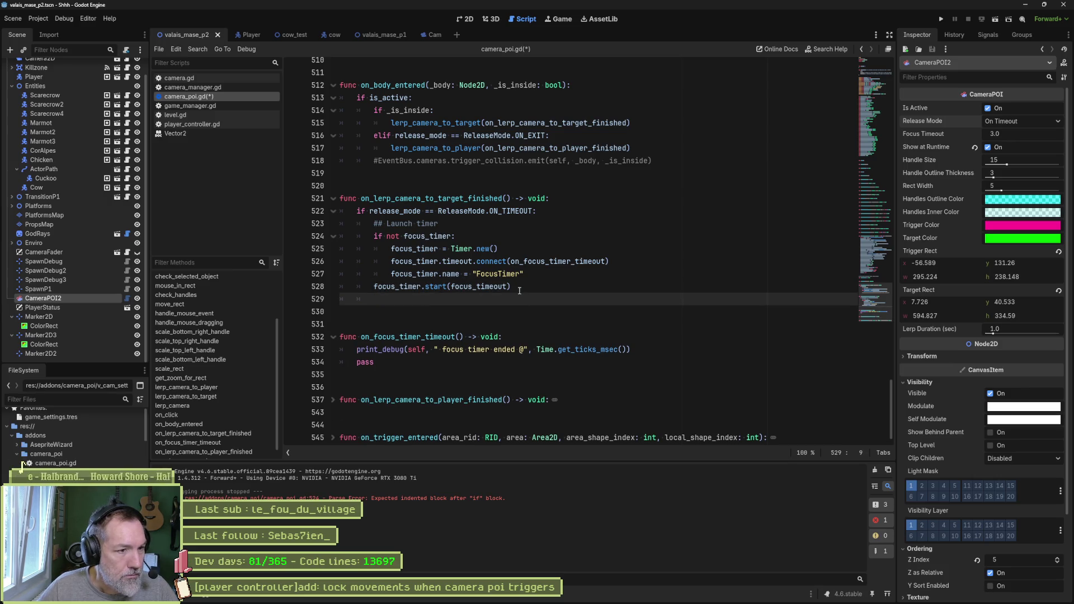
text(print_debug(se)
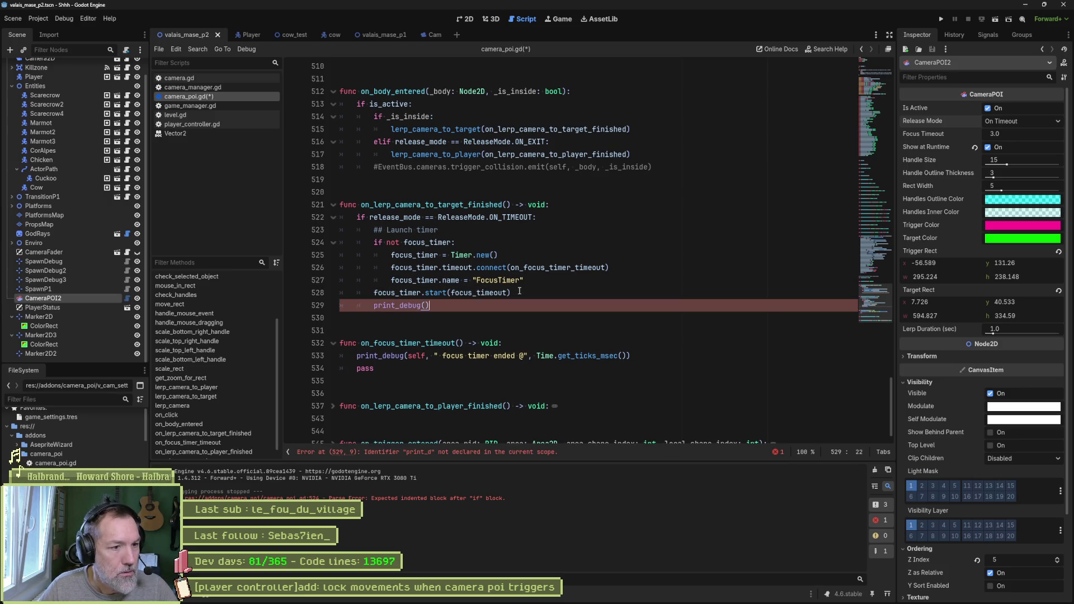
text(lf, " launchin)
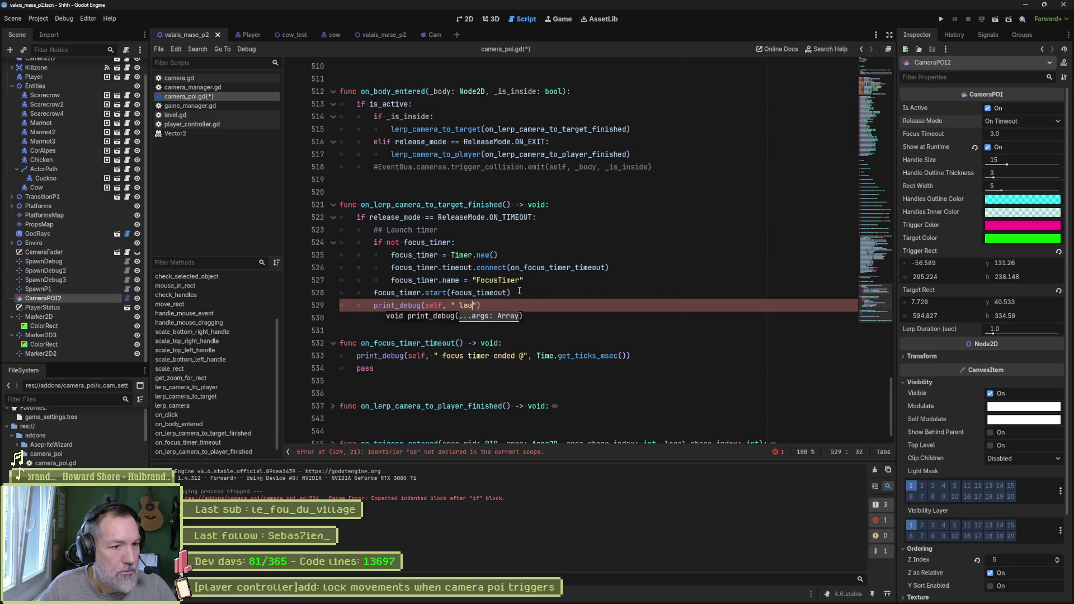
text(g focus timer )
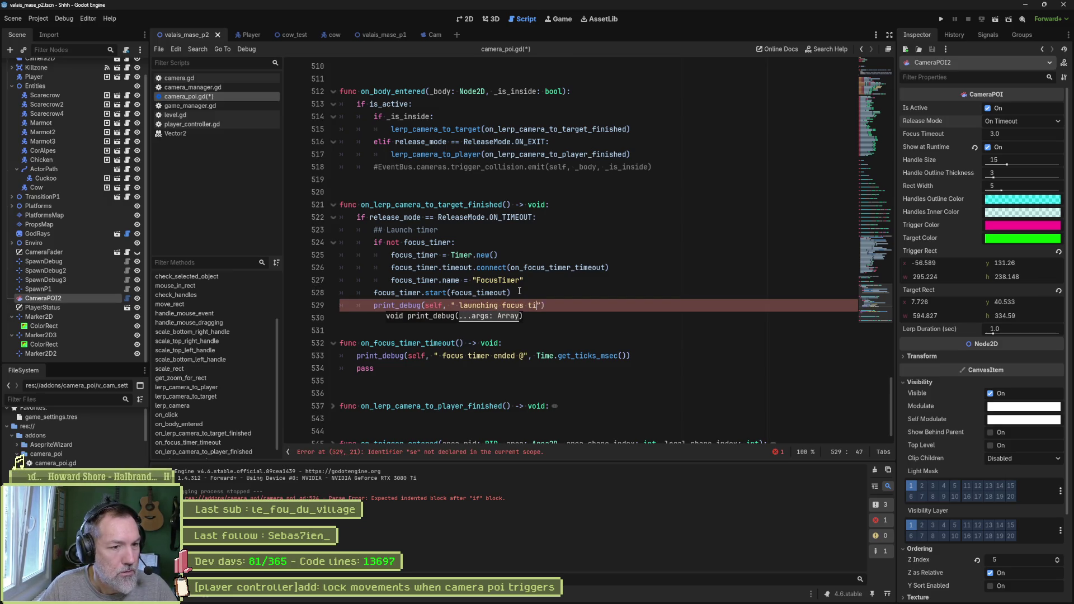
text(:@", )
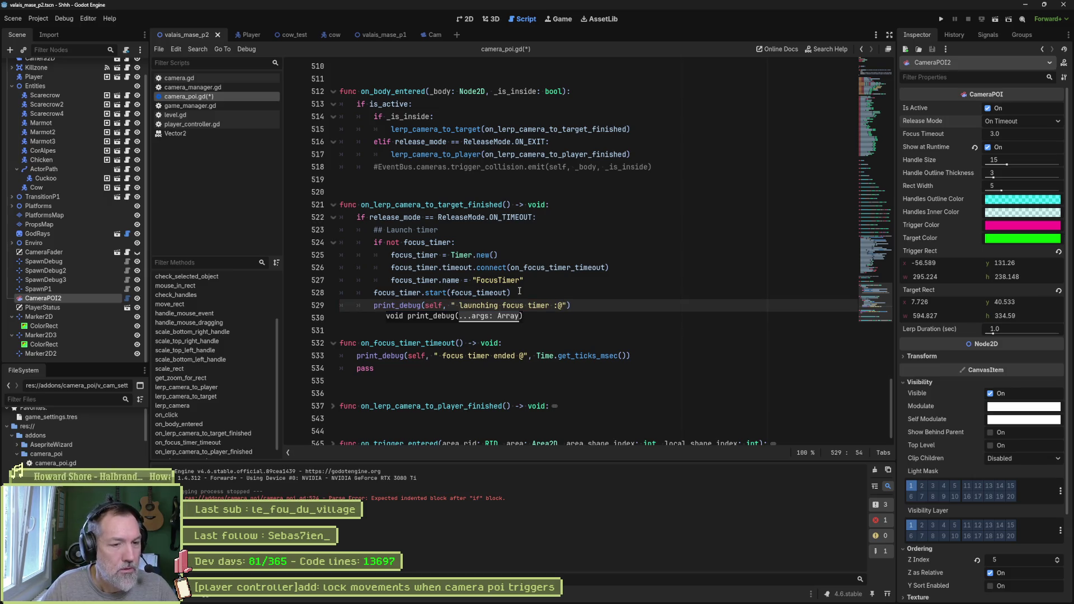
text(Time.)
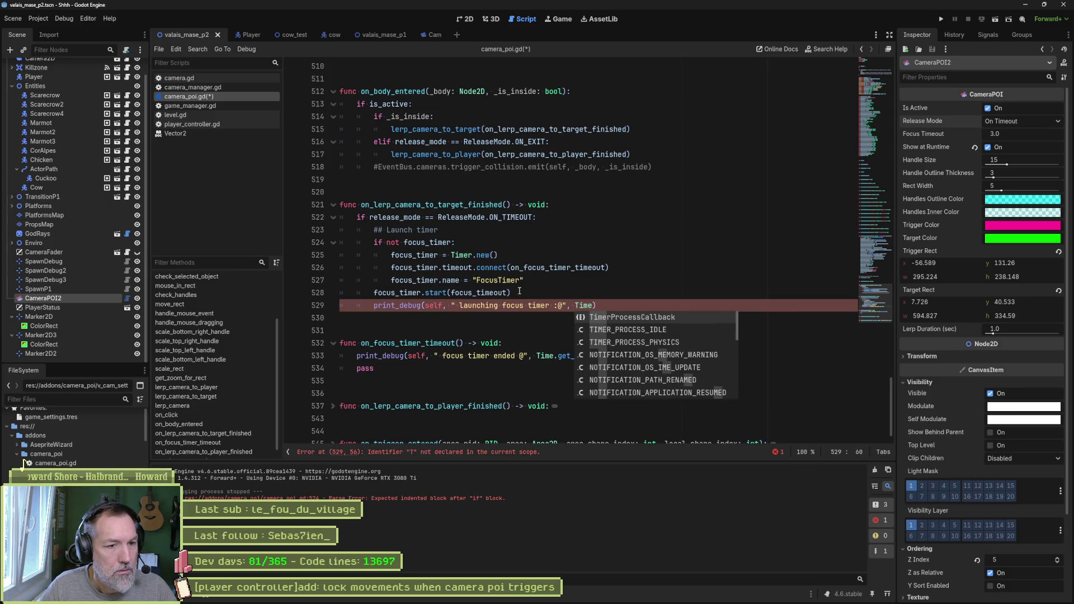
text(get_ticks_msec())
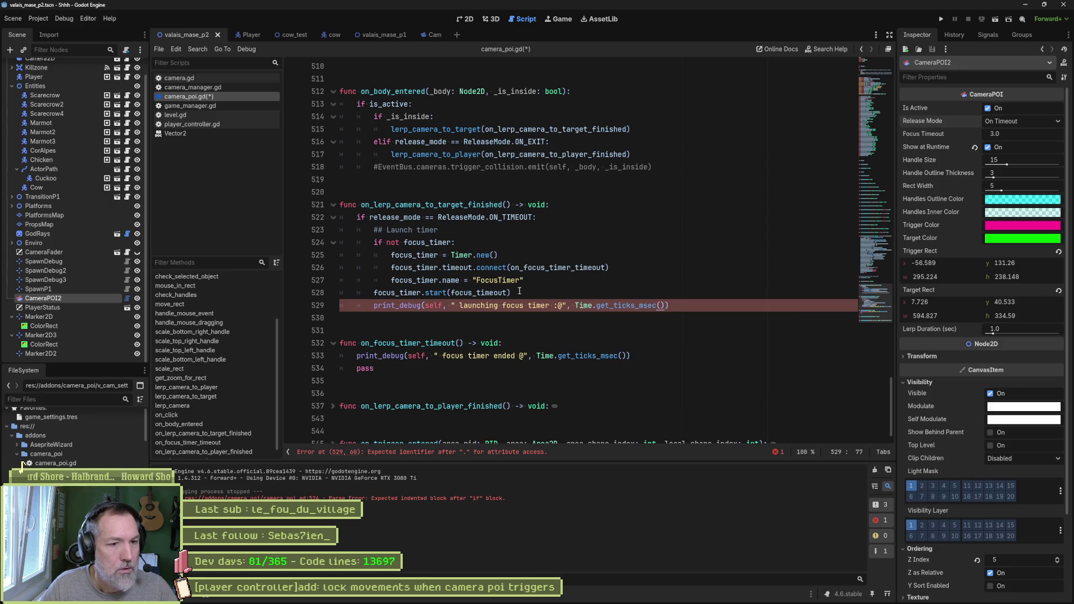
key(F6)
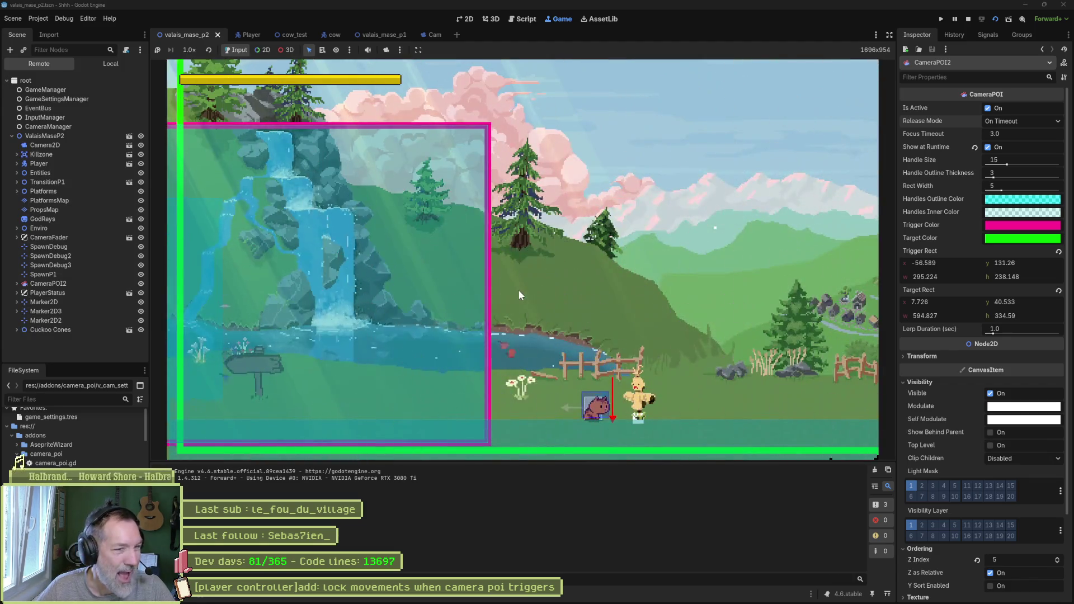
Walk the cat into the trigger, read the timer-not-in-tree error, and stop the game.
click(696, 248)
key(Left)
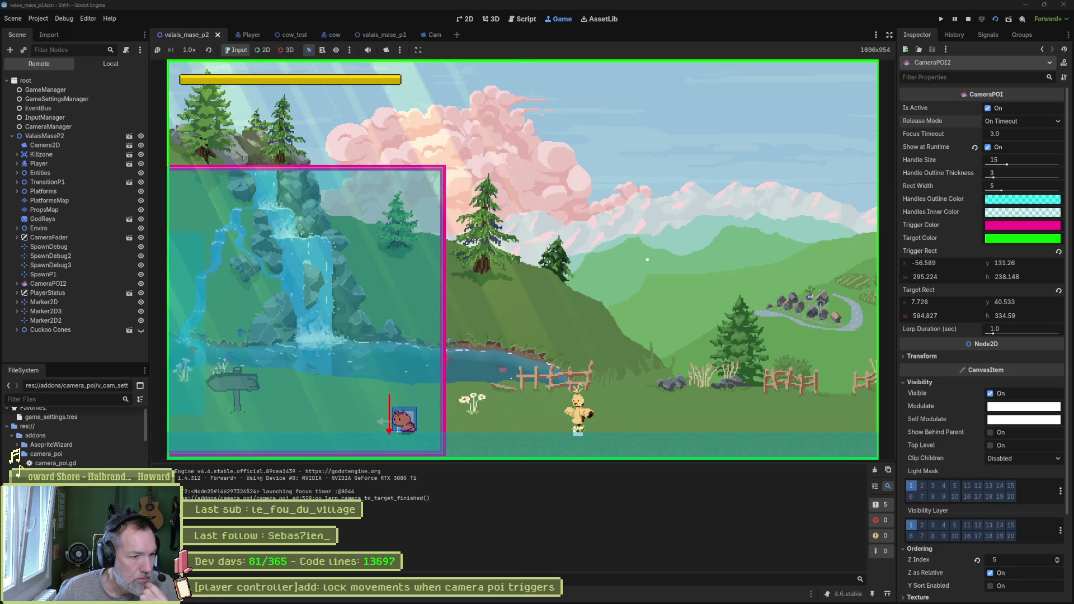
click(213, 595)
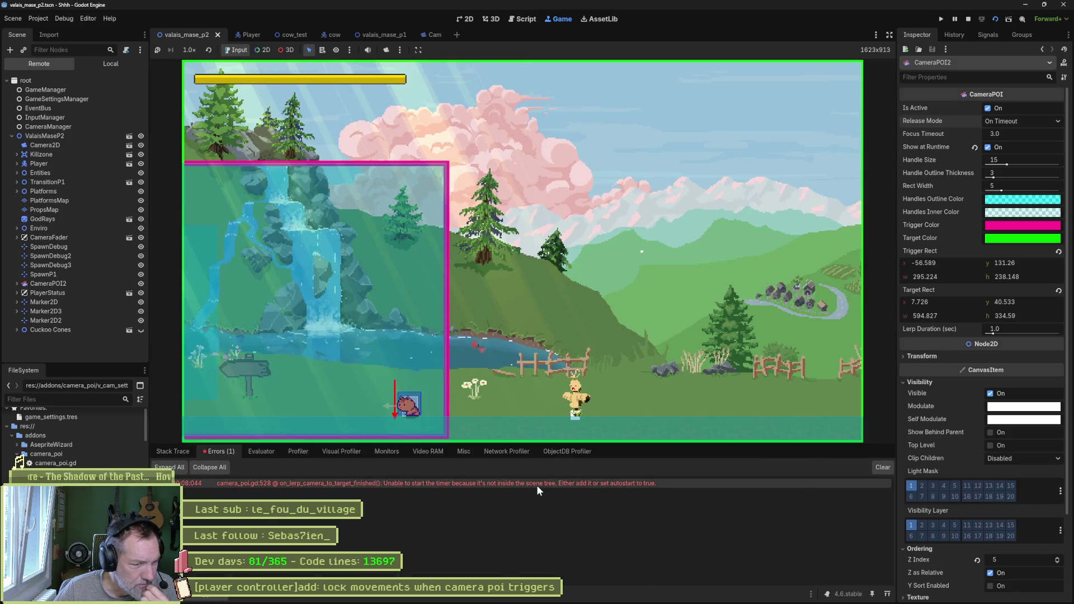
mouse_move(536, 485)
click(970, 19)
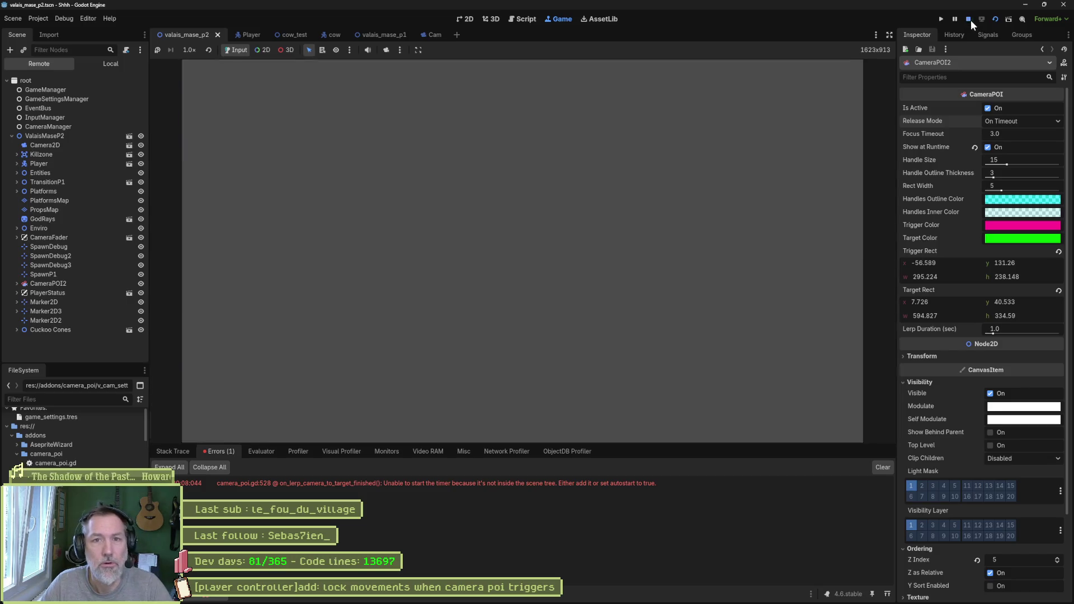
click(557, 284)
key(Return)
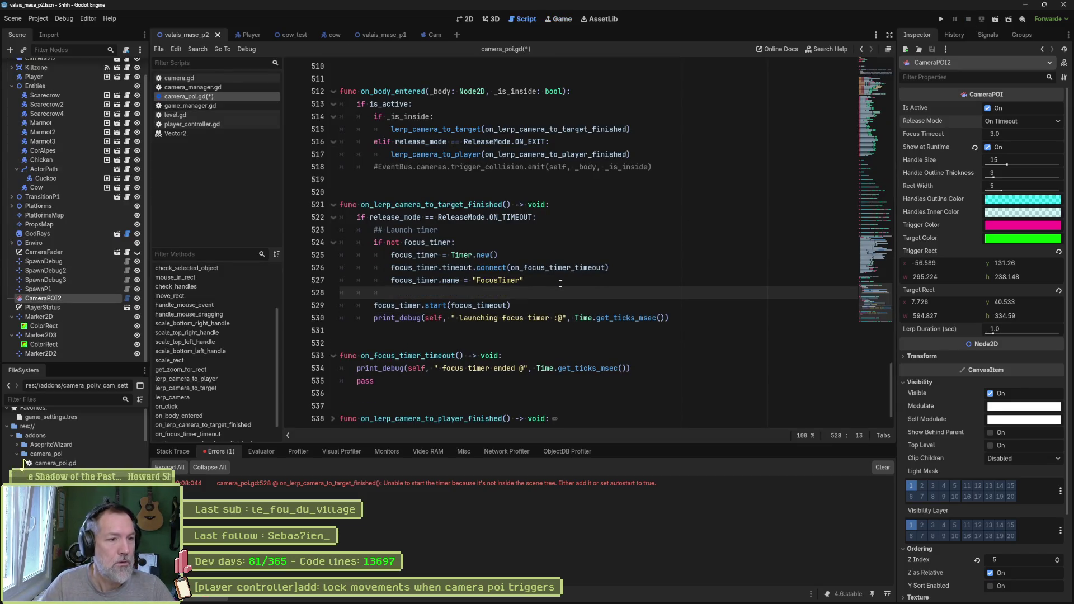
Complete the autocompleted call as add_child(focus_timer).
text(add)
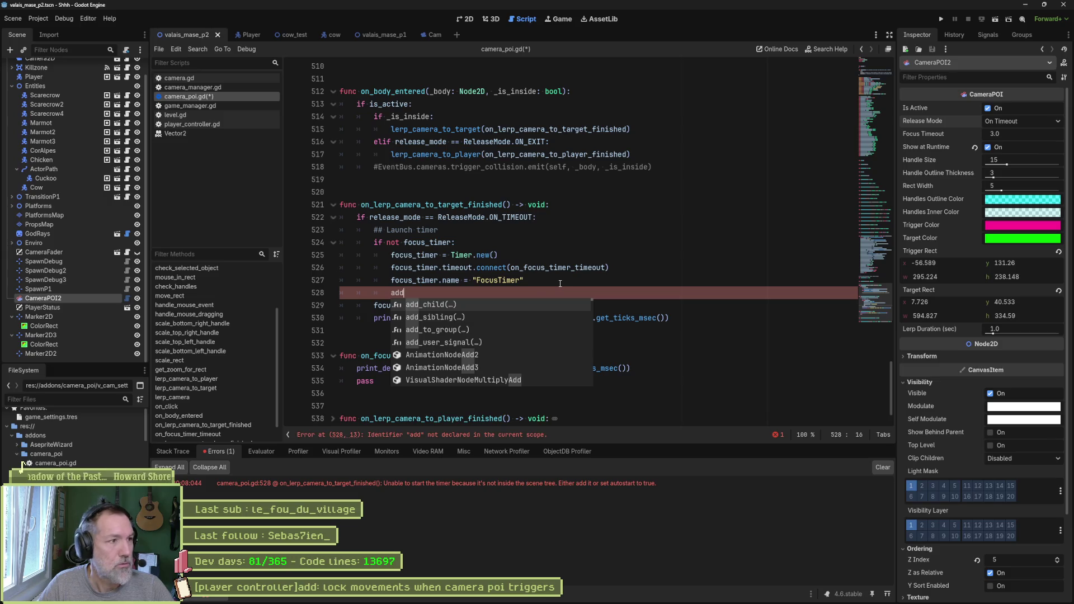
key(Return)
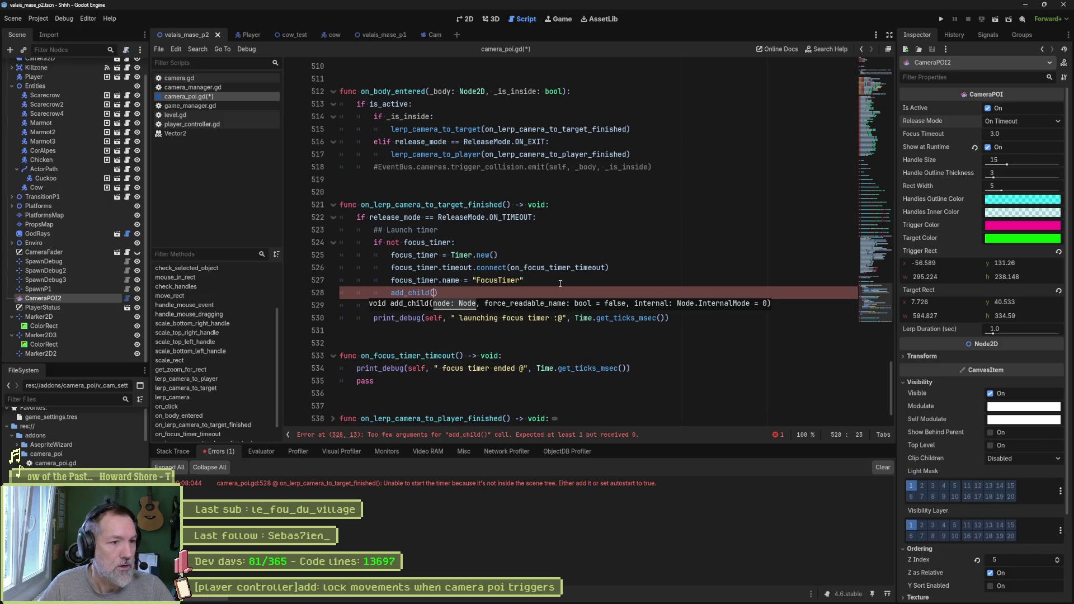
text(focus)
key(Return)
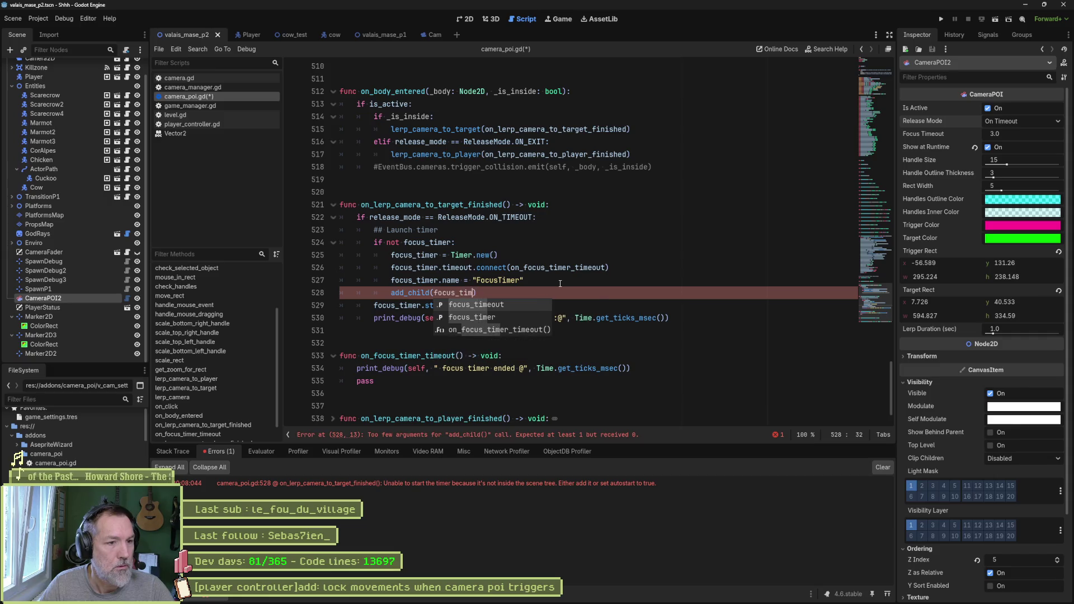
Run the scene, walk the player into the trigger, and check CameraPOI2 for a FocusTimer child.
key(F6)
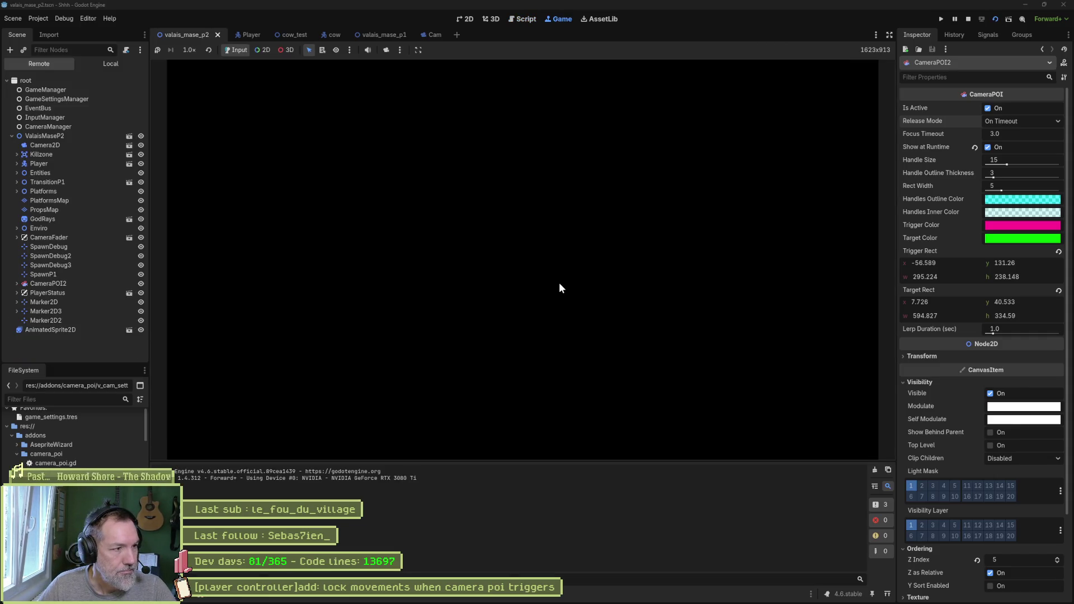
key(Left)
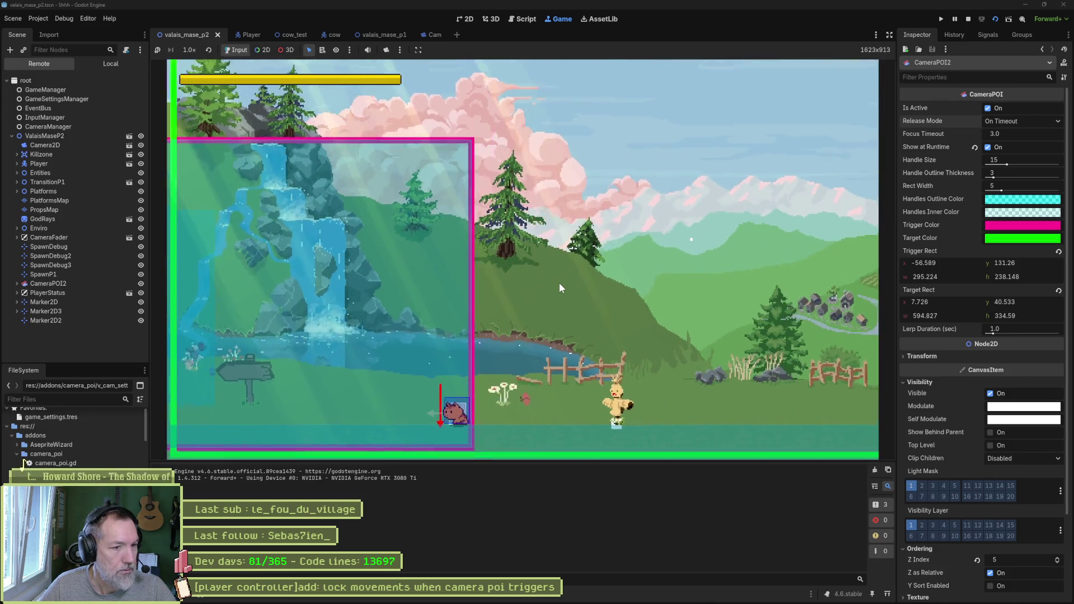
click(17, 284)
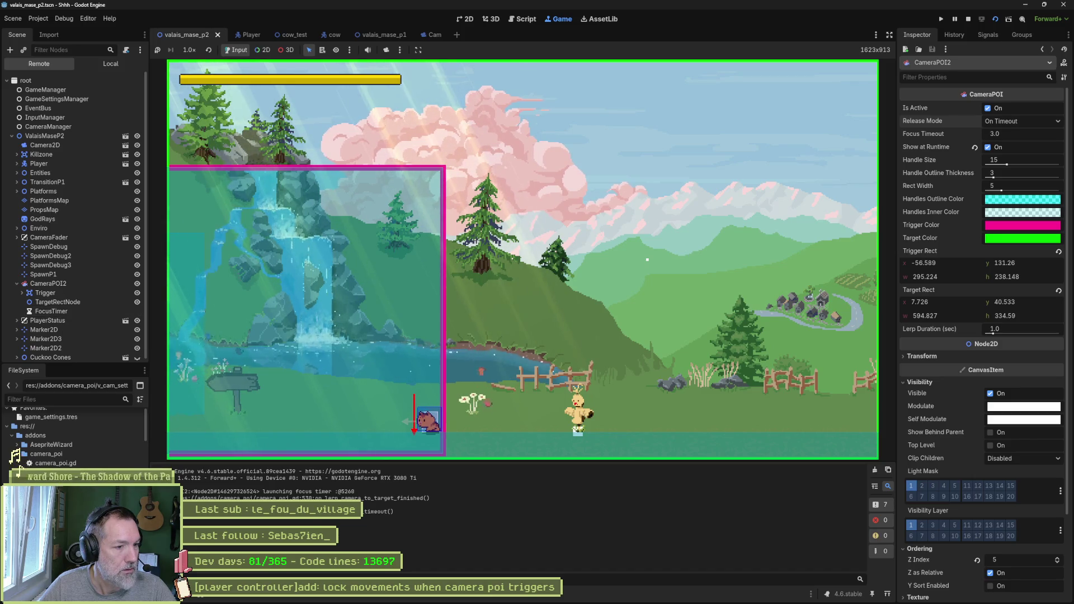
click(348, 497)
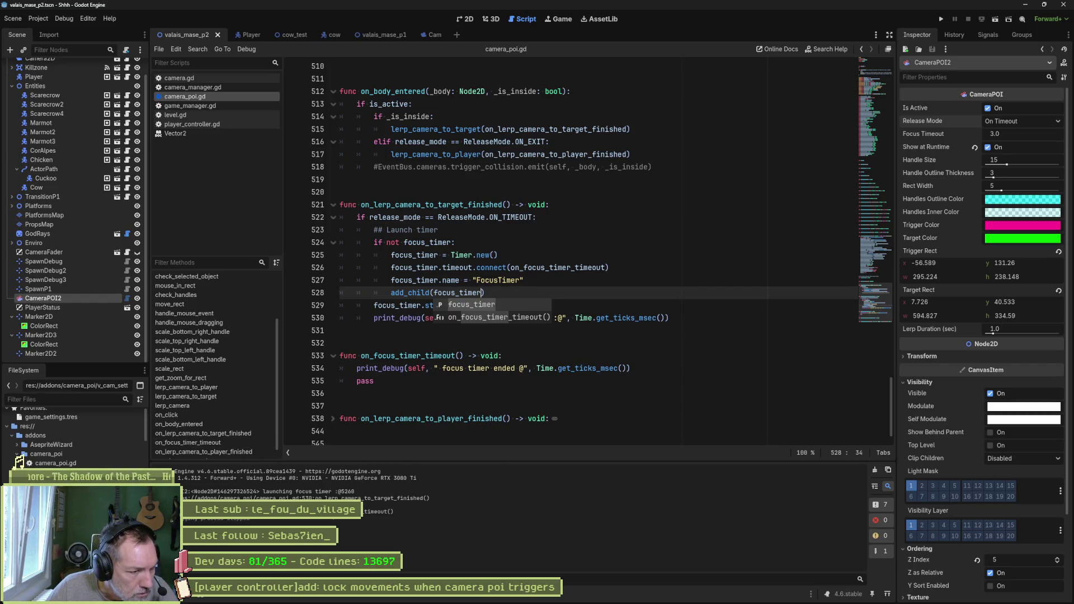
Delete the launching-focus-timer print_debug line, then select the lerp_camera_to_player call on line 517.
click(557, 348)
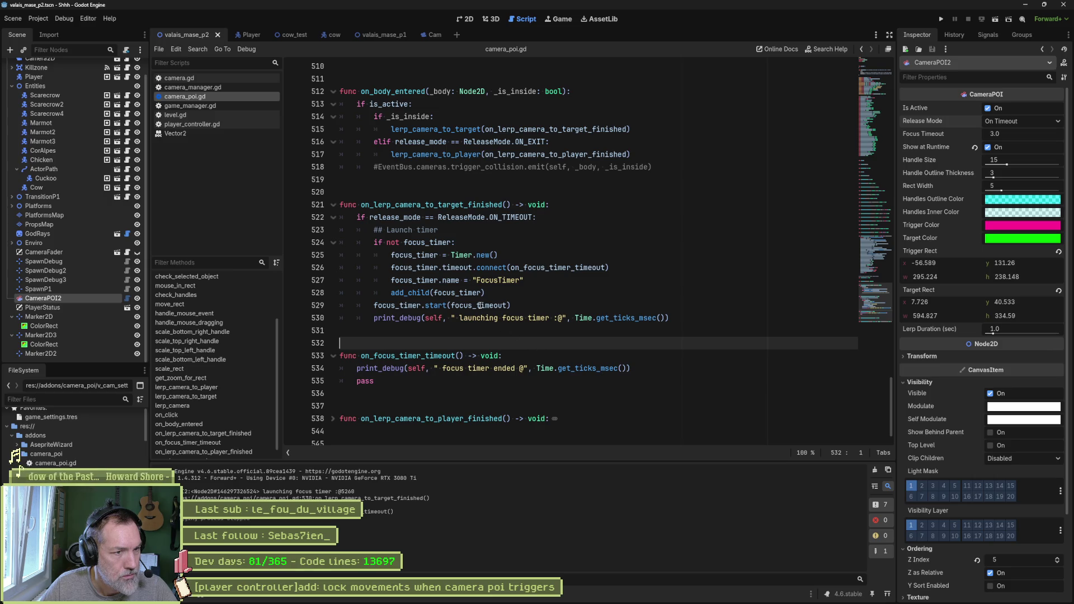
mouse_move(482, 305)
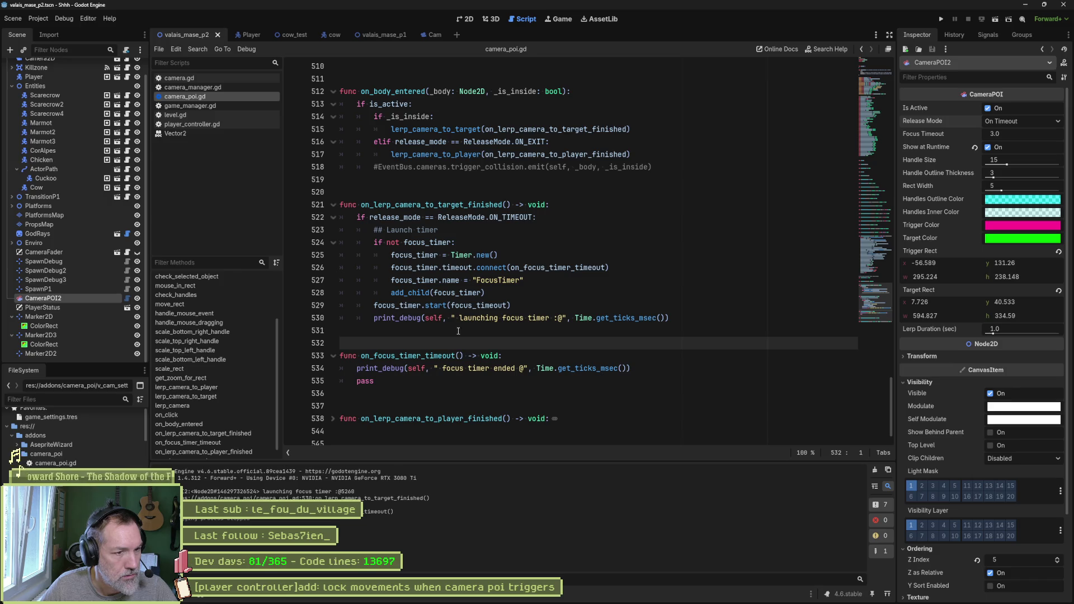
click(469, 323)
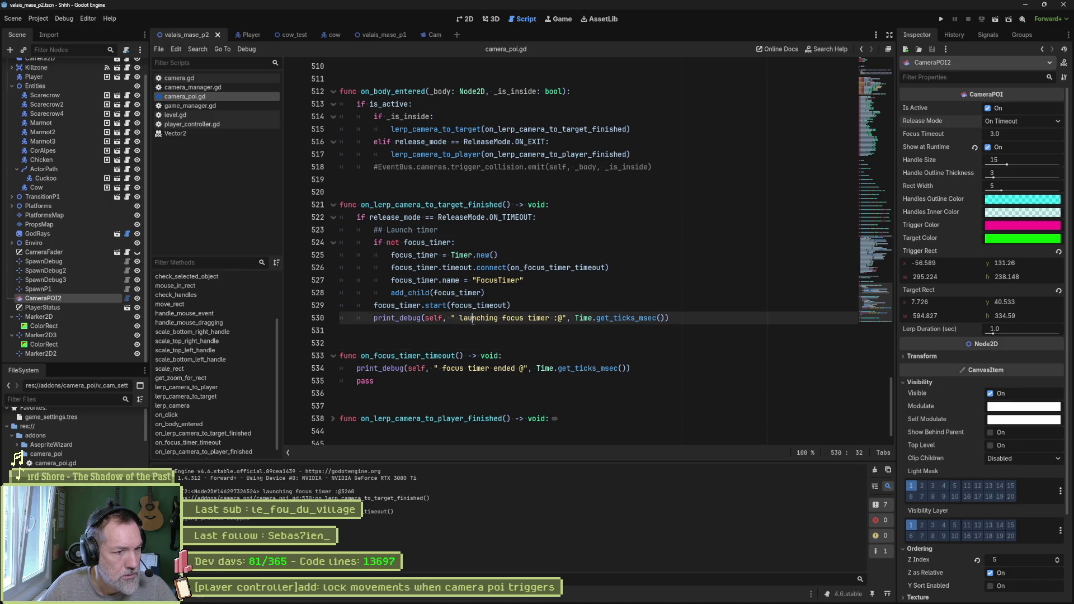
key(ctrl+shift+k)
click(437, 356)
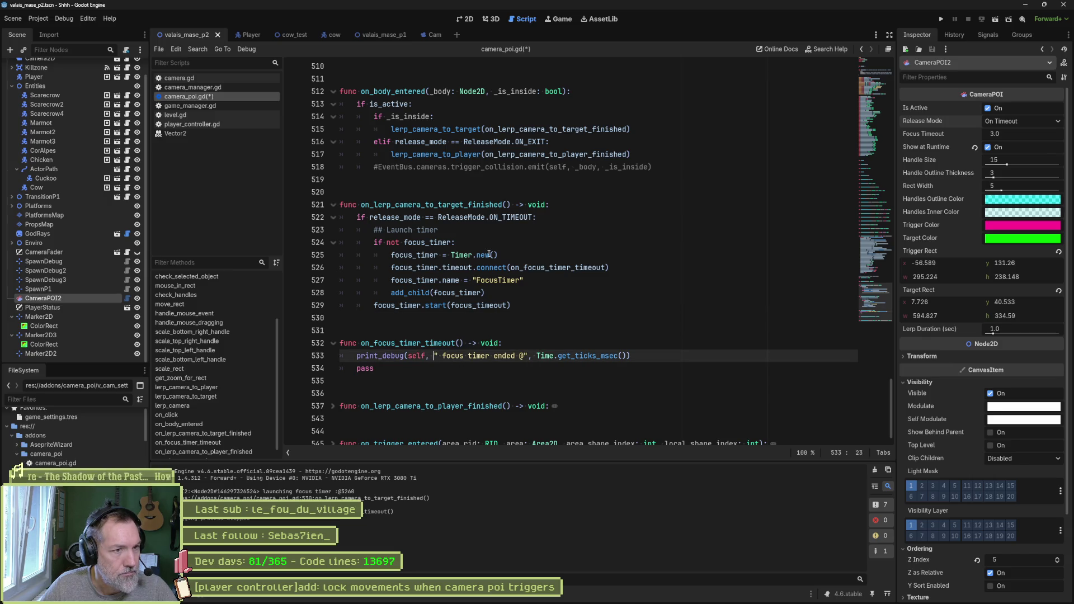
drag(403, 151, 390, 153)
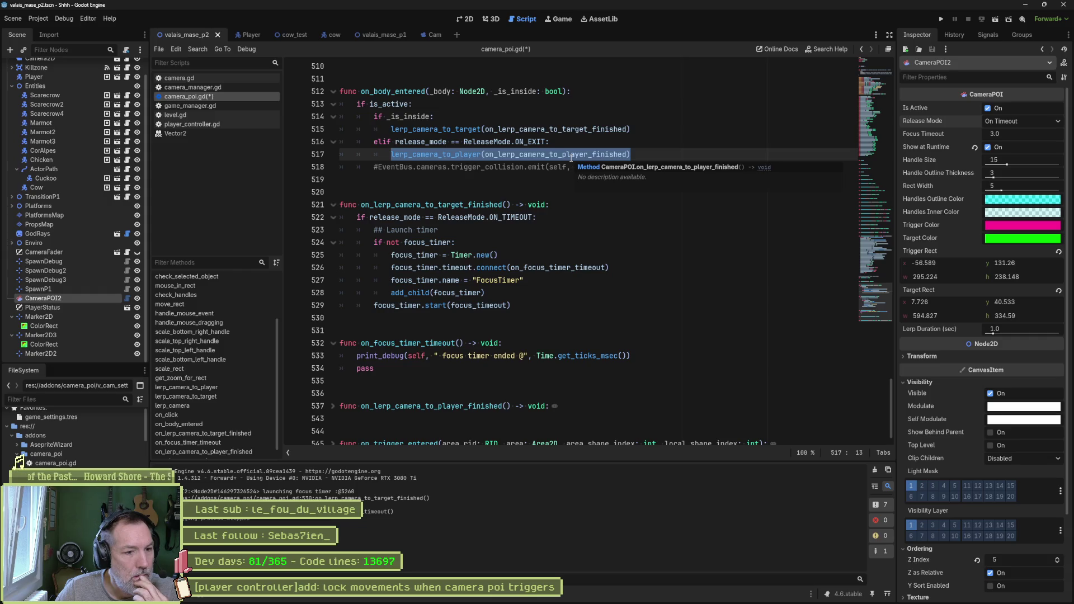
Replace the timeout print_debug with the pasted lerp_camera_to_player call, drop the pass line, save, and run.
click(334, 407)
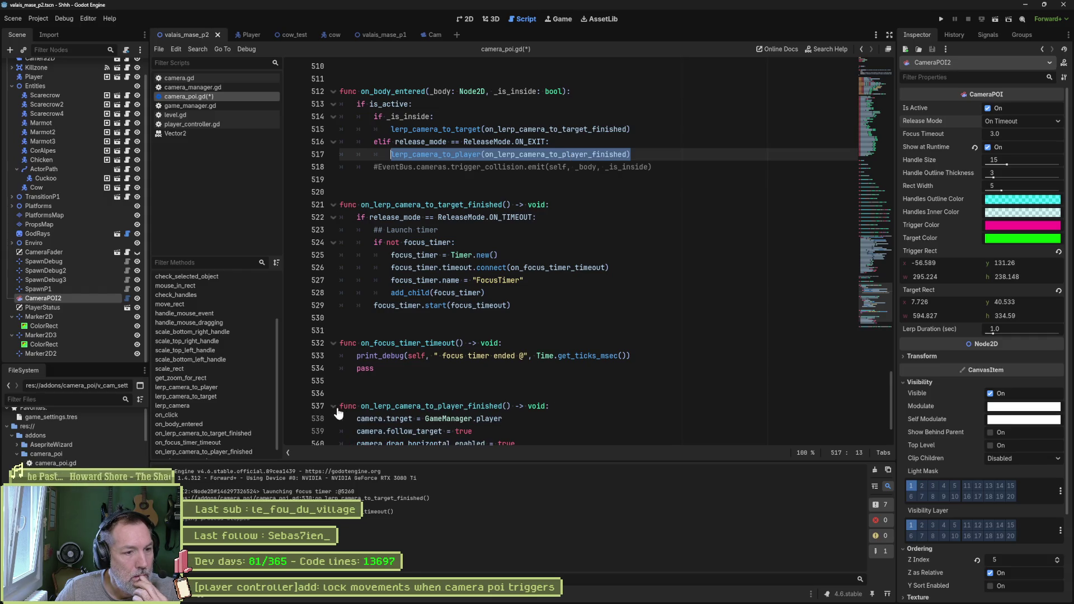
scroll(538, 362, down, 2)
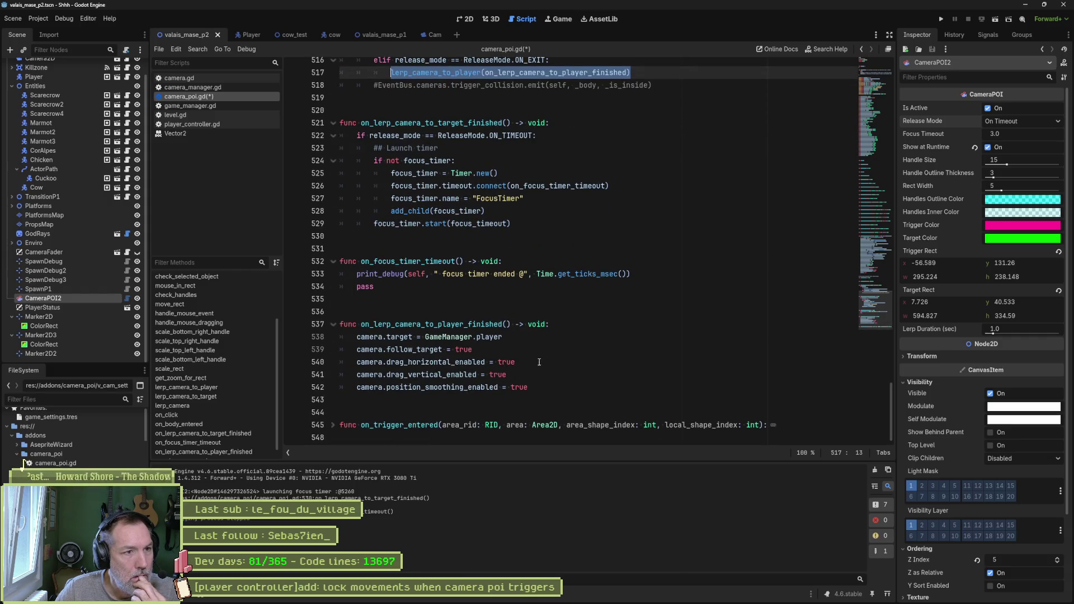
scroll(539, 362, up, 3)
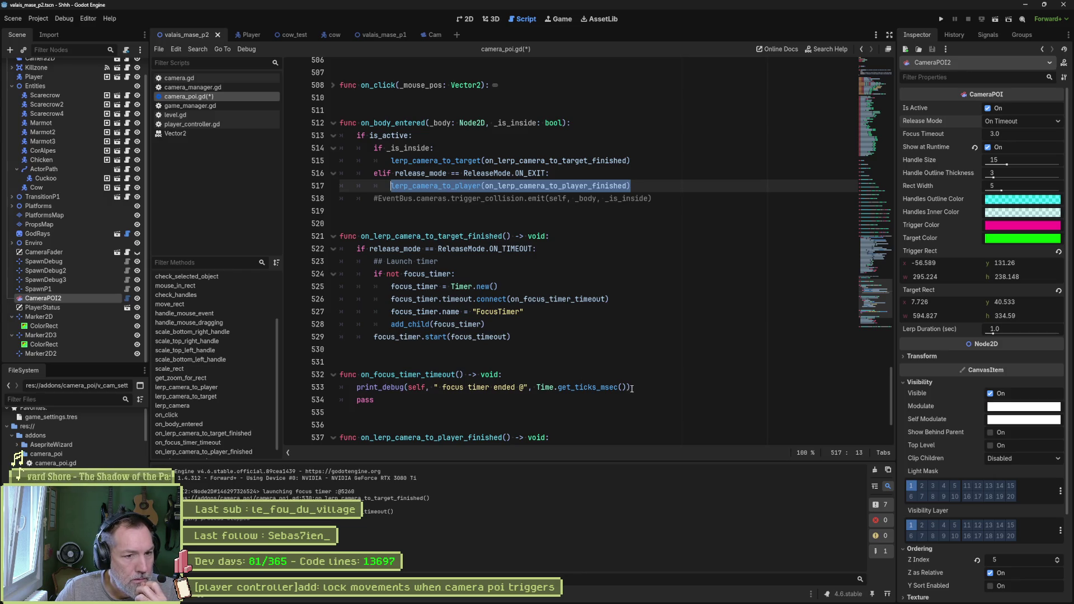
drag(632, 387, 358, 388)
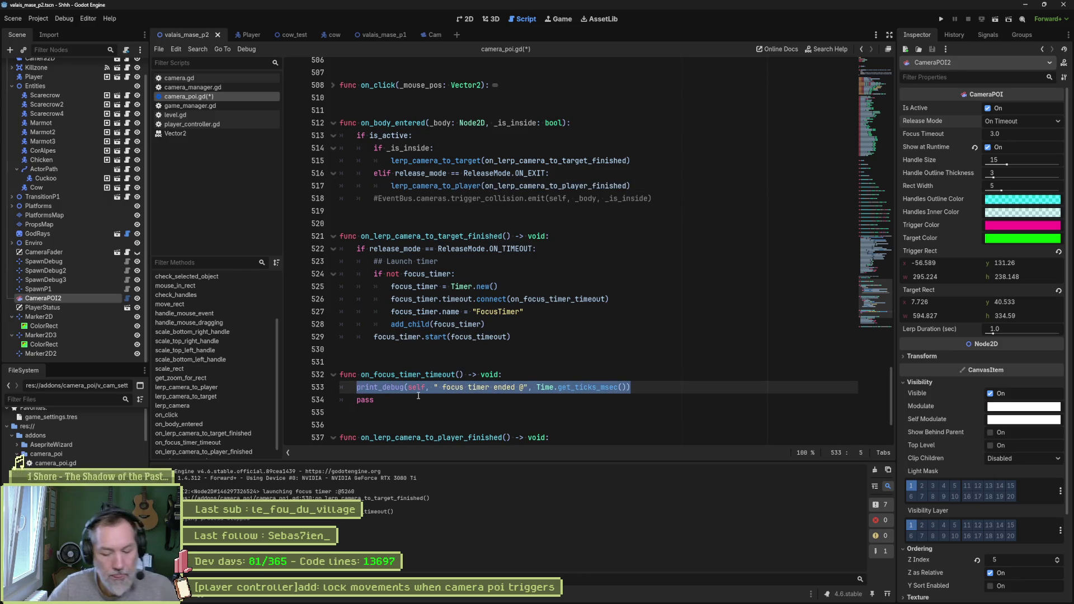
text(lerp_camera_to_player(on_lerp_camera_to_player_finished))
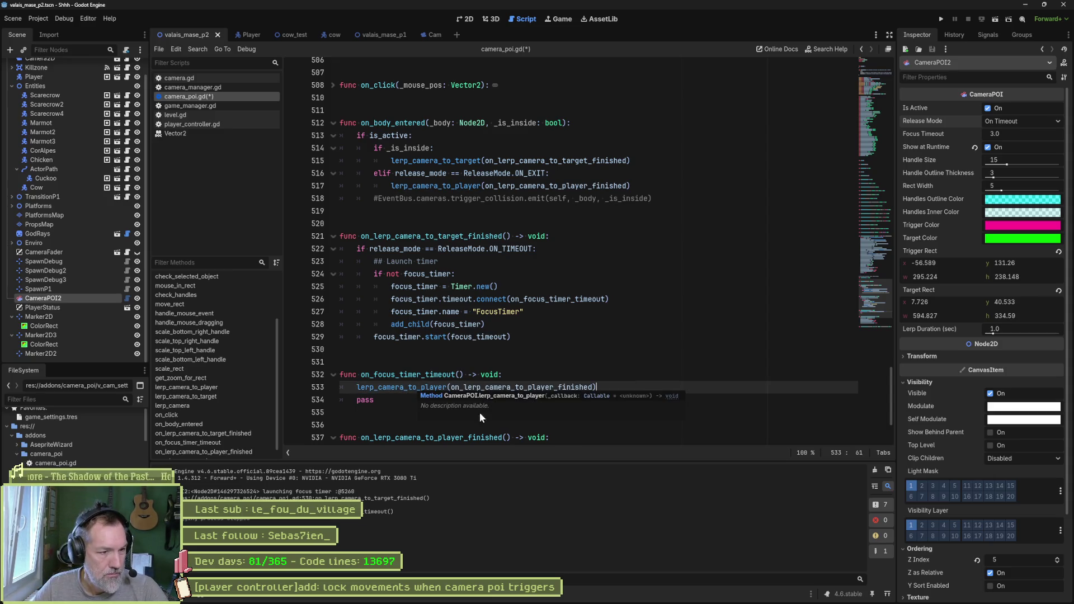
click(415, 396)
key(ctrl+shift+k)
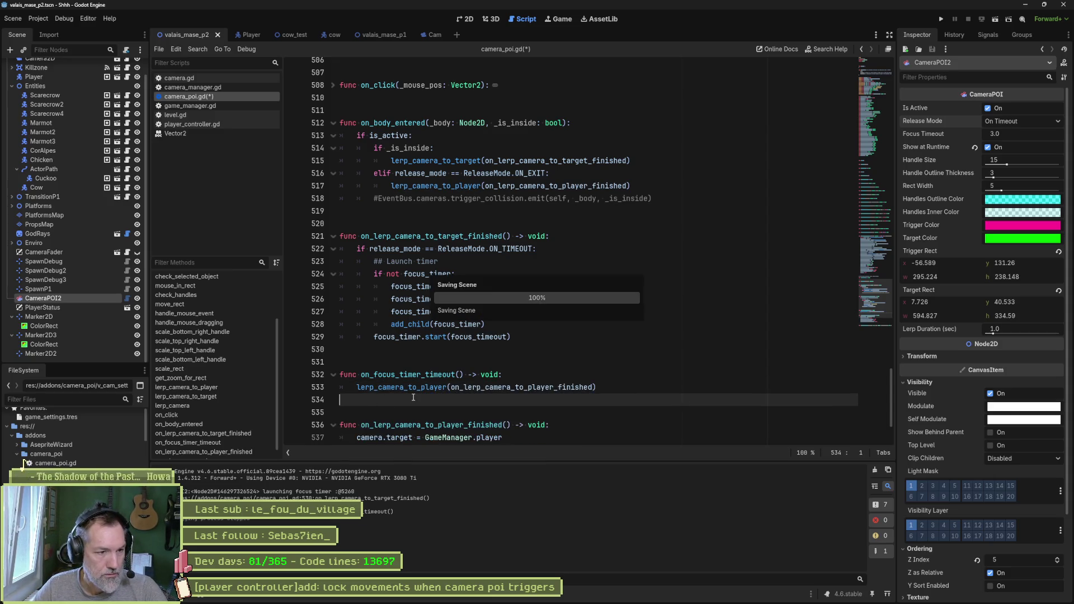
key(ctrl+s)
key(F6)
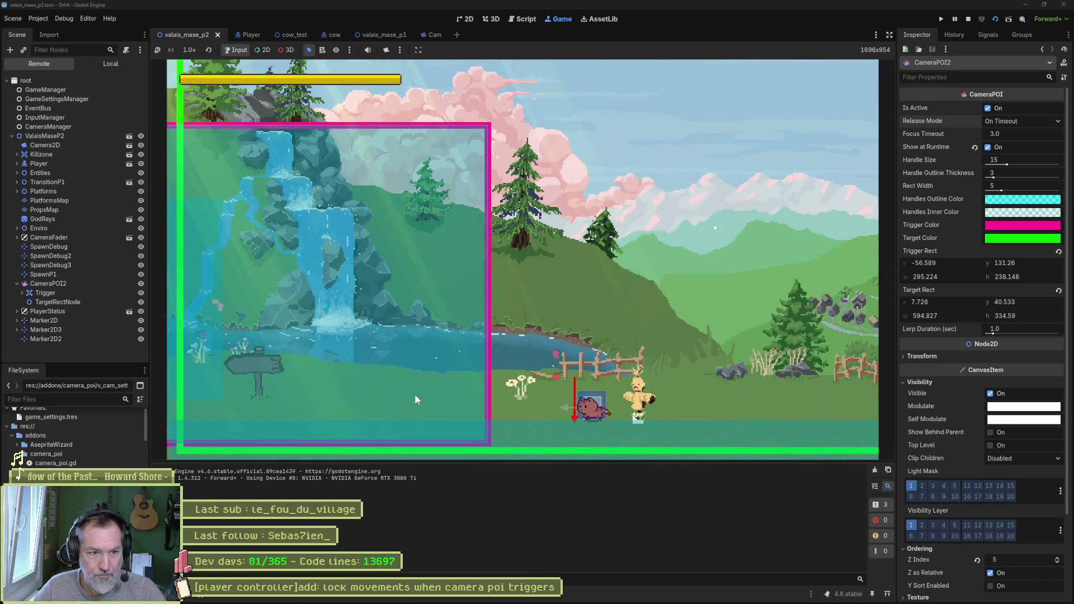
Walk the cat into the pink trigger and back, watch the camera reframe, then stop with F8.
key(Left)
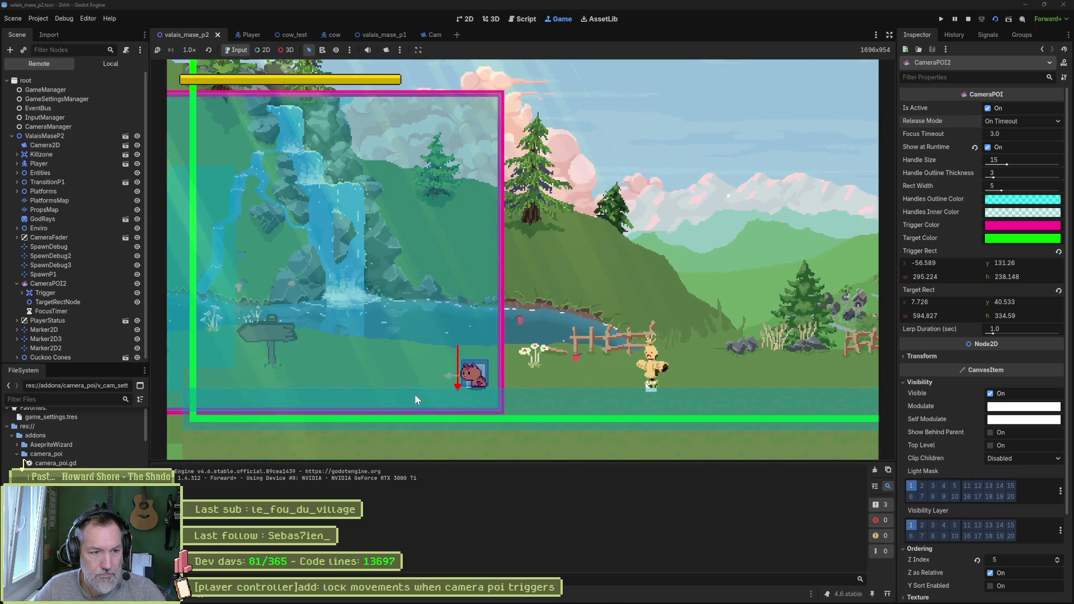
key(Right)
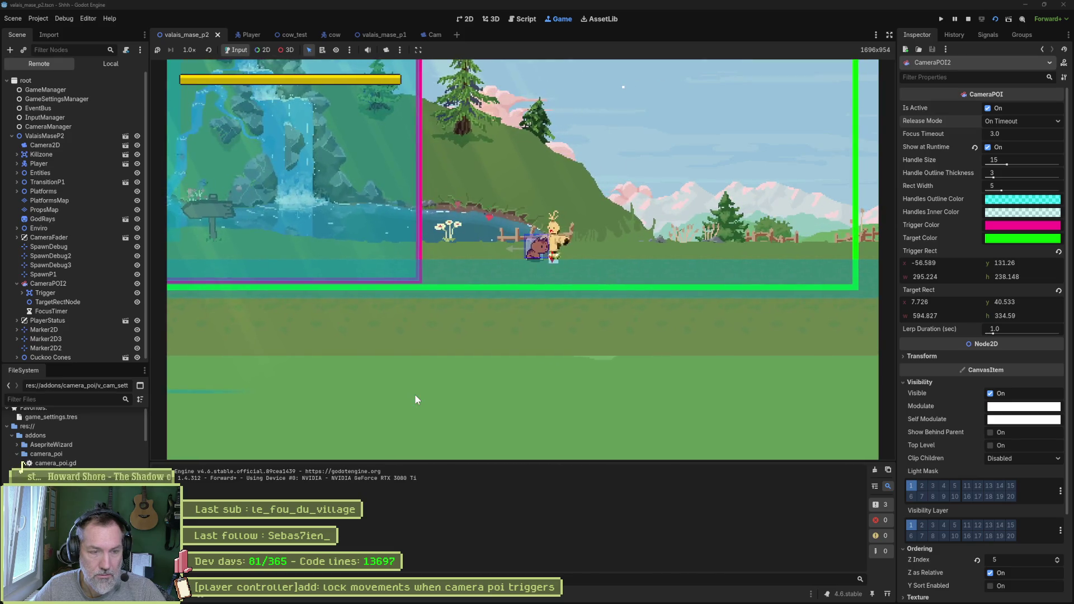
key(F8)
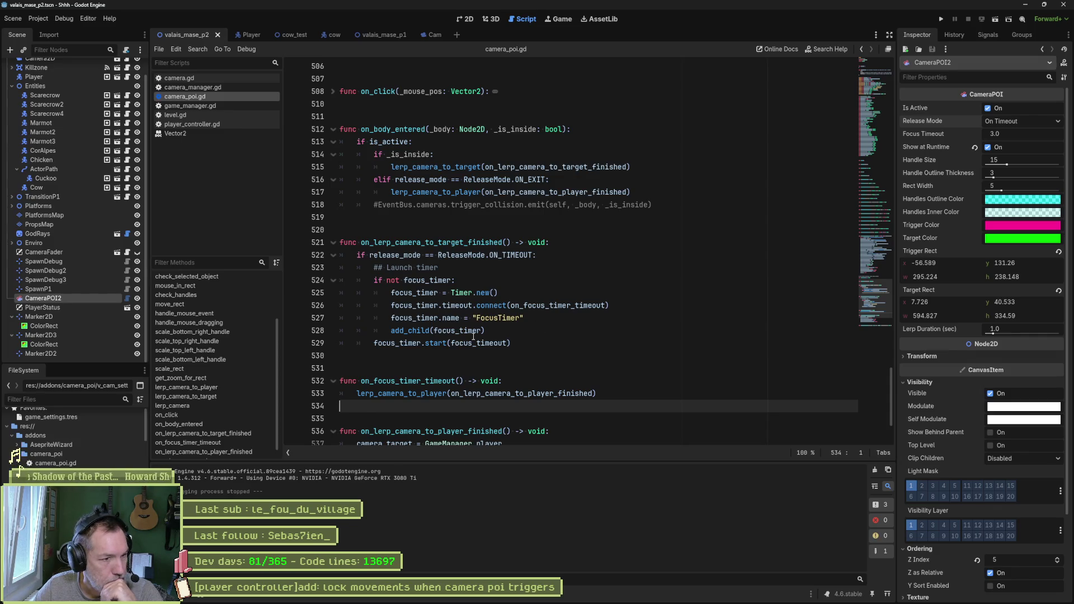
Unfold lerp_camera, select the exact-values block on lines 495–503, and run the scene again.
scroll(470, 332, up, 4)
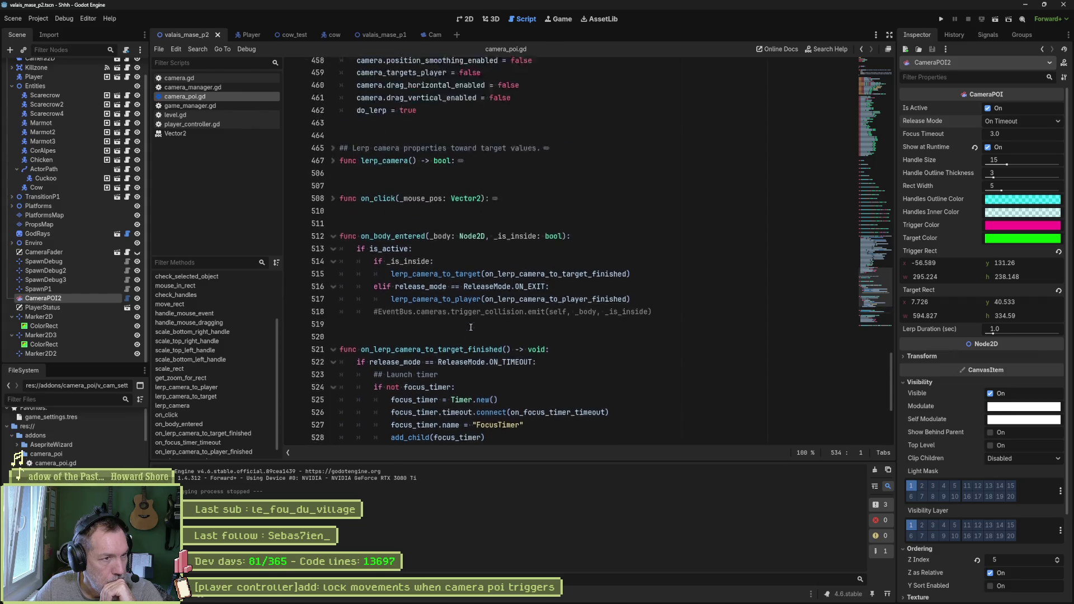
click(333, 205)
scroll(465, 334, down, 7)
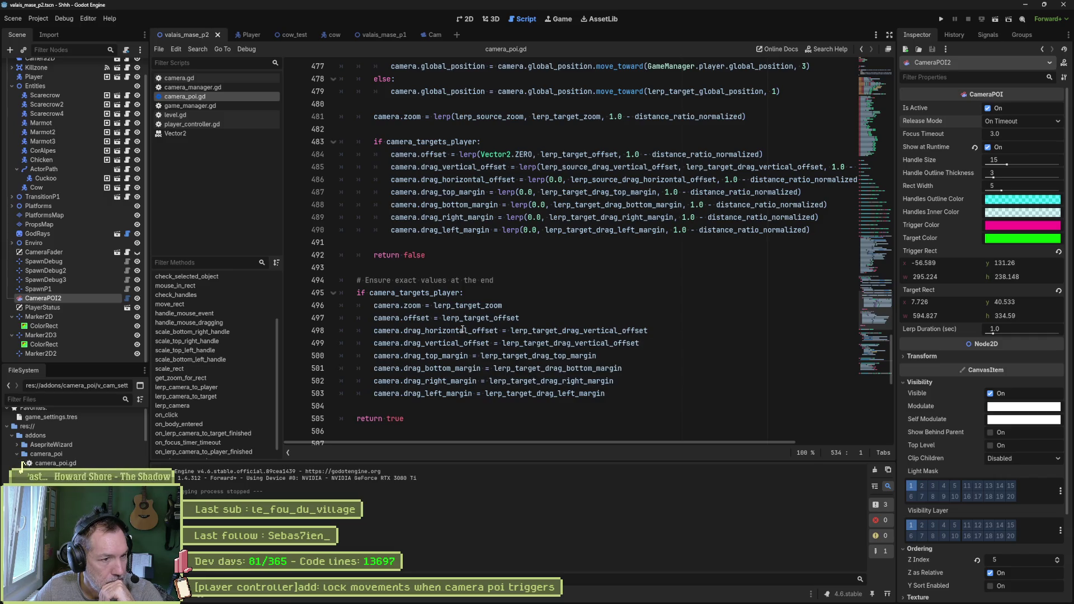
click(440, 293)
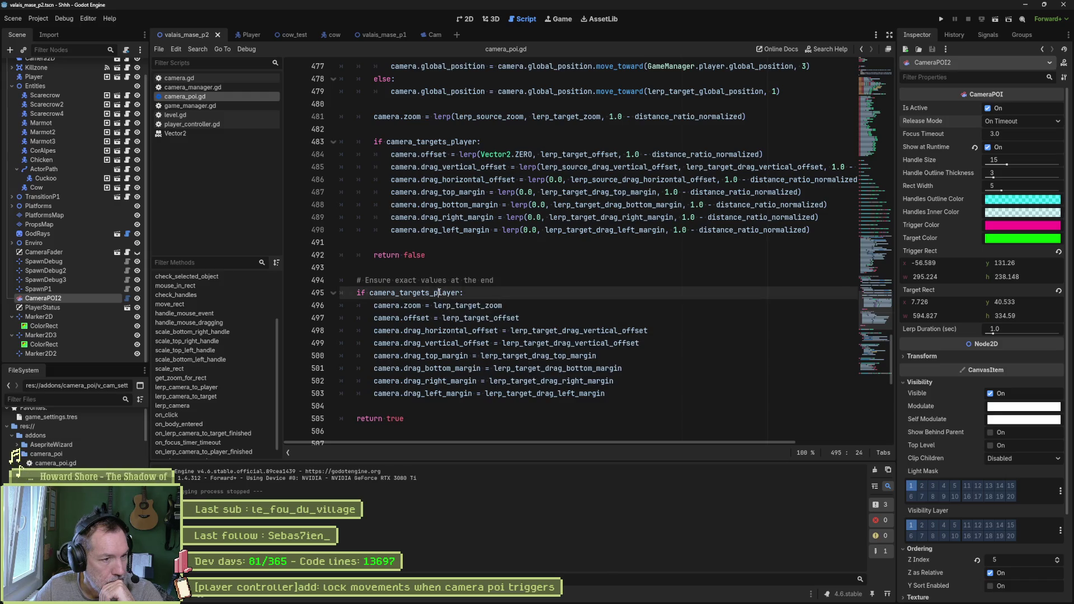
drag(439, 293, 455, 392)
key(F5)
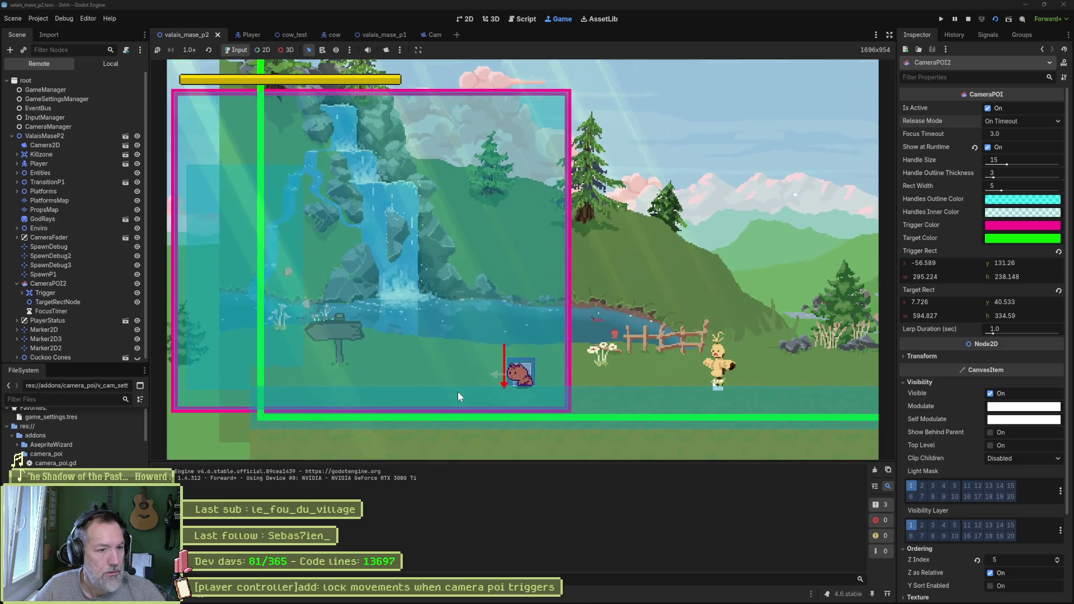
Walk the player left through the trigger and back right, then stop the game.
key(Left)
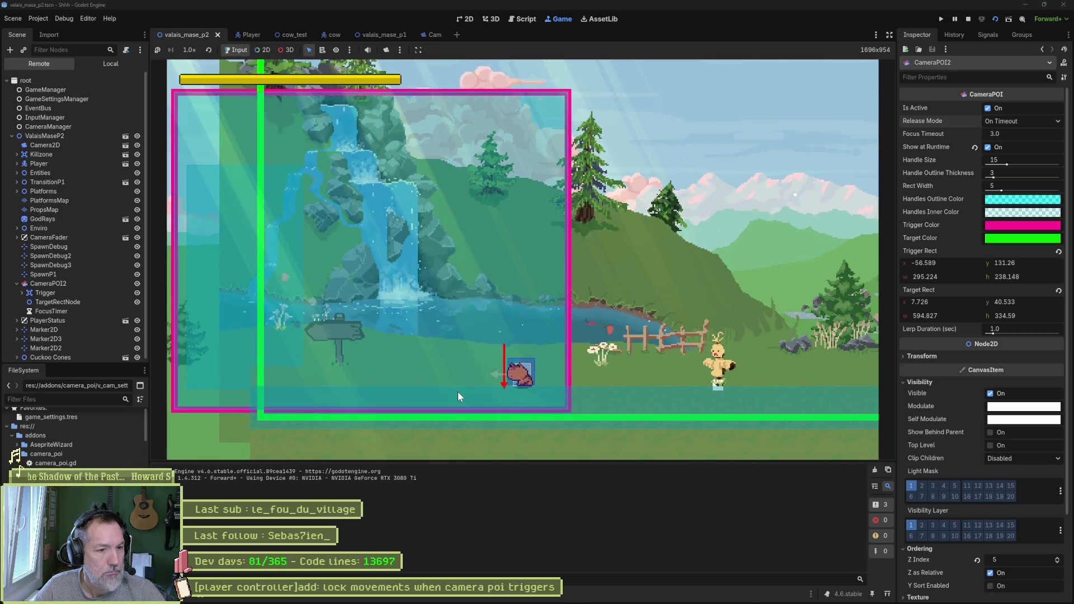
key(Right)
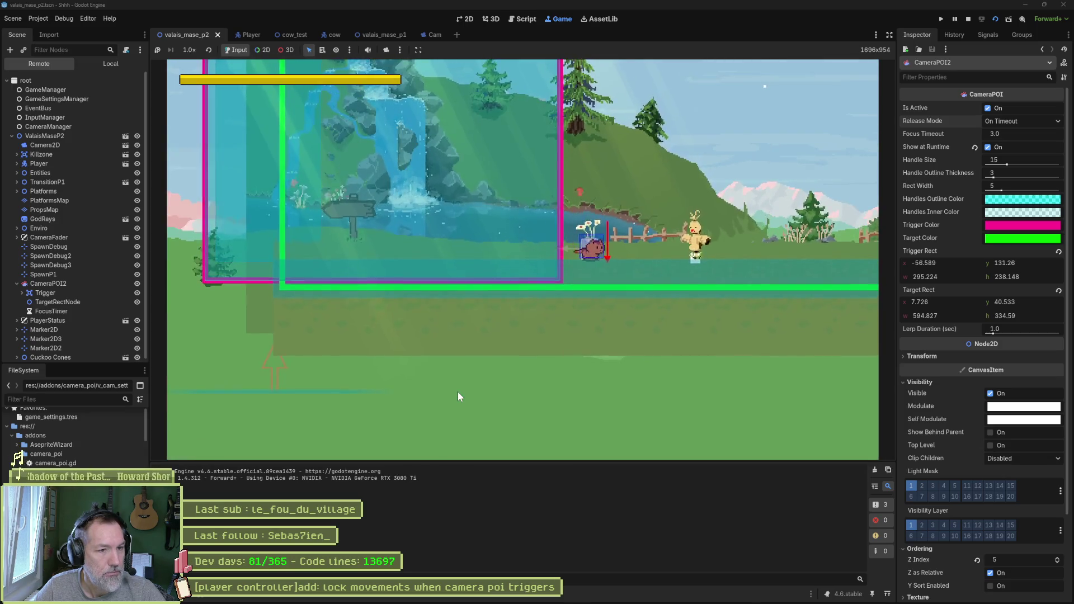
key(F8)
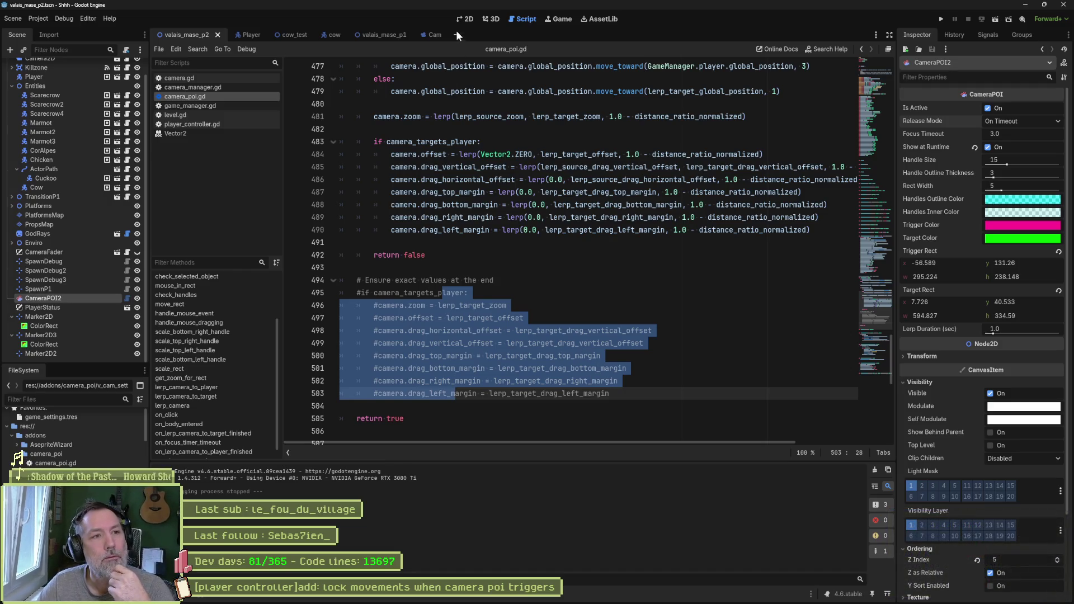
click(465, 19)
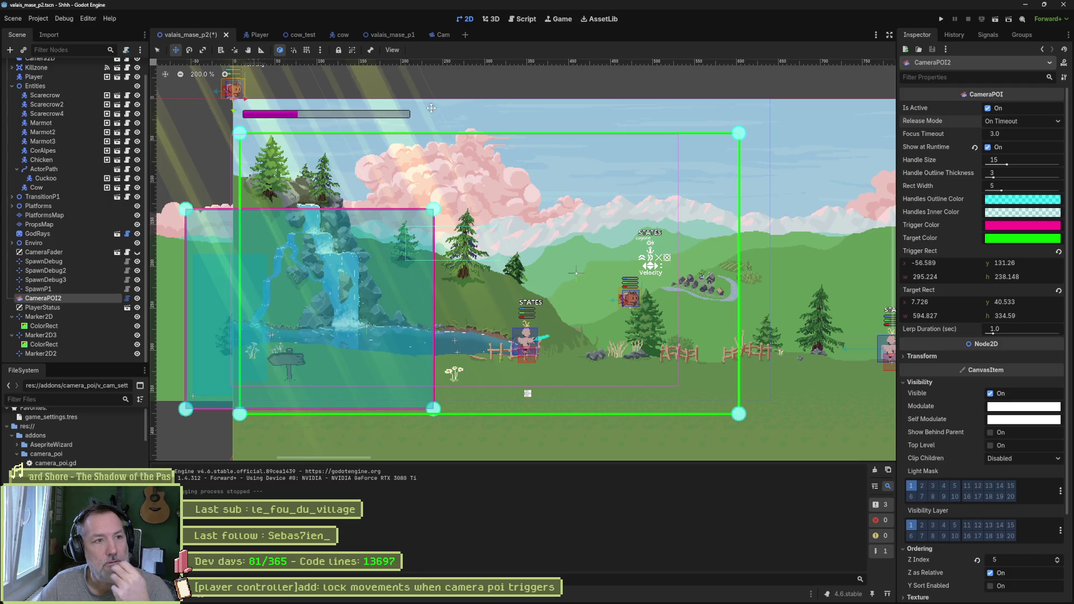
click(521, 19)
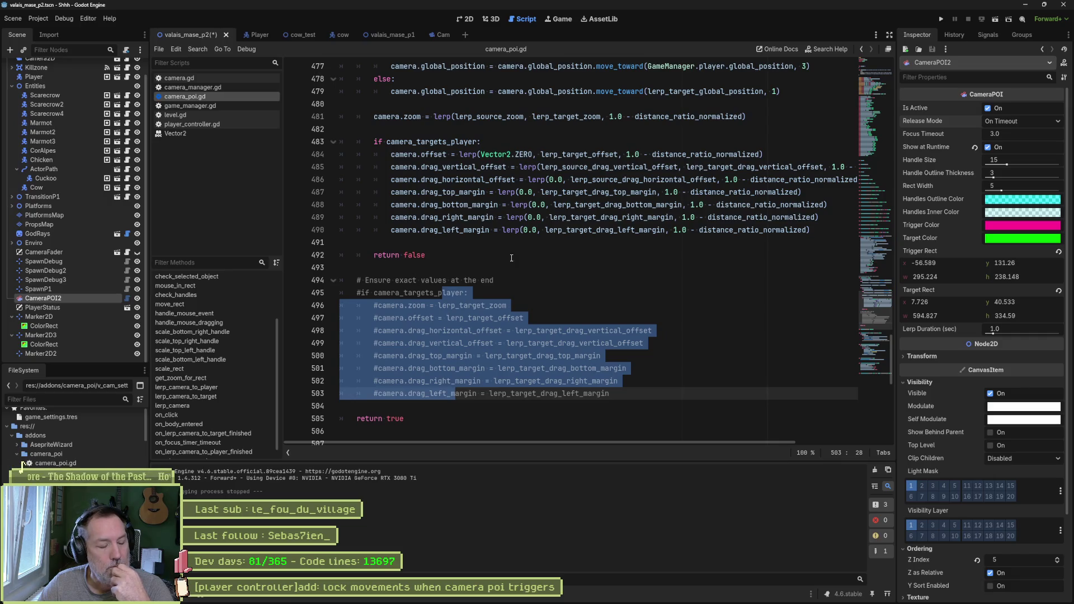
Jump to on_body_entered, highlight the _is_inside and ON_EXIT release-mode lines, then run the scene.
click(180, 424)
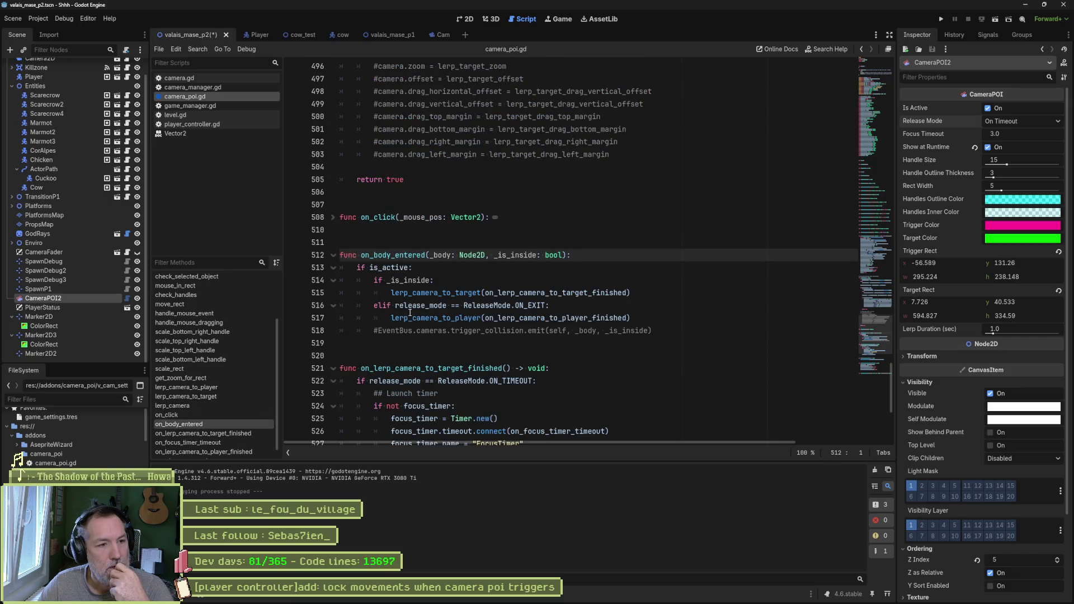
double_click(396, 279)
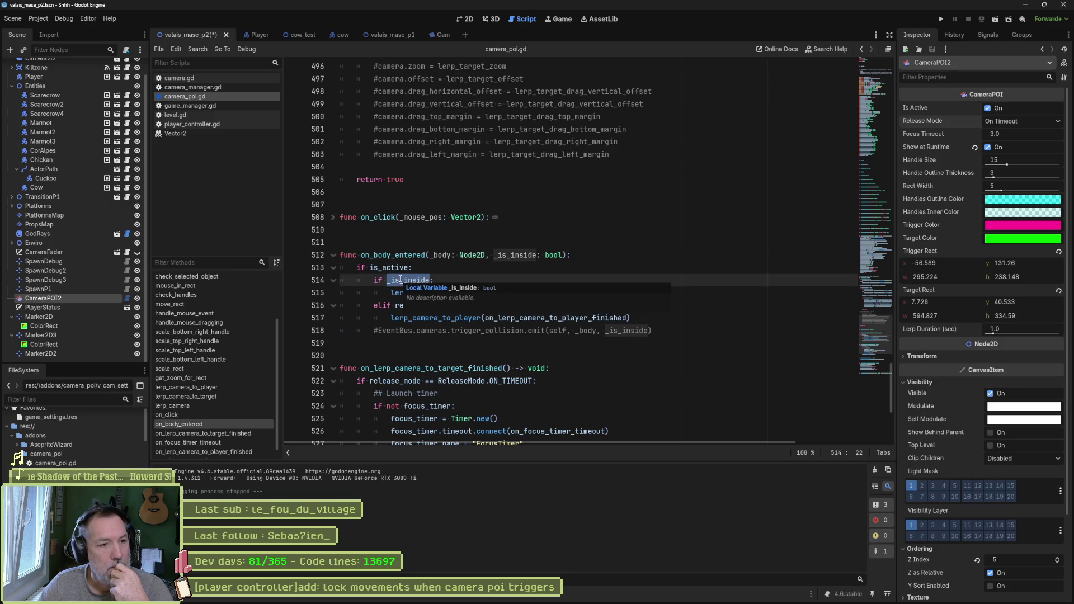
drag(396, 305, 549, 305)
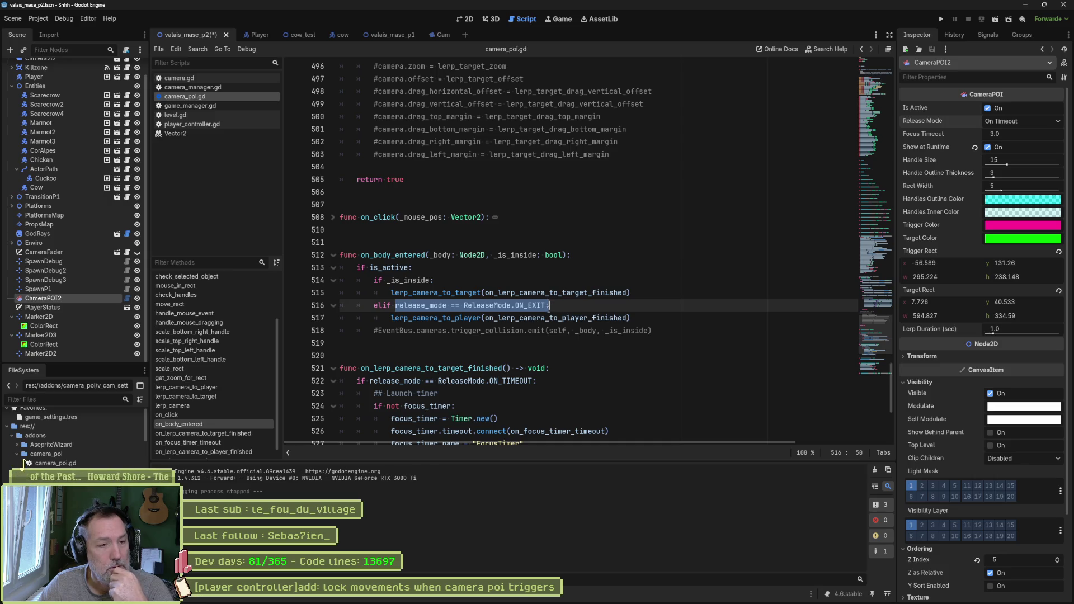
drag(391, 317, 624, 318)
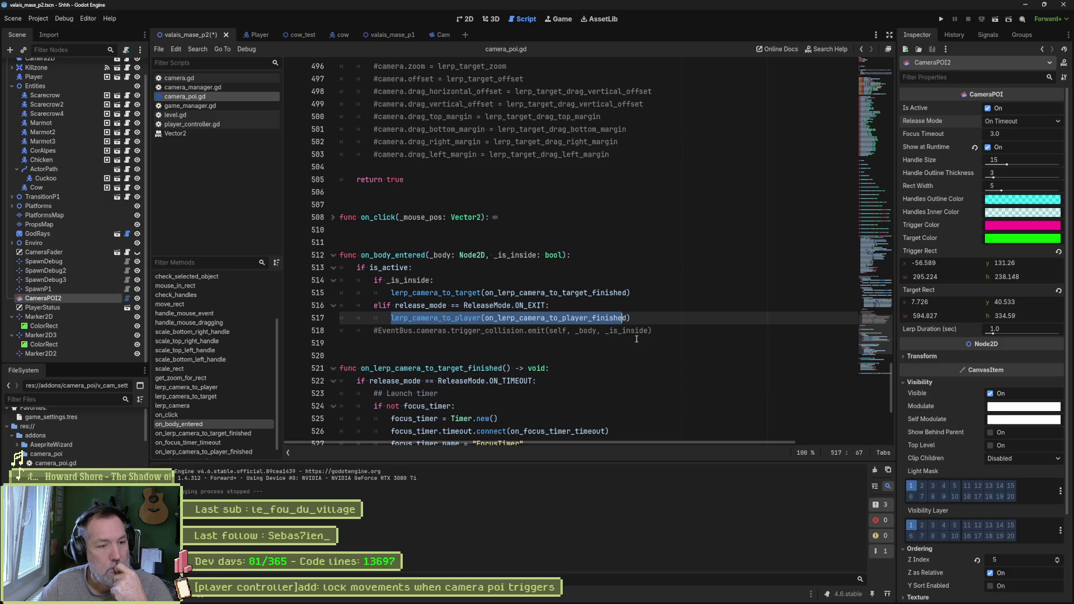
key(F6)
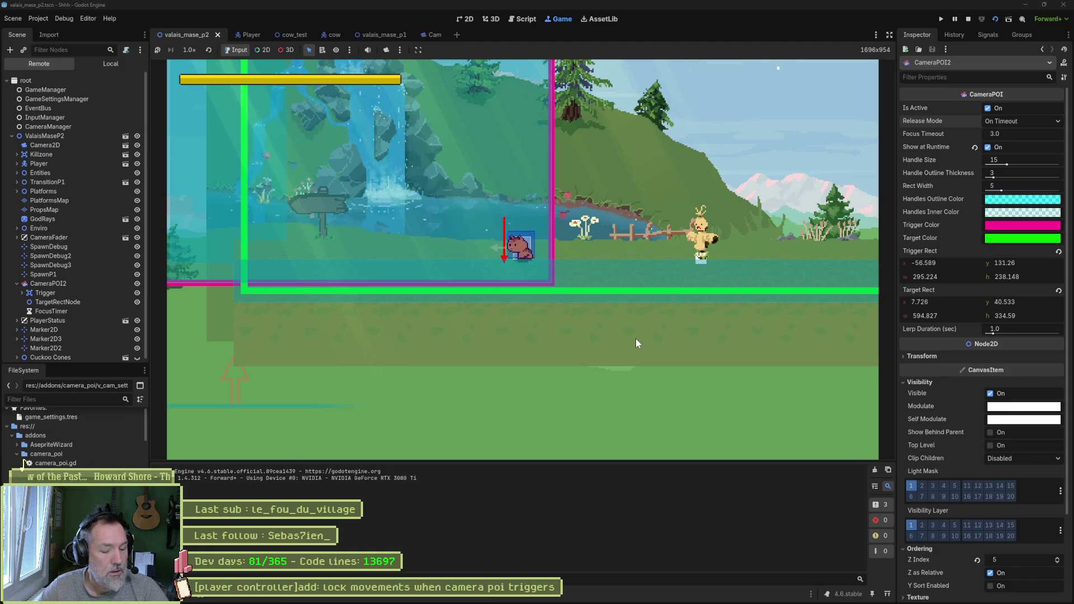
Stop the running game with F8 to get back to camera_poi.gd.
key(F8)
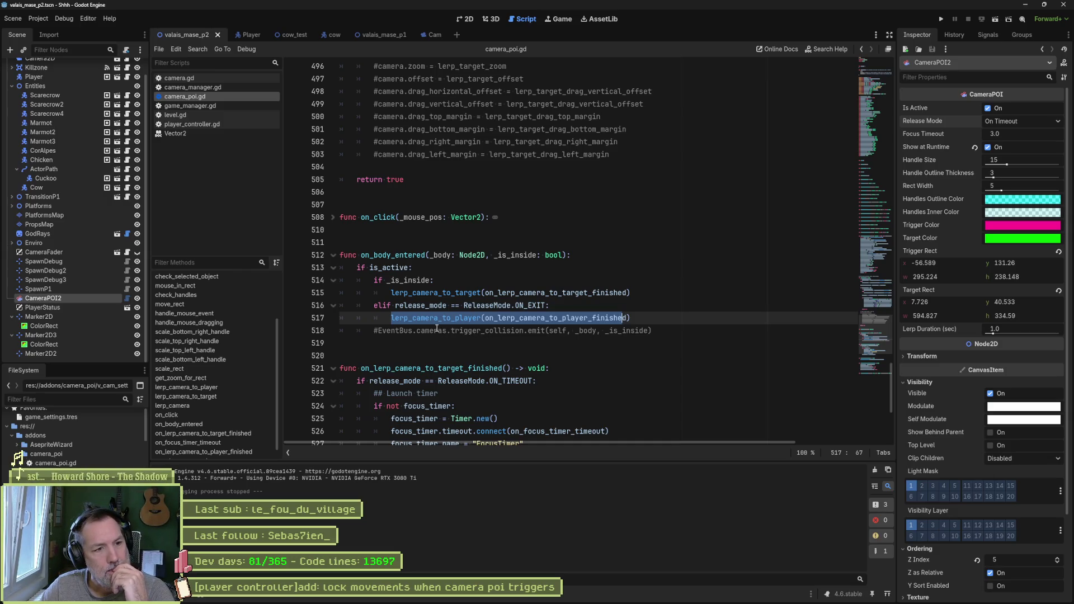
Jump to the lerp_camera_to_player definition at line 411 to read it, then rerun the scene.
scroll(436, 328, down, 4)
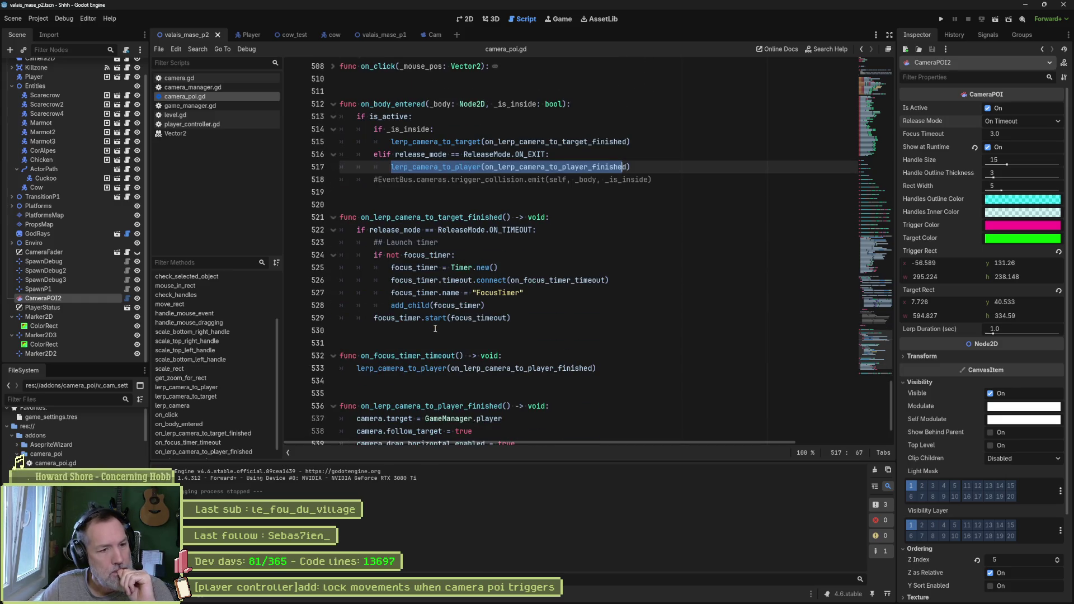
scroll(435, 329, down, 2)
click(442, 295)
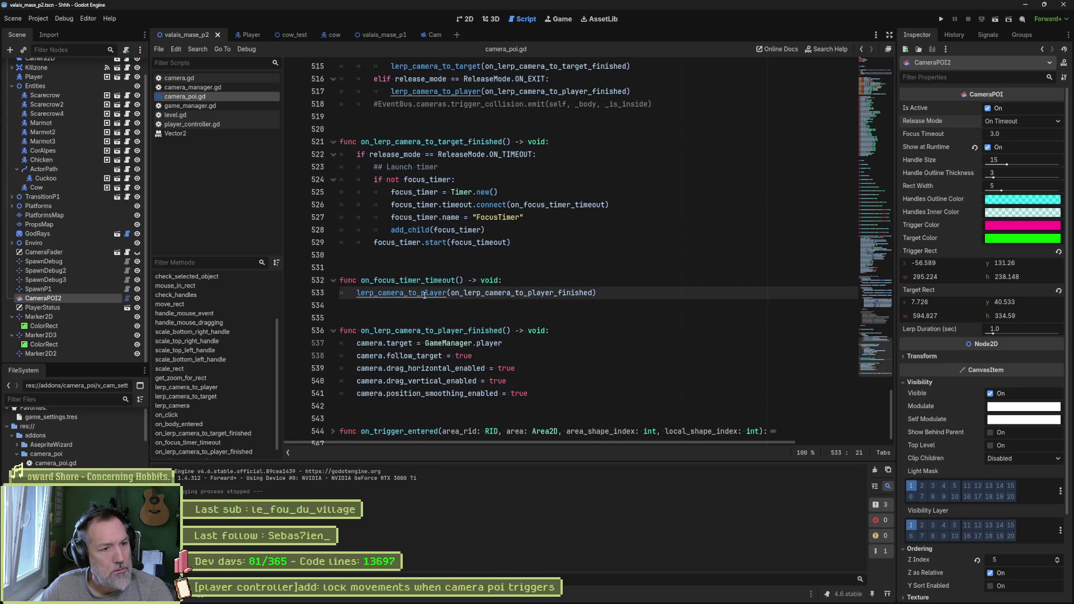
ctrl+click(445, 294)
scroll(747, 371, down, 3)
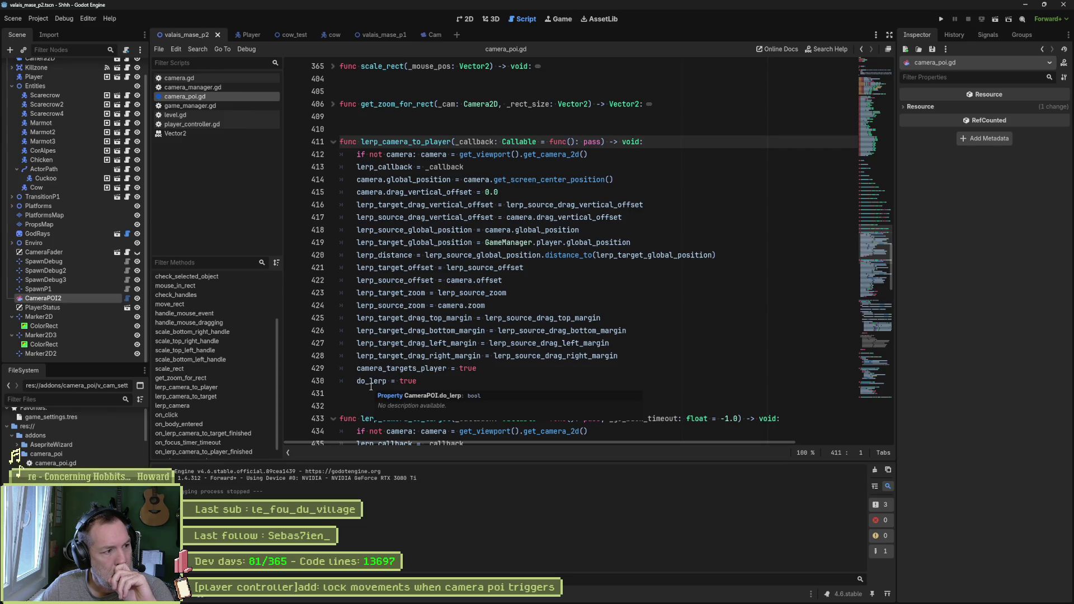
mouse_move(371, 387)
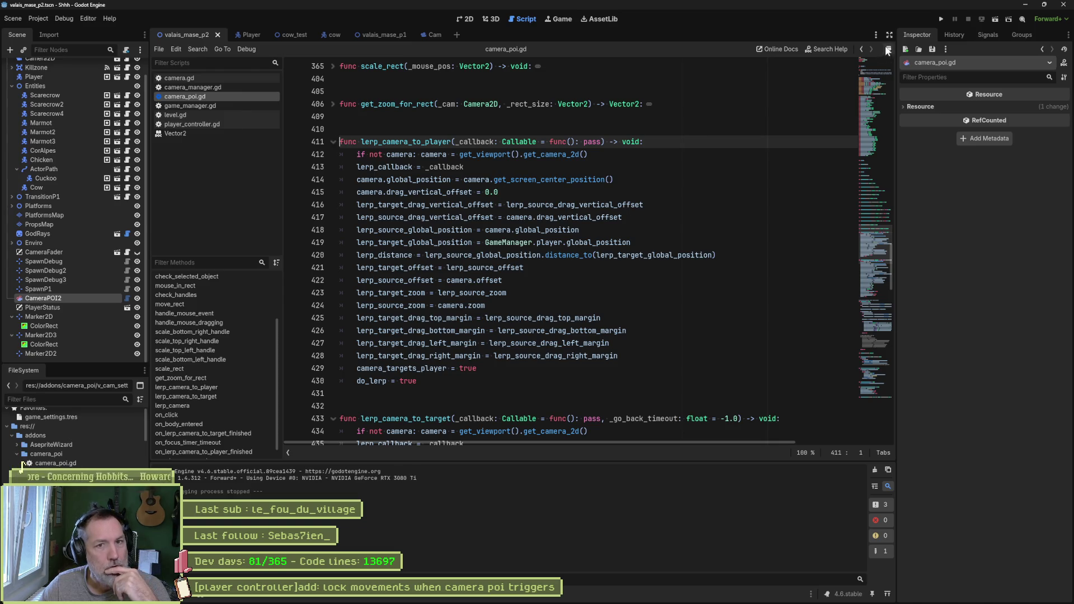
key(F6)
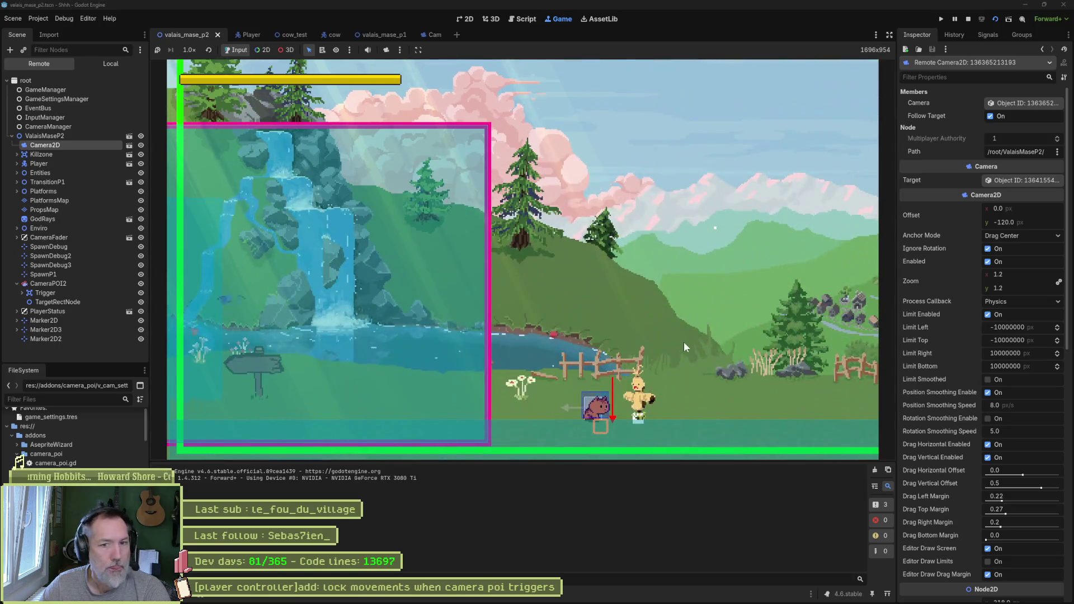
Walk the cat left into the CameraPOI trigger, then stop the game from the toolbar.
key(Left)
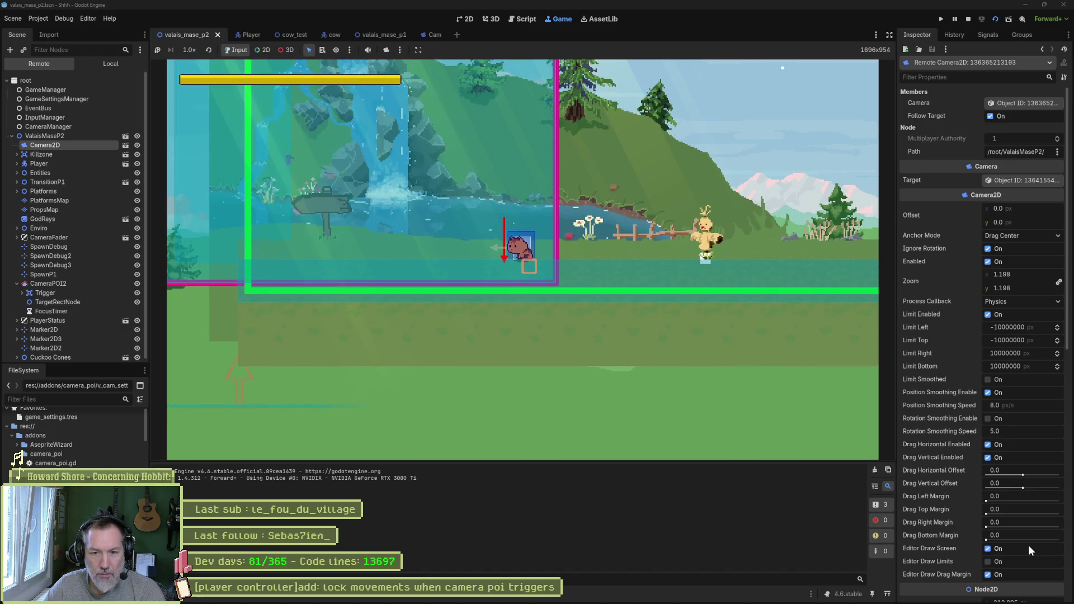
click(967, 20)
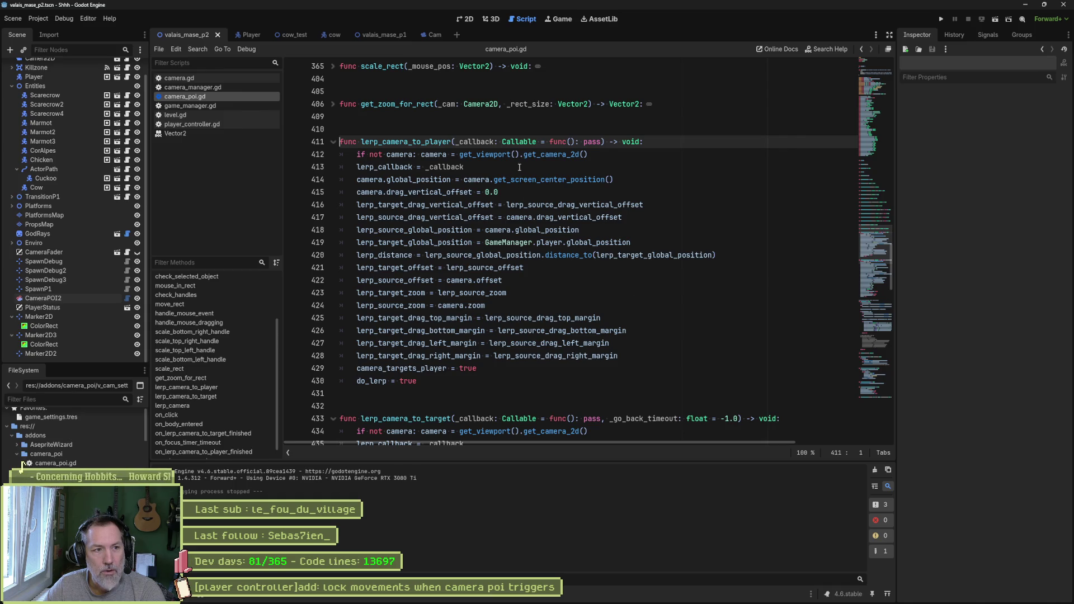
Close game_manager.gd, level.gd, player_controller.gd and the Vector2 docs, then go to on_lerp_camera_to_target_finished.
drag(521, 154, 545, 330)
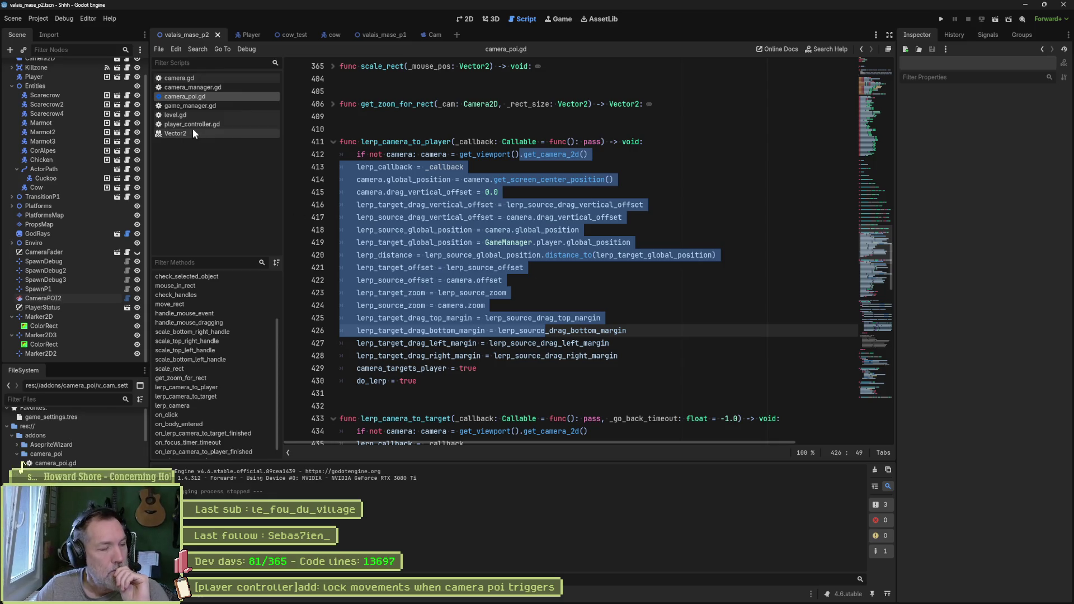
middle_click(219, 111)
middle_click(219, 111)
middle_click(221, 106)
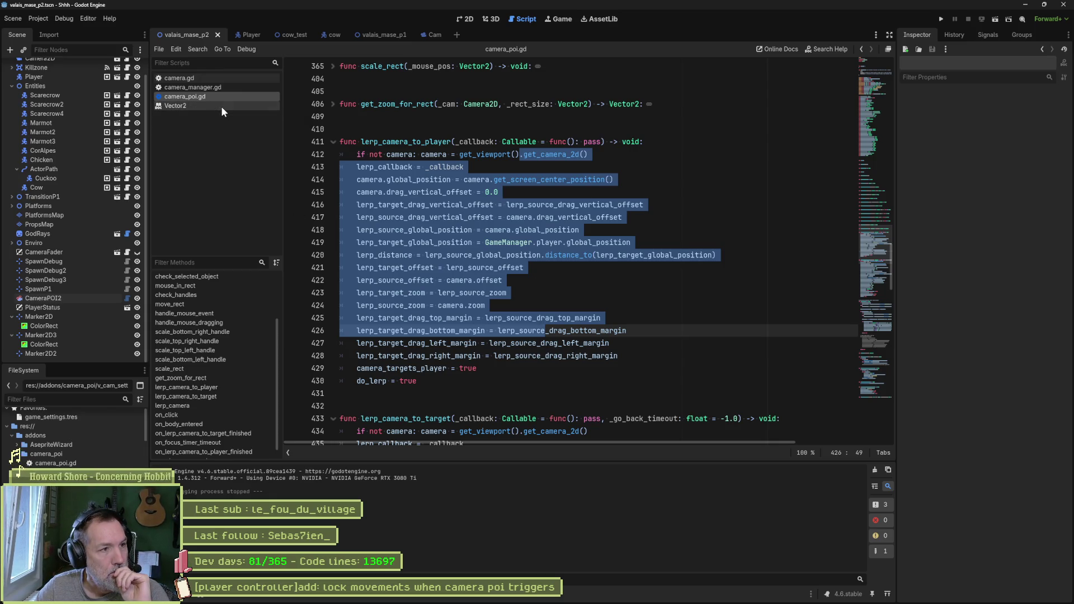
middle_click(220, 103)
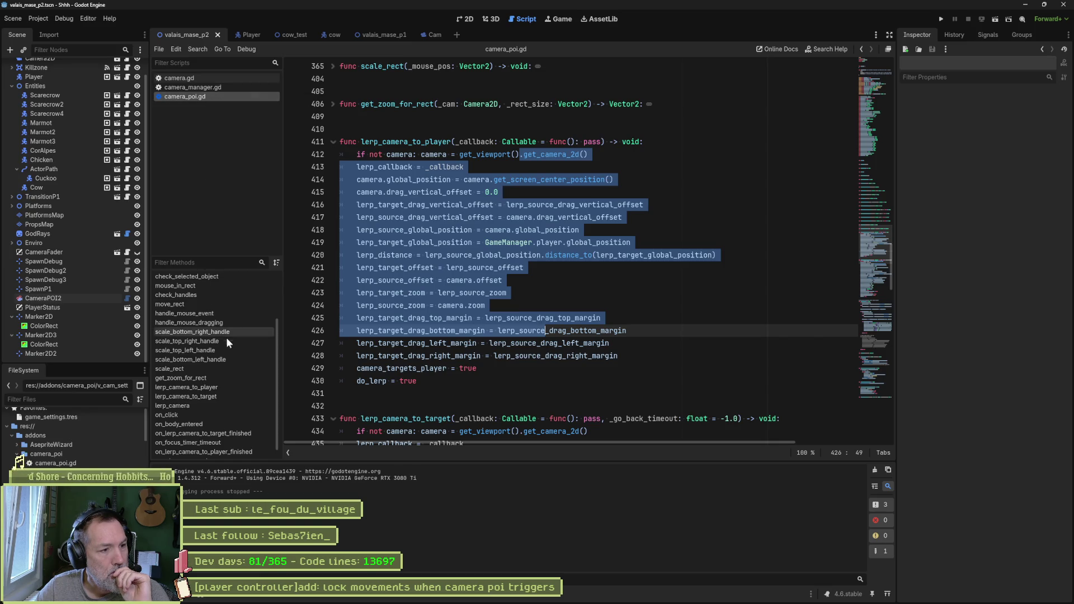
click(243, 435)
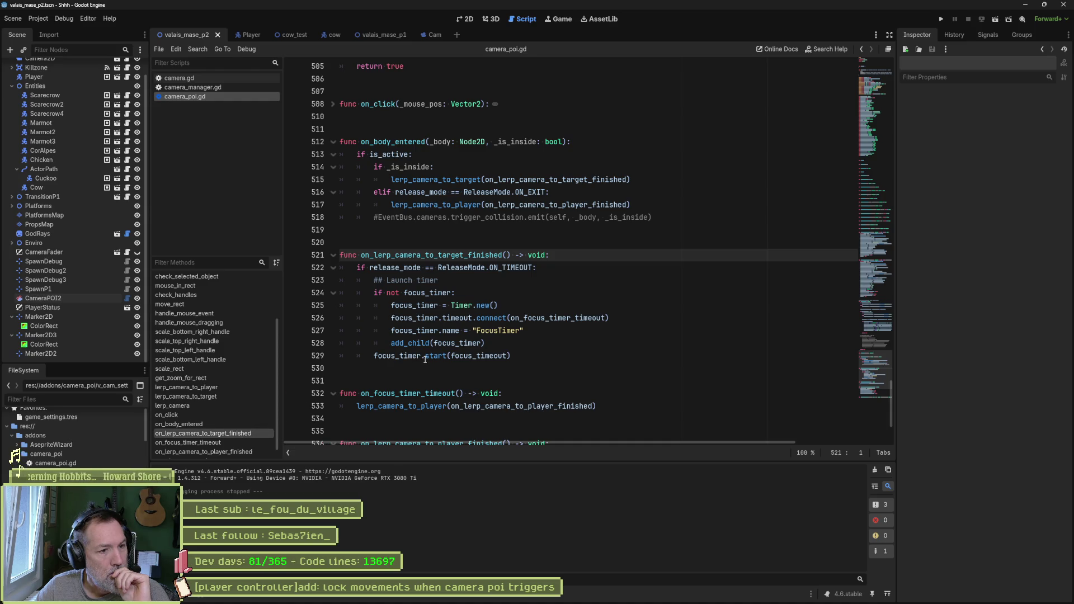
mouse_move(426, 360)
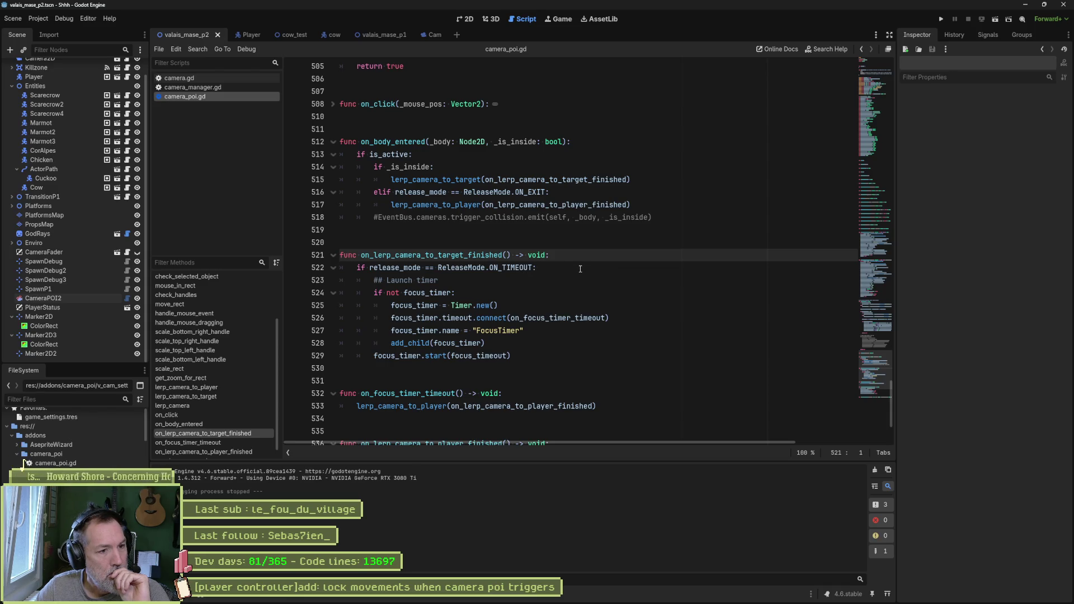
Add a print_debug(self, " starting focus timer") line right after focus_timer.start.
click(560, 356)
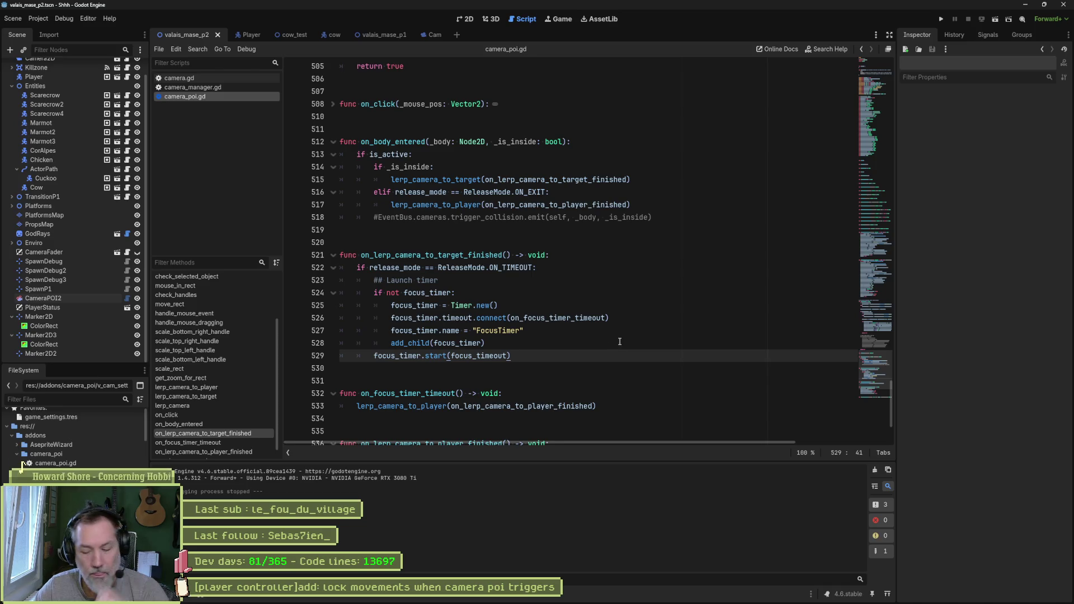
key(Return)
text(print_debug(sel)
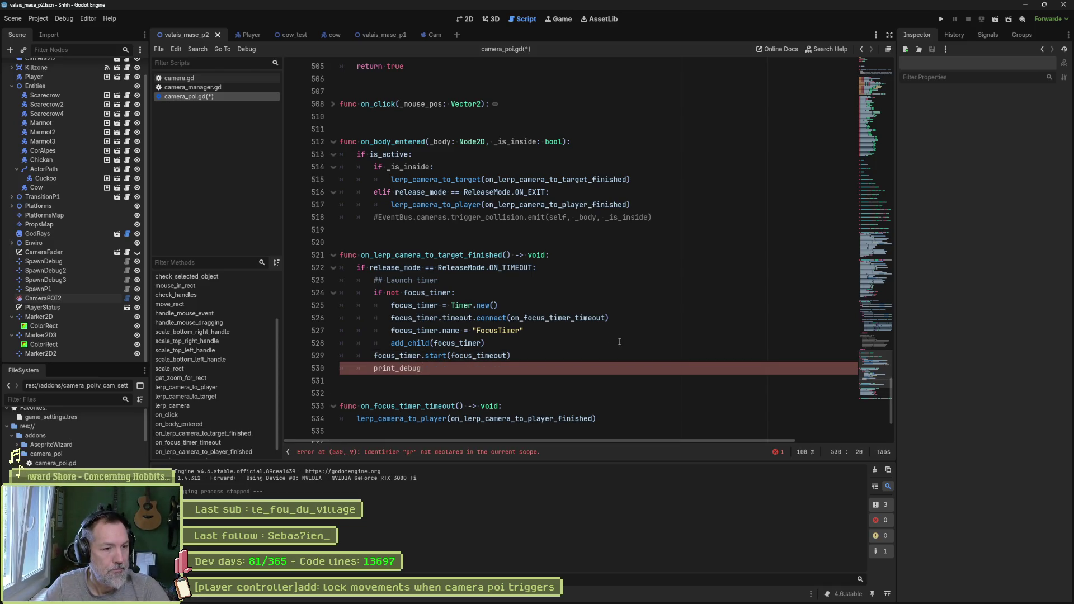
text(f, " start)
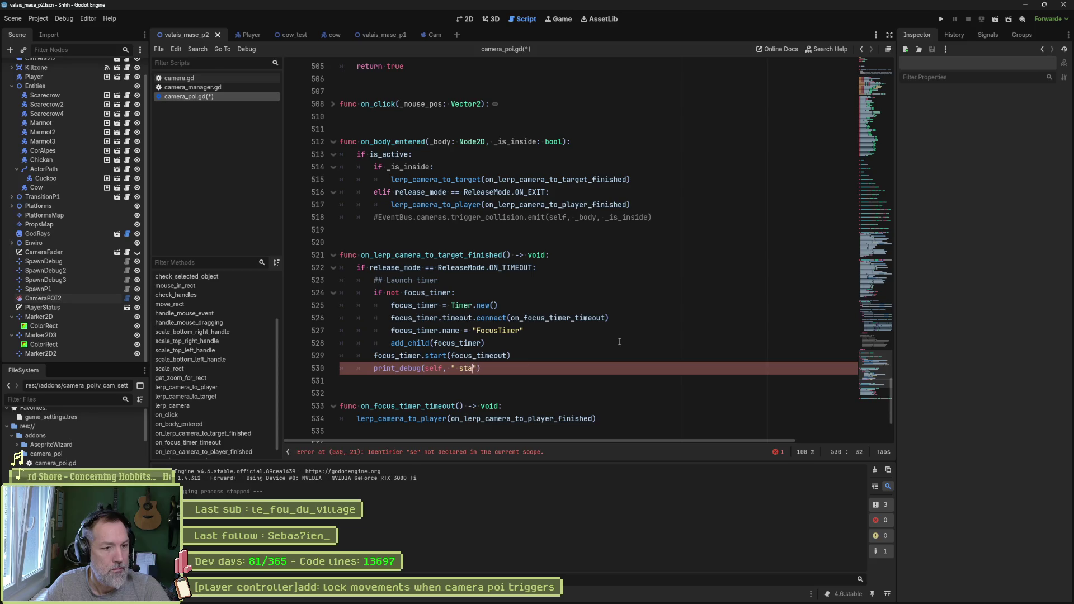
text(ing focus timer)
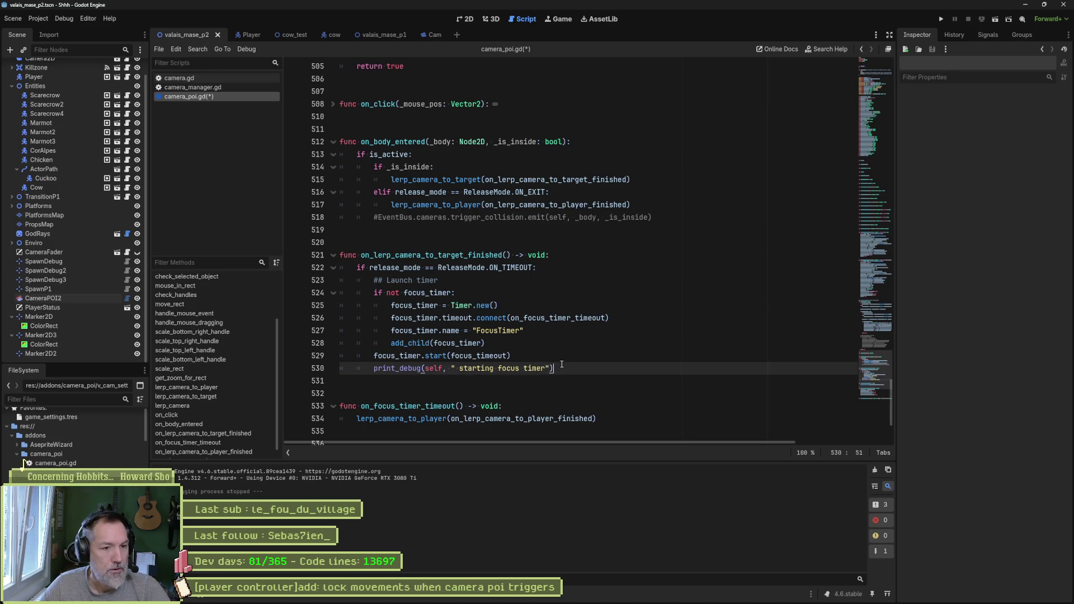
drag(610, 370, 563, 360)
key(ctrl+c)
click(463, 358)
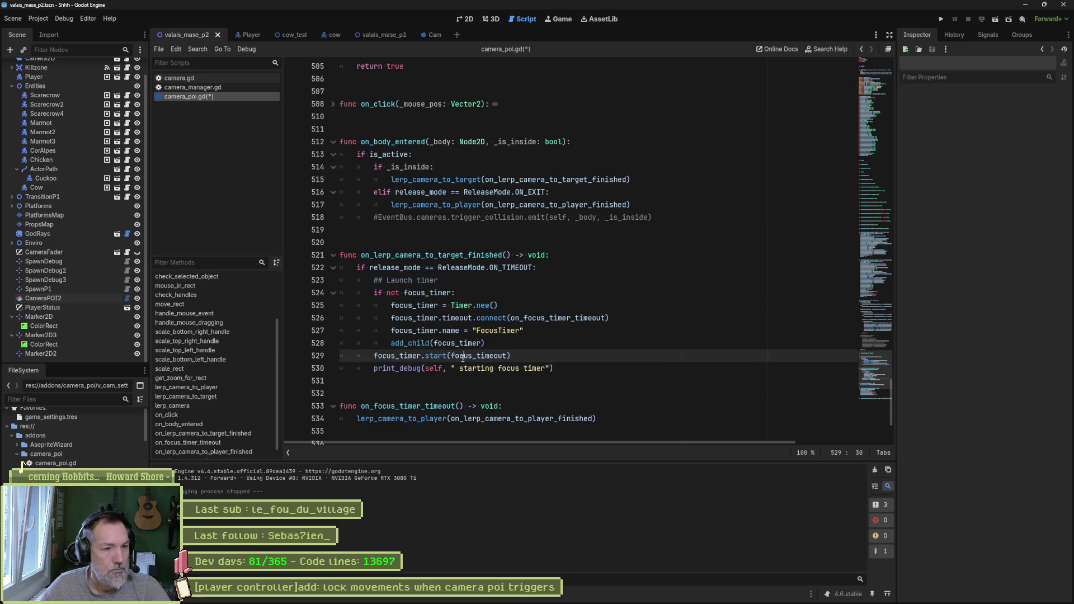
ctrl+click(469, 359)
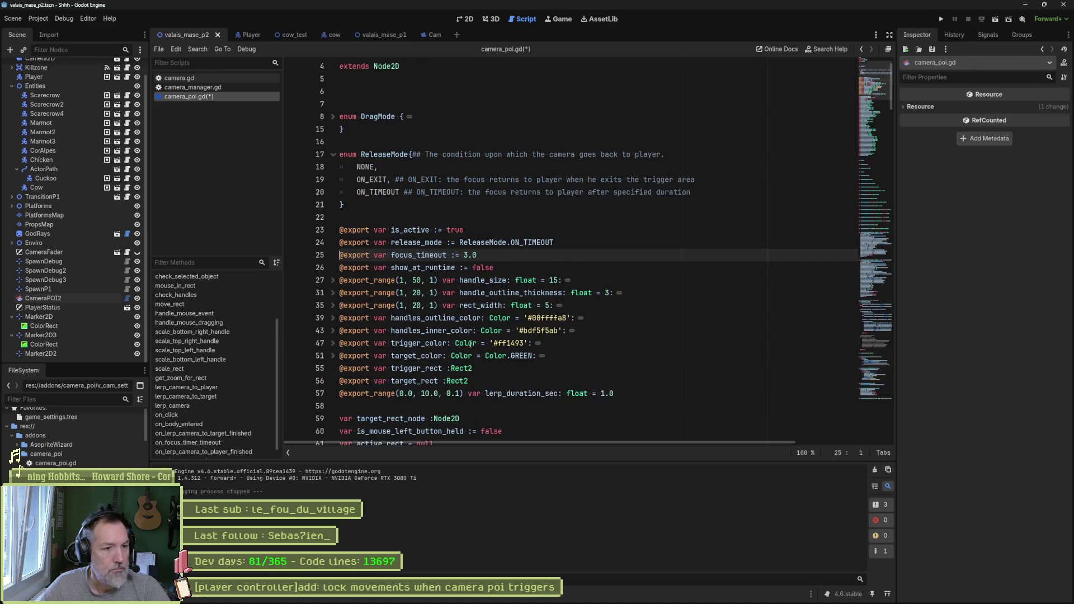
key(alt+Left)
Paste the debug print into on_focus_timer_timeout and fix its indentation.
scroll(498, 246, down, 1)
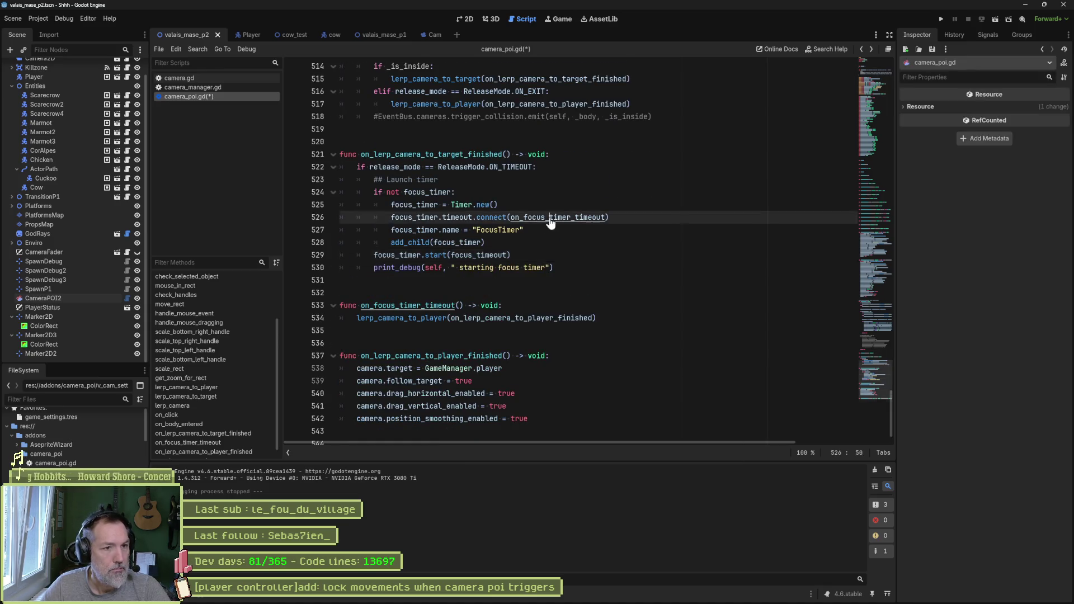
key(Down)
key(Down)
key(Down)
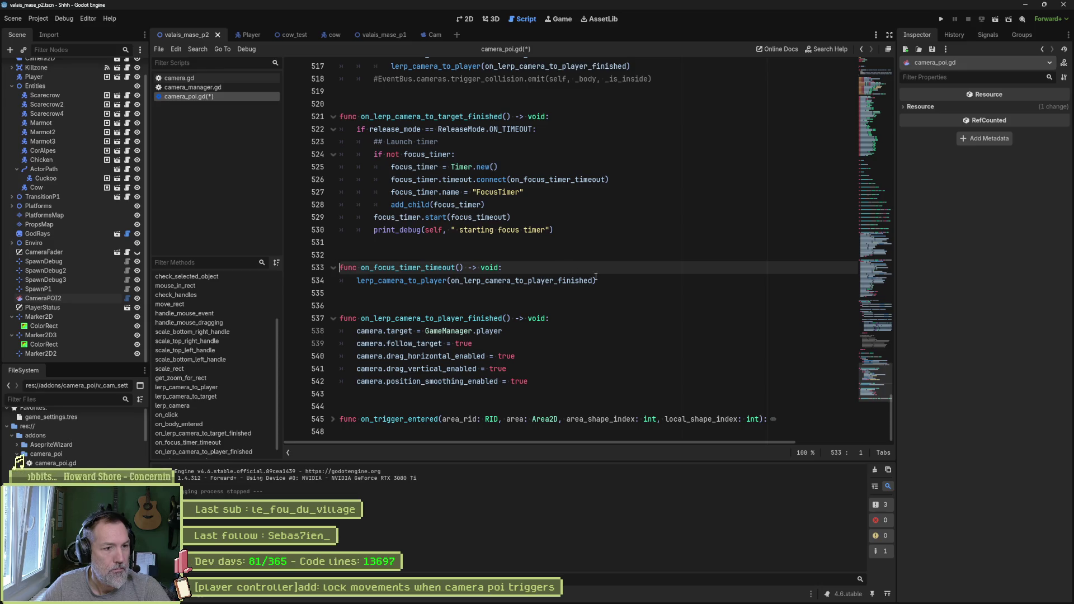
key(Down)
key(Up)
key(ctrl+v)
key(Return)
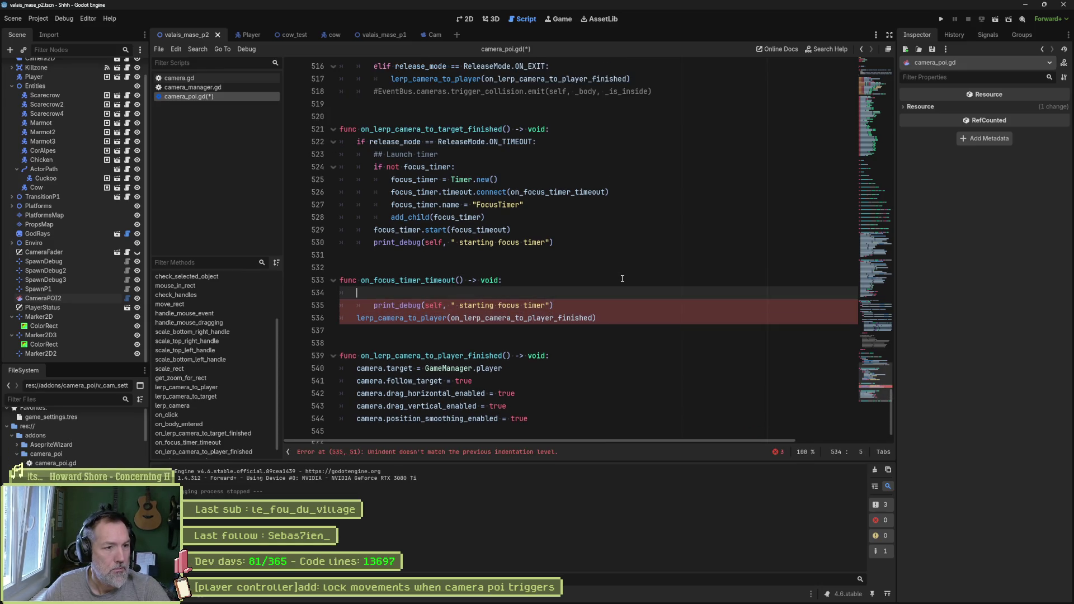
key(ctrl+z)
key(BackSpace)
key(BackSpace)
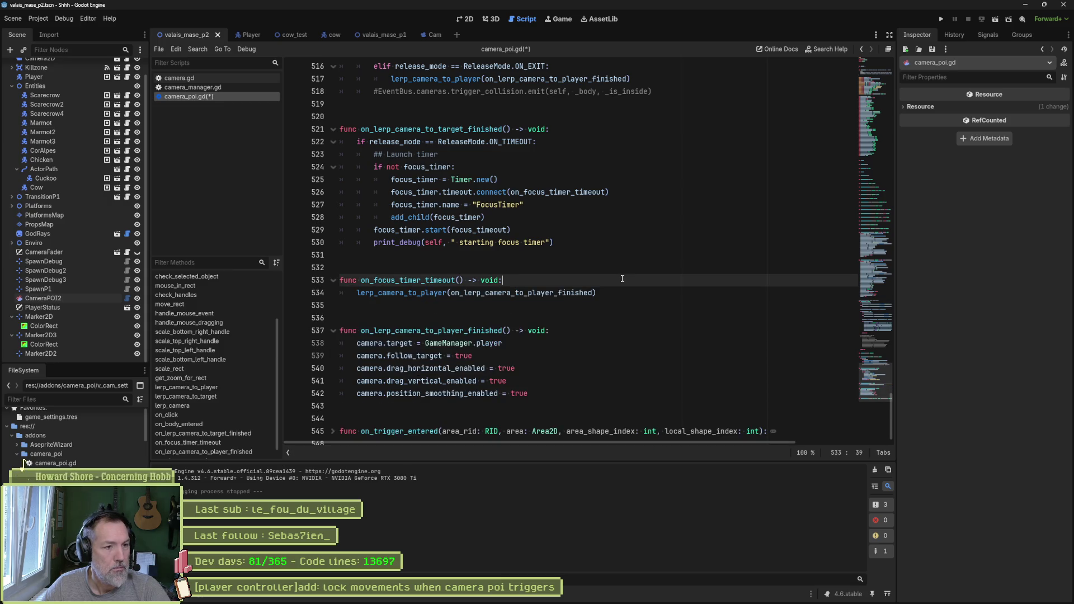
key(ctrl+z)
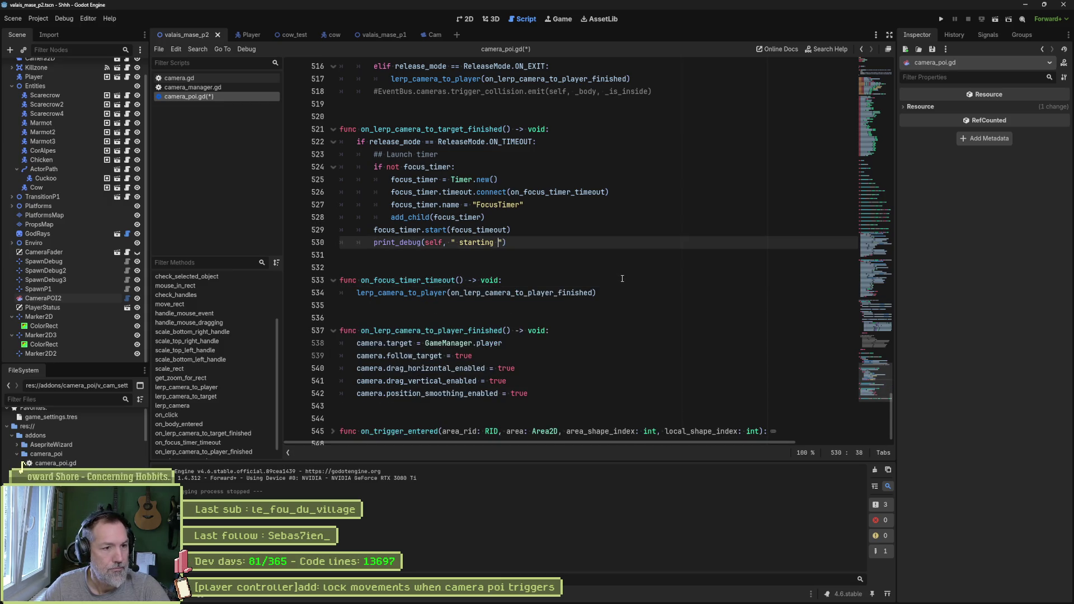
key(ctrl+shift+z)
key(ctrl+shift+z)
key(ctrl+shift+z)
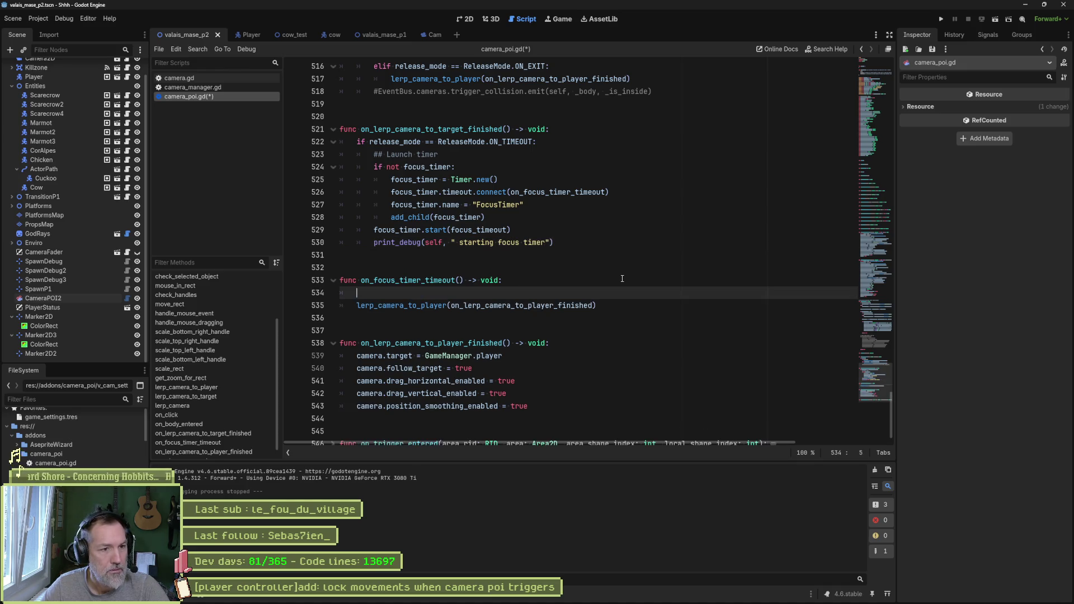
key(BackSpace)
key(BackSpace)
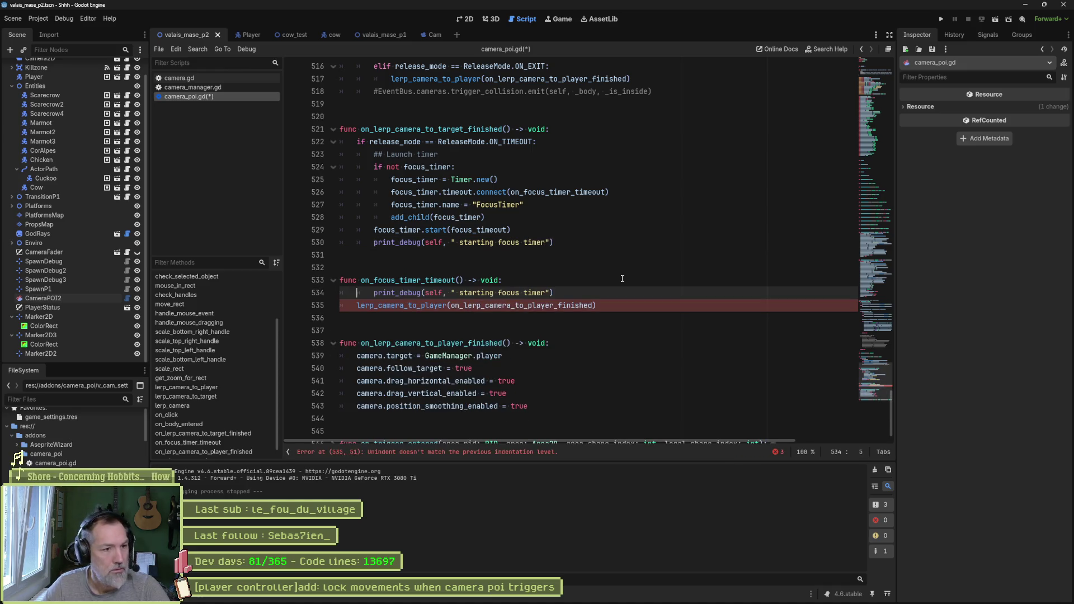
key(Down)
key(shift+Tab)
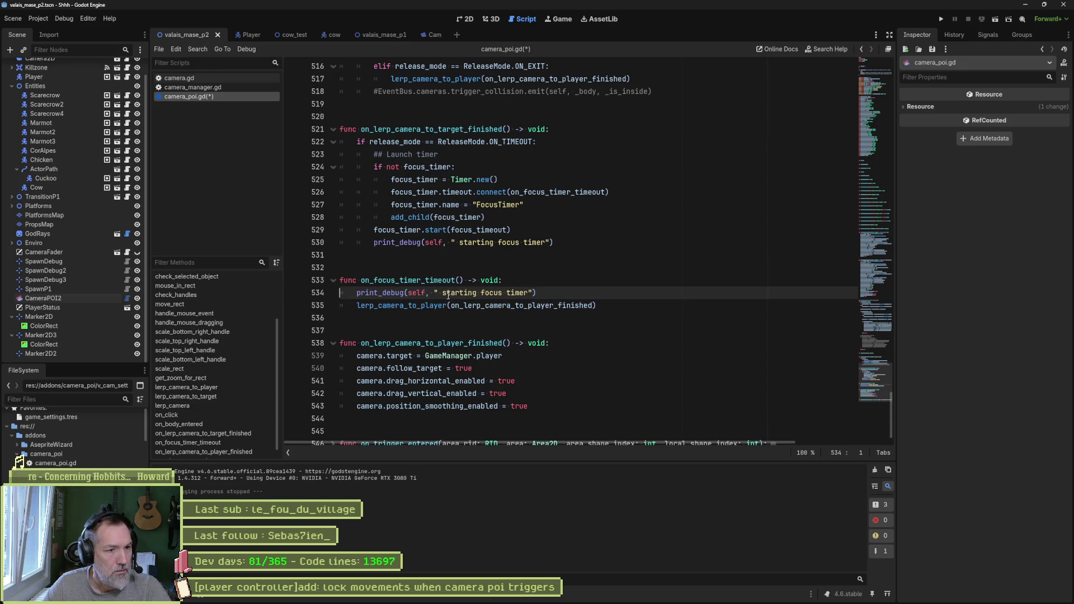
Change 'starting' to 'stopping' in the timeout message, save, and go to lerp_camera_to_player's definition.
double_click(448, 293)
text(stopin)
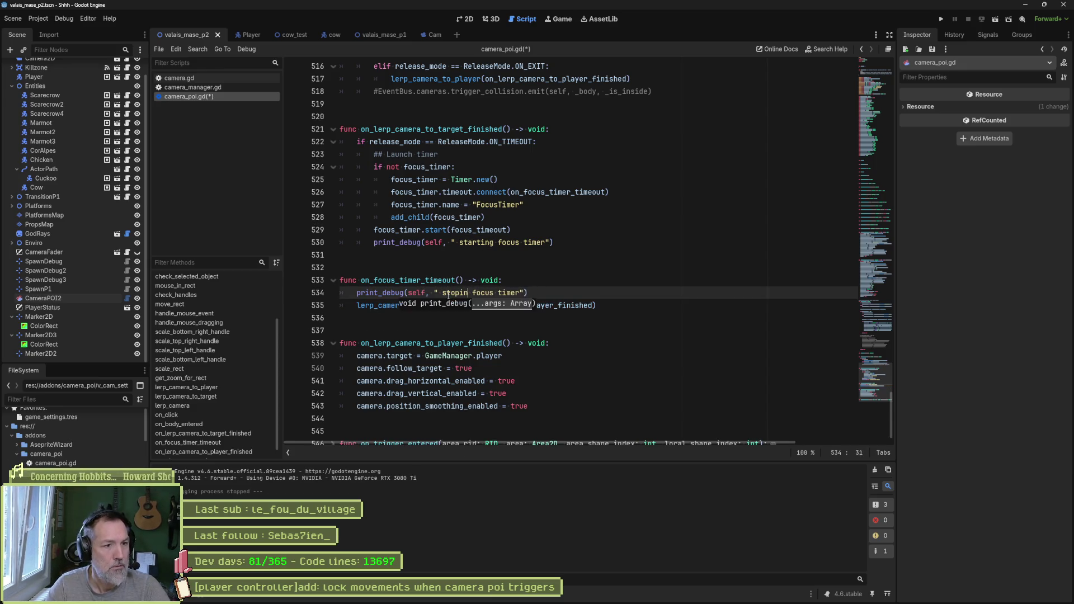
key(BackSpace)
key(BackSpace)
text(ping)
key(ctrl+s)
click(578, 315)
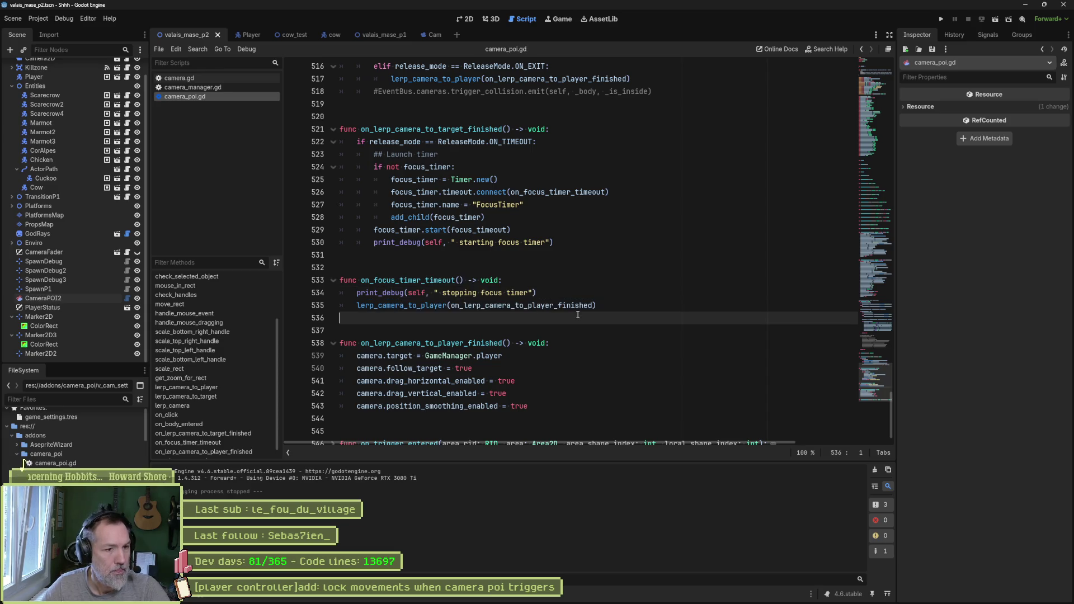
click(438, 306)
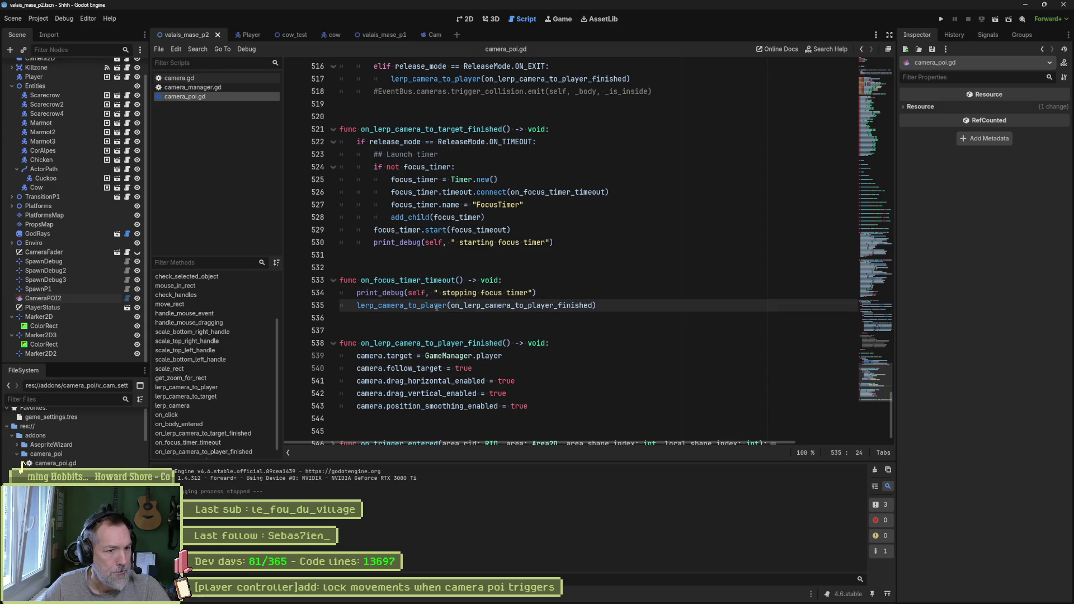
ctrl+click(435, 307)
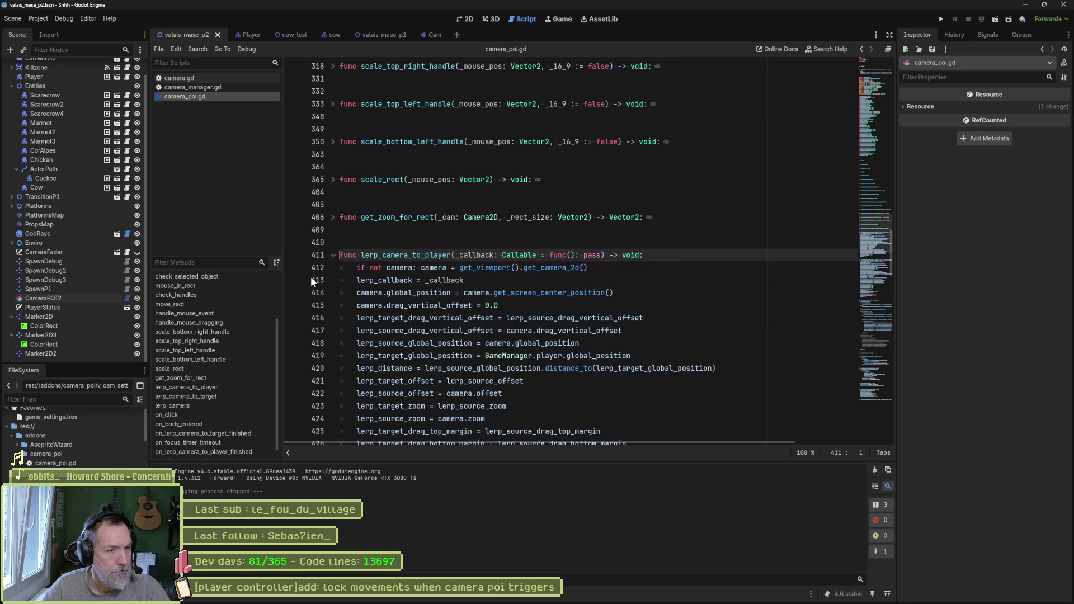
After a quick test run, set CameraPOI2's Focus Timeout to 1.0 and run the scene again.
key(F6)
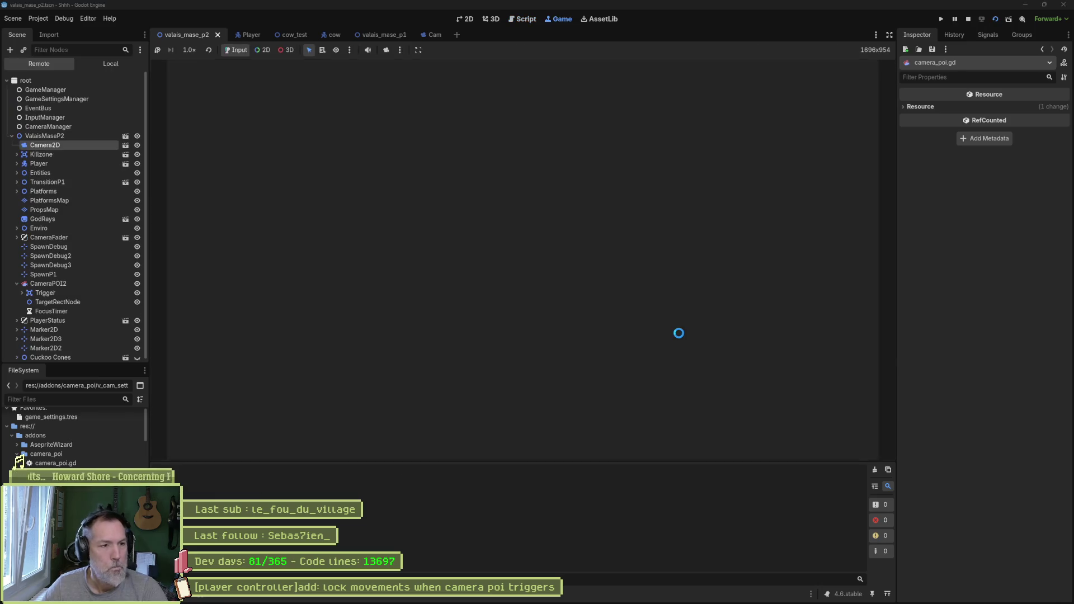
key(F8)
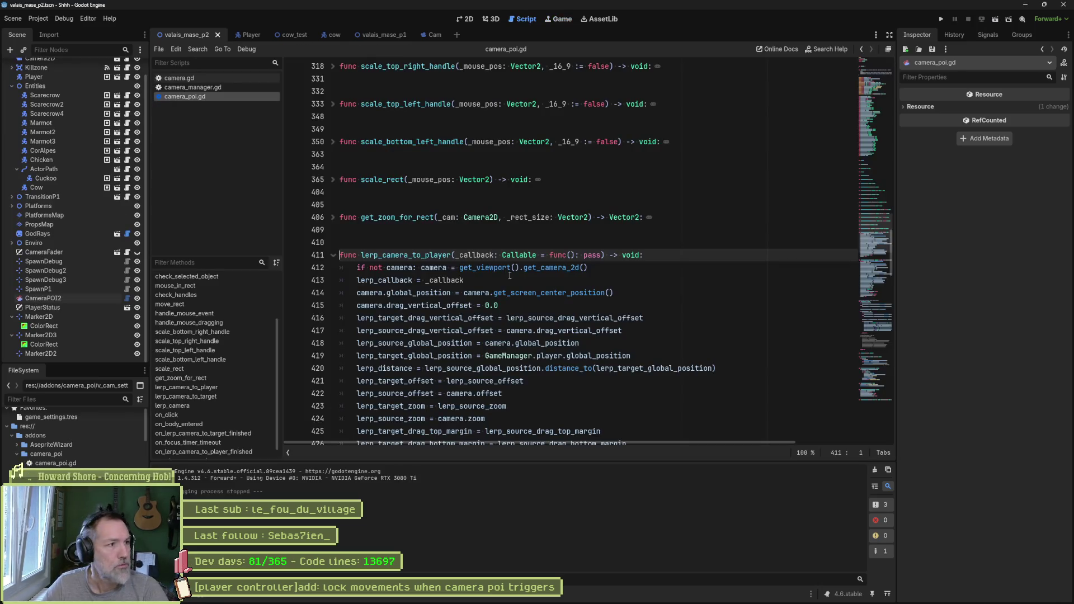
click(63, 297)
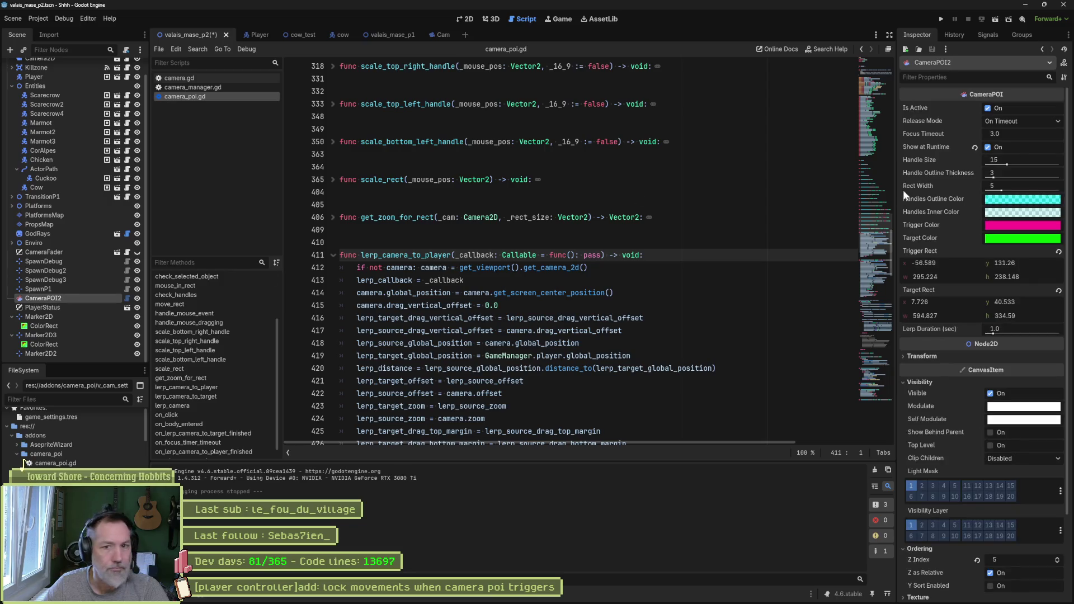
click(1029, 134)
text(1)
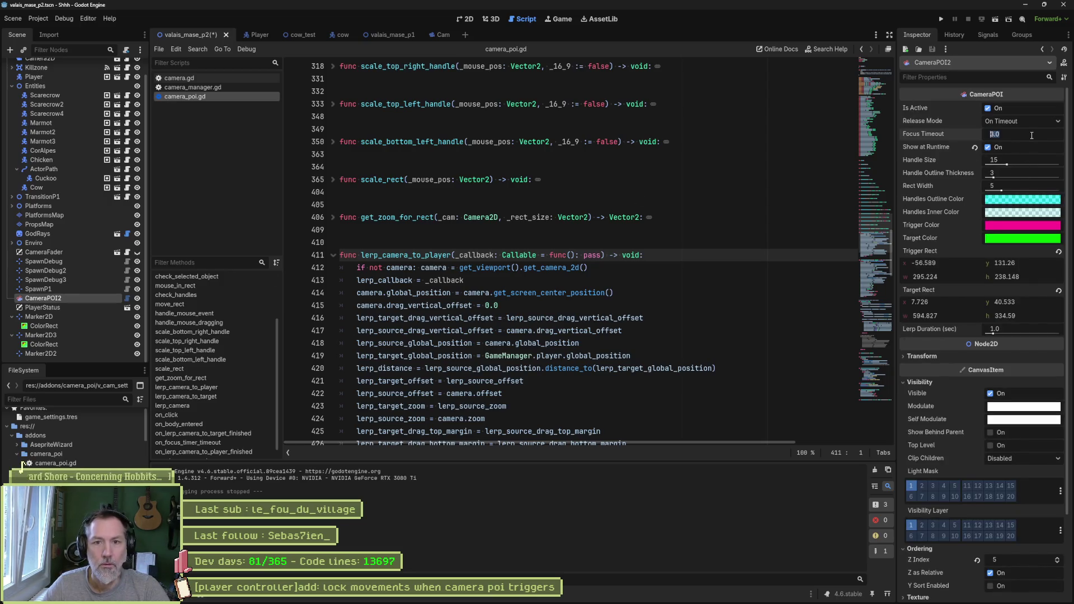
key(Return)
key(F6)
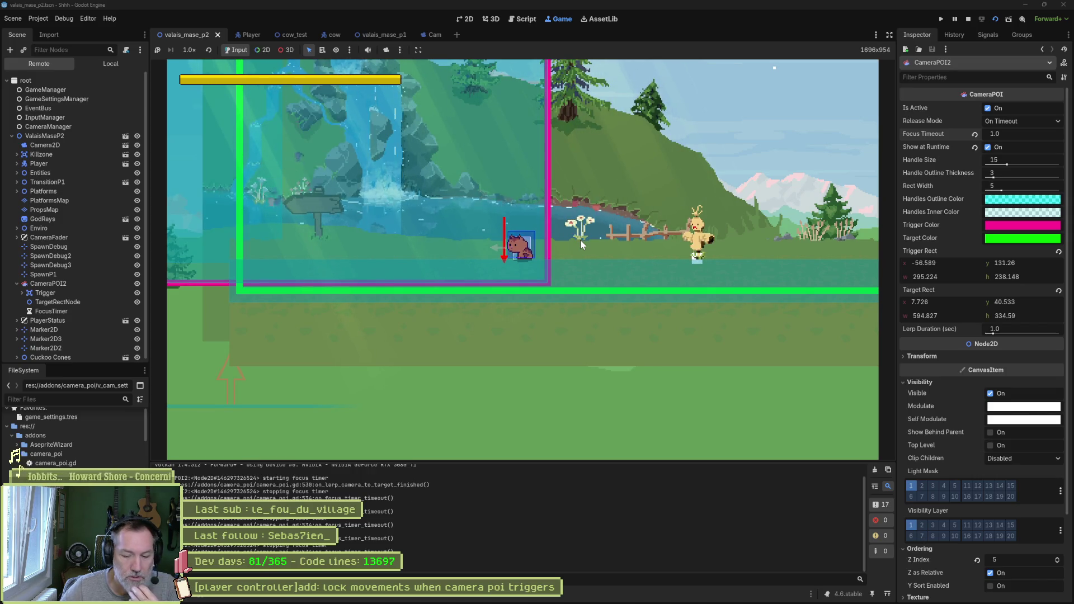
Return from the game to camera_poi.gd at the on_body_entered function.
key(ctrl+F3)
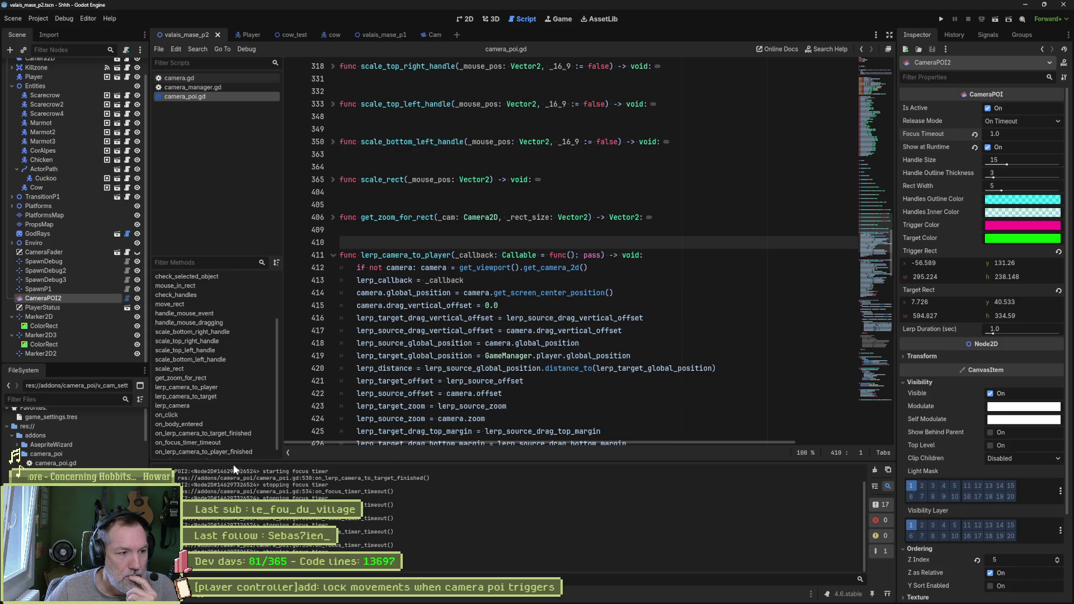
click(186, 424)
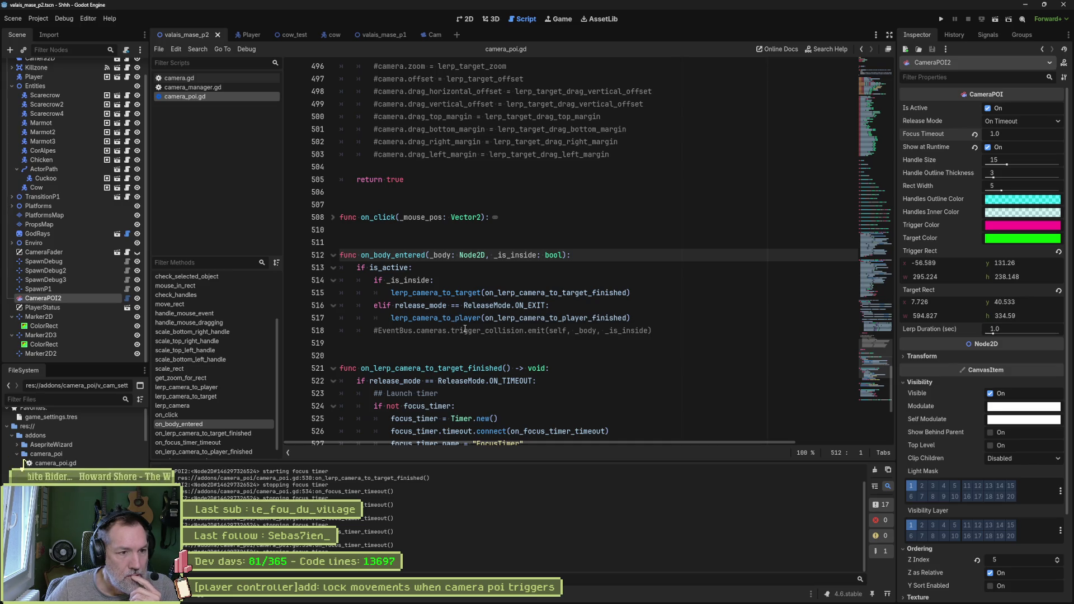
click(223, 395)
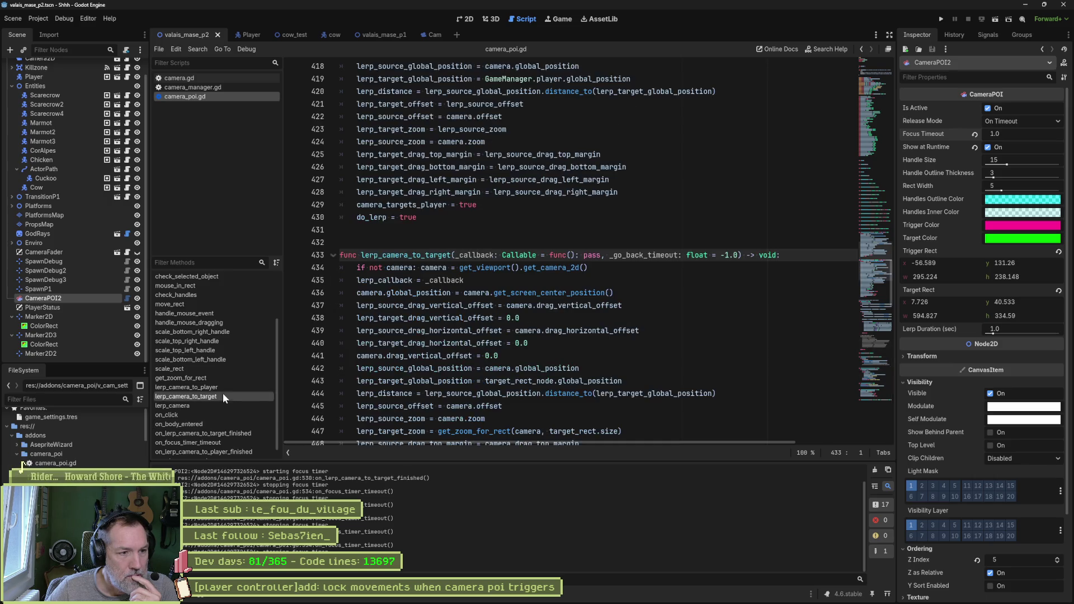
scroll(406, 381, down, 5)
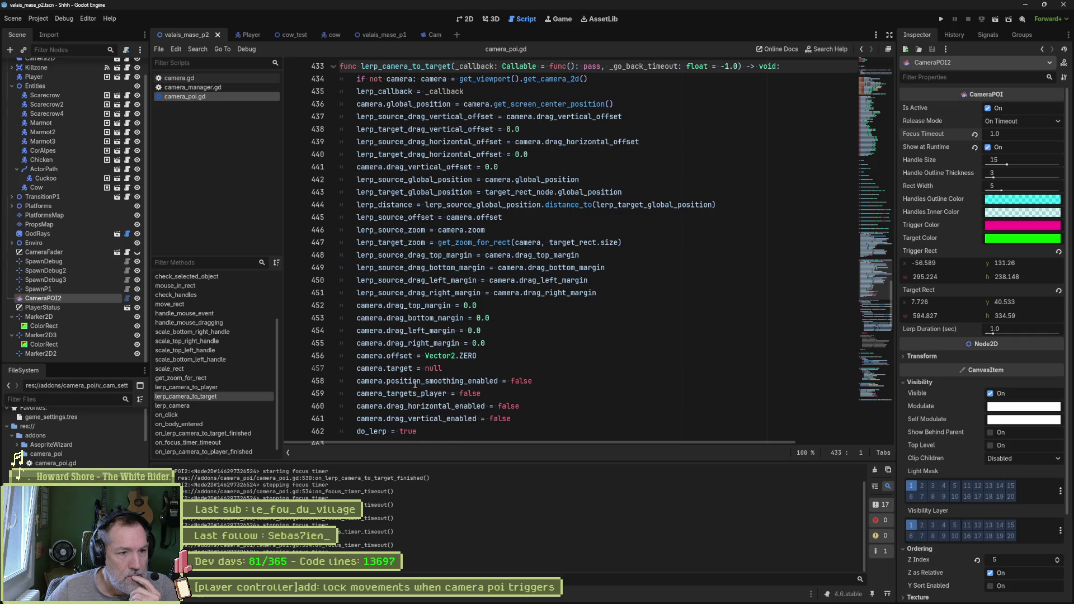
scroll(414, 384, down, 1)
scroll(392, 392, up, 1)
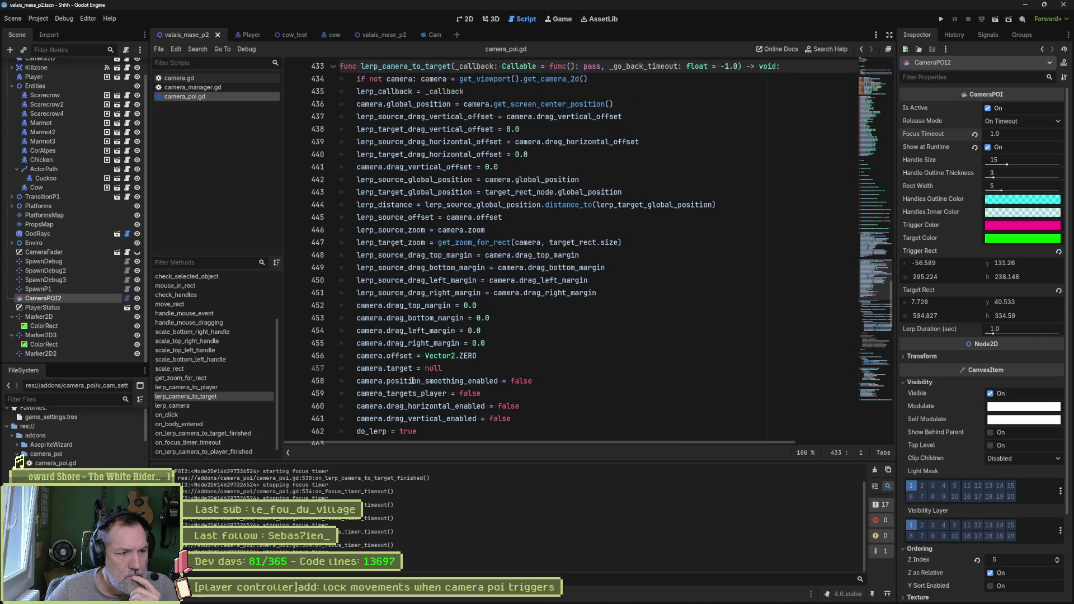
scroll(230, 449, down, 1)
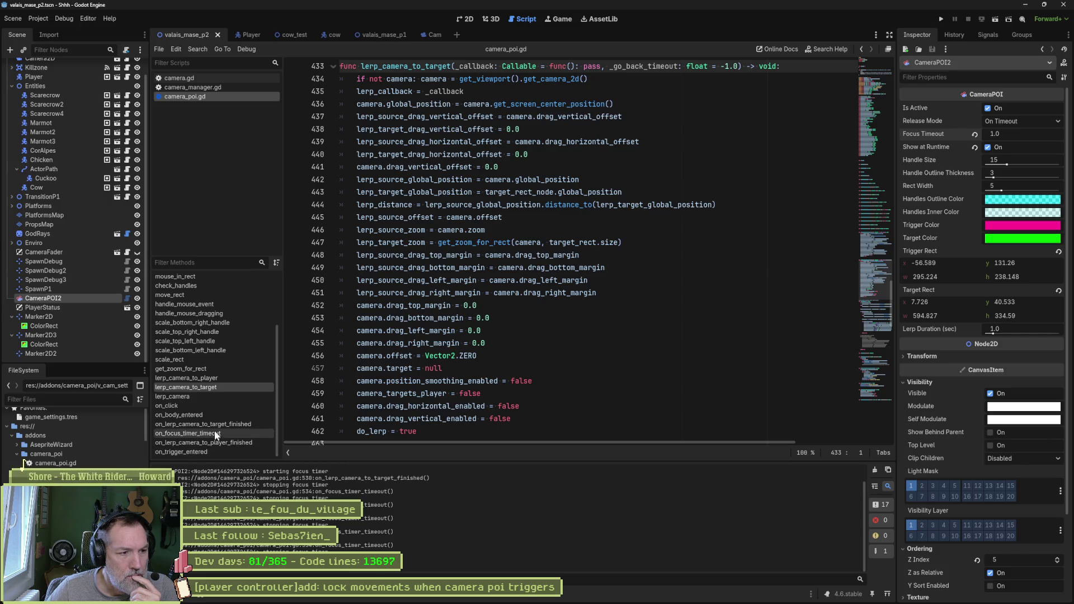
click(218, 424)
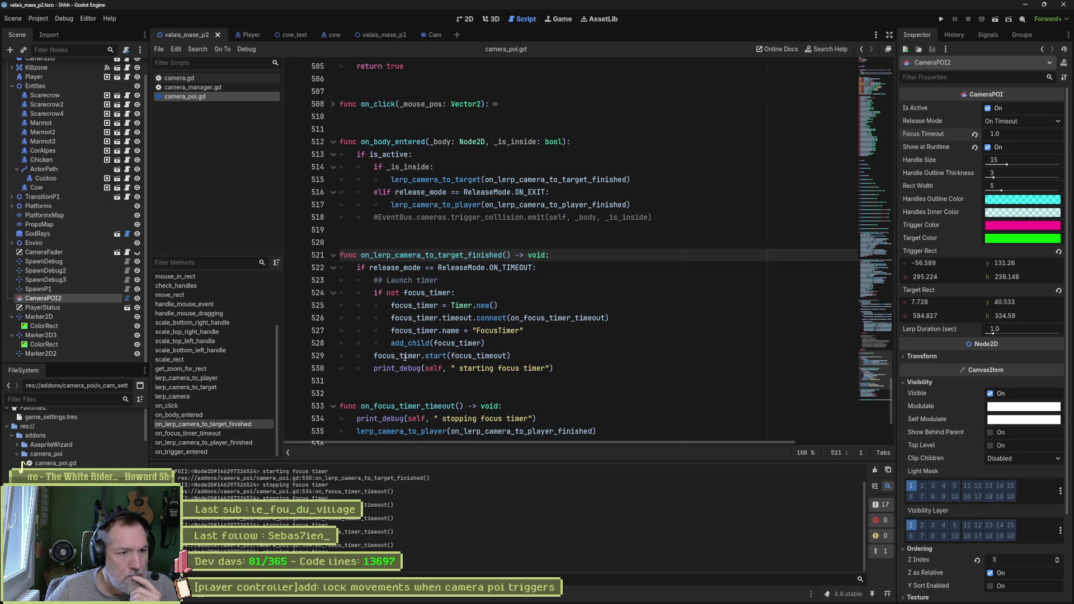
double_click(429, 356)
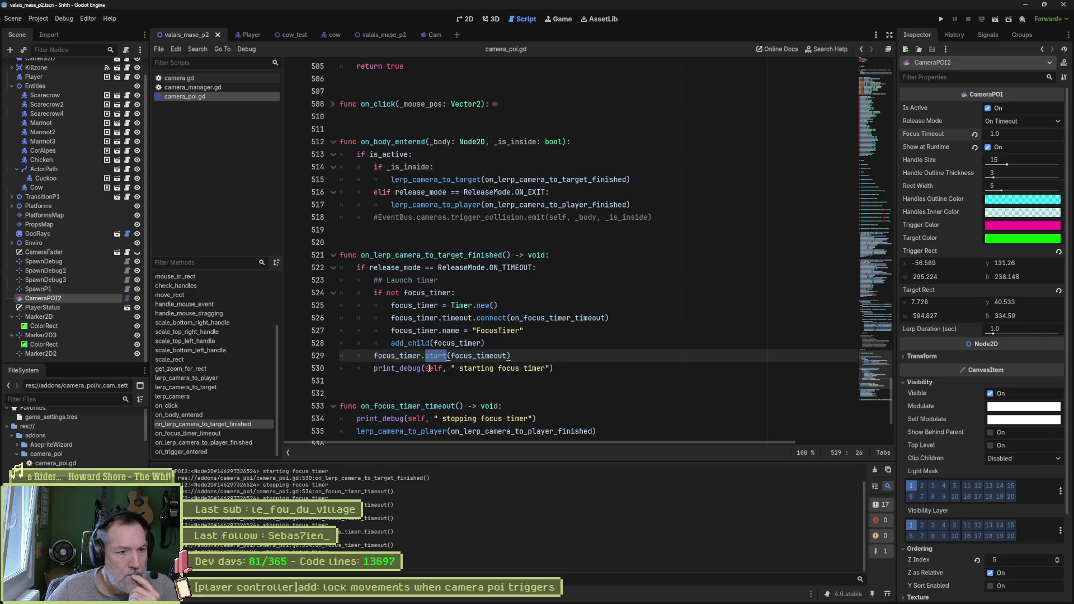
scroll(431, 365, down, 1)
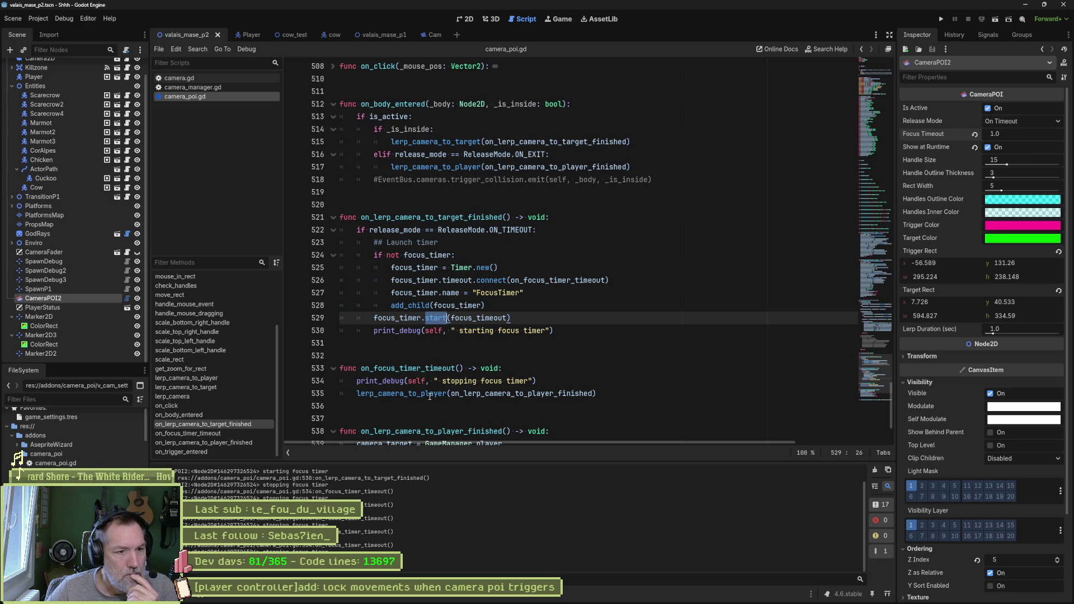
double_click(521, 393)
key(ctrl+c)
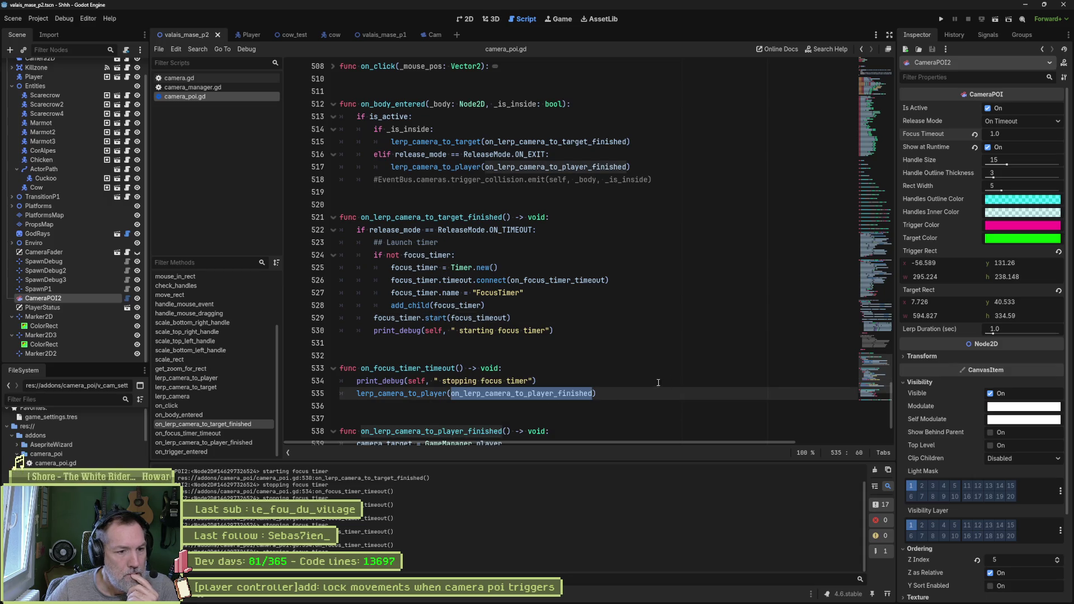
scroll(659, 383, down, 2)
scroll(648, 386, down, 1)
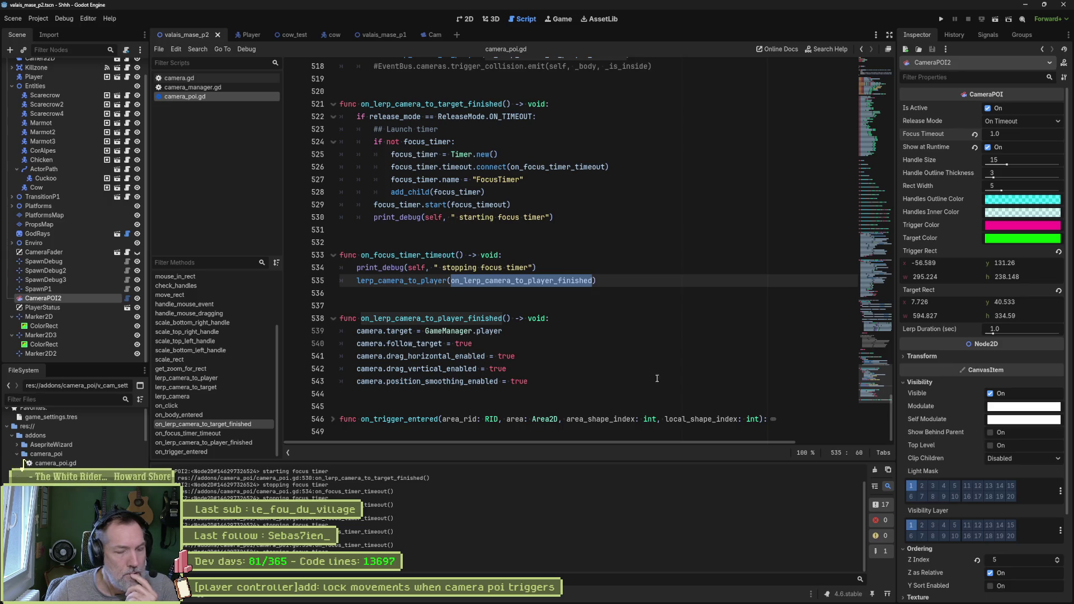
key(BackSpace)
key(F5)
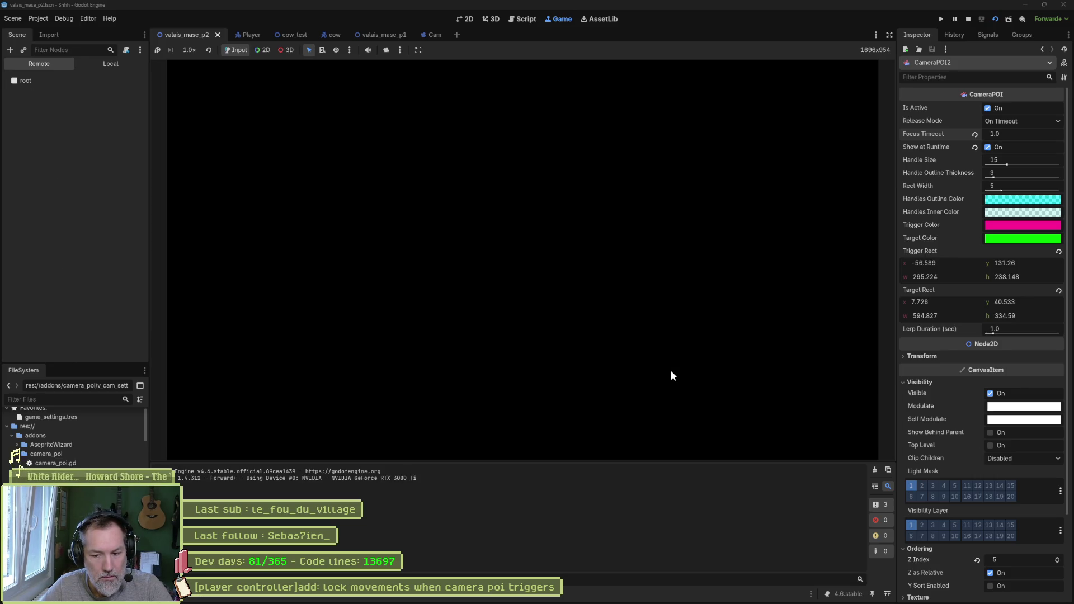
key(Left)
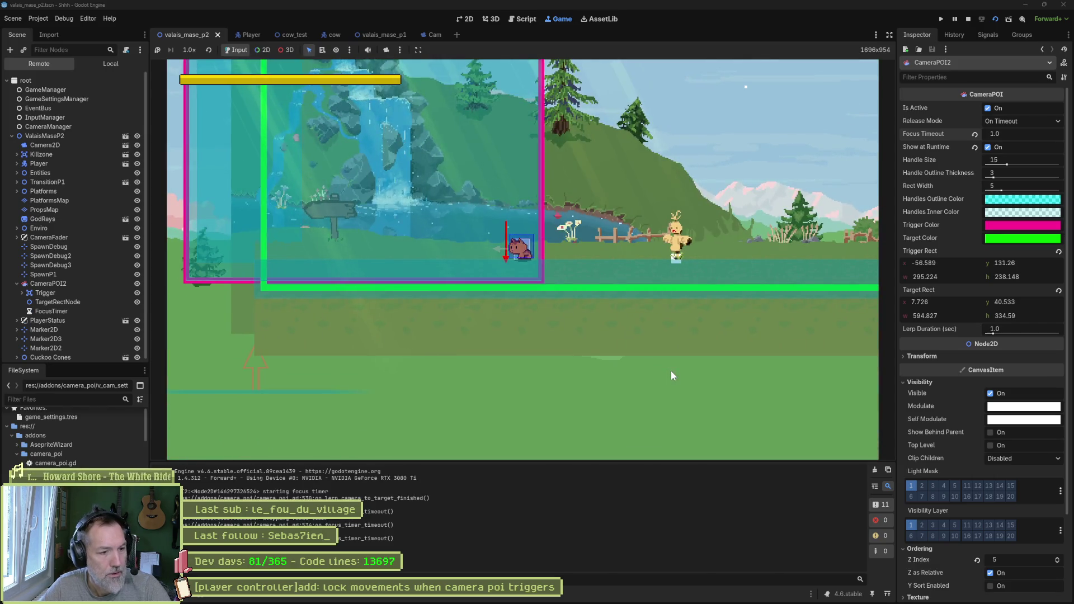
key(F8)
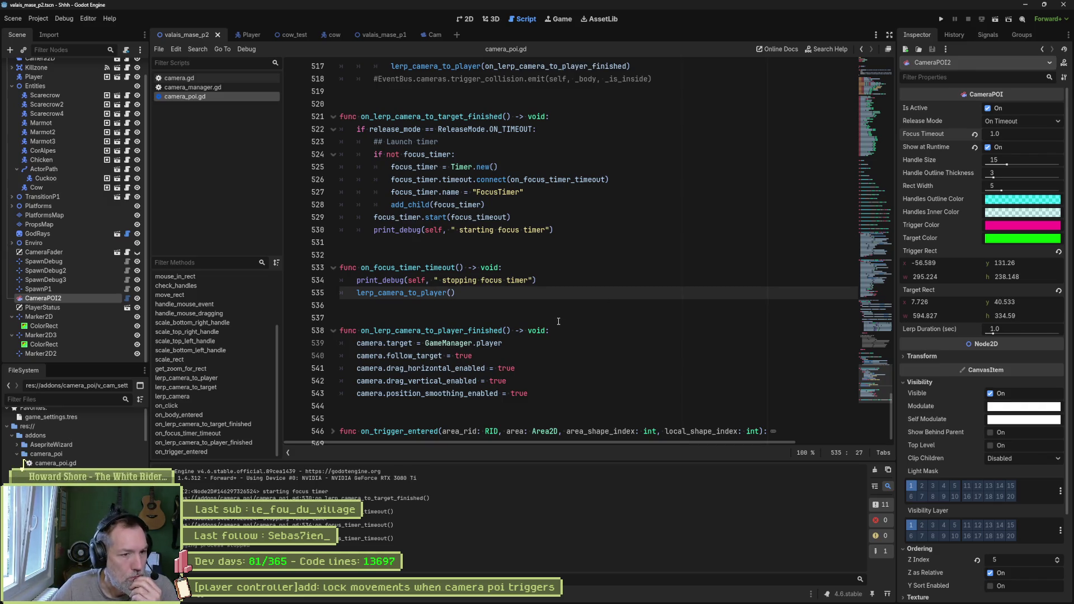
key(ctrl+v)
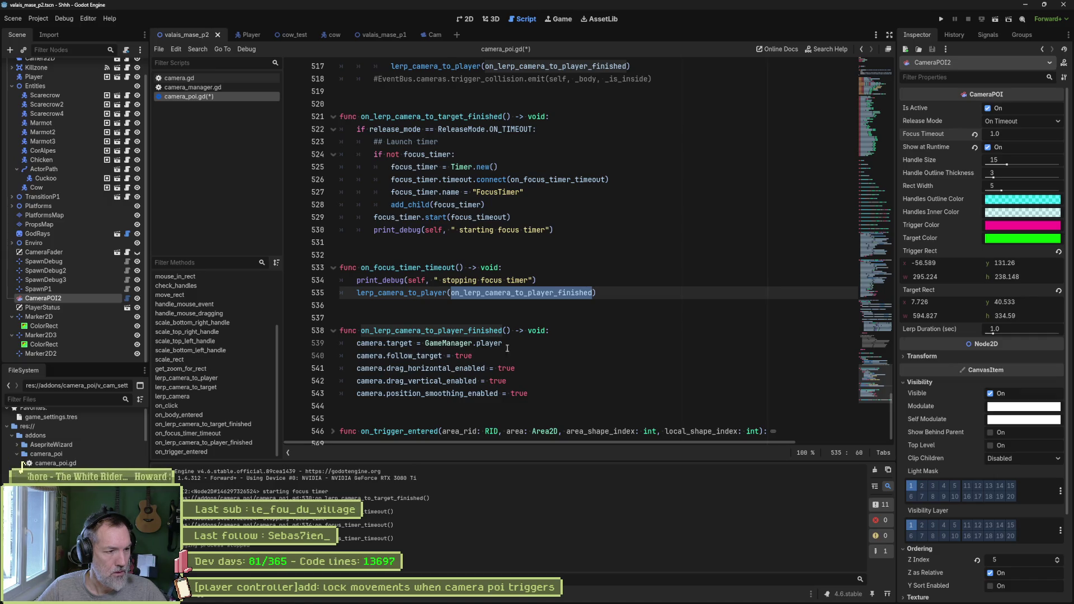
click(211, 414)
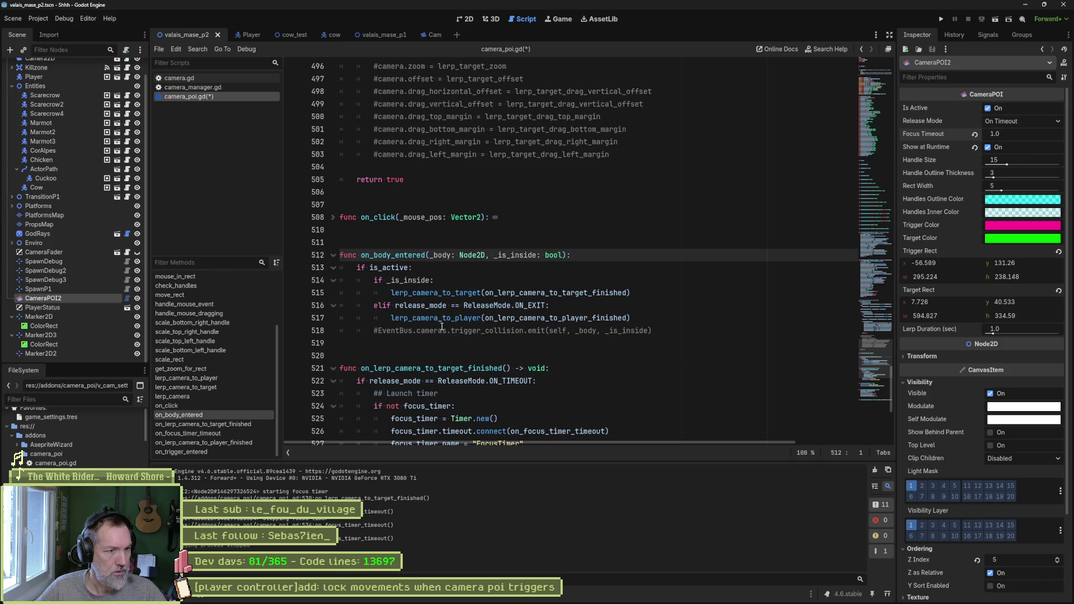
Insert a print_debug() line under 'if _is_inside:' in on_body_entered and run the scene.
double_click(414, 280)
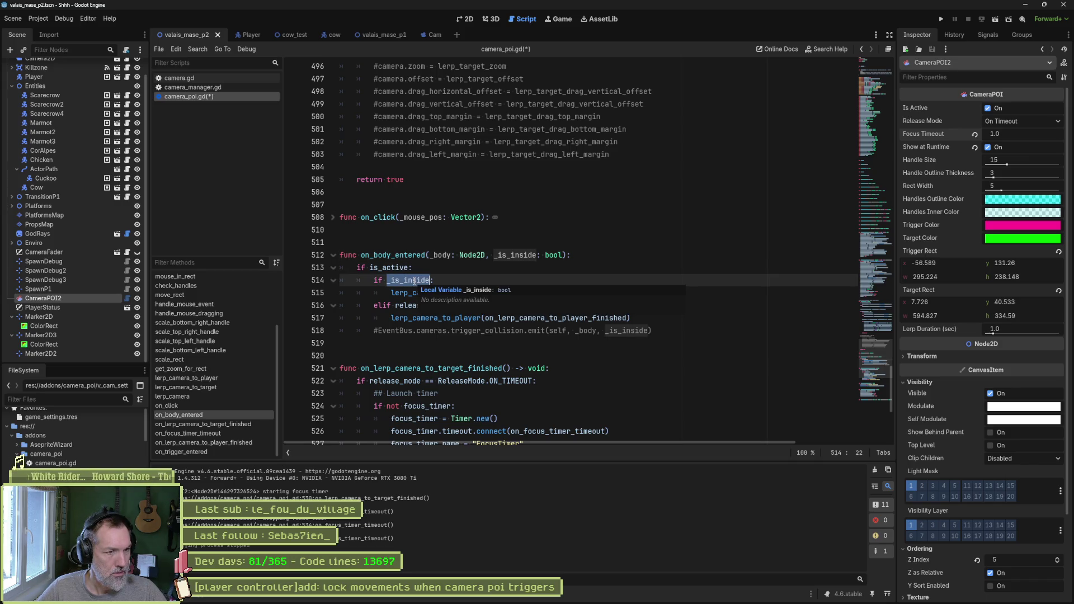
click(425, 293)
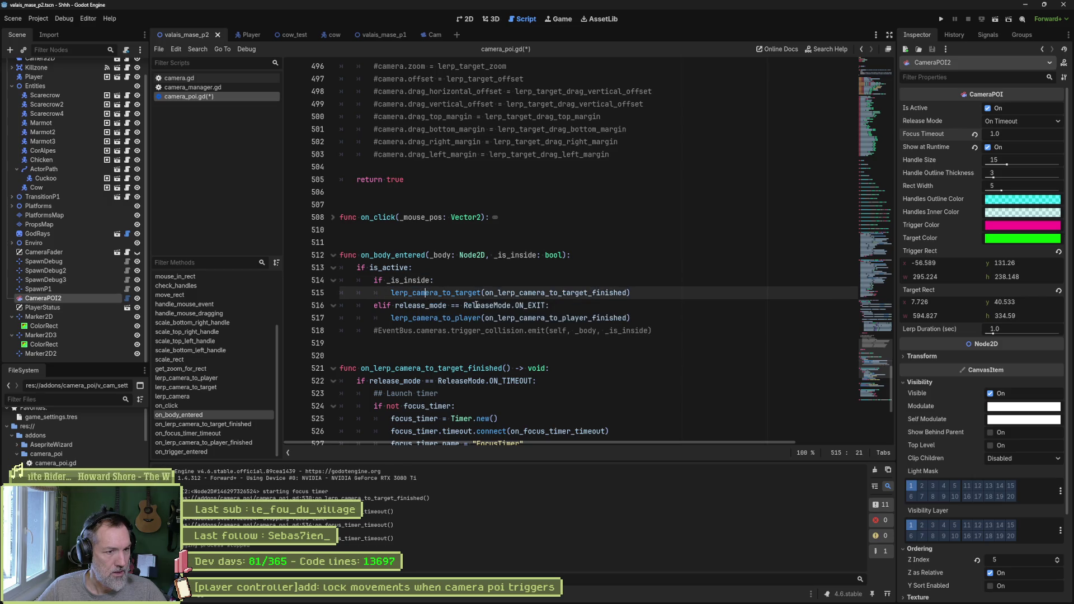
key(Up)
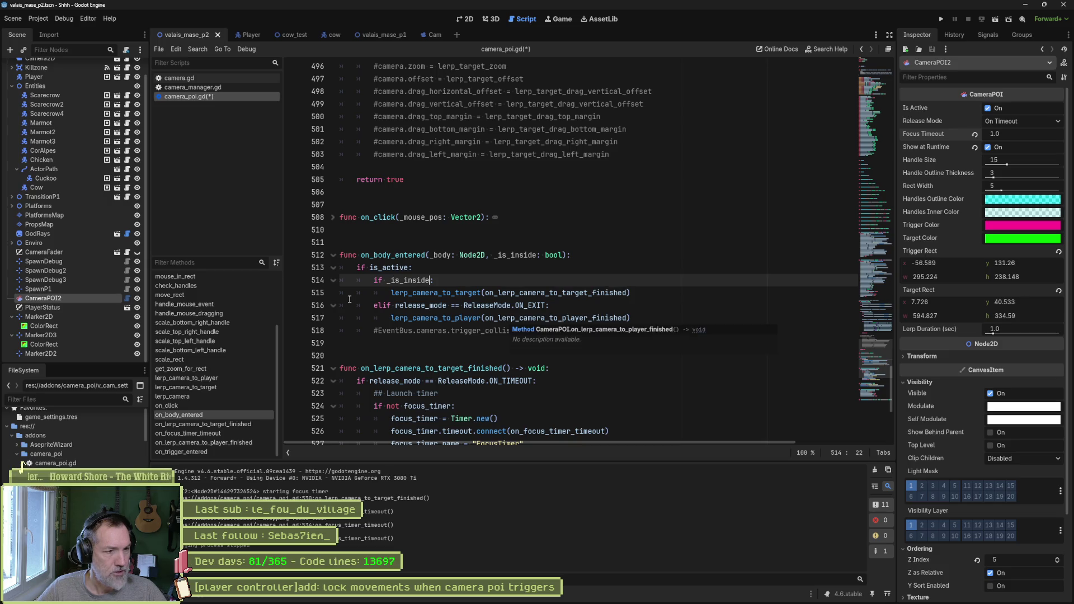
key(Return)
text(p)
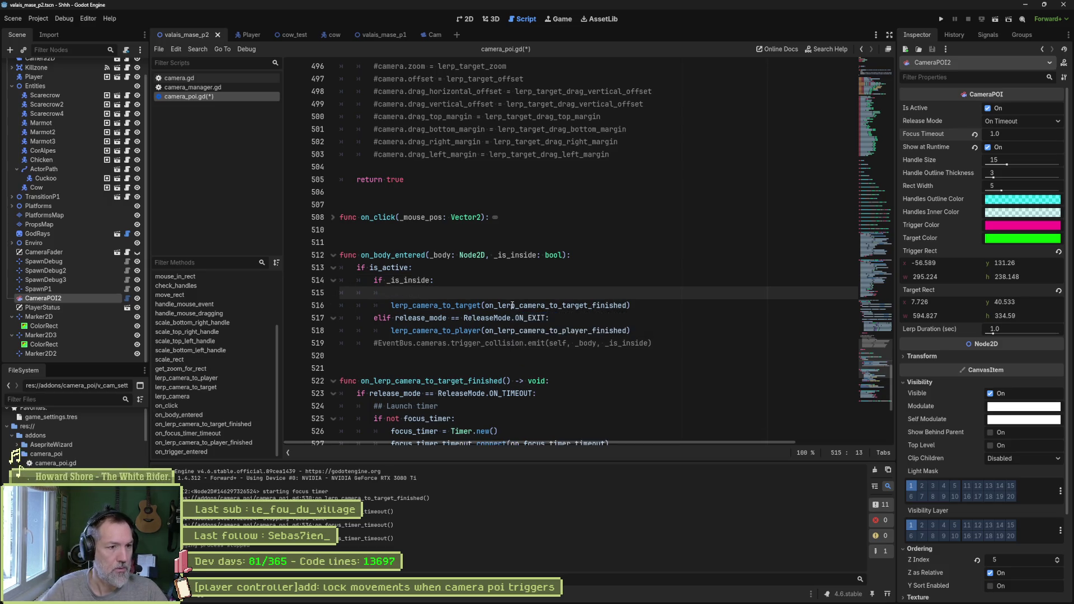
text(rint_debu)
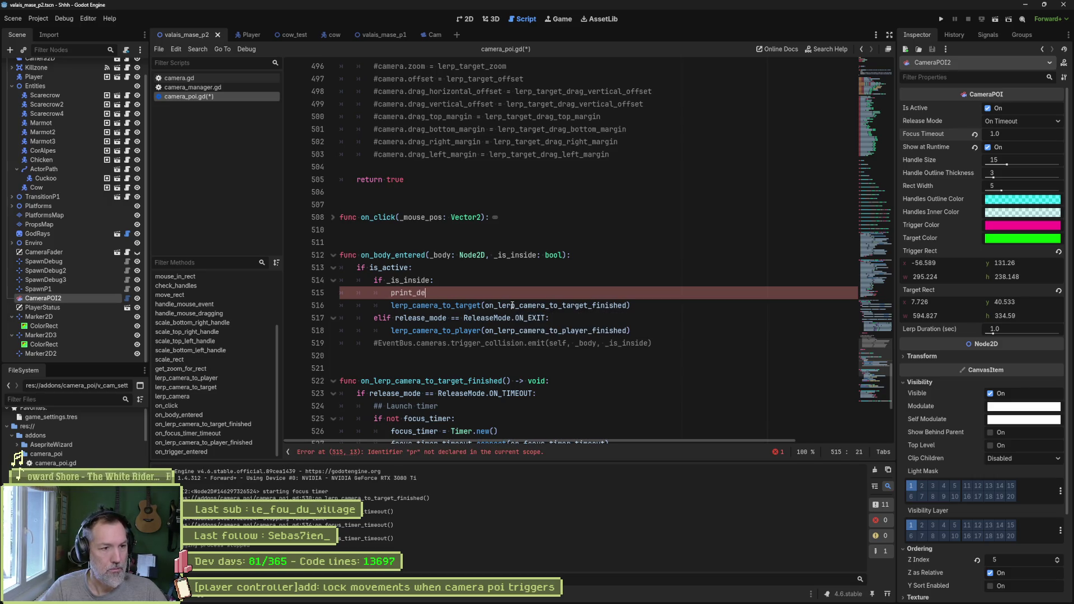
text(g("1)
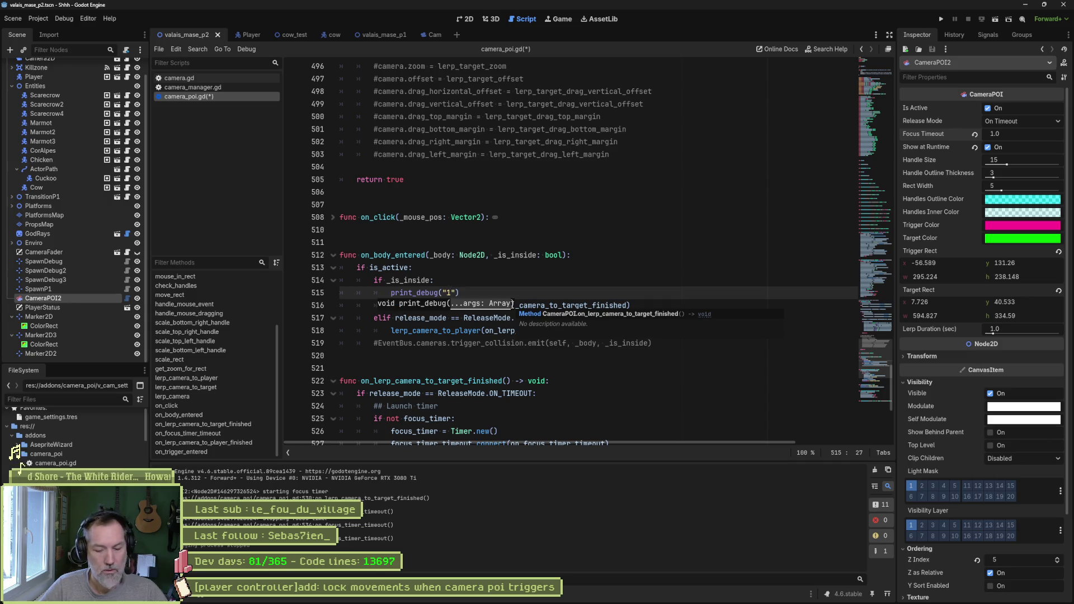
key(F5)
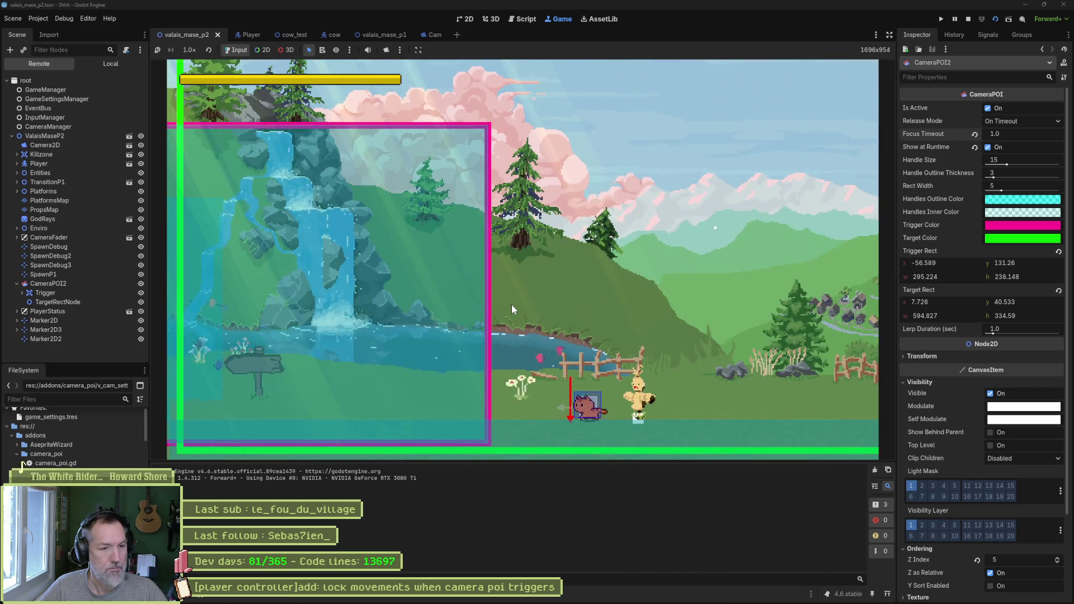
Walk the cat into the trigger, then delete the temporary print_debug line from on_body_entered.
key(Left)
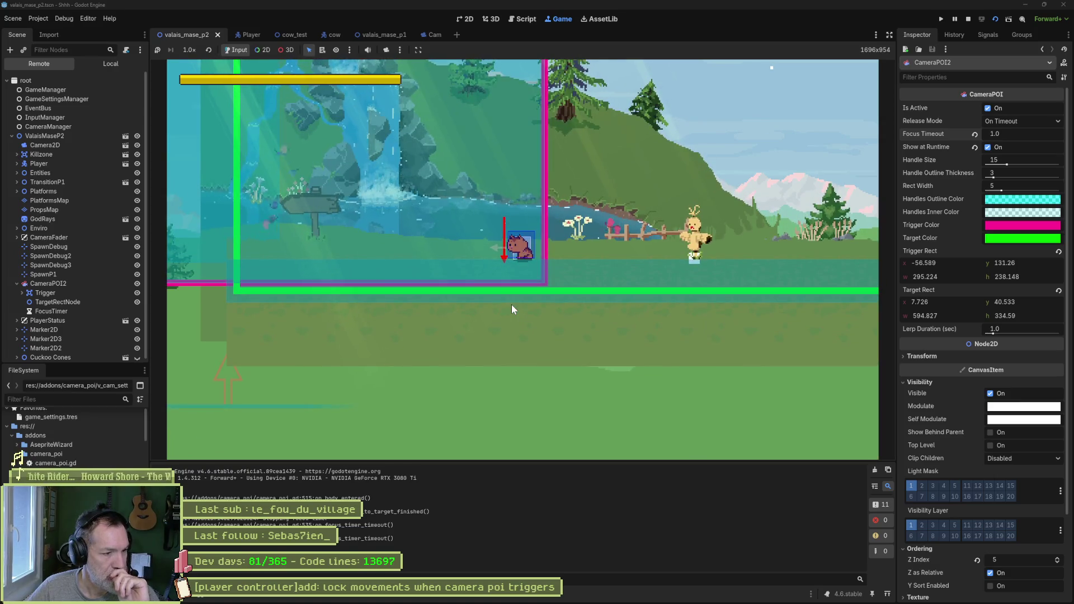
key(ctrl+F3)
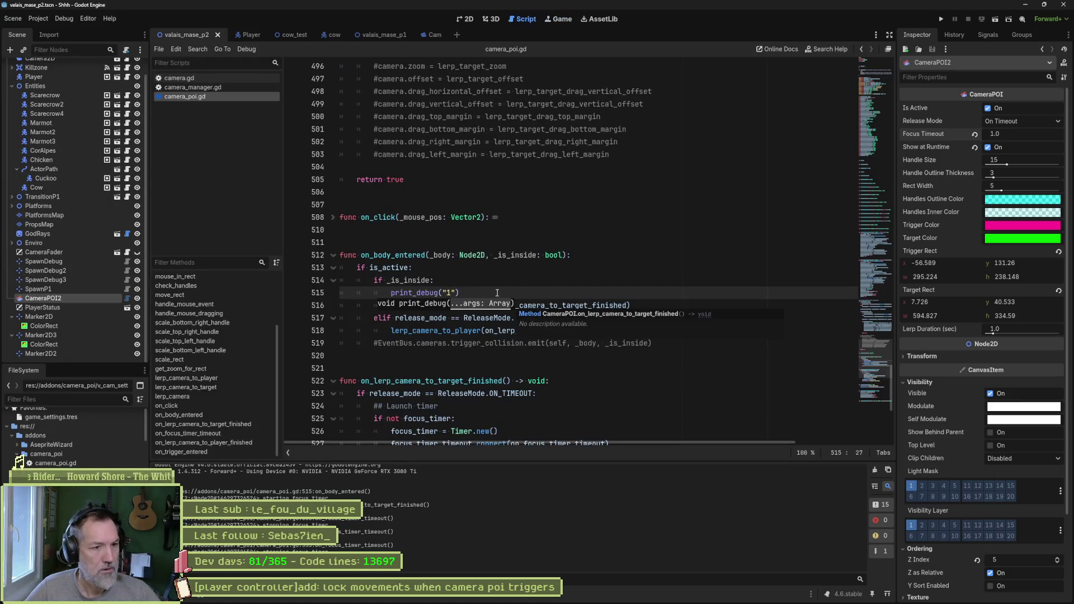
key(ctrl+shift+k)
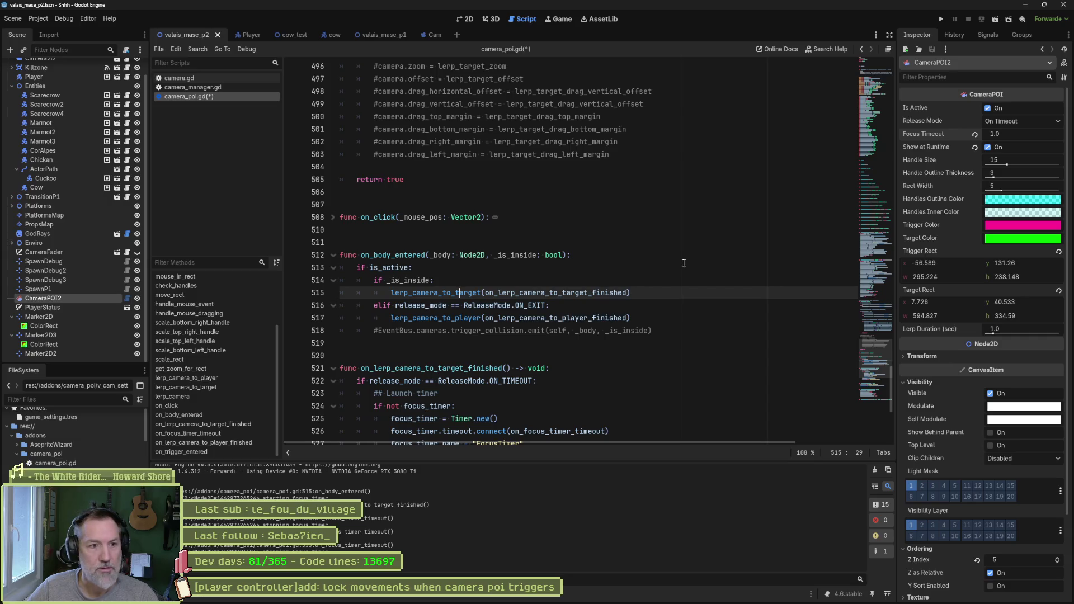
scroll(661, 273, down, 3)
click(567, 333)
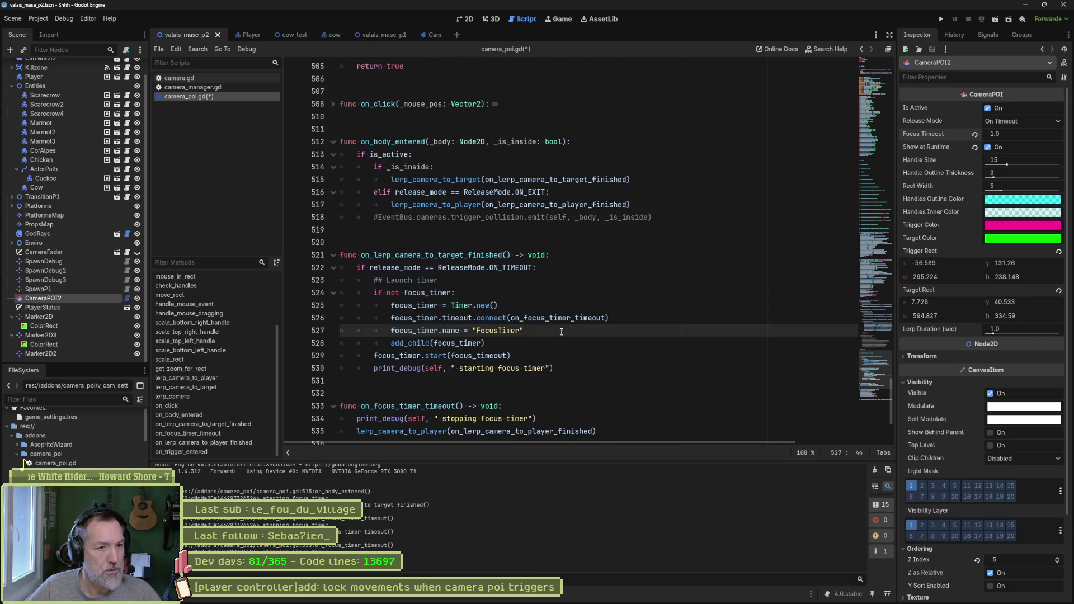
Add 'focus_timer.one_shot = true' below the timer name line and run the scene.
key(Return)
text(focus_)
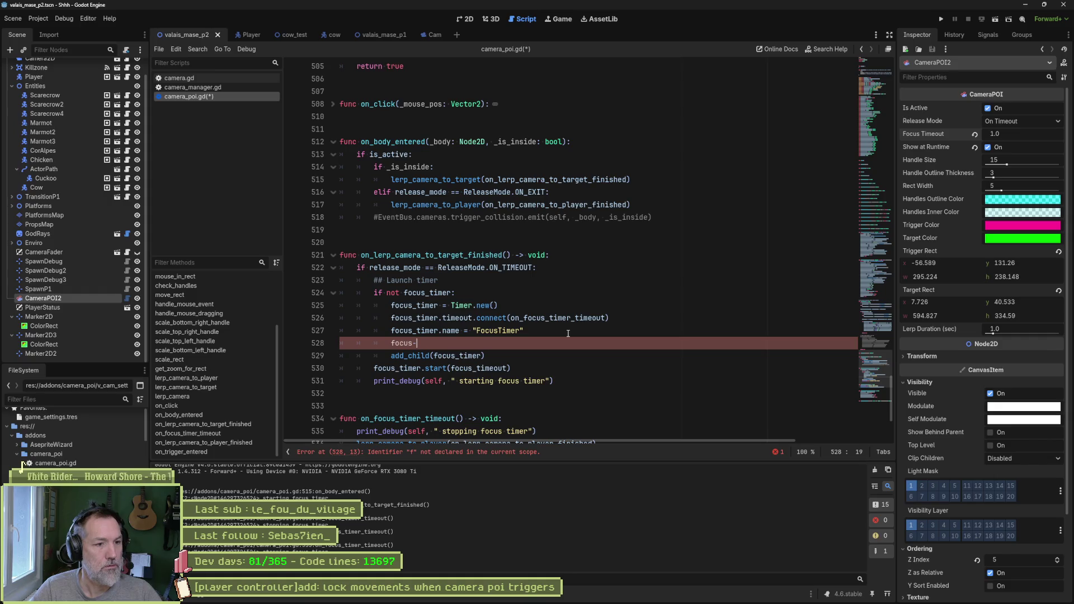
text(timer.)
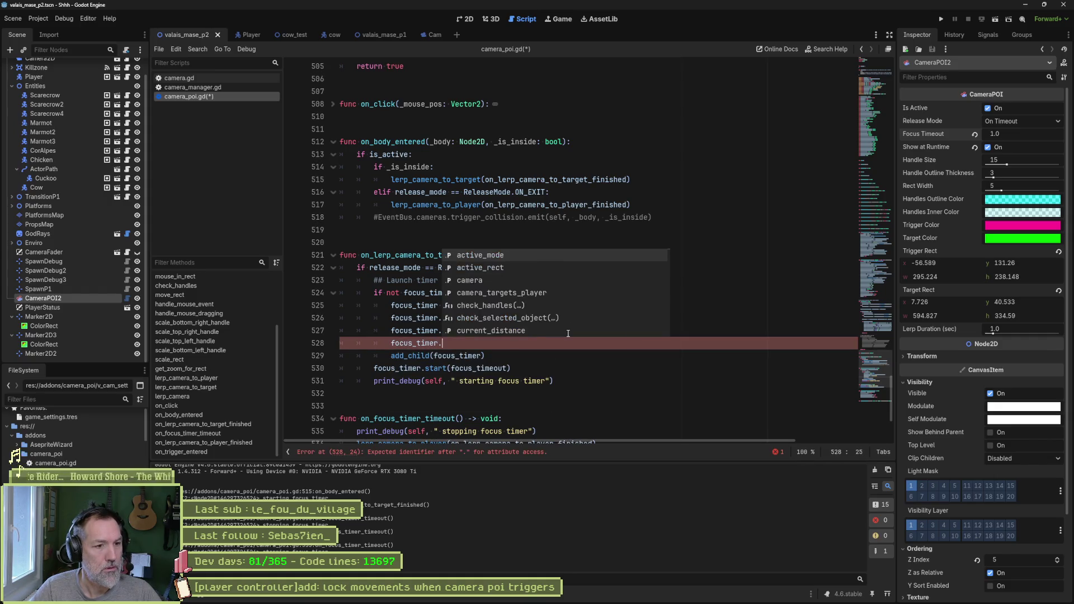
text(one_shot = true)
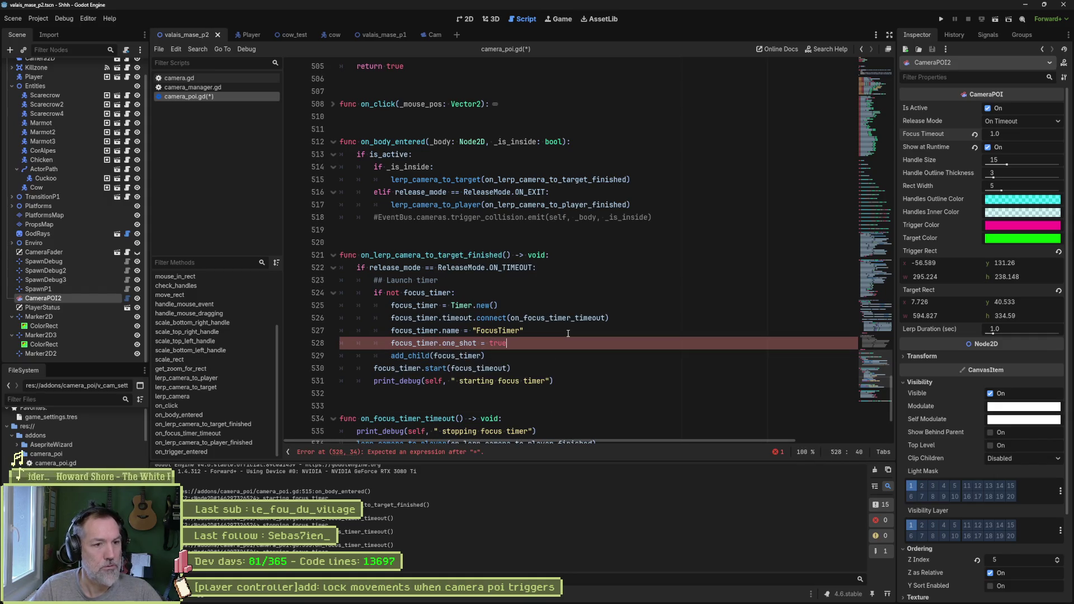
key(F6)
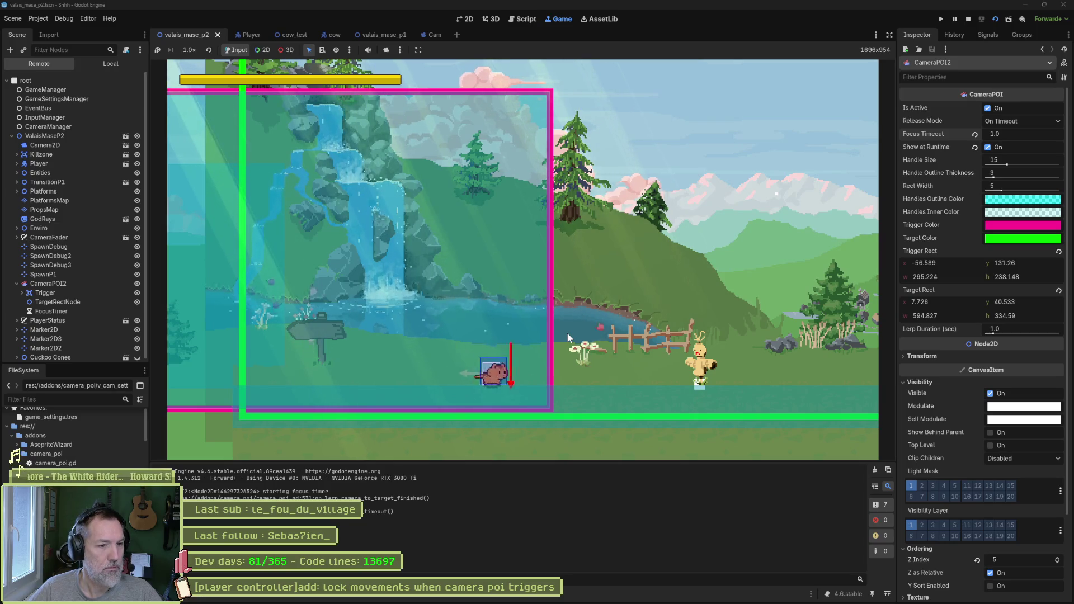
Stop the test run, delete the 'starting' and 'stopping focus timer' debug prints, and save.
key(Right)
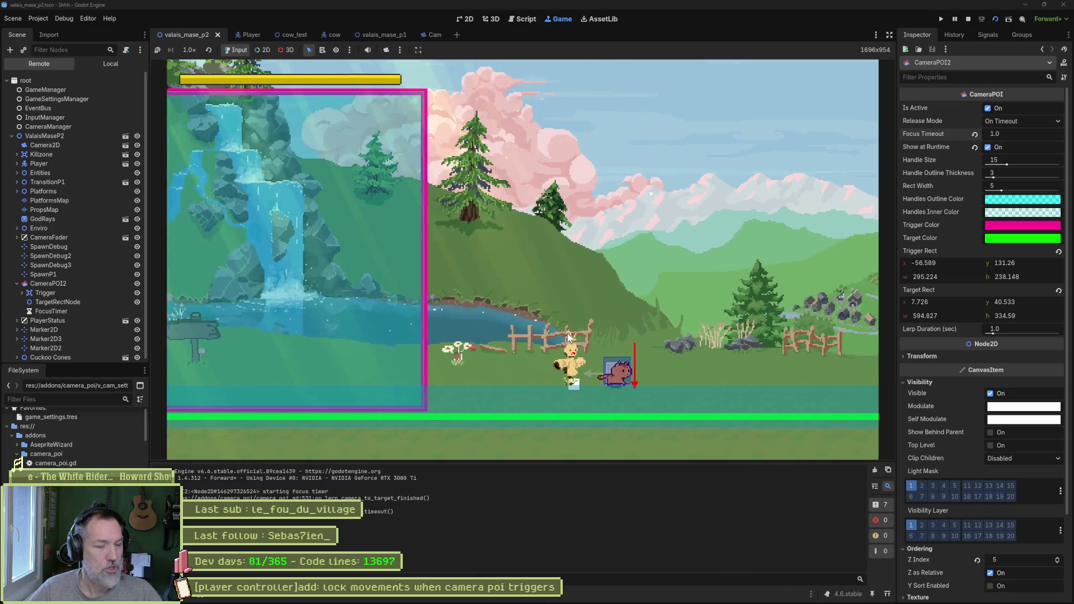
key(Left)
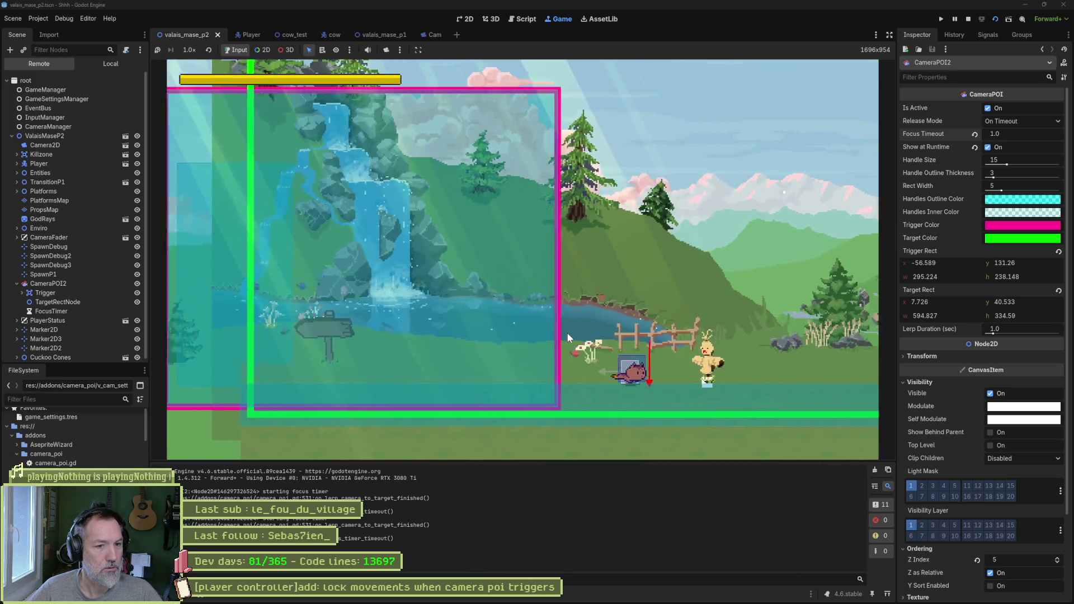
key(Right)
key(F8)
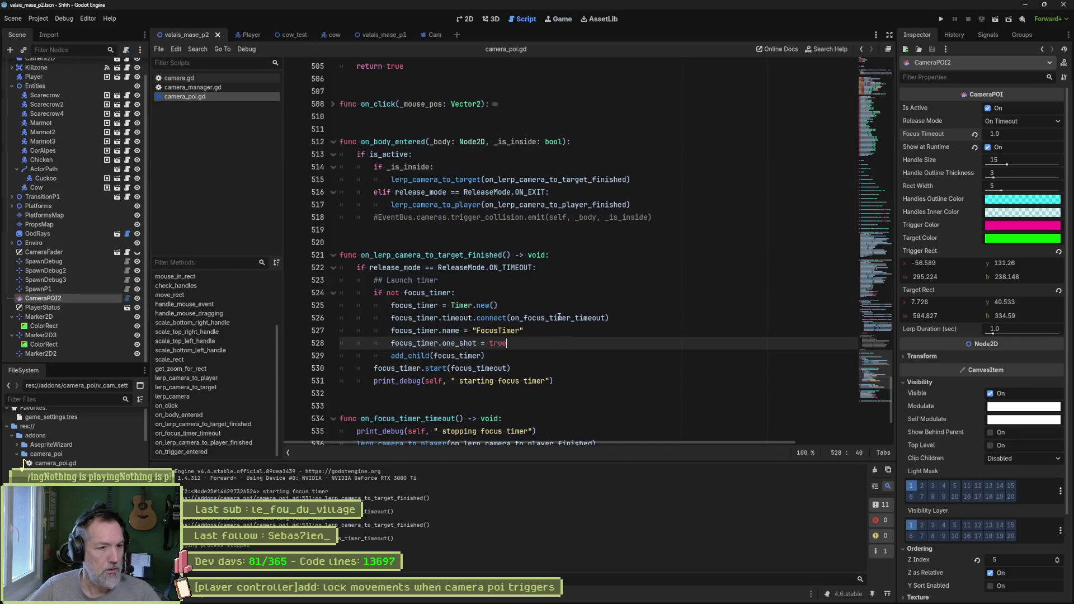
click(565, 381)
key(ctrl+shift+k)
scroll(566, 370, down, 1)
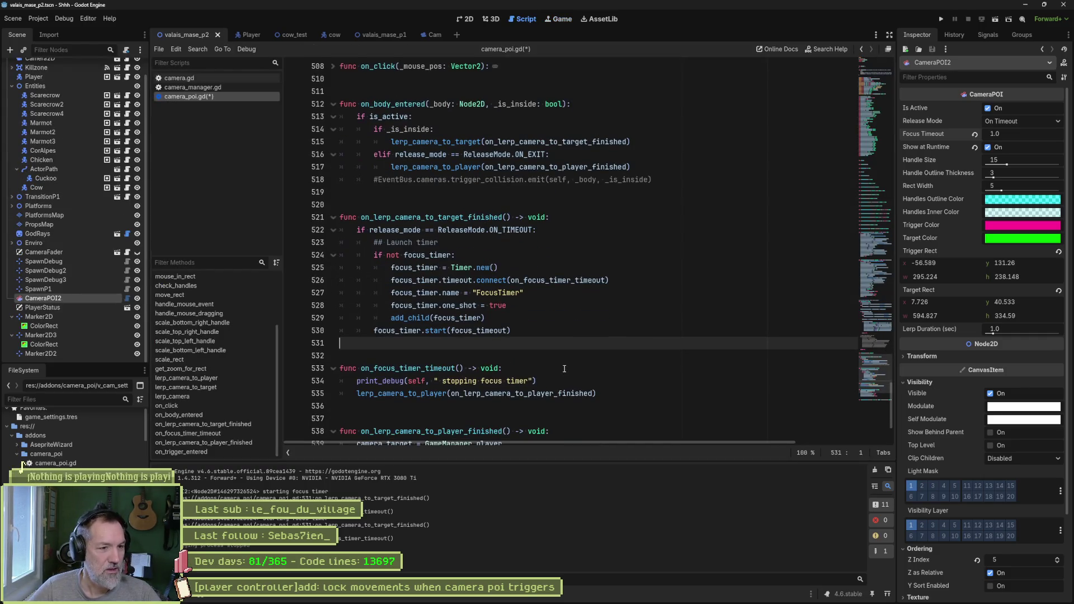
click(556, 382)
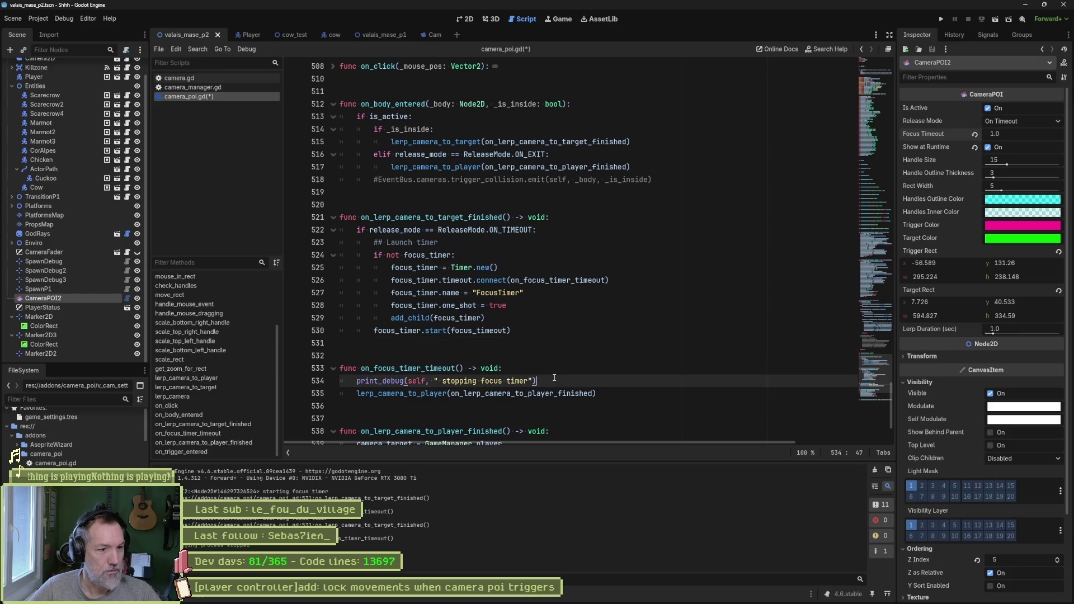
key(ctrl+shift+k)
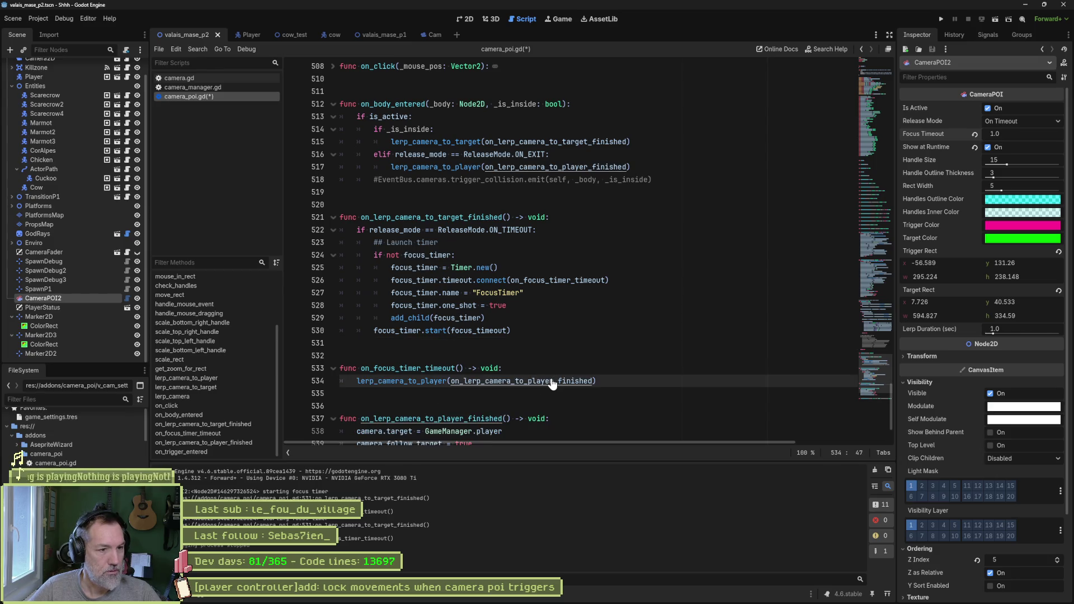
key(ctrl+s)
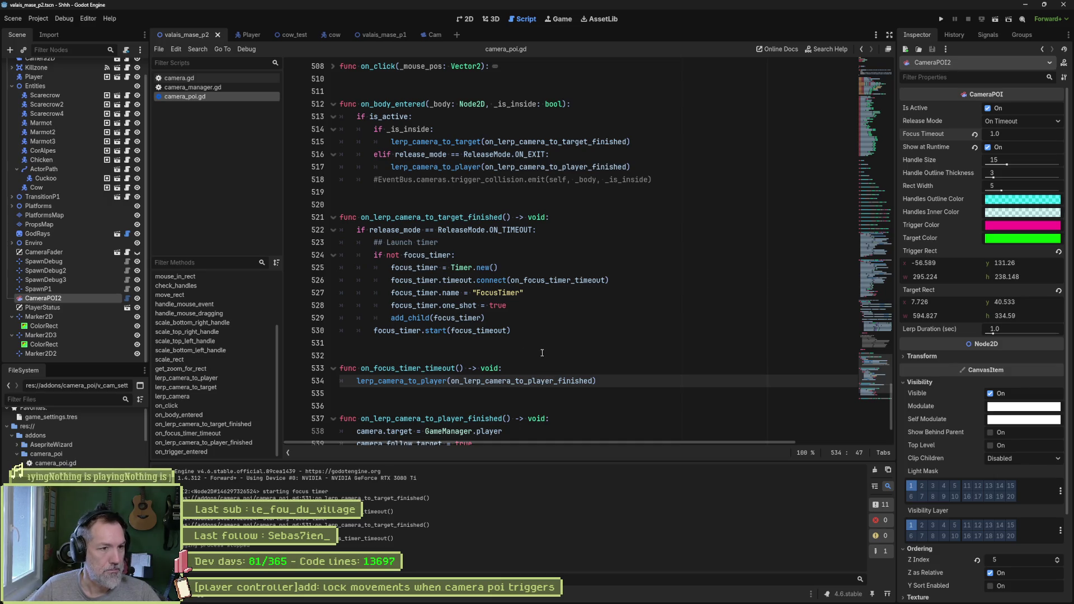
Move on_focus_timer_timeout to the end of camera_poi.gd, remove the extra blank line, and save.
scroll(496, 323, down, 1)
scroll(523, 320, down, 2)
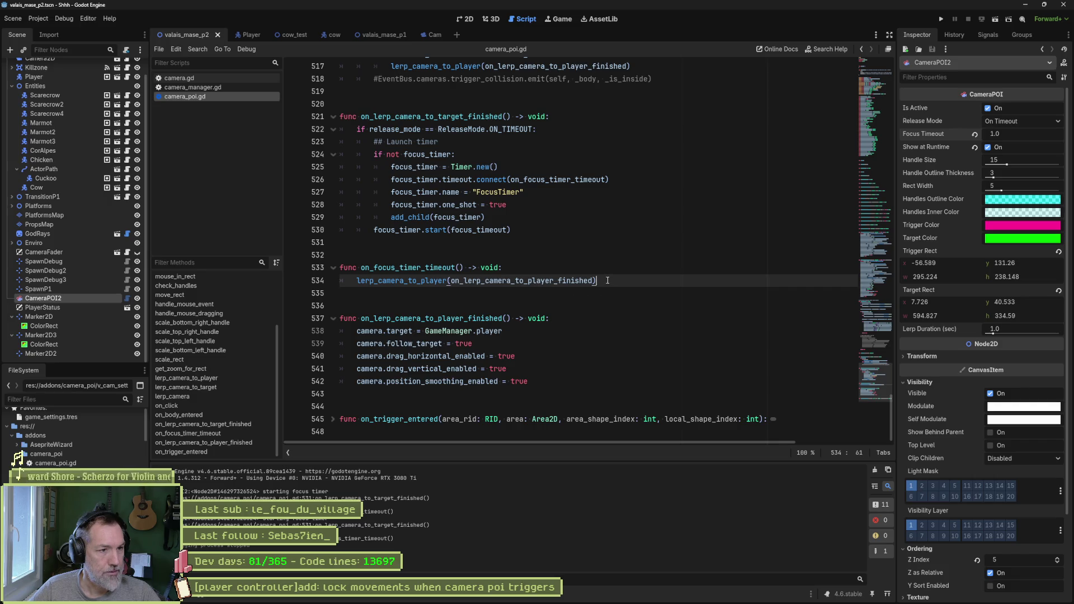
key(shift+Up)
key(shift+Up)
key(shift+Up)
key(ctrl+c)
key(BackSpace)
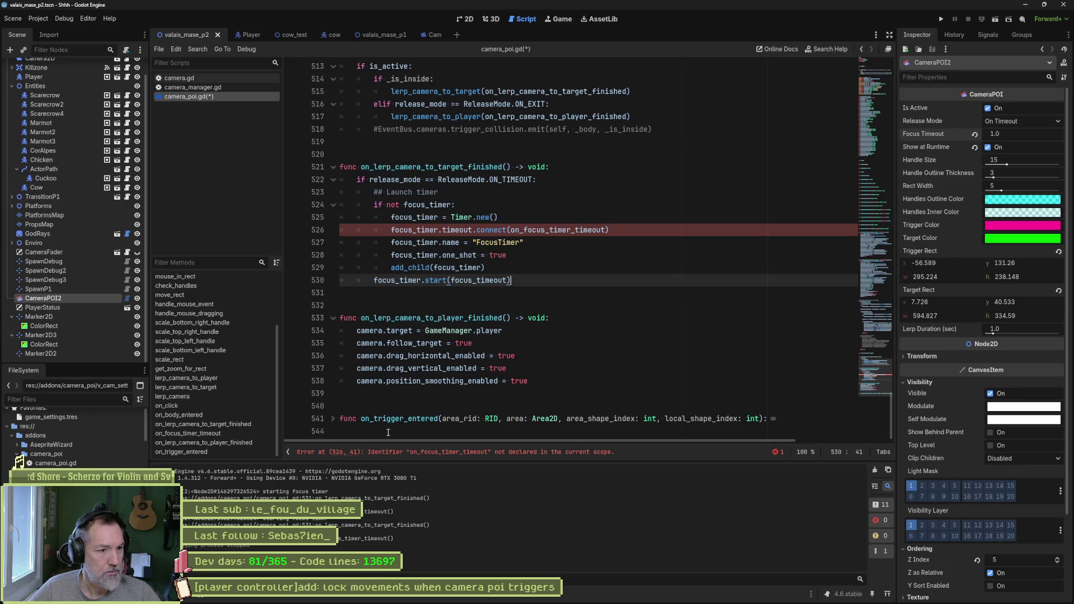
click(388, 432)
key(ctrl+v)
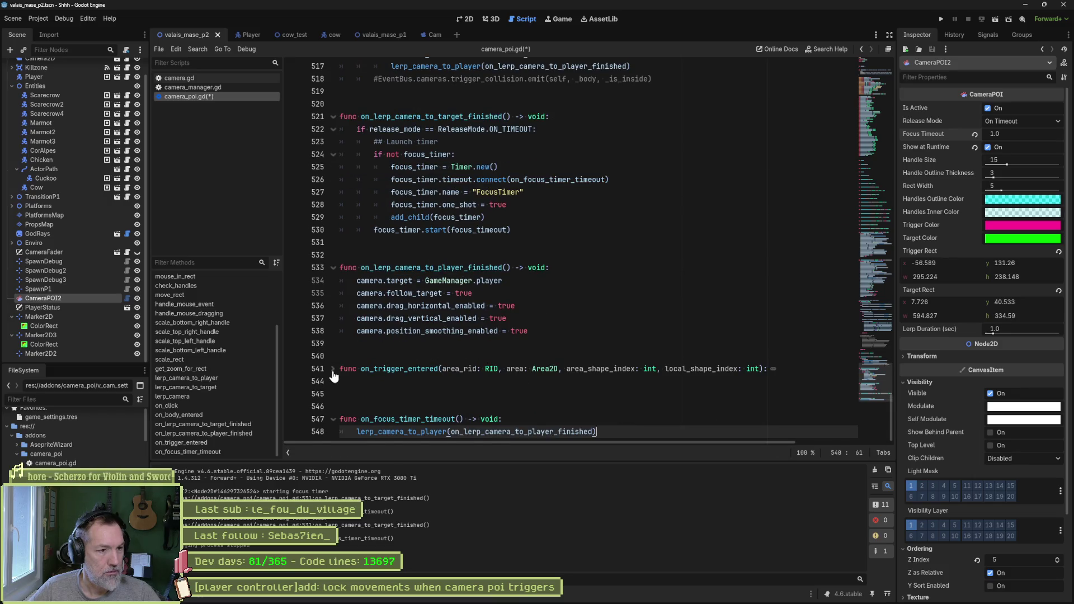
click(333, 370)
click(333, 369)
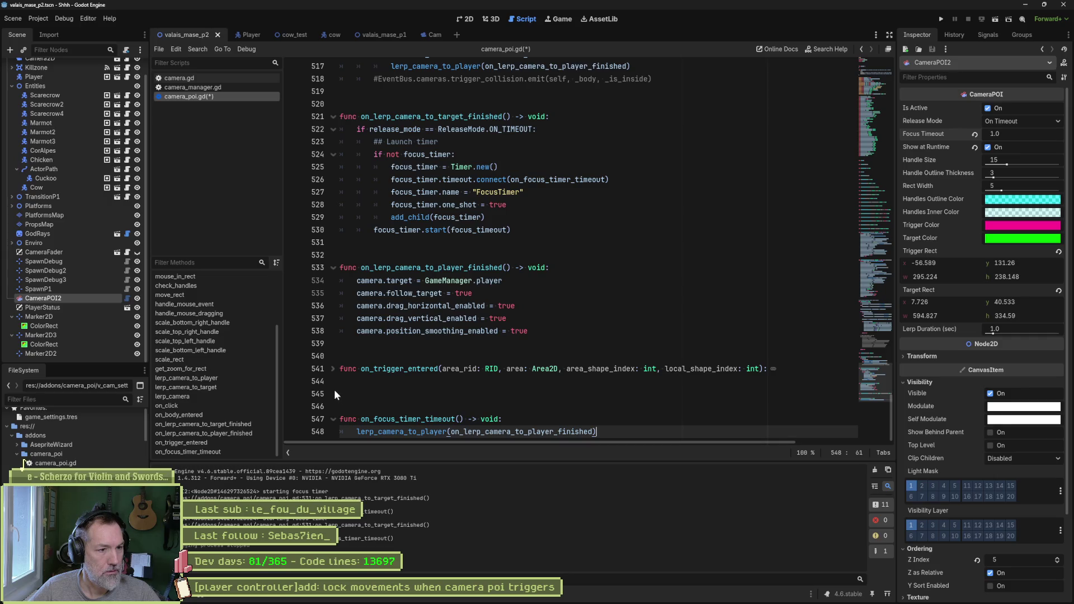
click(435, 388)
key(Delete)
key(ctrl+s)
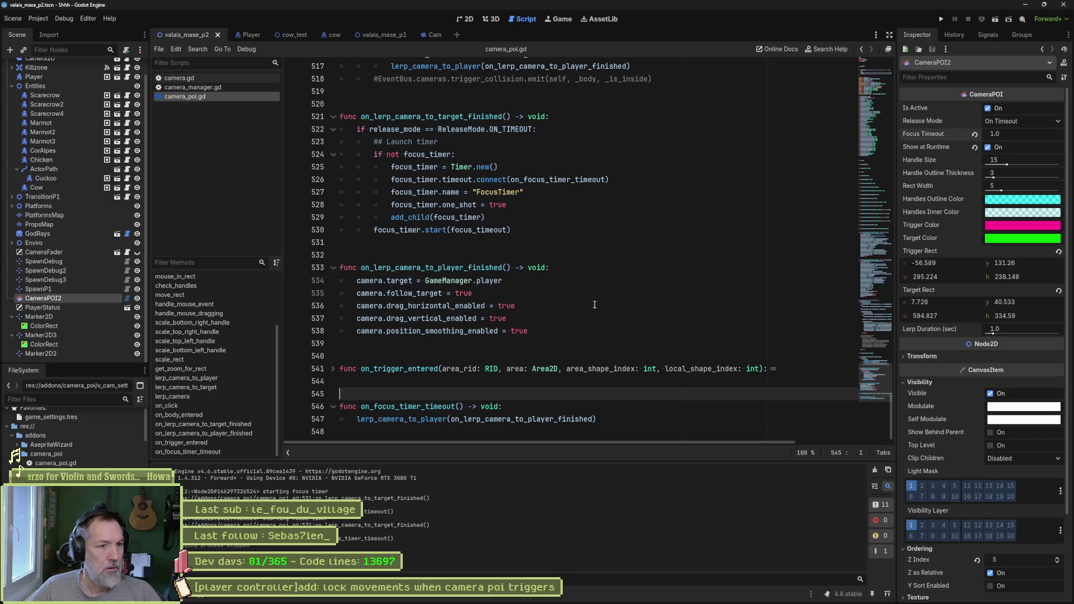
scroll(597, 300, up, 4)
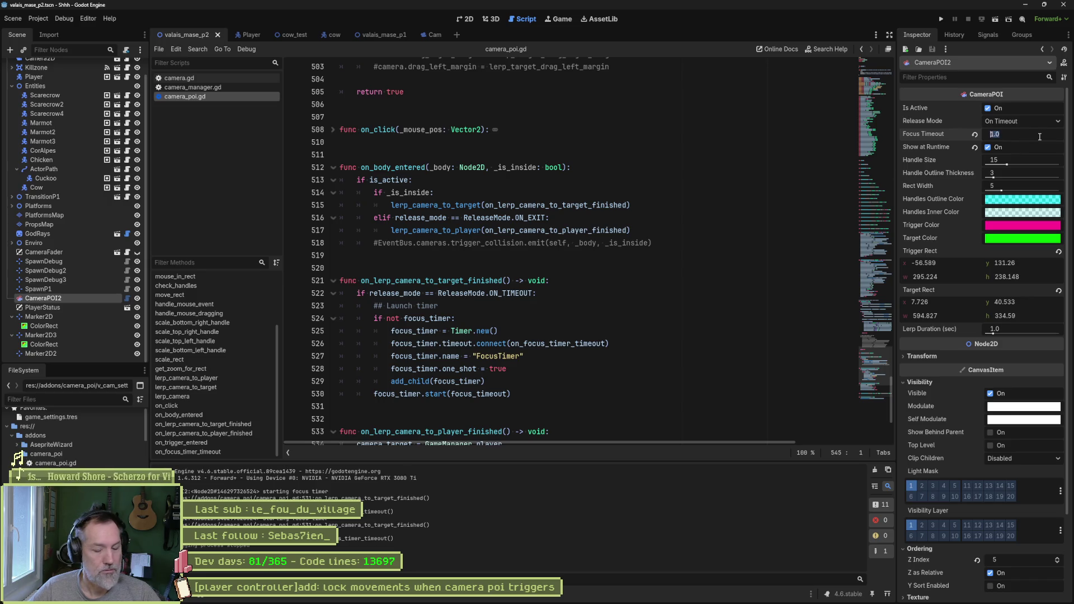
Set Focus Timeout to 3.0, save and run the scene to check it, then stop the game.
text(3)
key(Return)
click(734, 279)
key(F5)
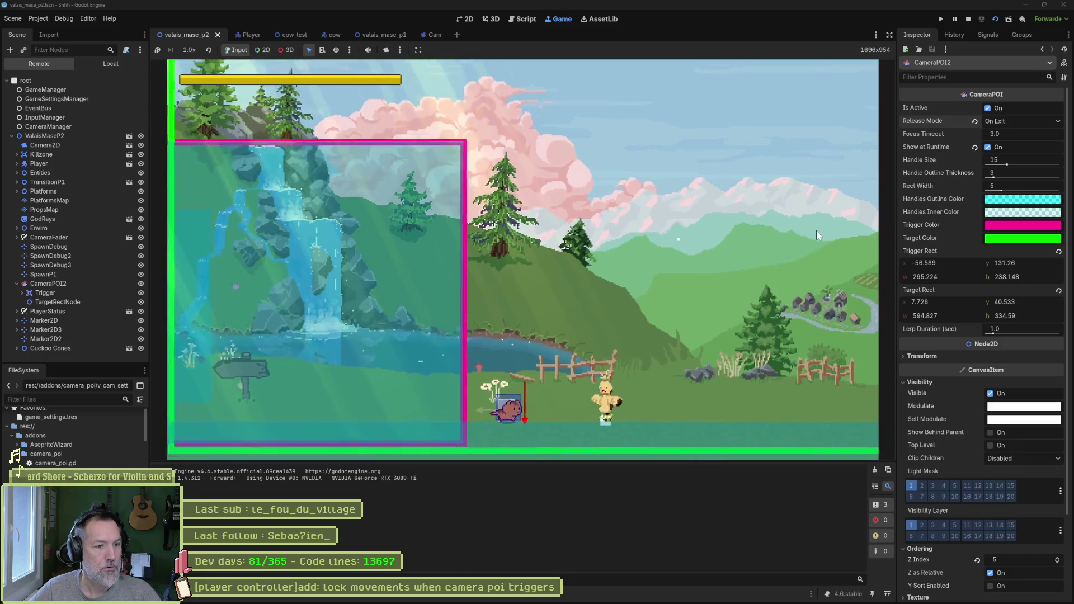
key(F8)
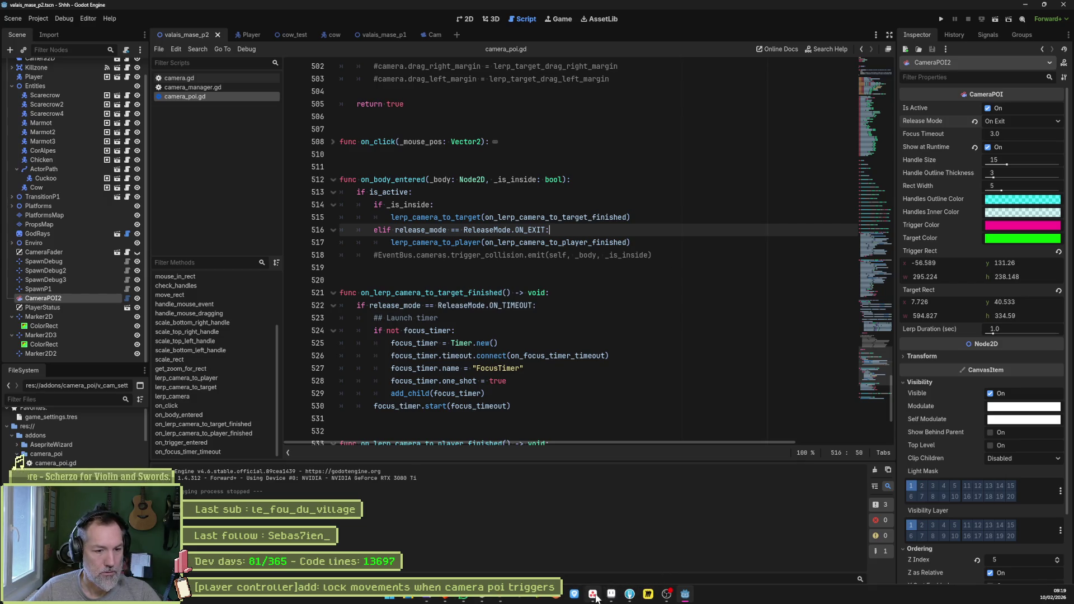
click(593, 594)
Create a new Asana task named '[camera poi]add: exit focus timer'.
triple_click(915, 82)
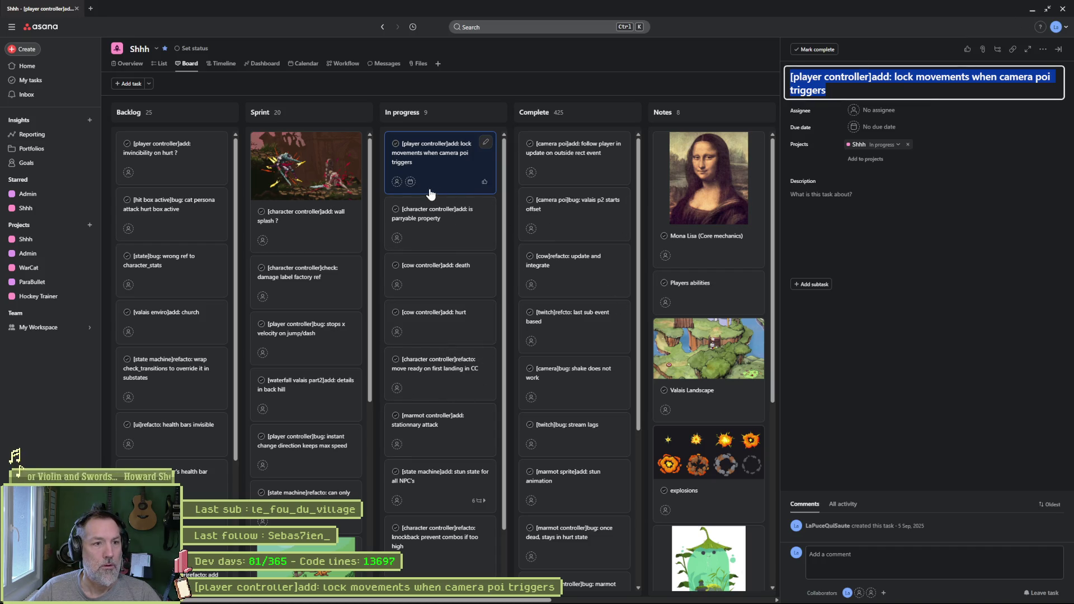
mouse_move(440, 180)
mouse_down()
mouse_move(437, 511)
mouse_move(446, 566)
mouse_up()
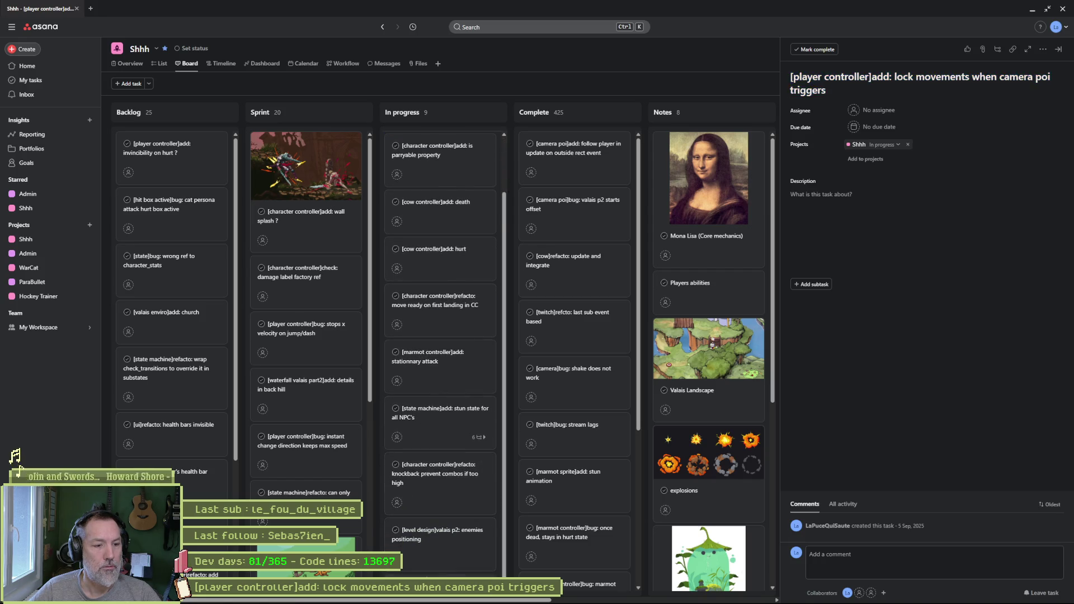
click(834, 76)
text([camera poi]add: exit)
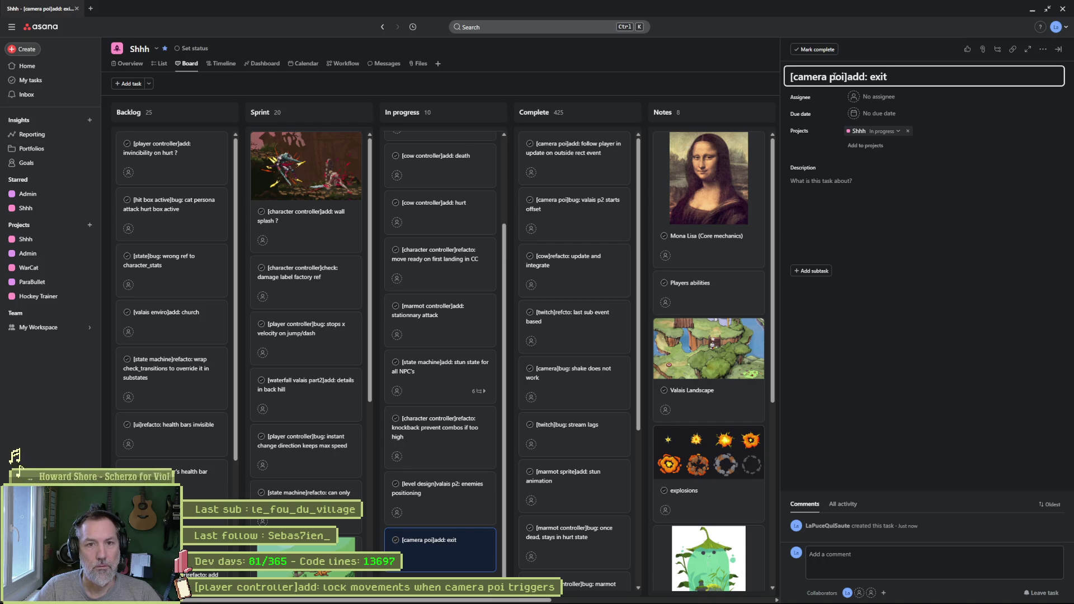
text(us timer)
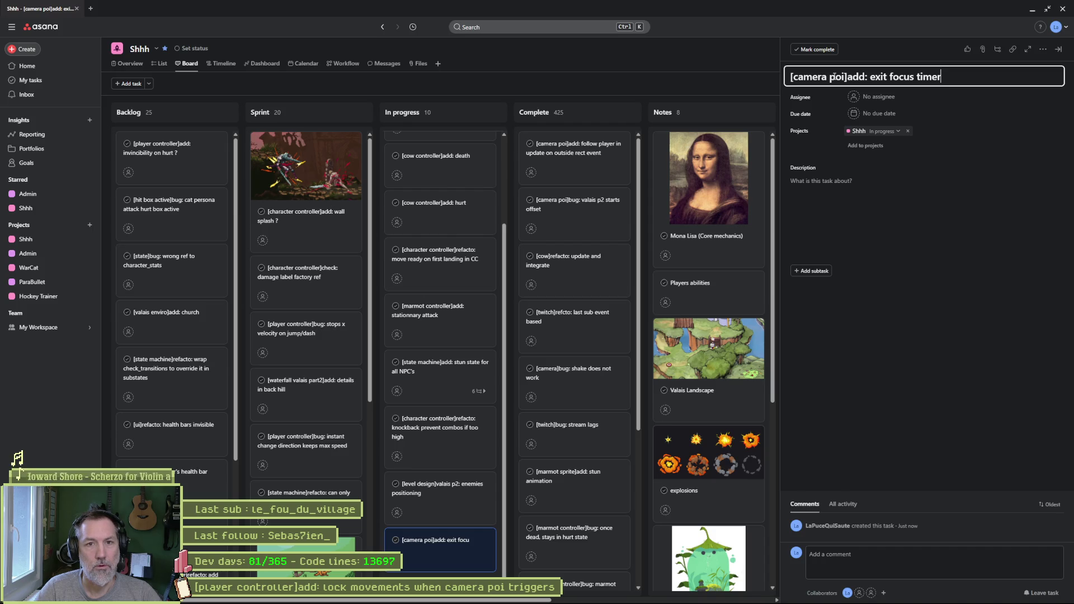
key(Return)
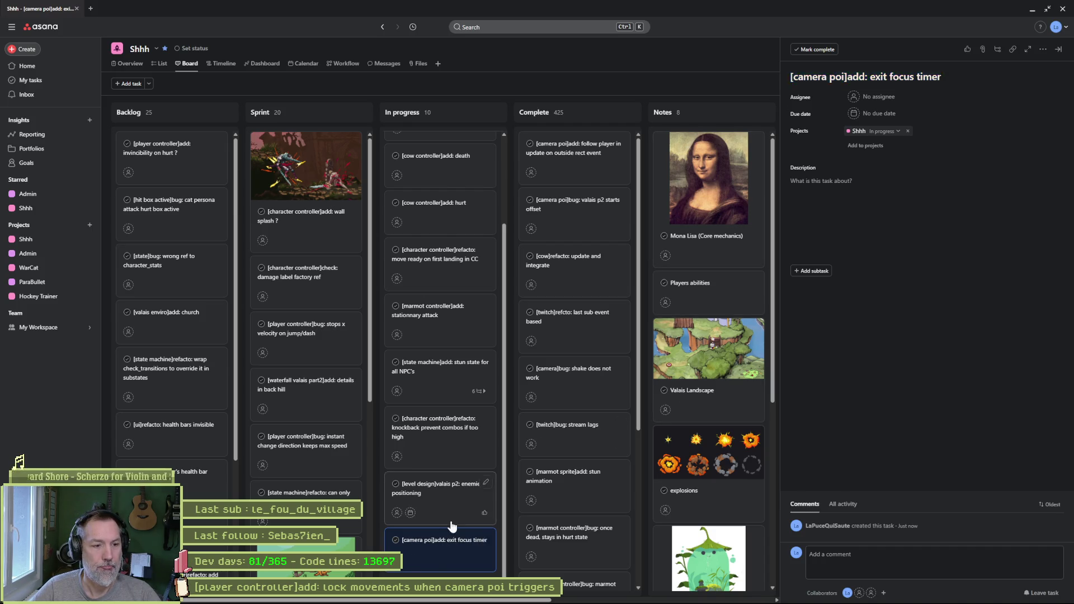
Drag the exit focus timer card from In progress into the Complete column.
click(451, 521)
click(442, 545)
mouse_move(442, 547)
mouse_down()
mouse_move(579, 191)
mouse_move(585, 136)
mouse_up()
click(1048, 9)
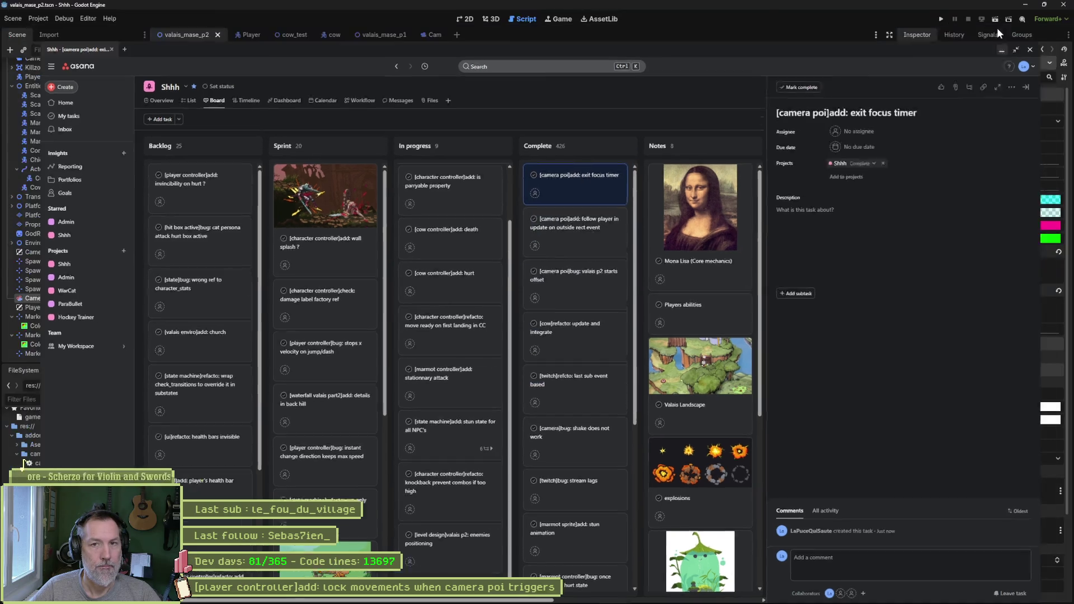
Review camera_poi.gd's unstaged focus-timer diff in Fork's Local Changes, then return to Godot.
click(1001, 49)
click(629, 594)
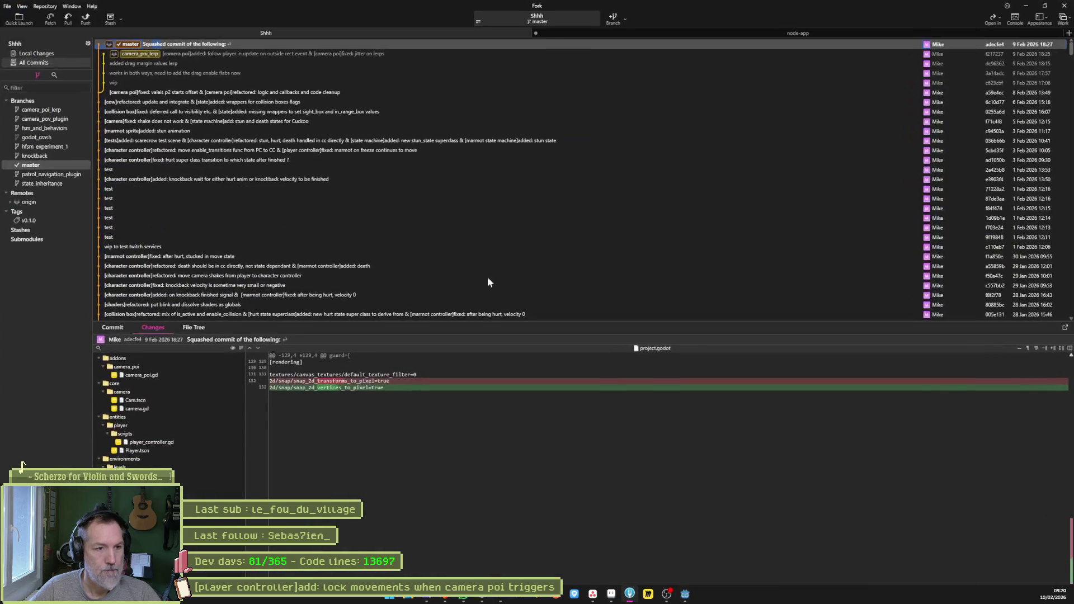
click(38, 53)
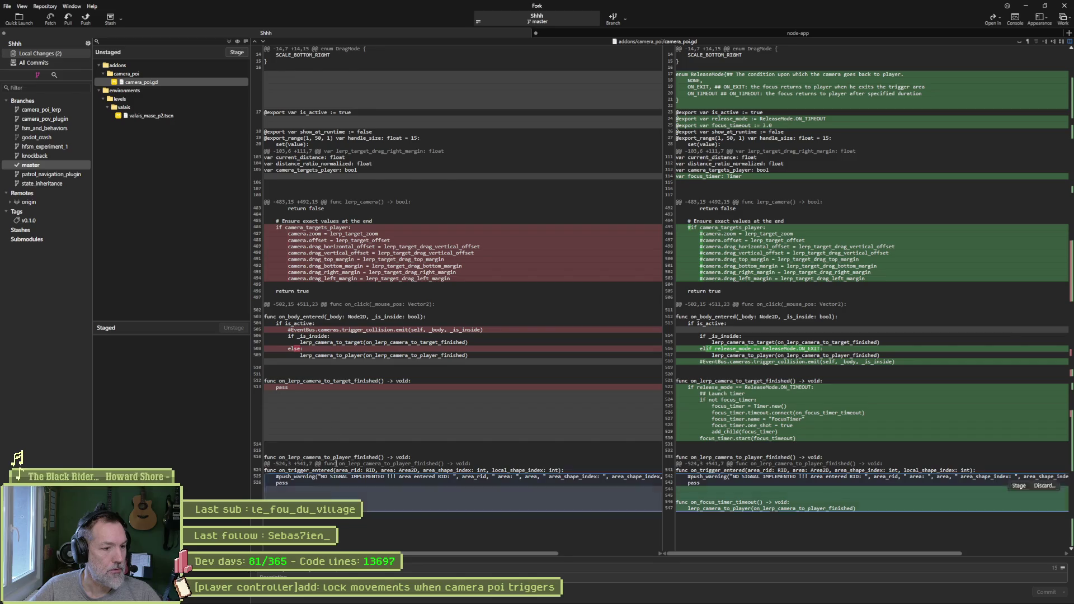
mouse_move(375, 107)
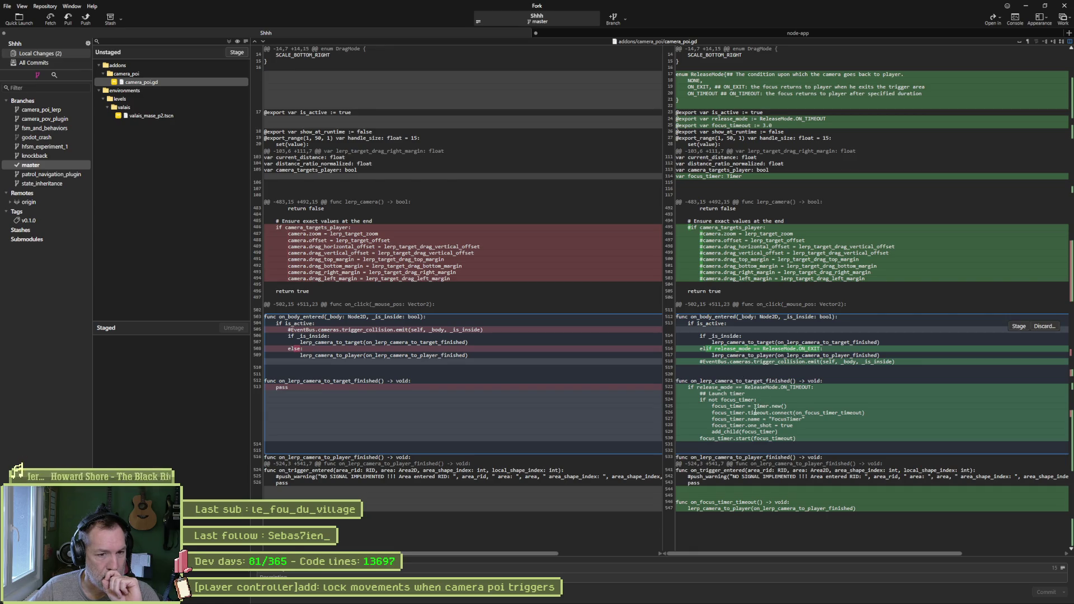
click(632, 595)
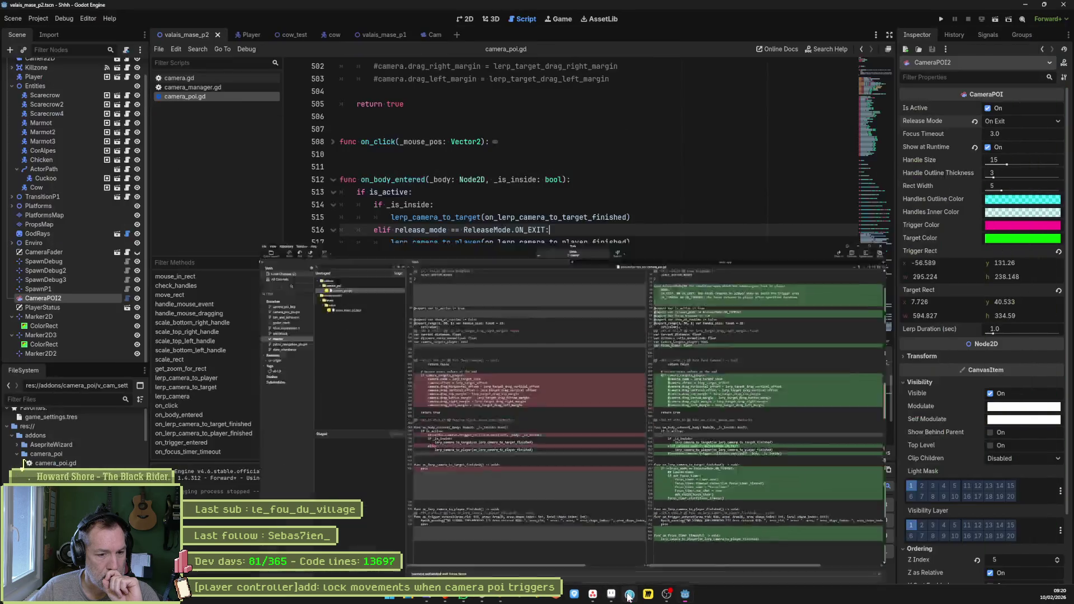
Change '## Launch timer' to '# Launch timer', save, and check the diff in Fork.
click(383, 318)
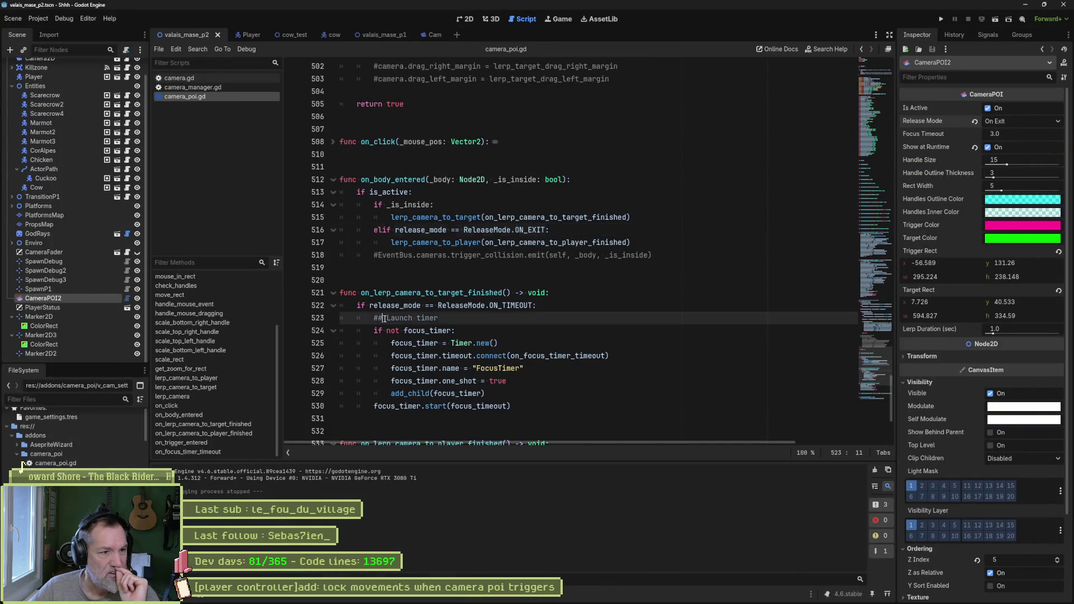
key(BackSpace)
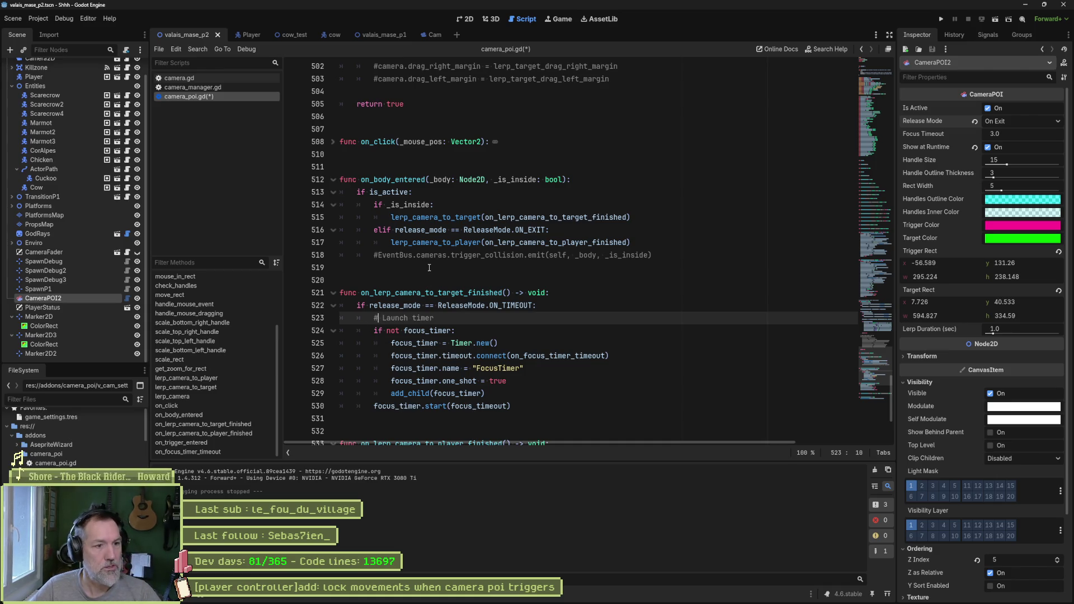
key(ctrl+s)
key(alt+Tab)
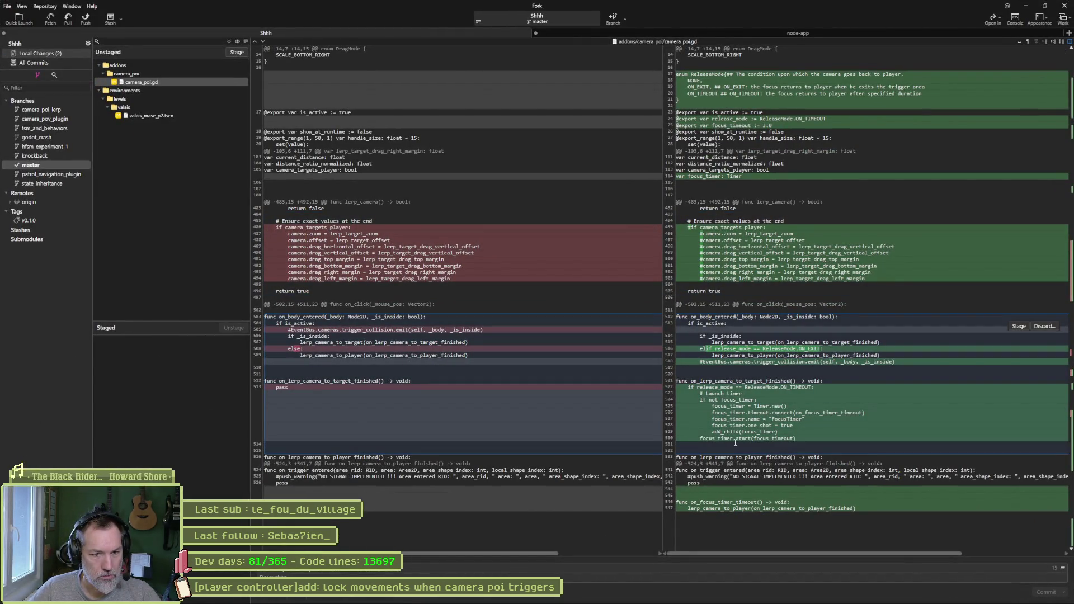
key(alt+Tab)
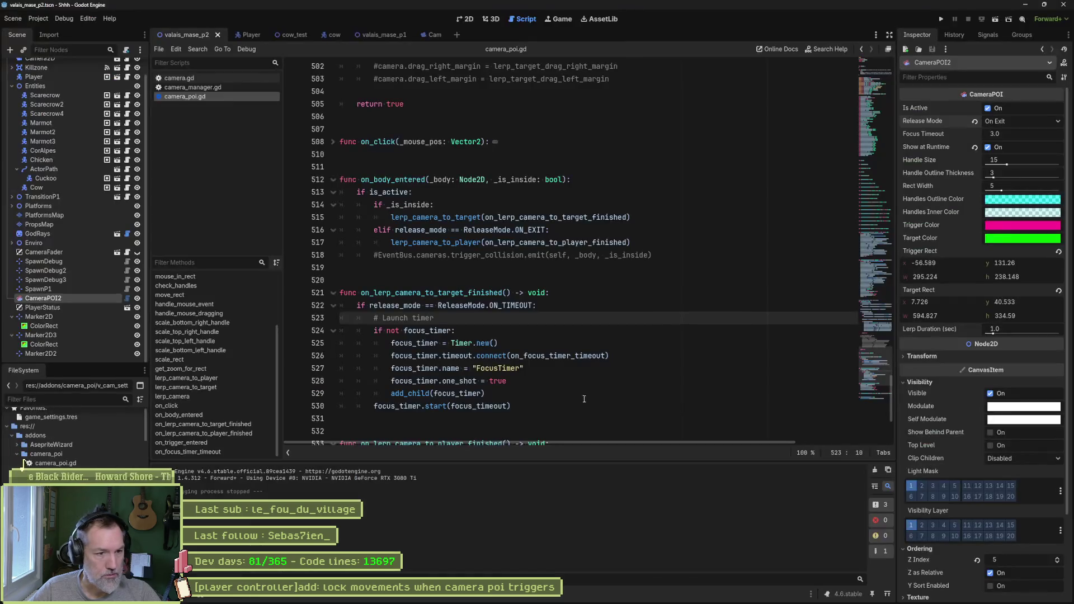
Add a blank line after add_child(focus_timer), before focus_timer.start.
click(566, 395)
key(Return)
key(alt+Tab)
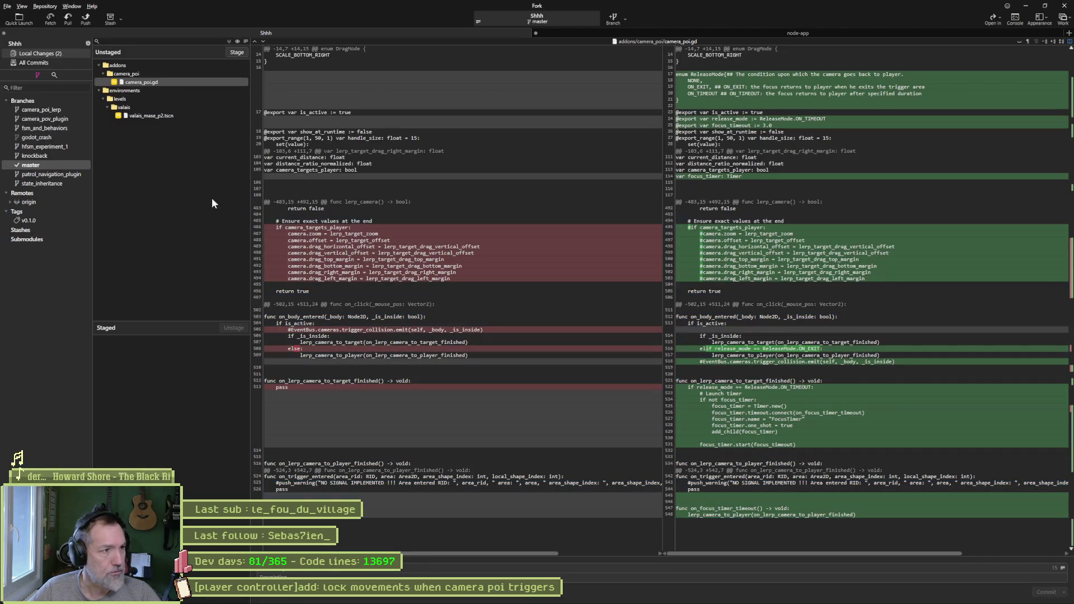
Stage and commit the camera_poi.gd and valais_mase_p2.tscn changes.
click(151, 116)
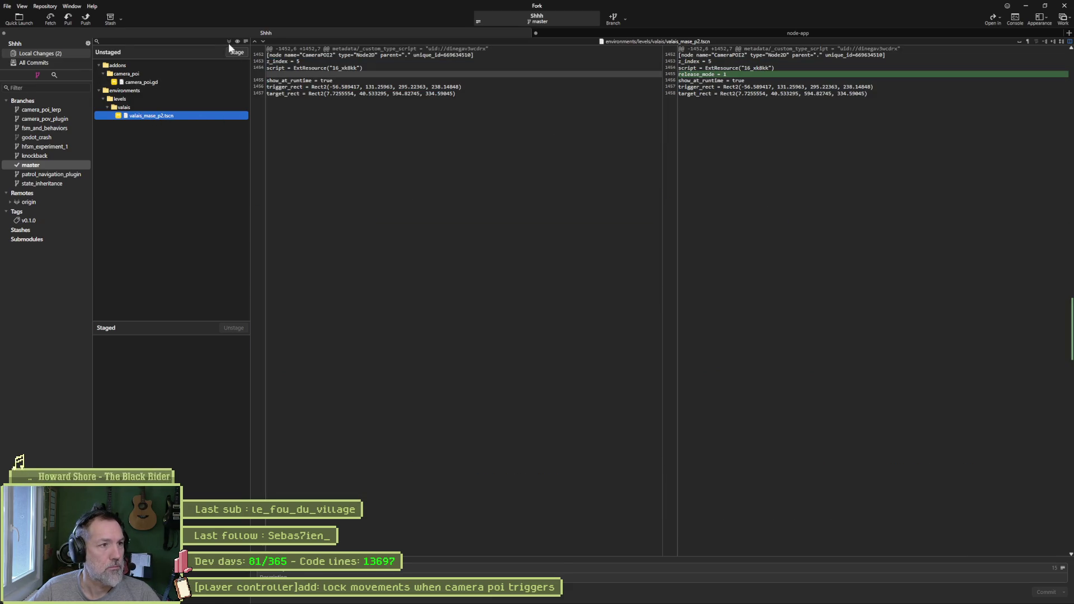
click(236, 52)
click(1023, 592)
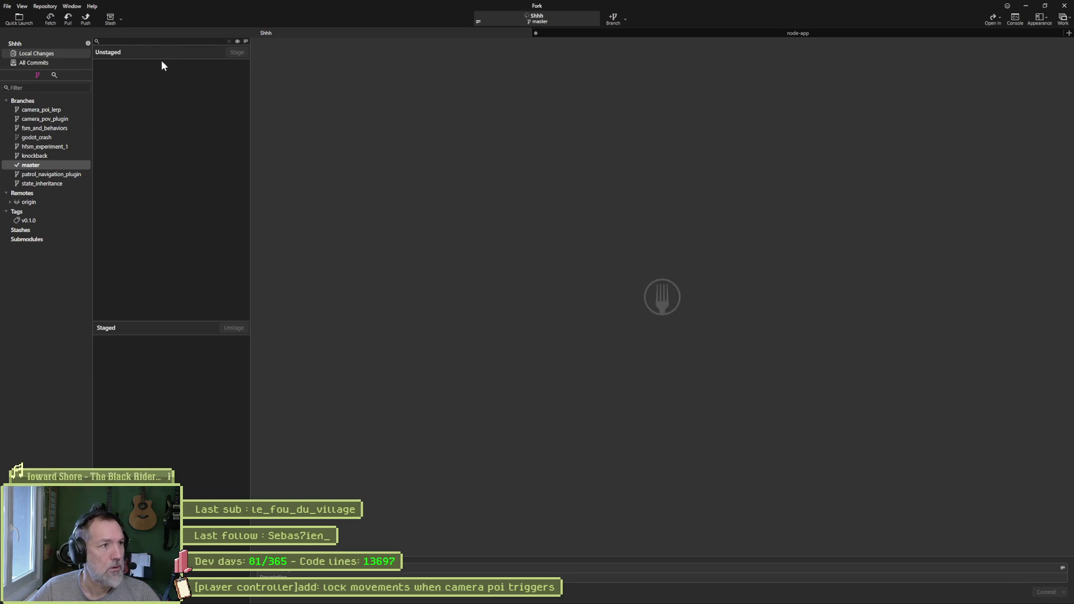
Push master to origin and minimize Fork.
click(85, 19)
click(592, 332)
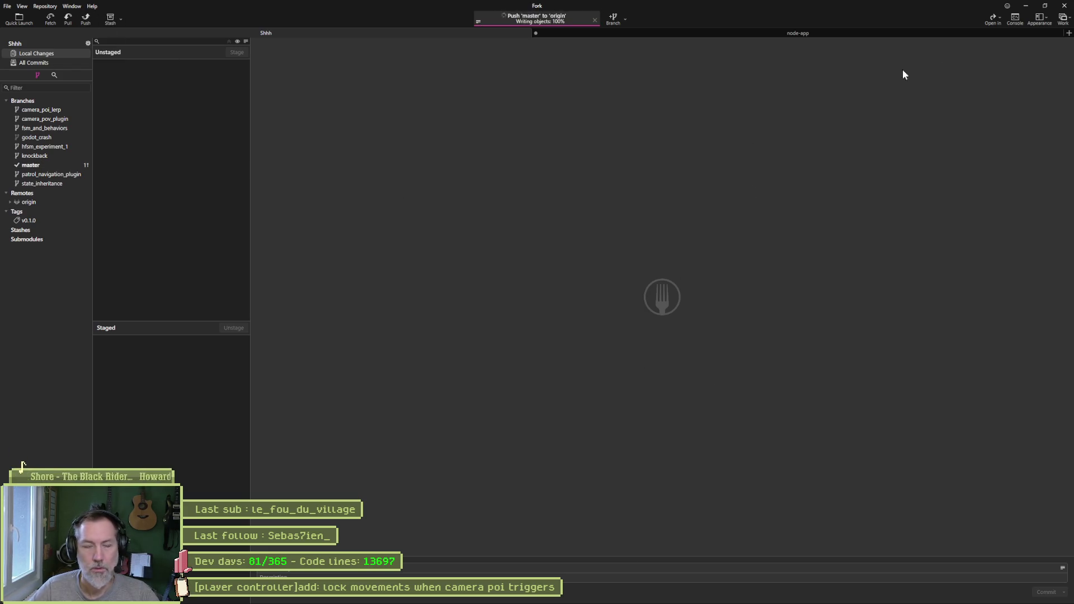
click(1025, 6)
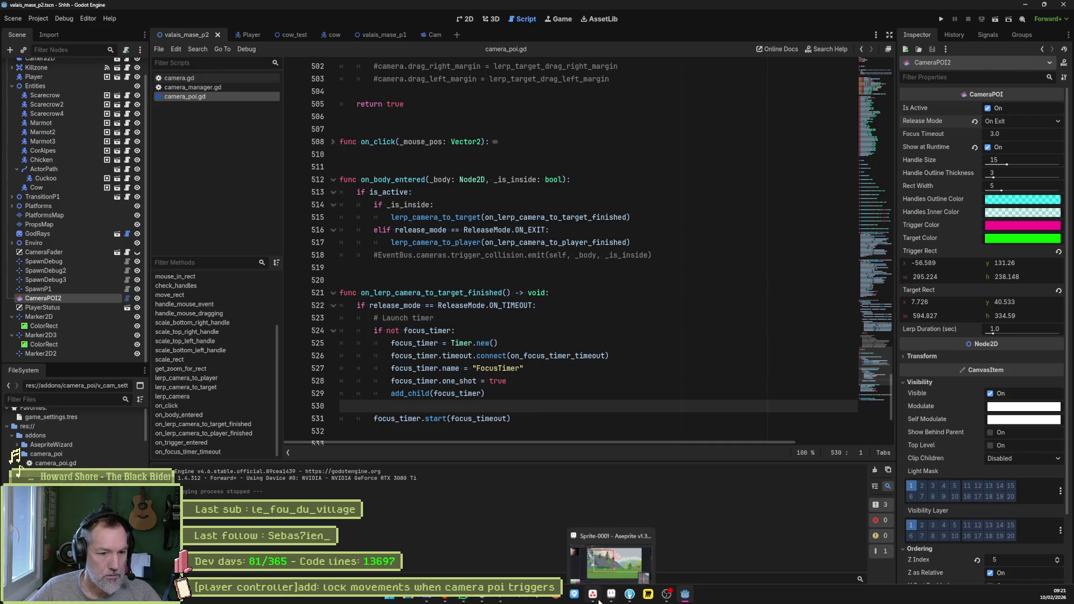
Open the 'lock movements when camera poi triggers' card on Asana's Shhh board, then minimize Asana.
click(592, 594)
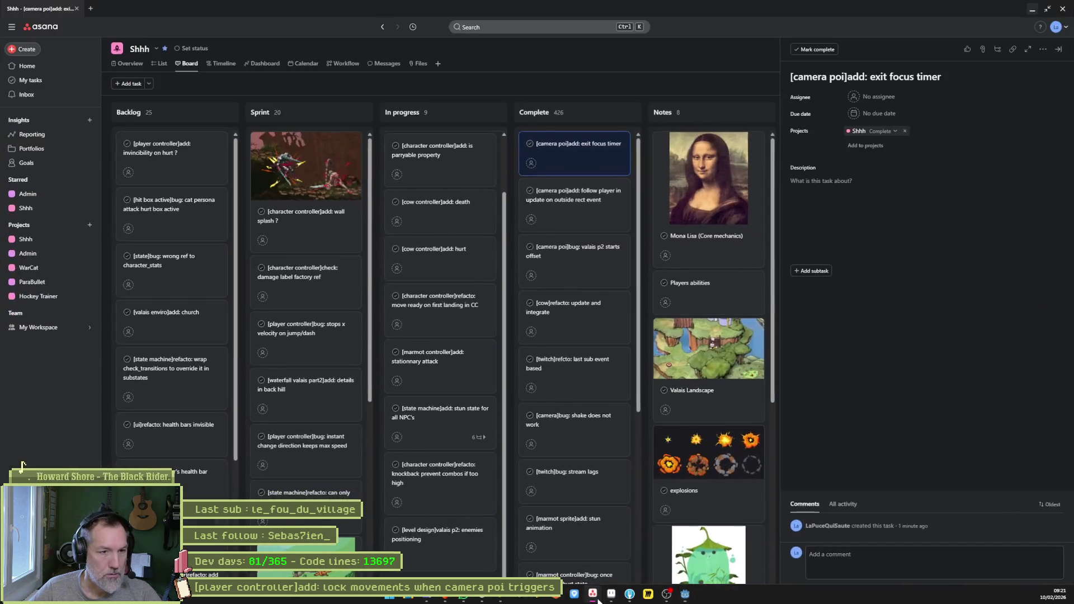
click(438, 160)
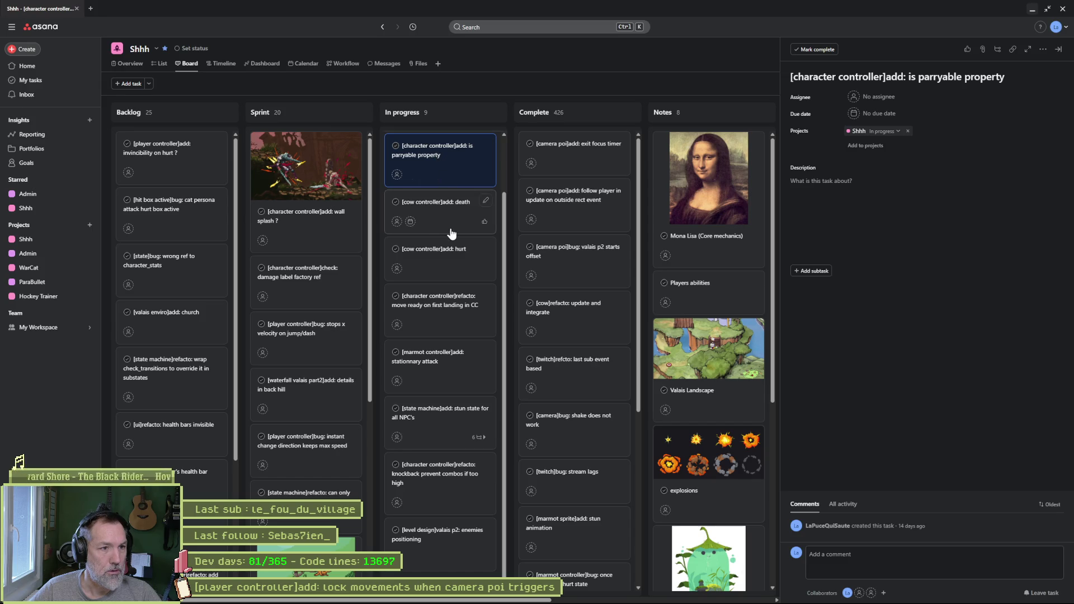
click(447, 171)
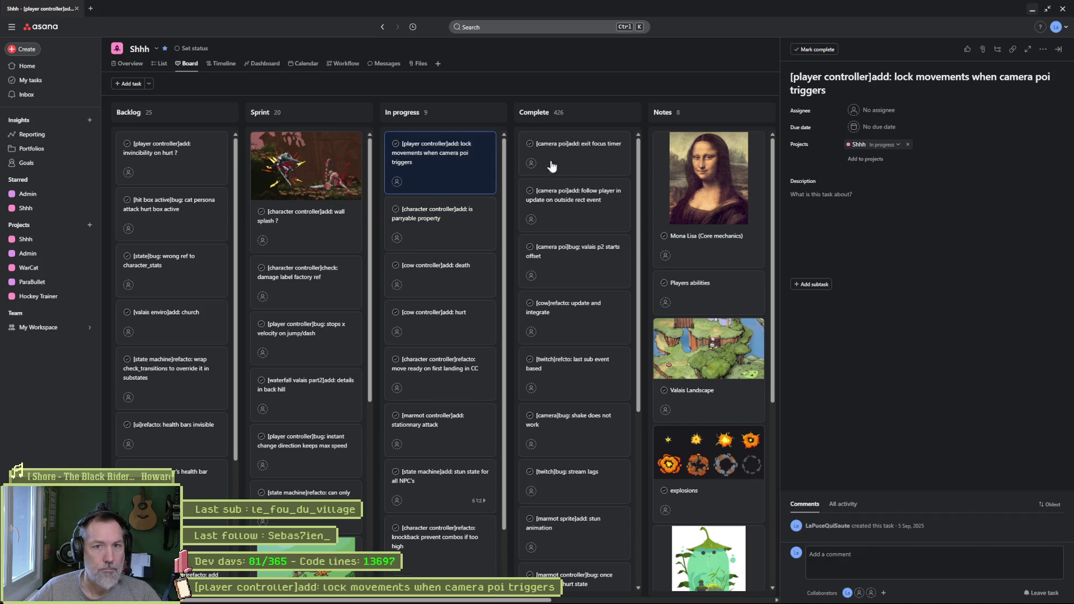
click(1034, 11)
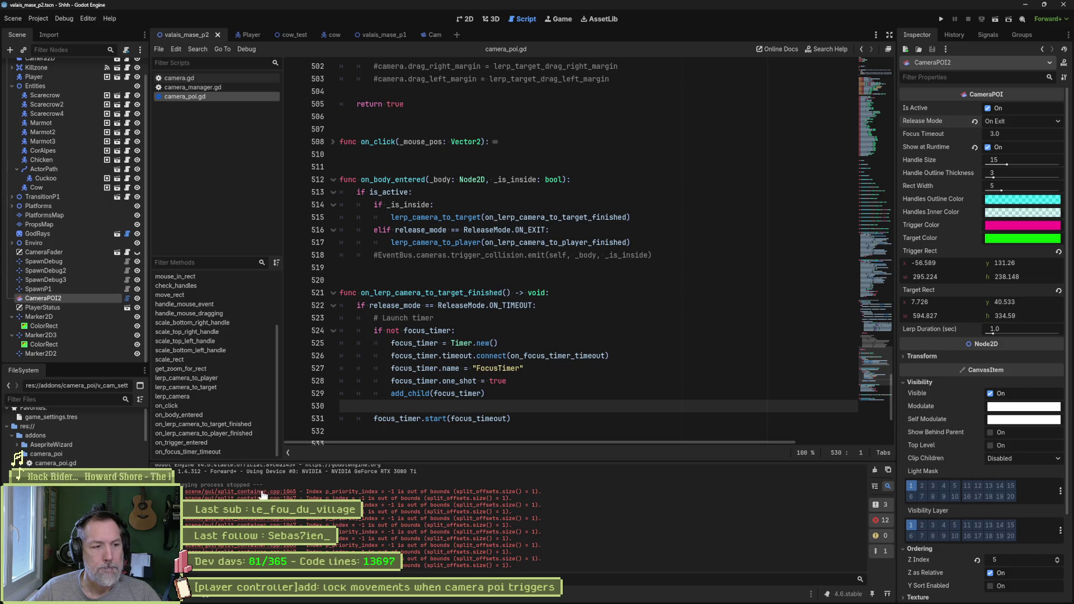
Clear the out-of-bounds errors from the Output panel and put the caret at line 527's end.
click(875, 471)
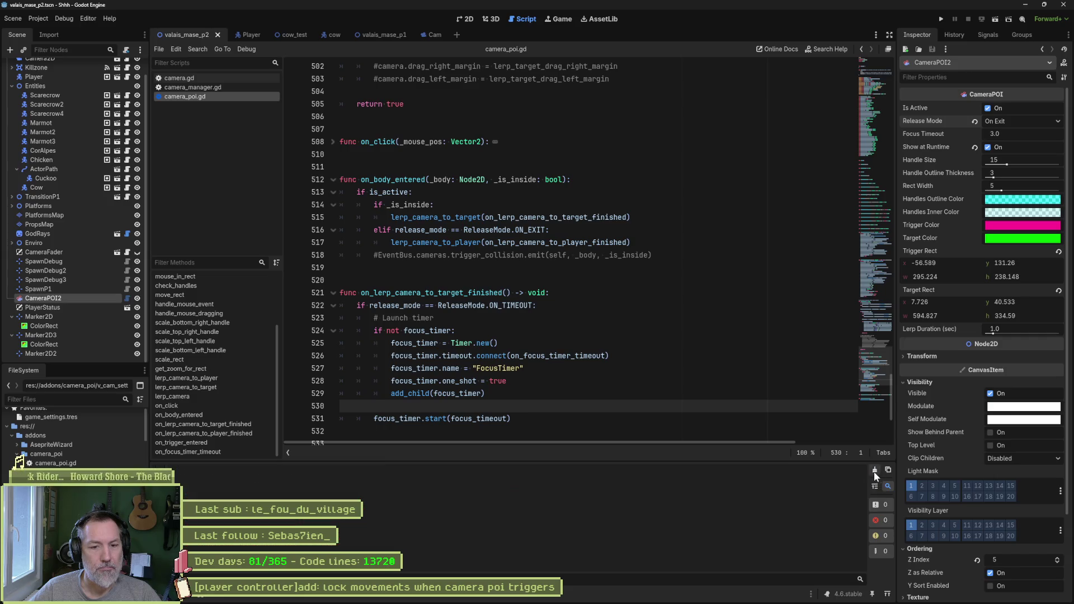
click(605, 373)
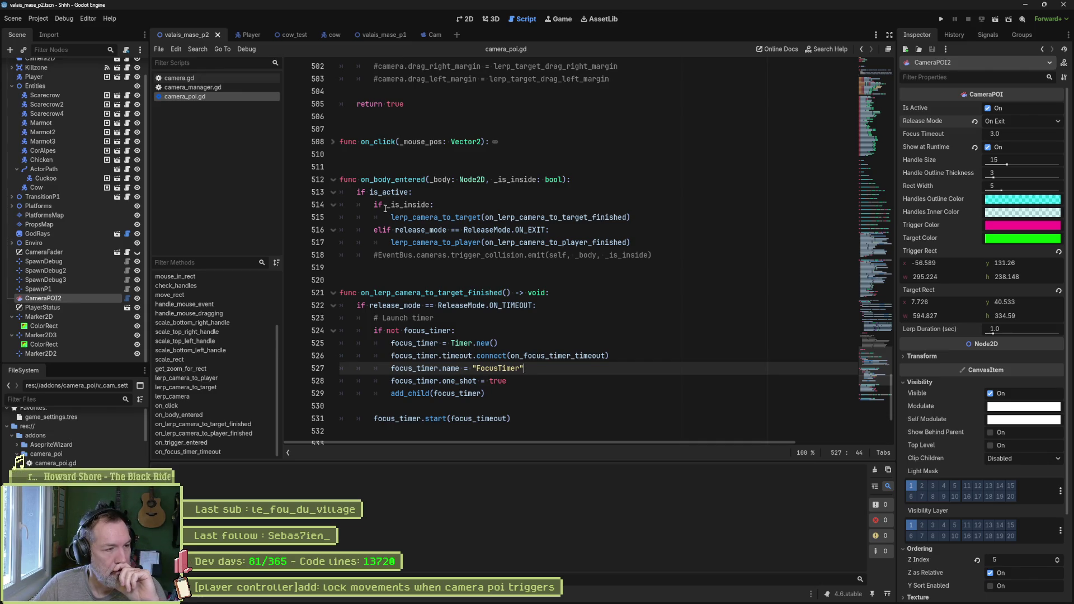
Open the Player scene tab and scroll the Scene dock through its StateMachine nodes.
click(244, 34)
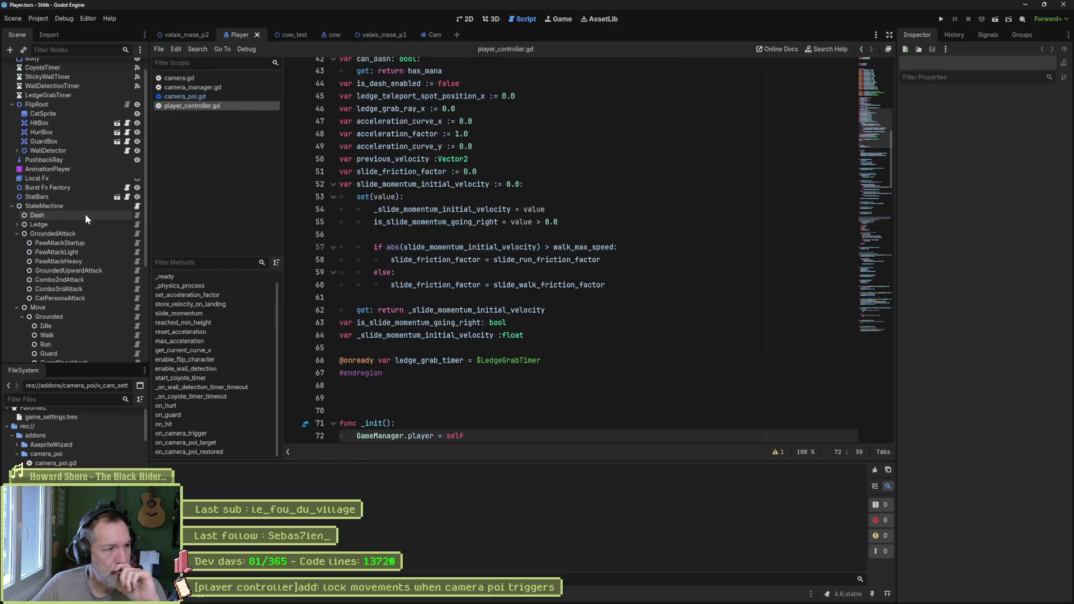
scroll(101, 266, down, 2)
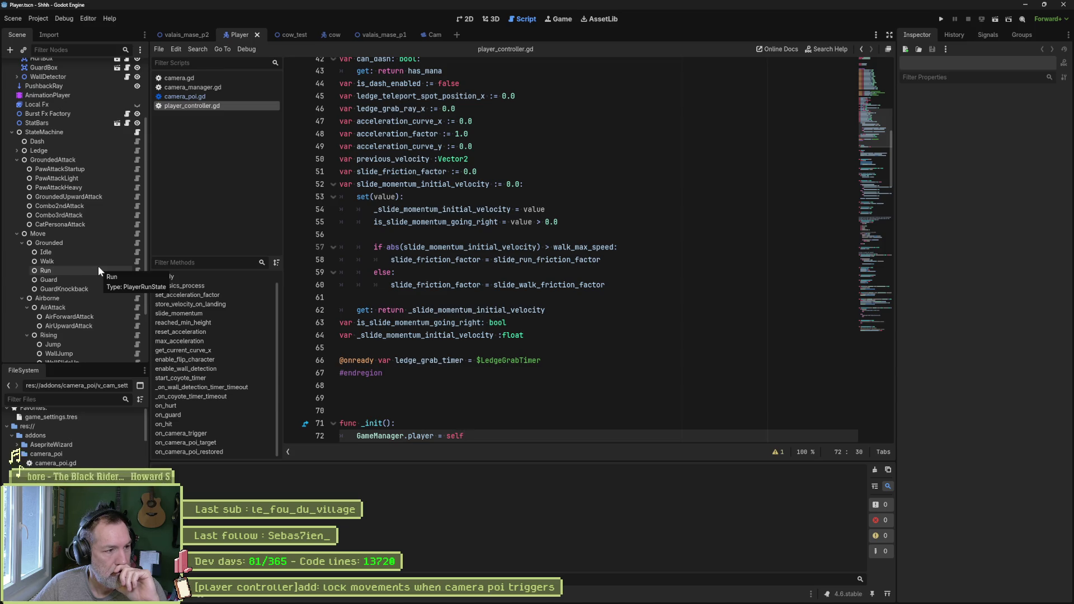
scroll(98, 270, down, 2)
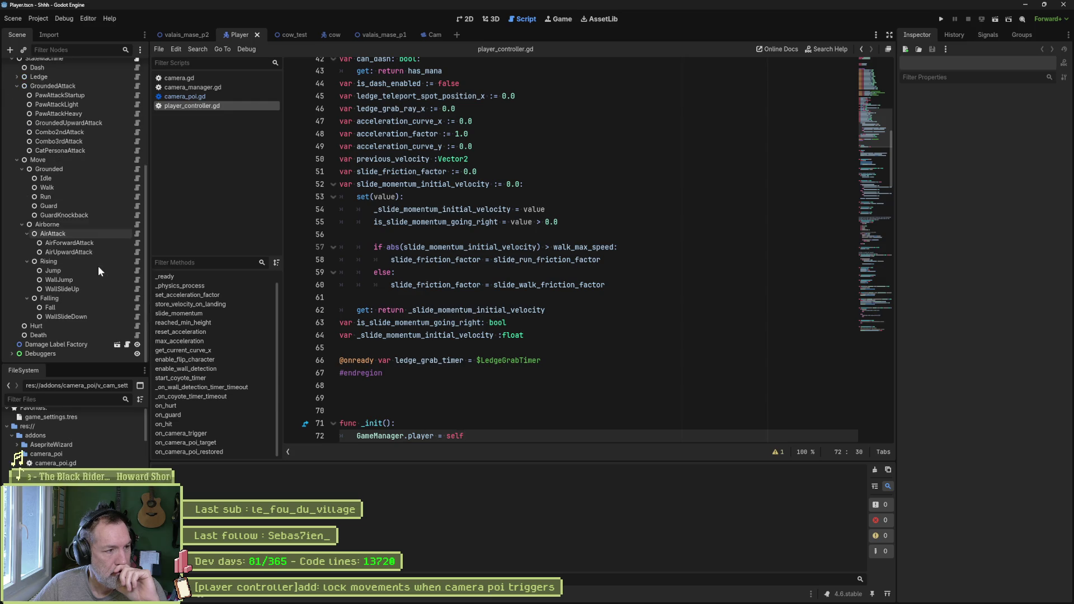
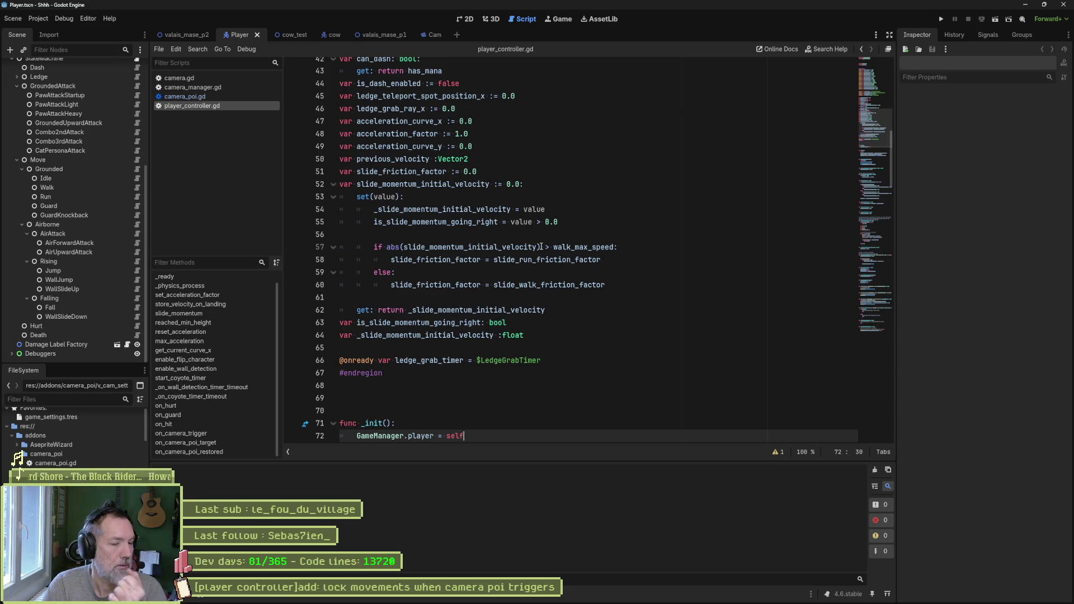
Switch to the 2D view and look over the valais_mase_p2 level.
click(465, 19)
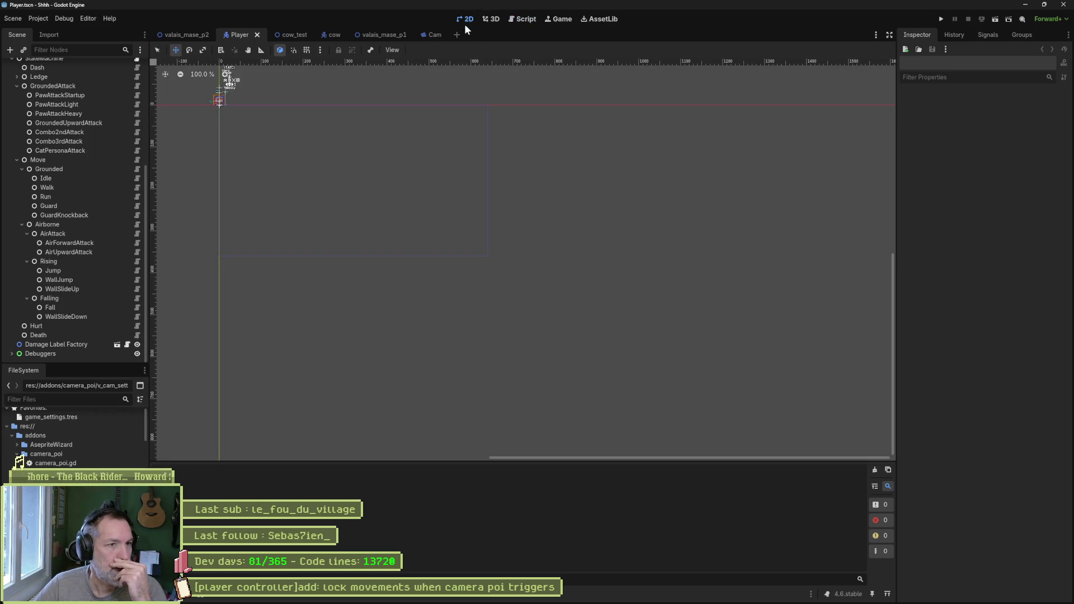
click(177, 37)
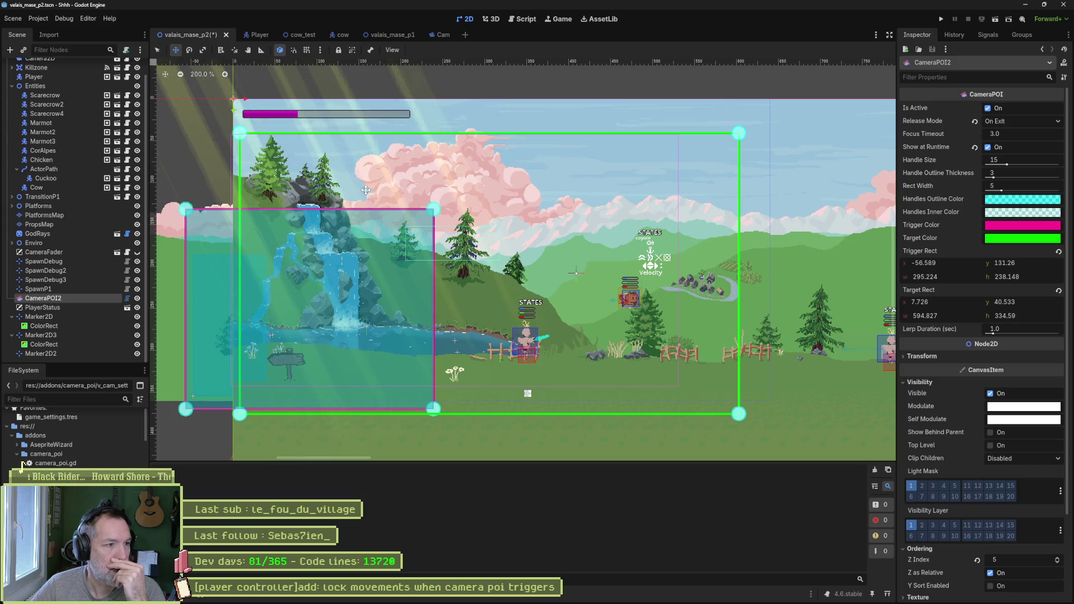
scroll(529, 211, down, 5)
mouse_move(689, 237)
mouse_down()
mouse_move(491, 273)
mouse_move(308, 281)
mouse_move(614, 288)
mouse_up()
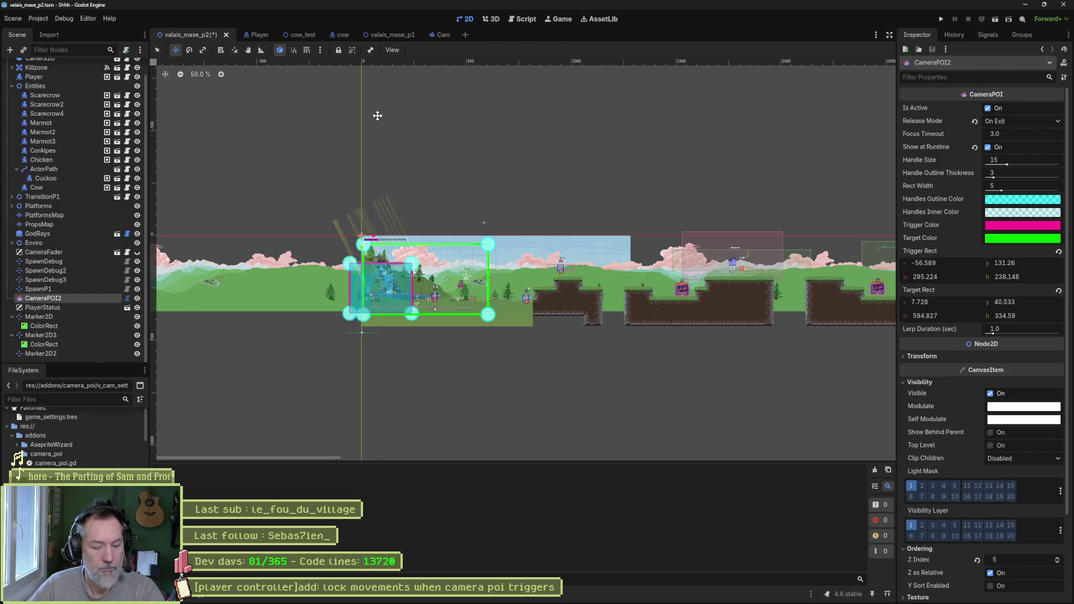
Open valais_mase_p1.tscn with the quick scene opener, filtering for 'p1'.
key(shift+alt+o)
text(p1)
key(Return)
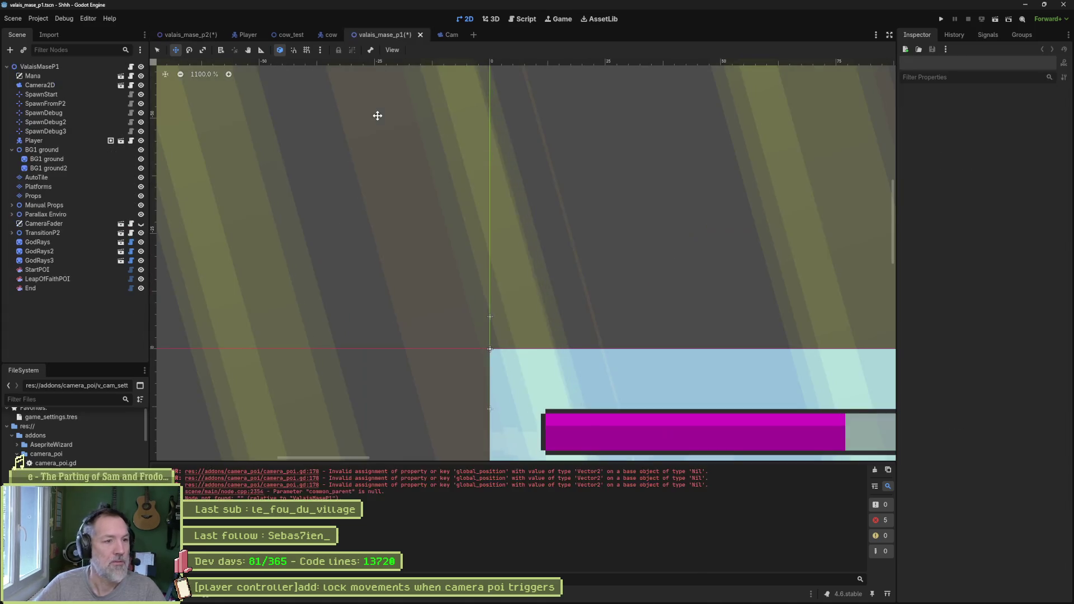
Jump from the logged error to line 178 of camera_poi.gd.
scroll(616, 349, down, 10)
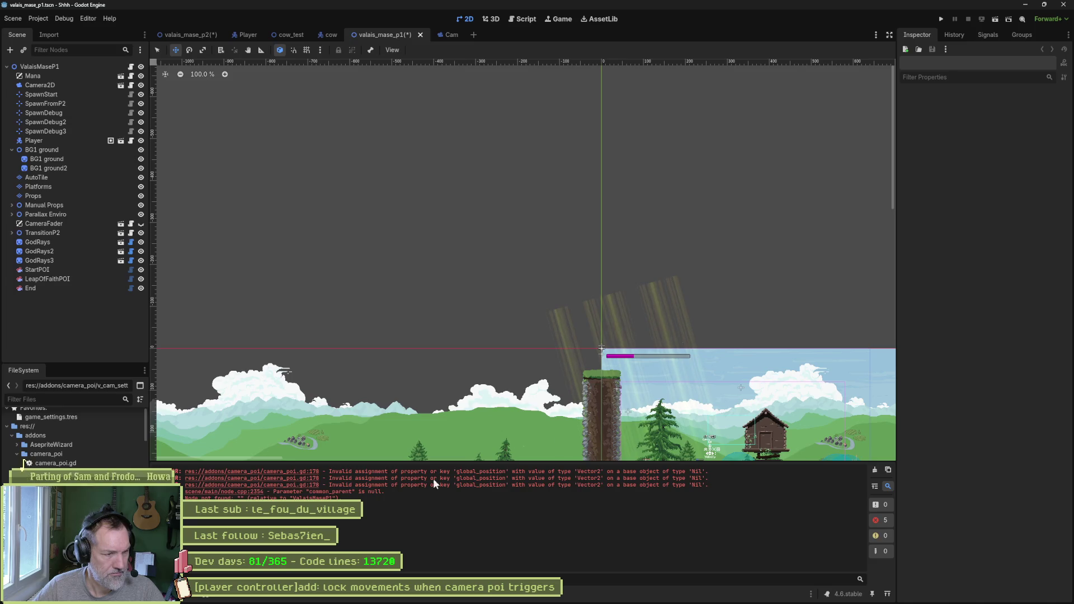
click(305, 476)
scroll(533, 241, up, 4)
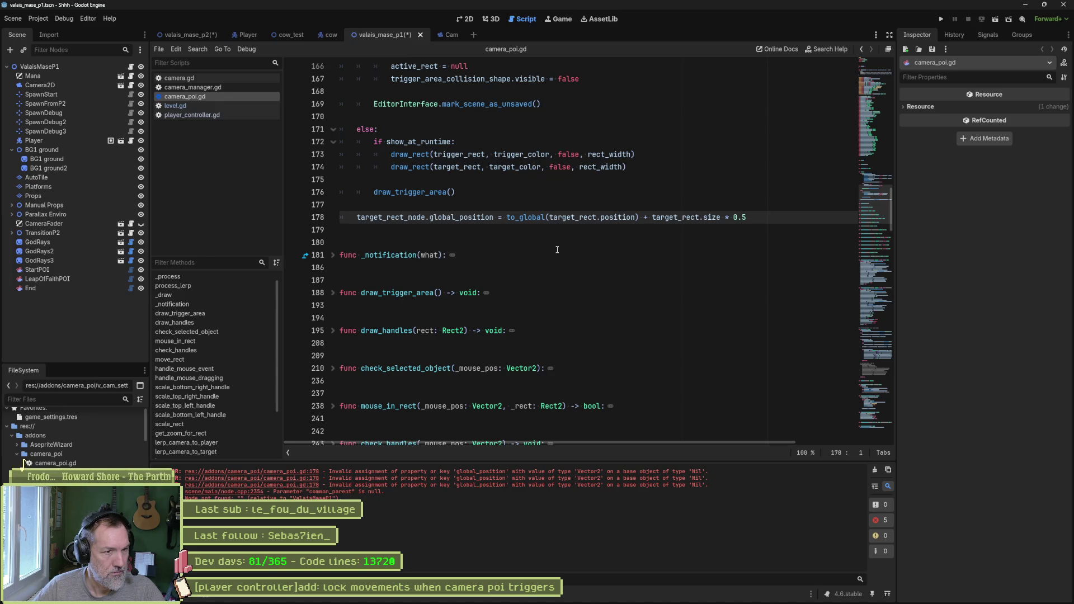
Wrap the global_position assignment in 'if target_rect_node:' and save the script.
click(375, 209)
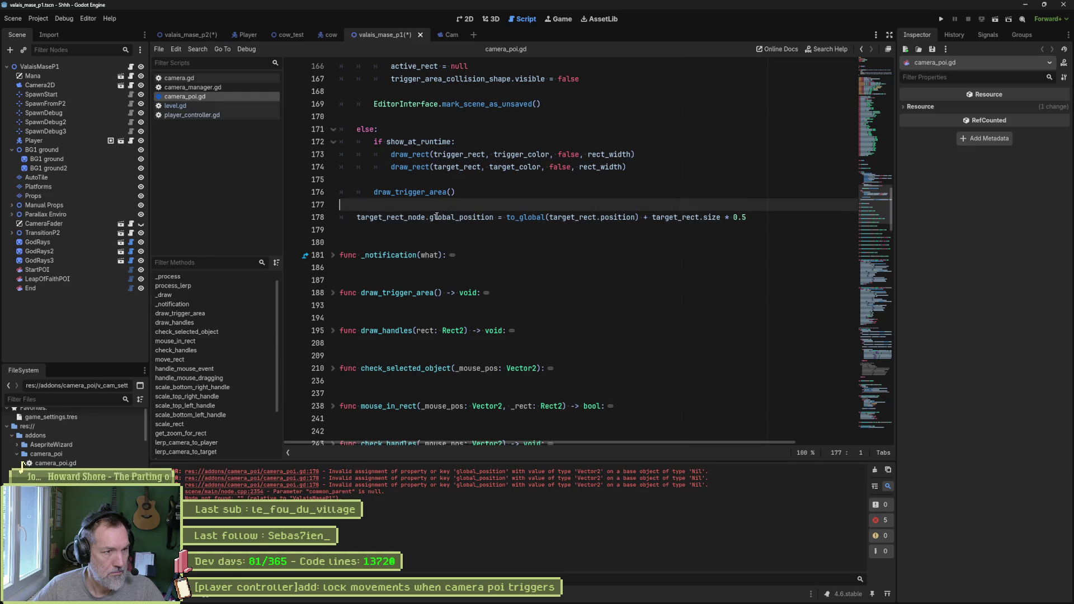
key(Tab)
text(if)
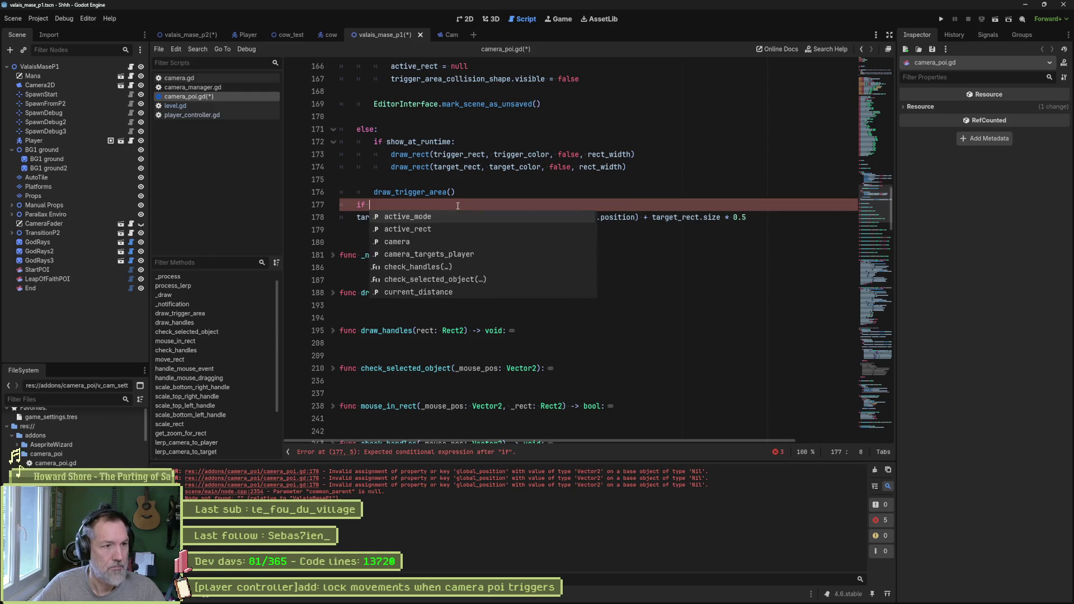
key(Escape)
text(target_rect_node:)
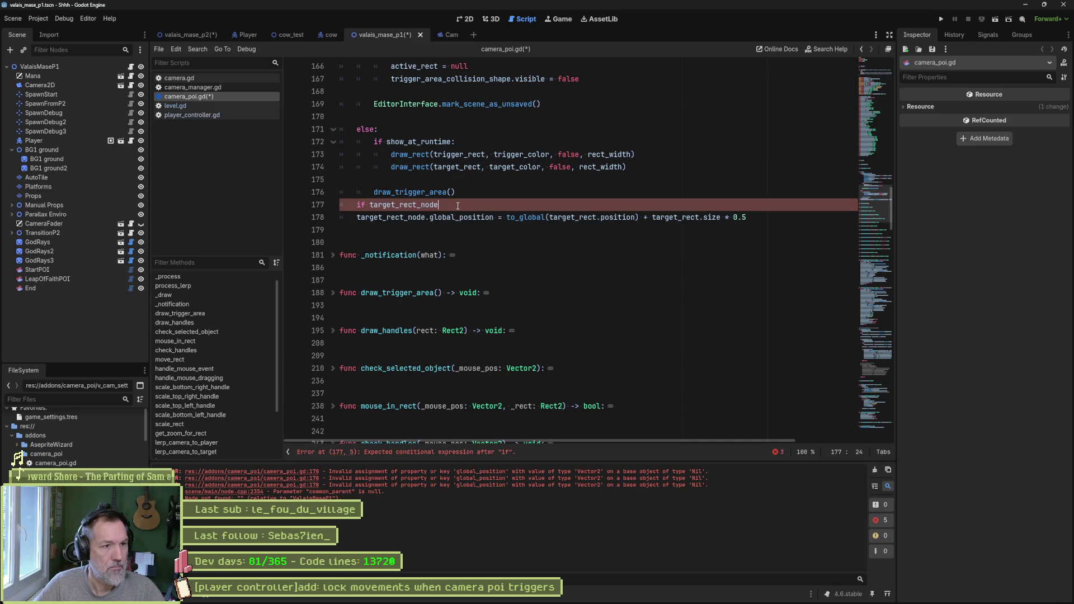
key(Down)
key(Home)
key(Tab)
key(ctrl+s)
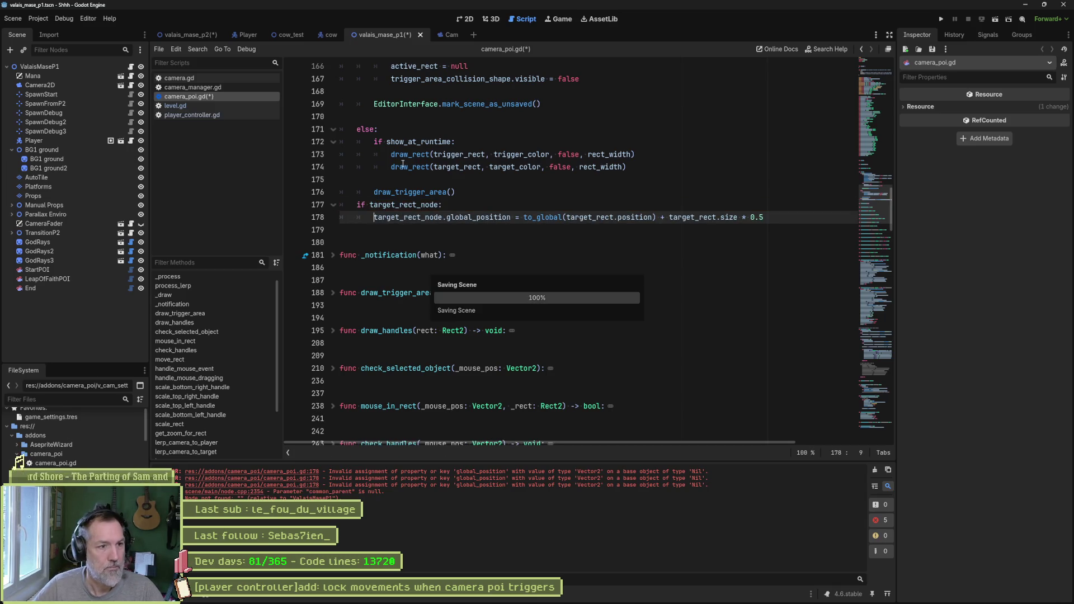
click(189, 35)
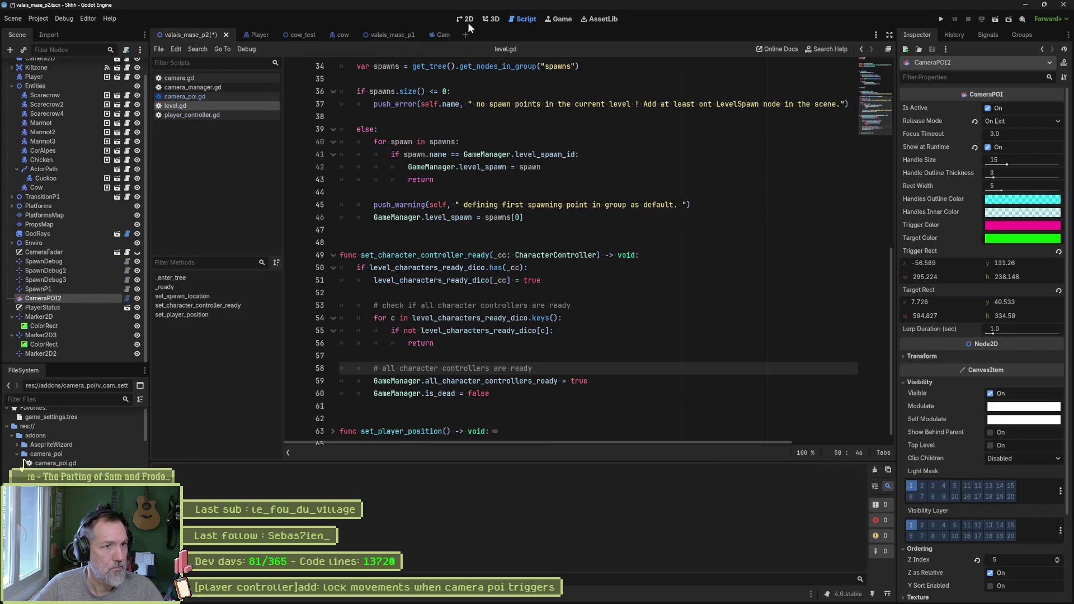
Review the StartPOI, LeapOfFaithPOI and End camera points of interest in valais_mase_p1.
click(468, 22)
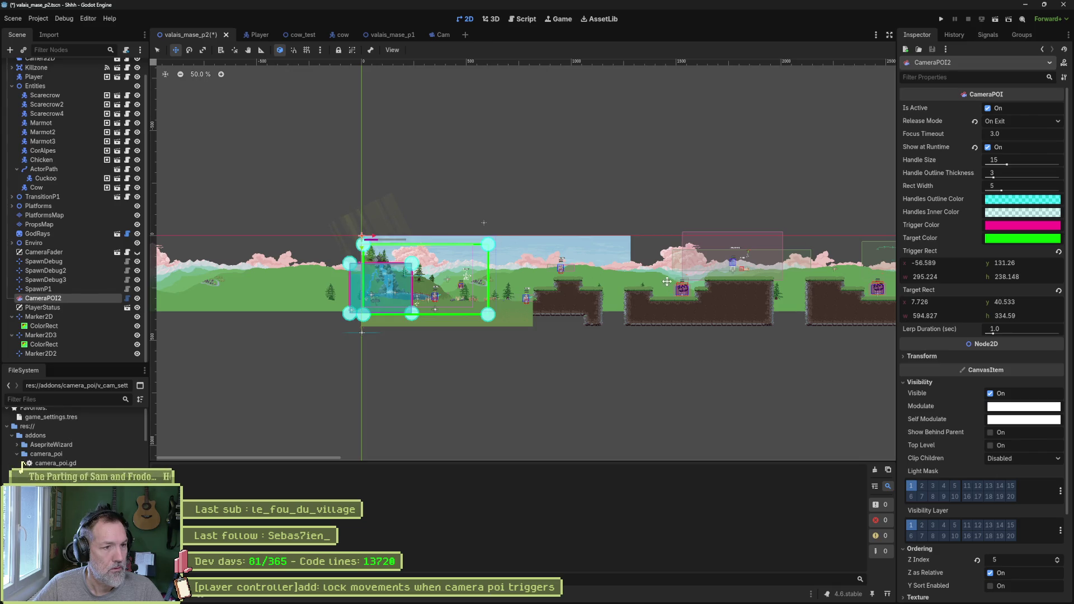
click(391, 34)
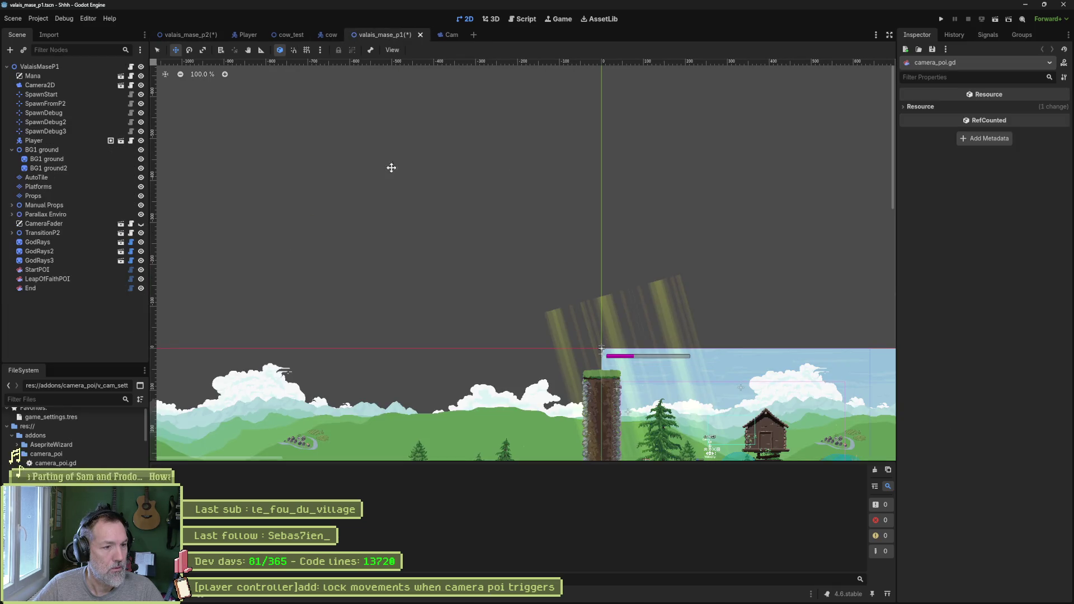
scroll(391, 168, down, 5)
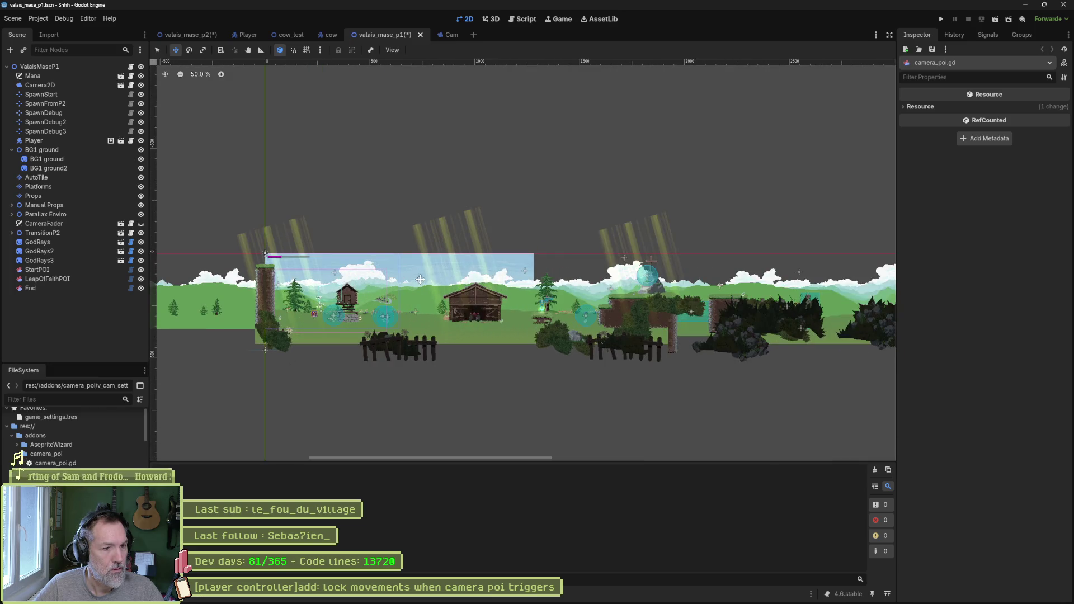
scroll(420, 279, up, 5)
click(68, 271)
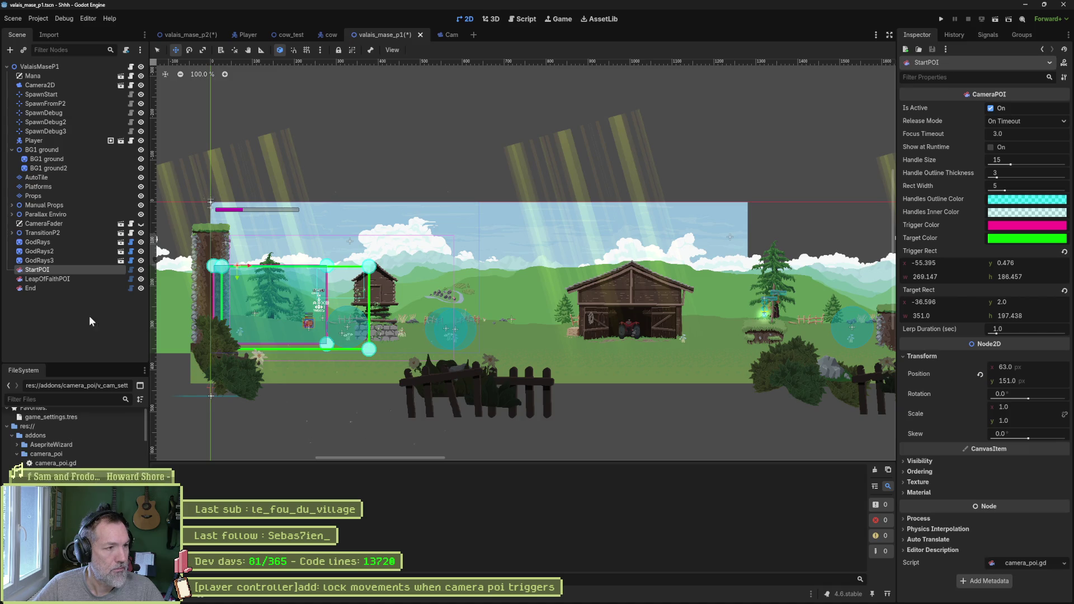
double_click(48, 278)
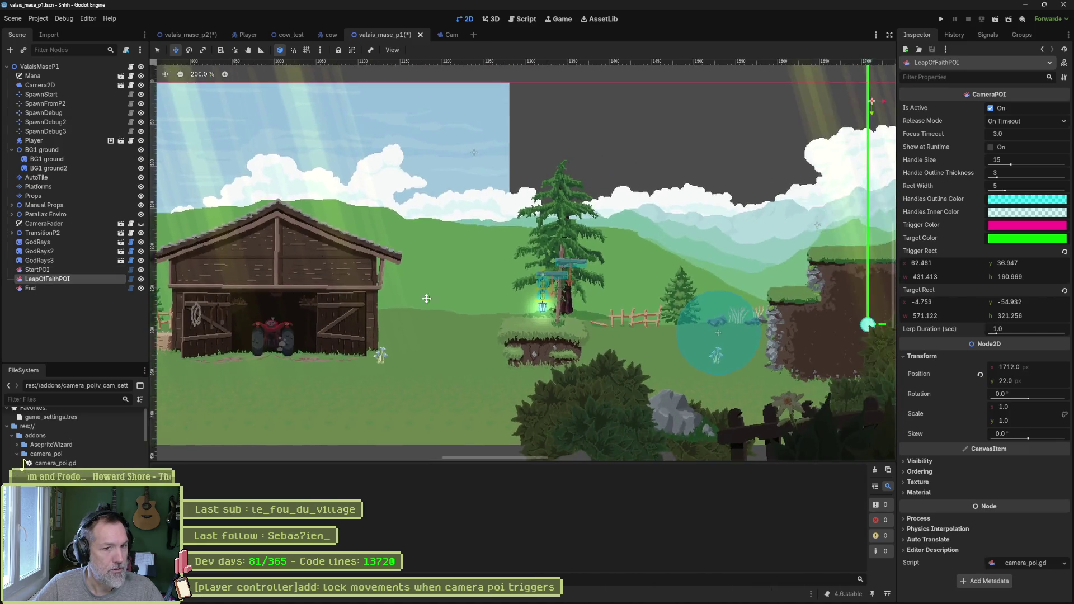
scroll(427, 299, down, 2)
scroll(392, 294, right, 6)
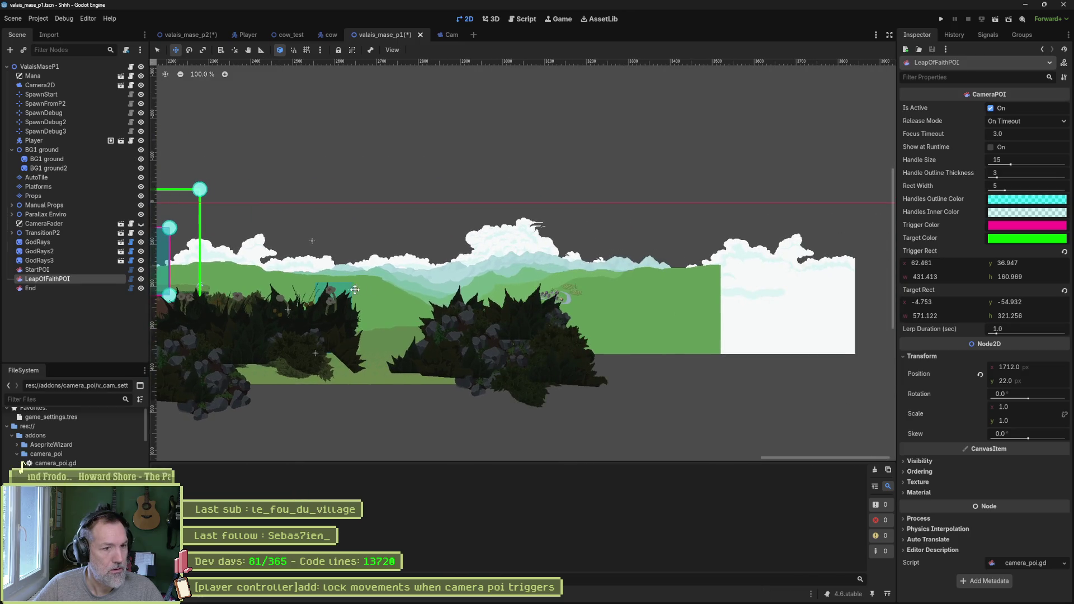
scroll(355, 289, left, 5)
click(92, 289)
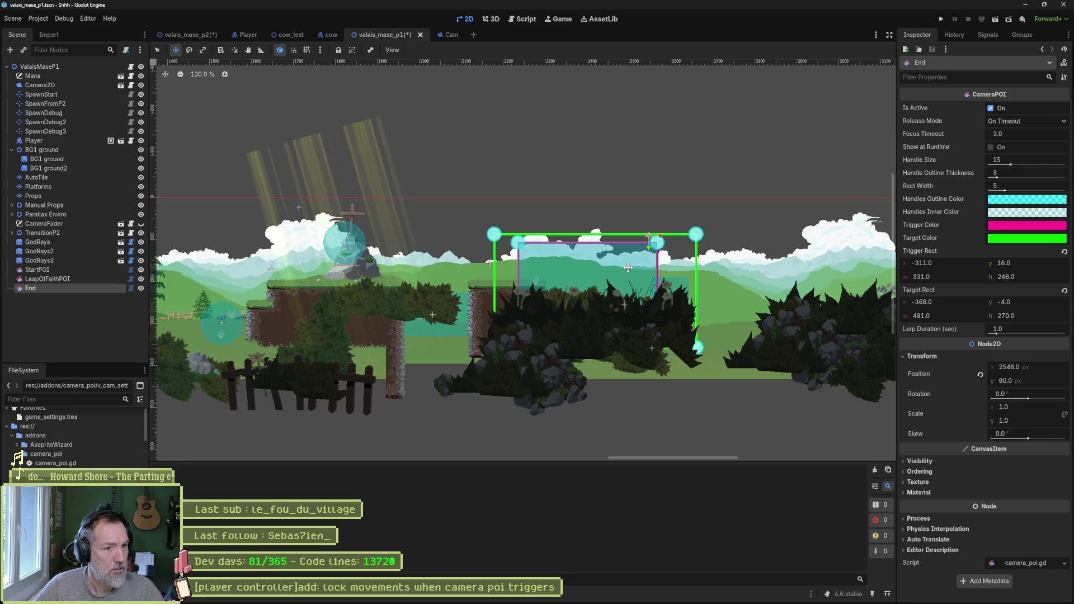
click(61, 279)
scroll(395, 273, left, 3)
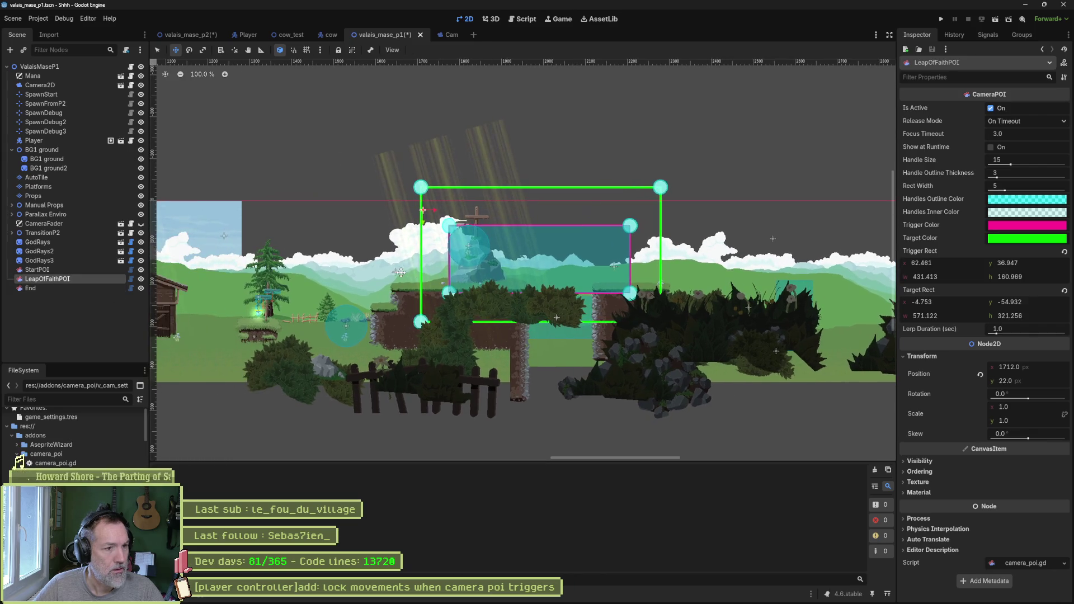
Set the ValaisMaseP1 root's Spawn to SpawnFromP2 and run the game.
key(q)
click(395, 273)
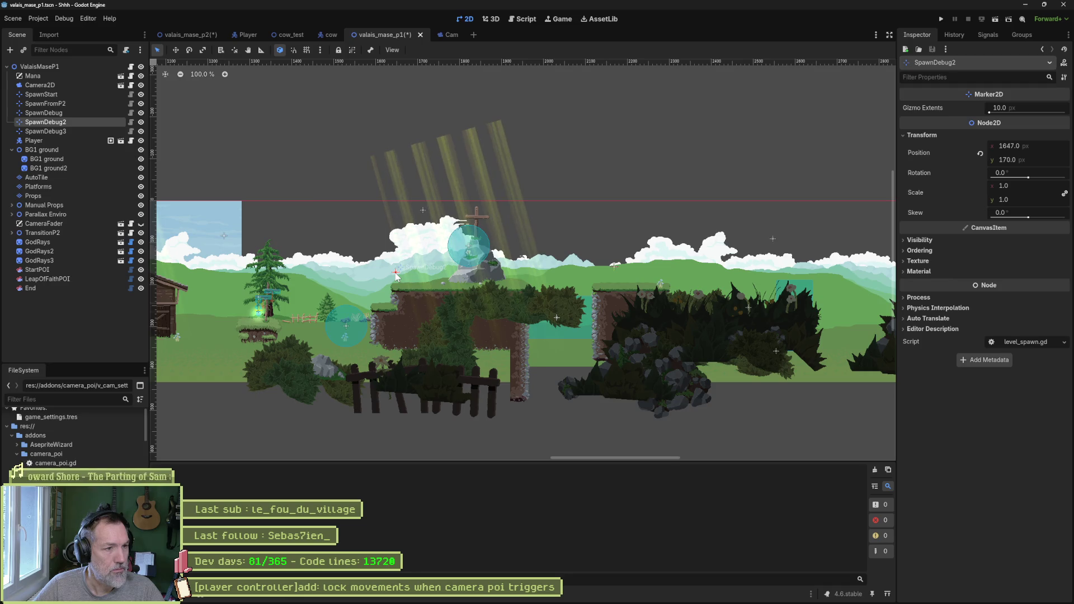
click(39, 67)
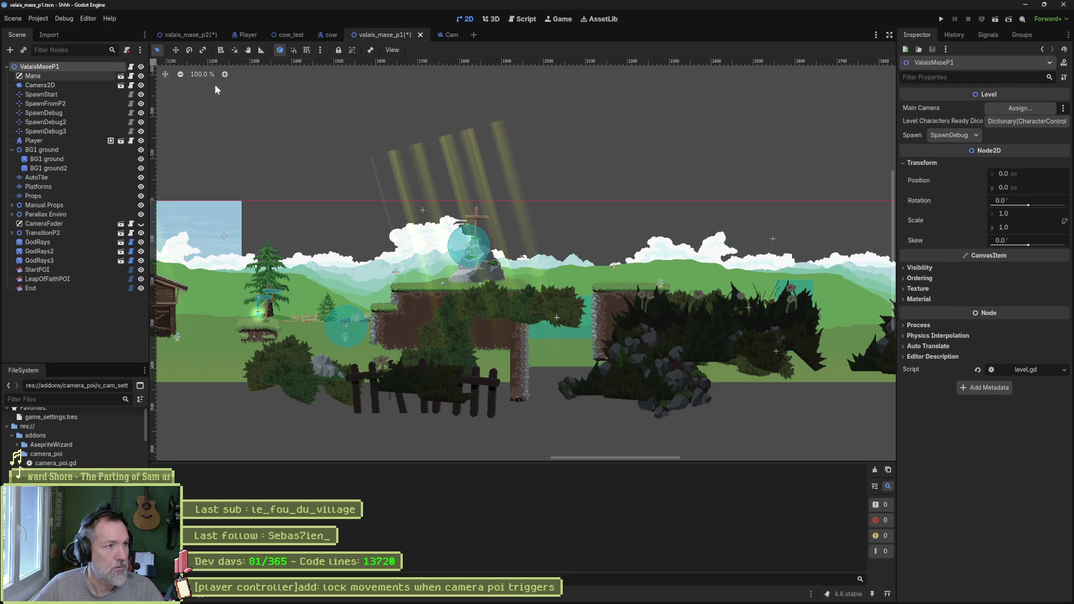
click(951, 135)
click(958, 161)
click(960, 139)
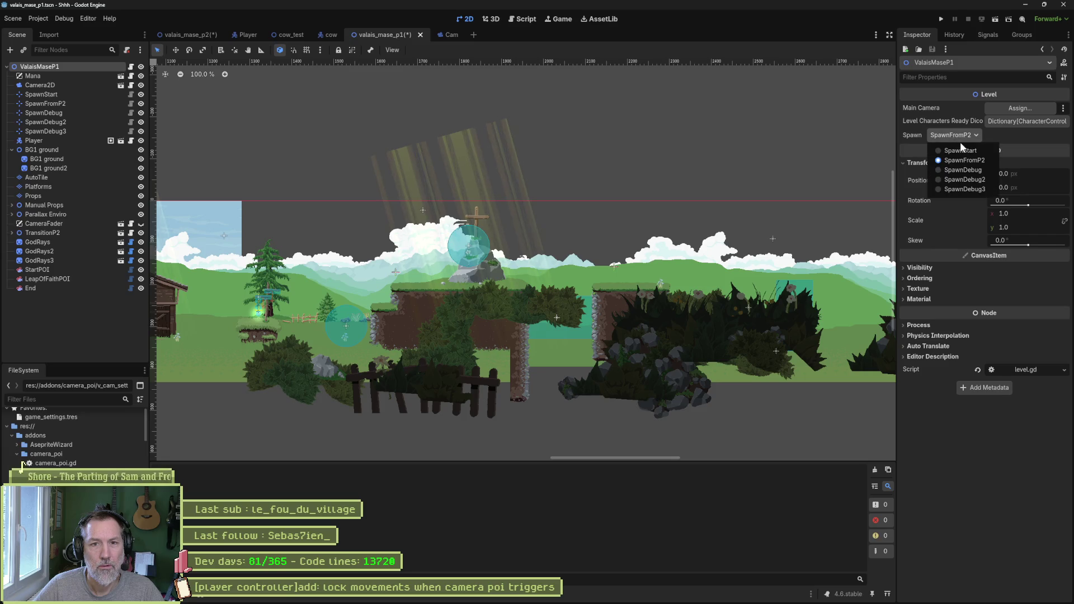
click(964, 179)
key(F5)
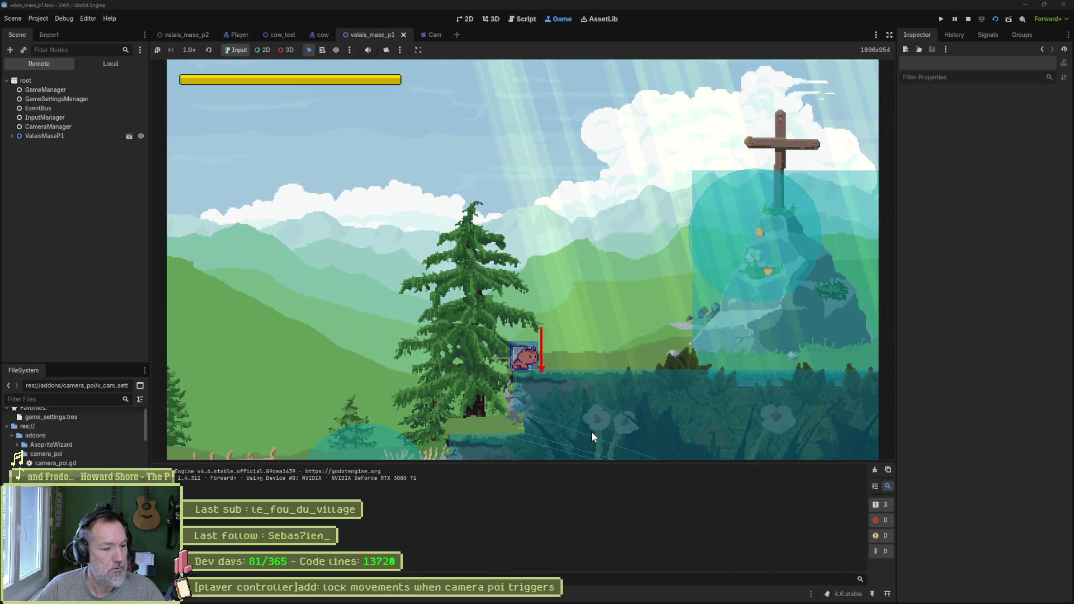
Walk the player right, left and right through the POI zone, then stop the game.
key(Right)
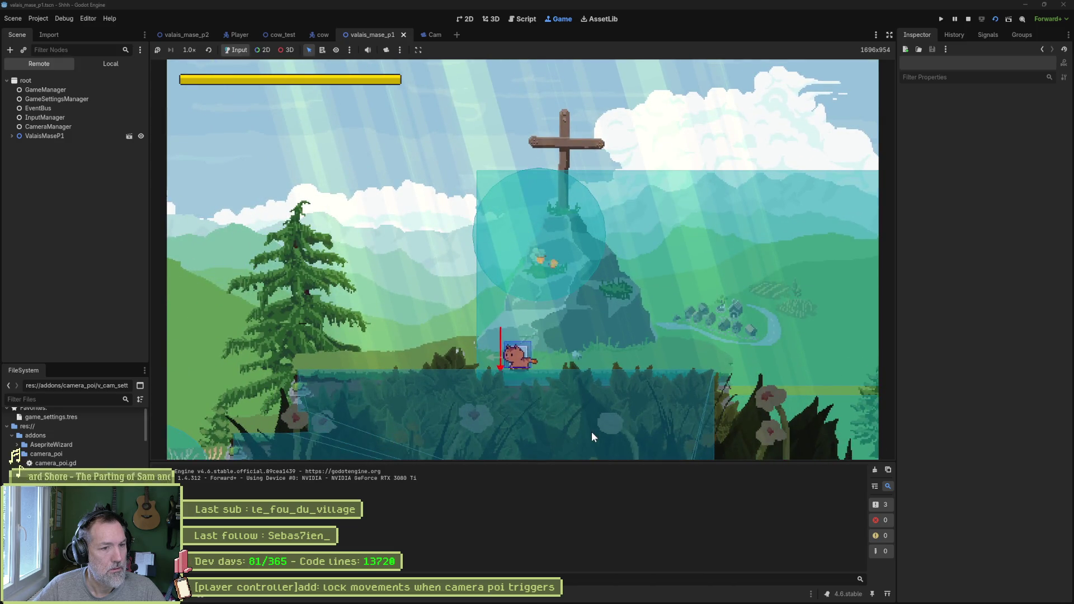
key(Left)
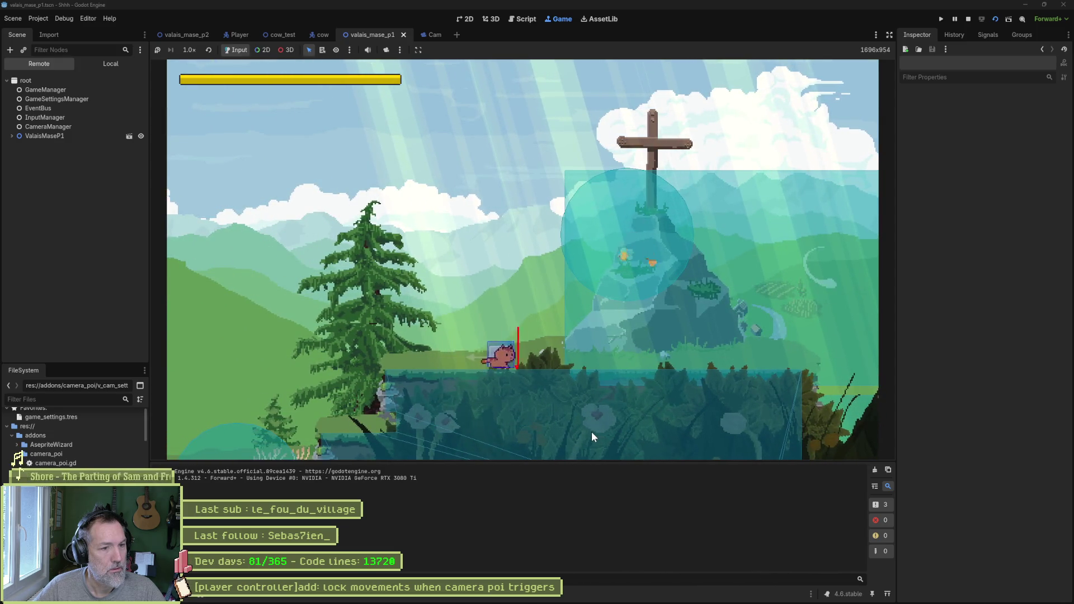
key(Right)
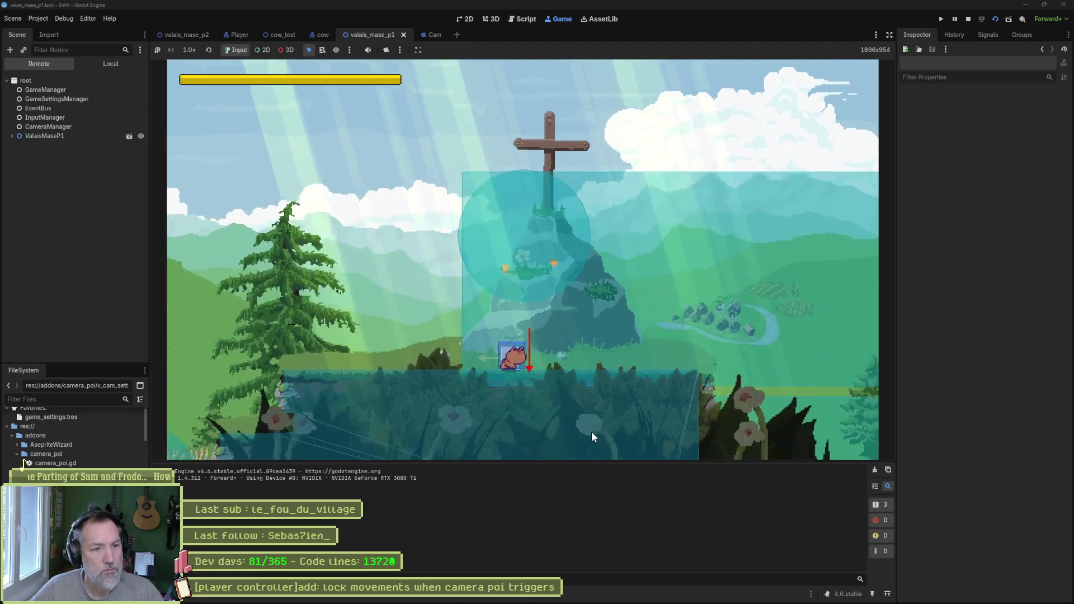
key(F8)
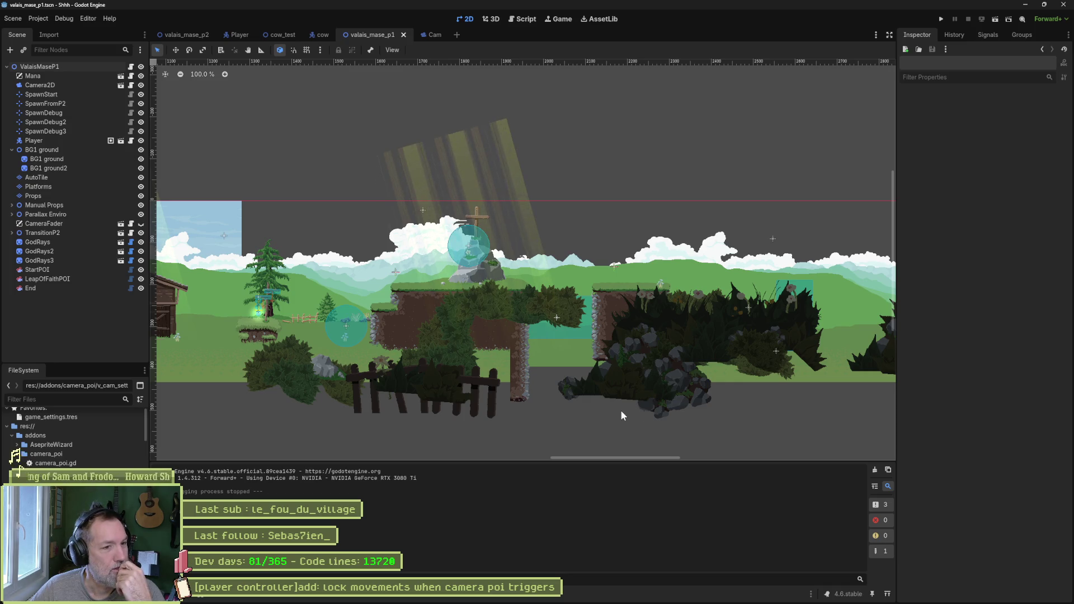
Set Release Mode to On Exit for both LeapOfFaithPOI and StartPOI.
click(63, 279)
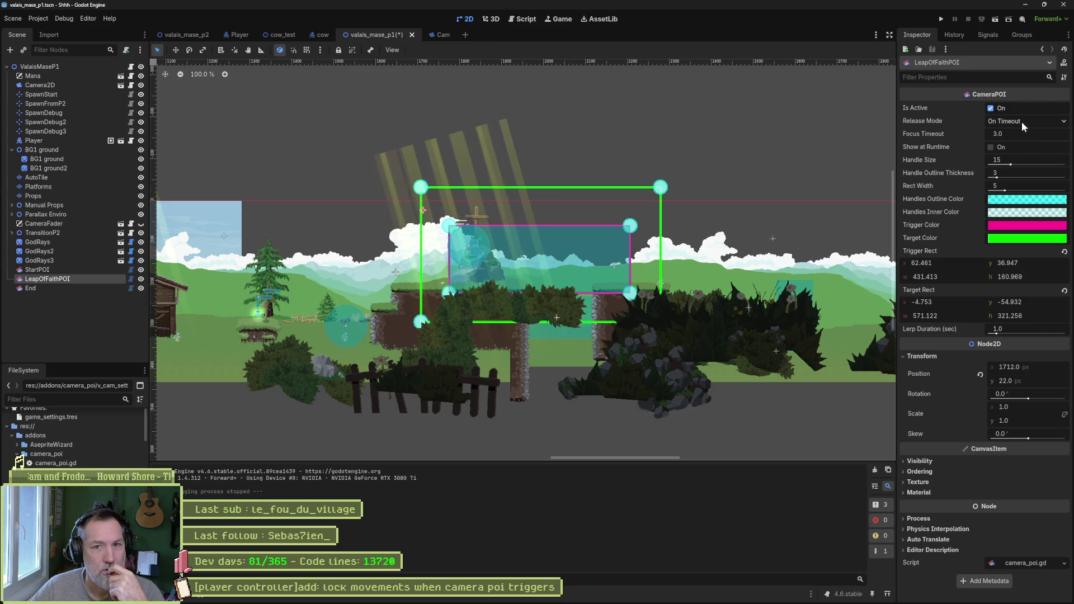
click(1022, 122)
click(1016, 140)
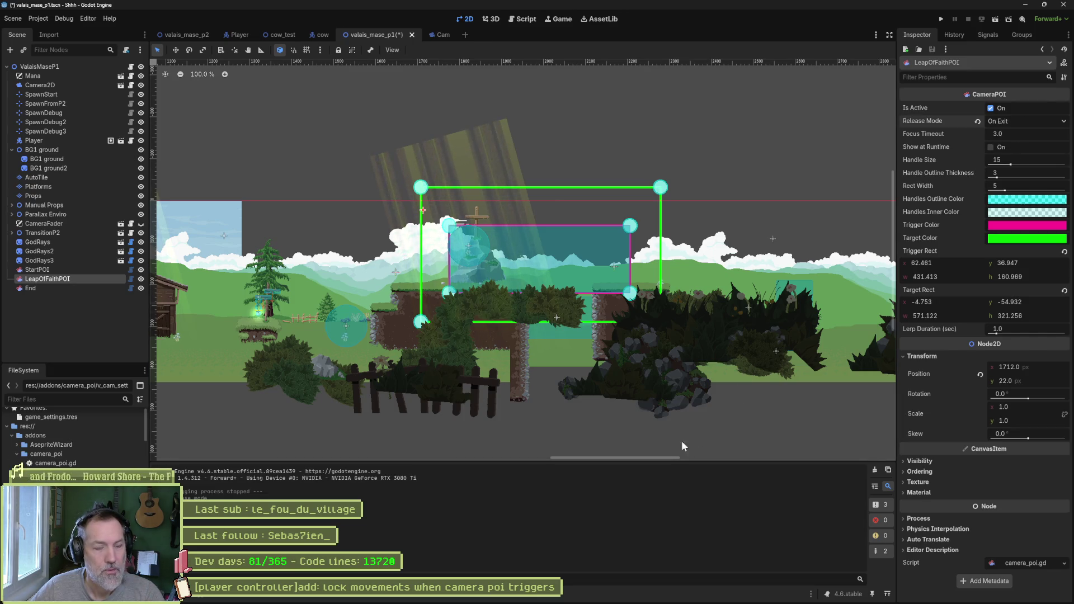
drag(632, 456, 333, 425)
click(73, 270)
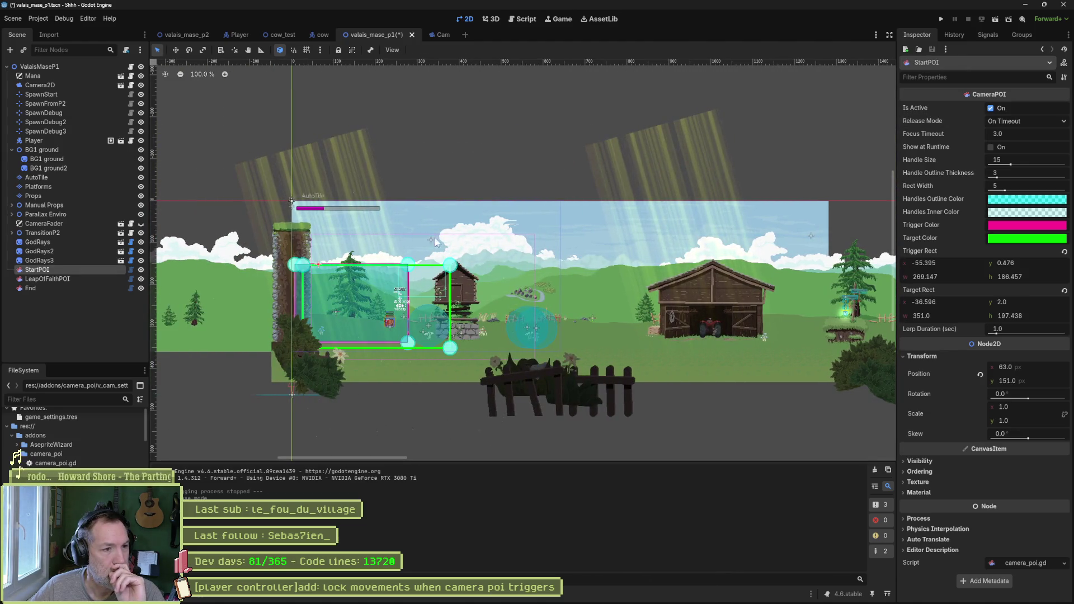
click(1007, 122)
click(1016, 140)
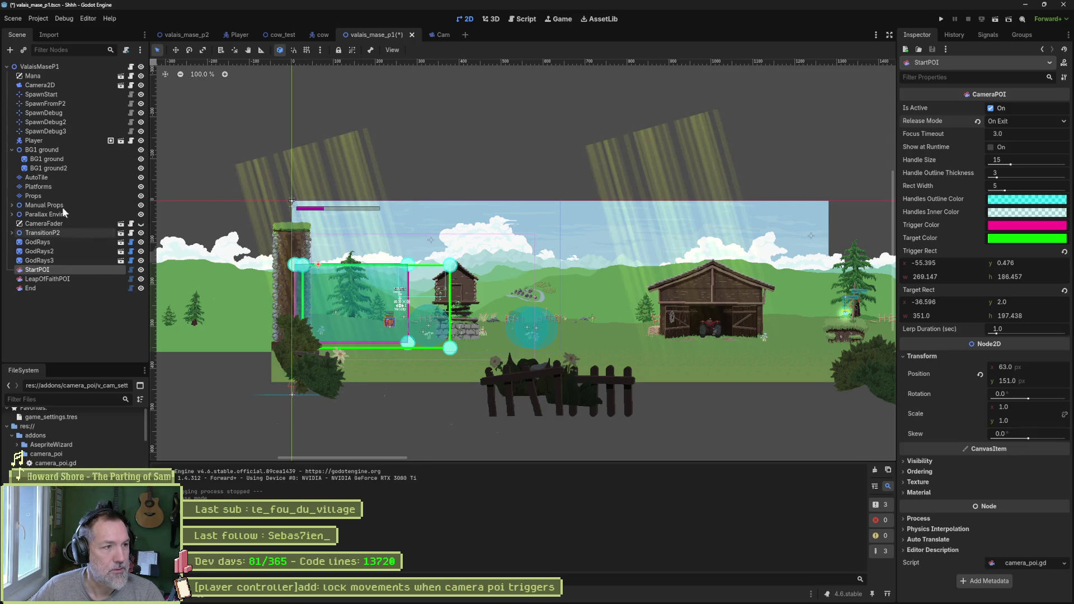
Move the Player up beside the wooden hut, save the scene and run it.
click(33, 140)
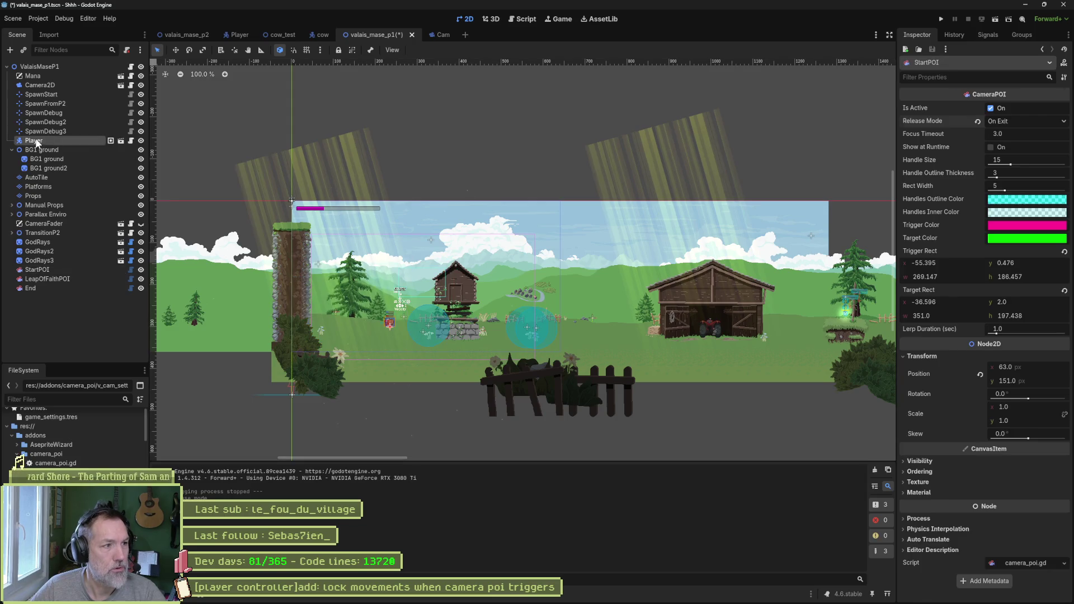
mouse_move(412, 313)
mouse_down()
mouse_move(417, 280)
mouse_move(493, 239)
mouse_up()
key(ctrl+s)
key(F6)
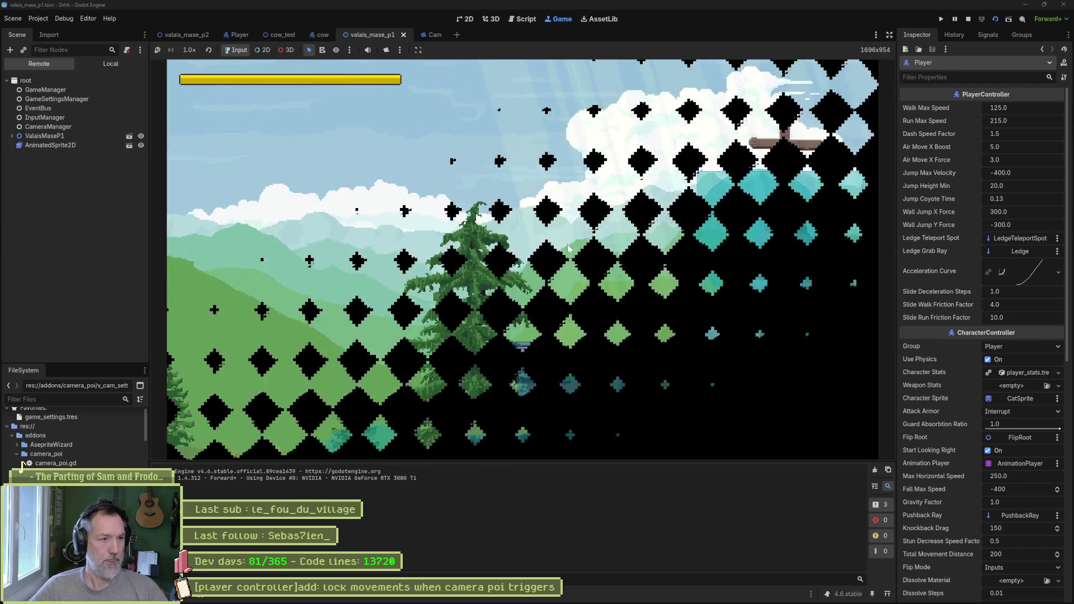
key(Right)
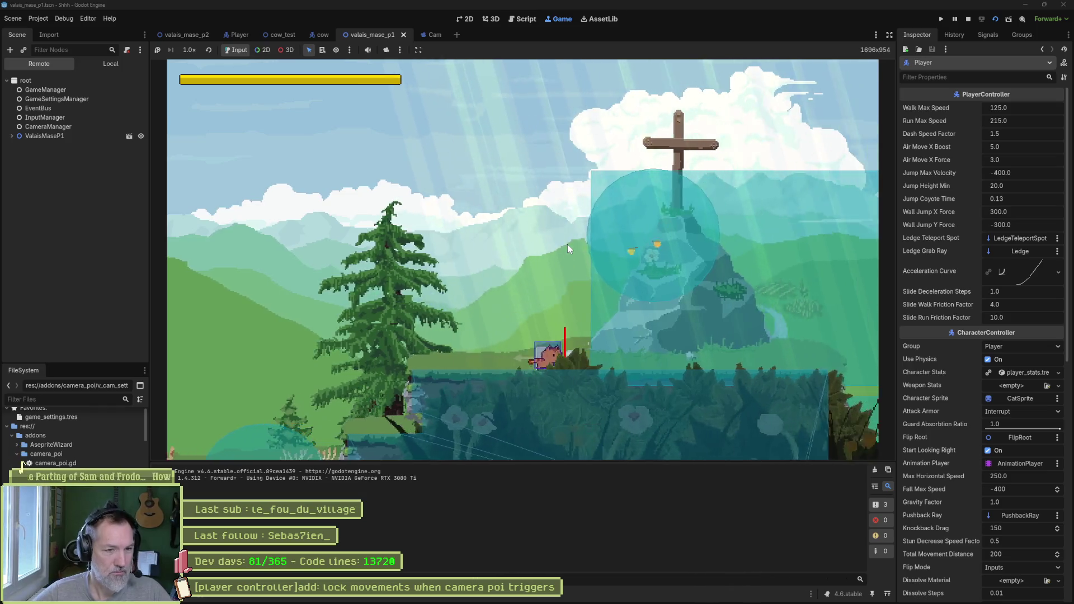
key(Right)
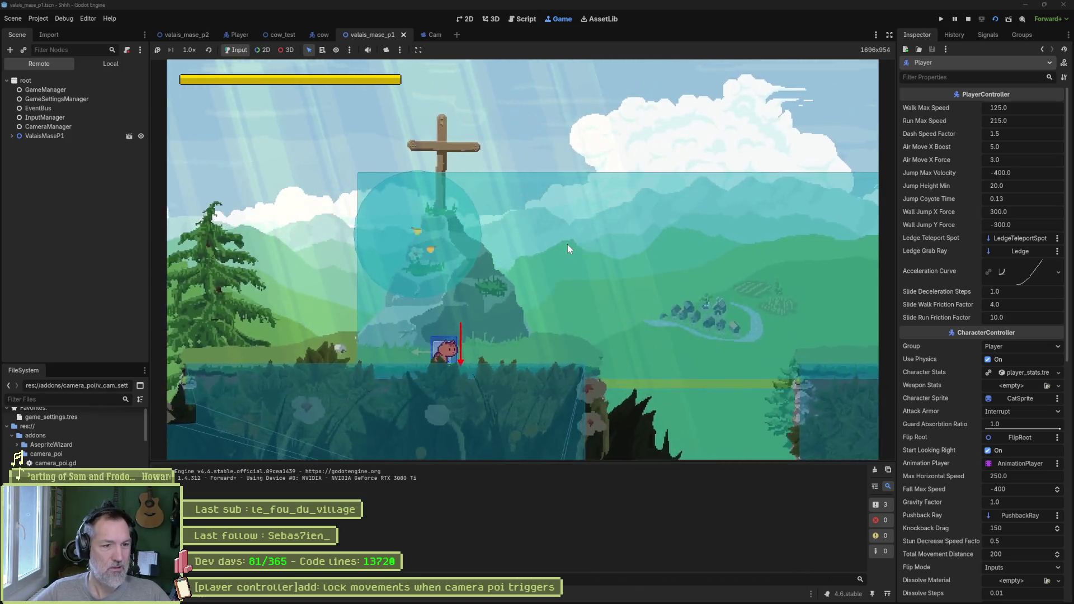
key(Right)
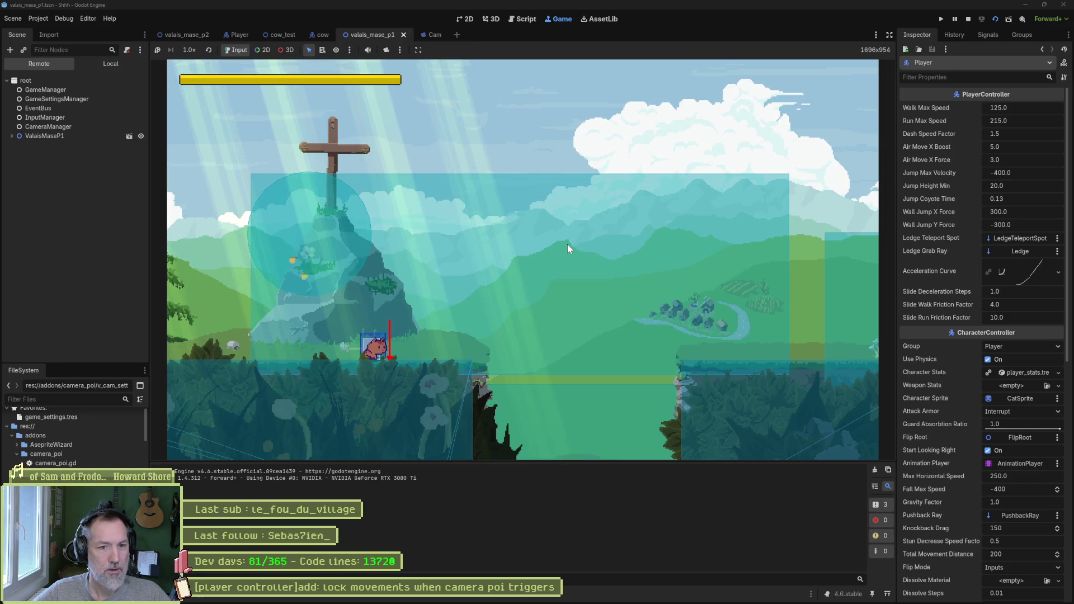
key(Right)
key(Right)
key(space)
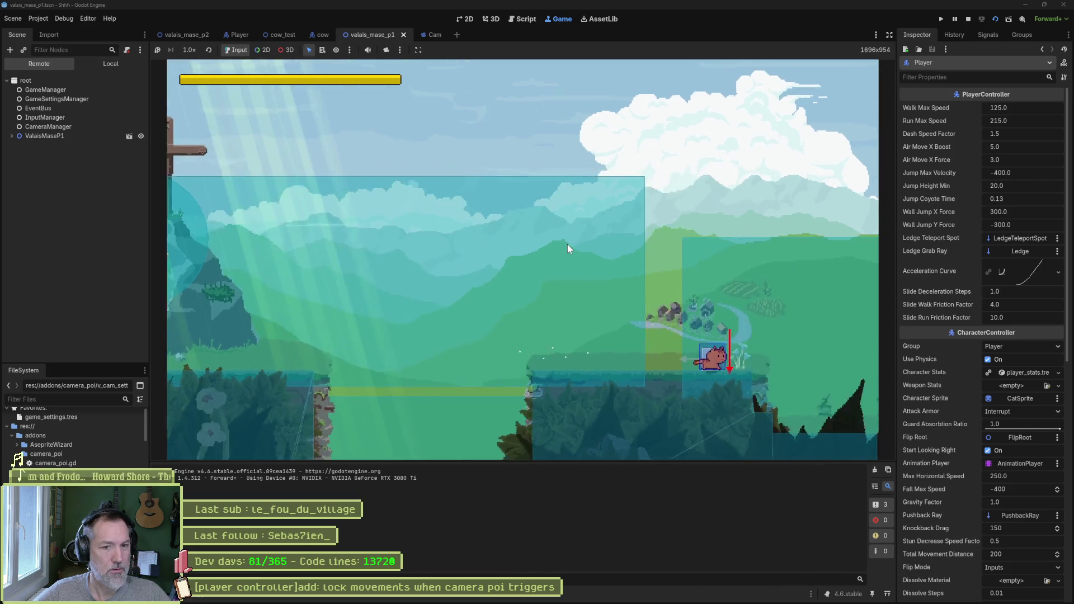
key(Left)
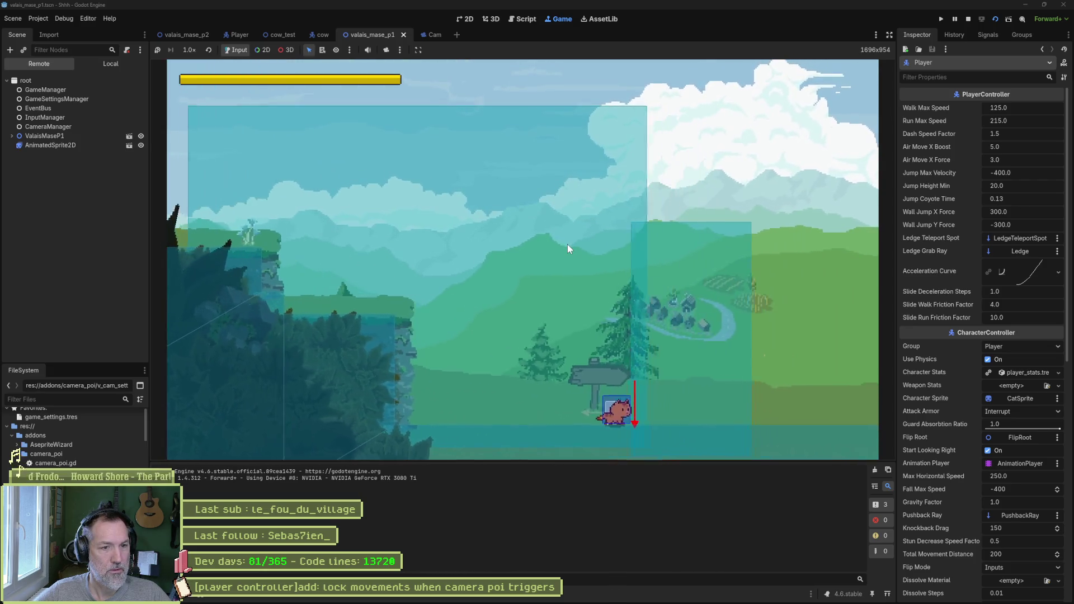
key(F8)
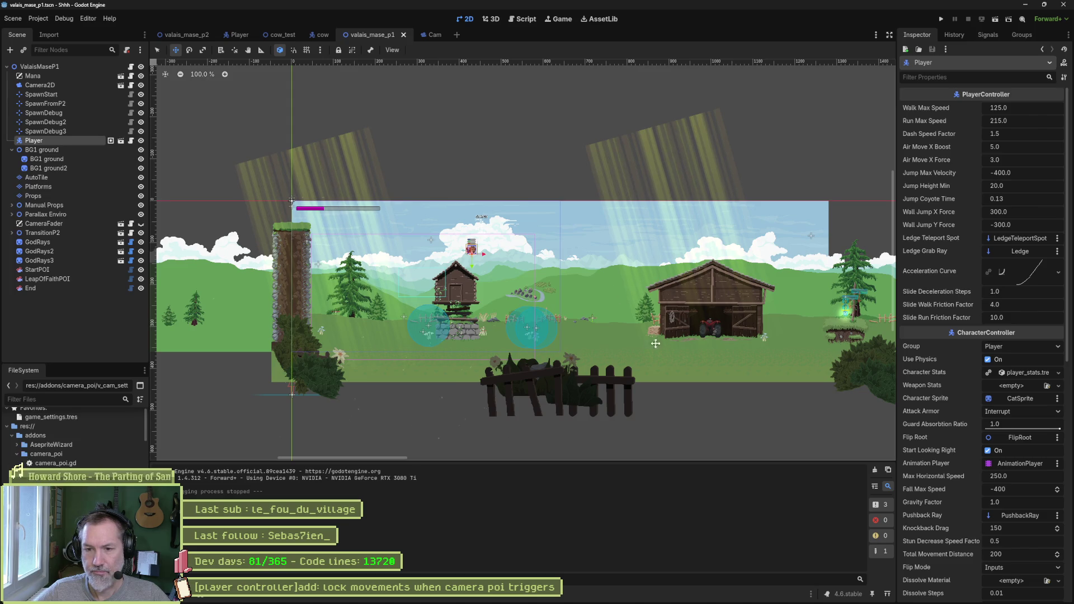
Turn on Show at Runtime for LeapOfFaithPOI.
click(64, 18)
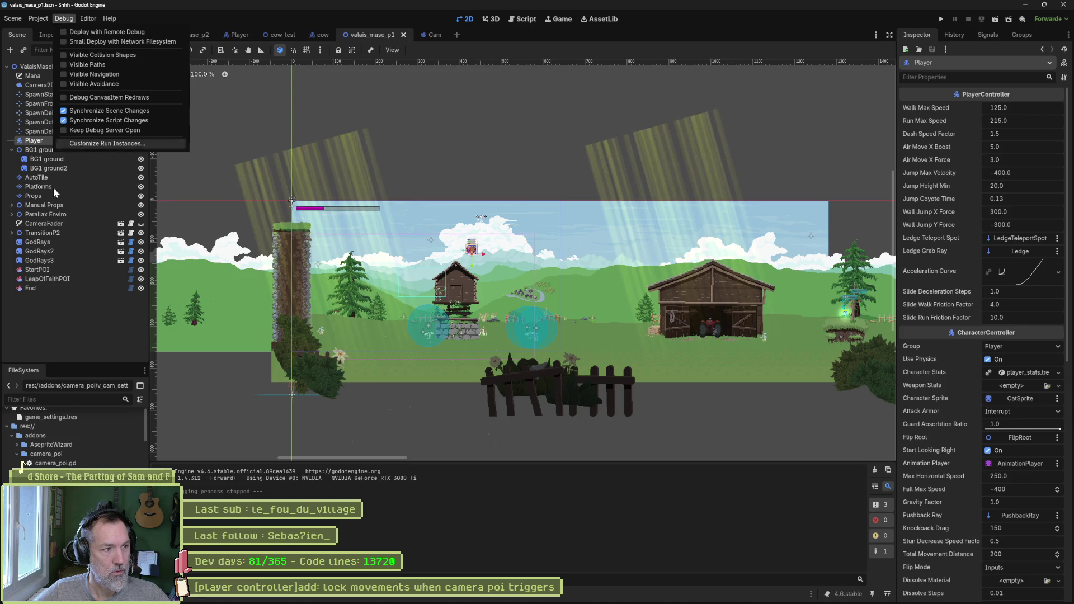
click(62, 279)
click(62, 278)
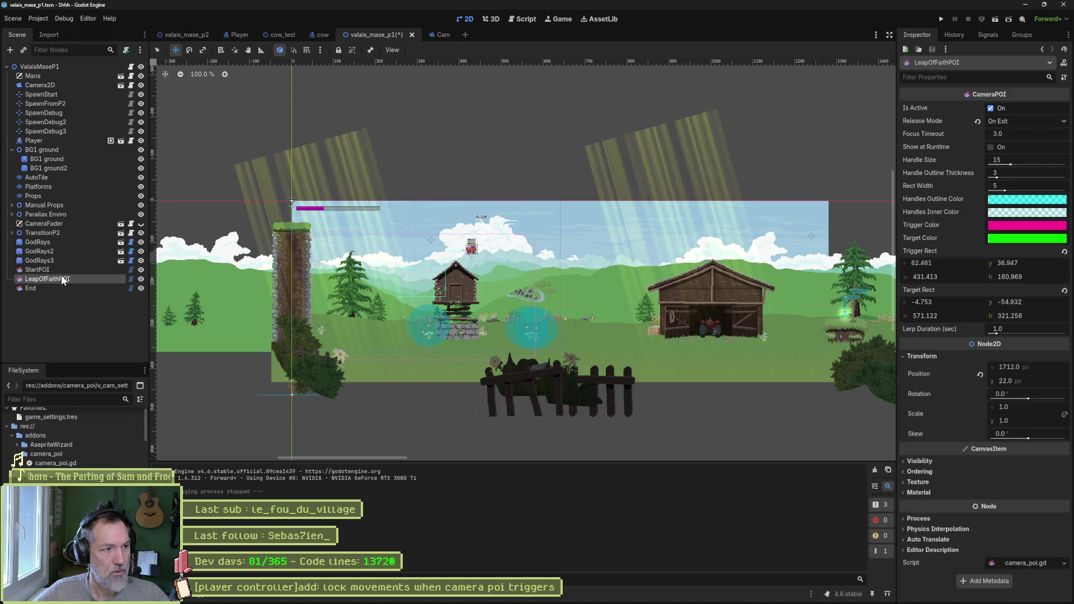
click(991, 147)
Run the scene and walk the cat through the magenta trigger area, then stop.
key(F6)
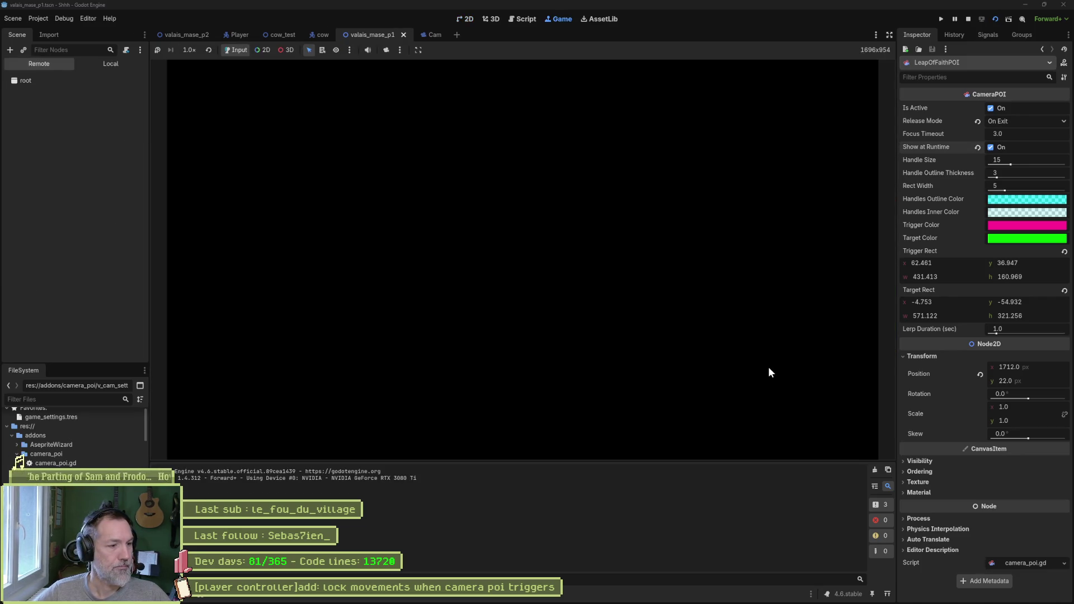
key(Right)
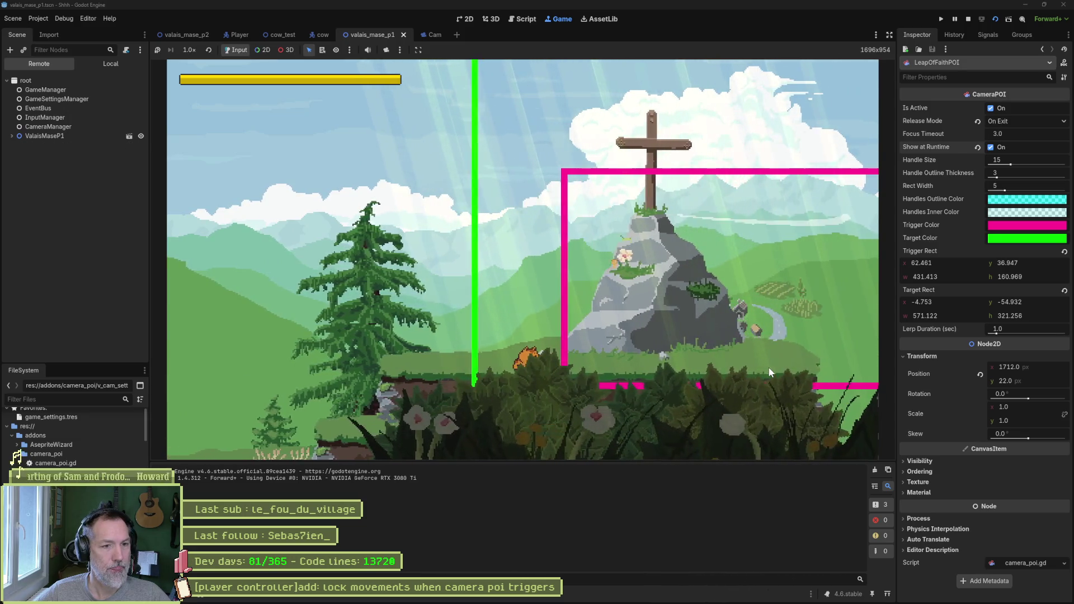
key(Right)
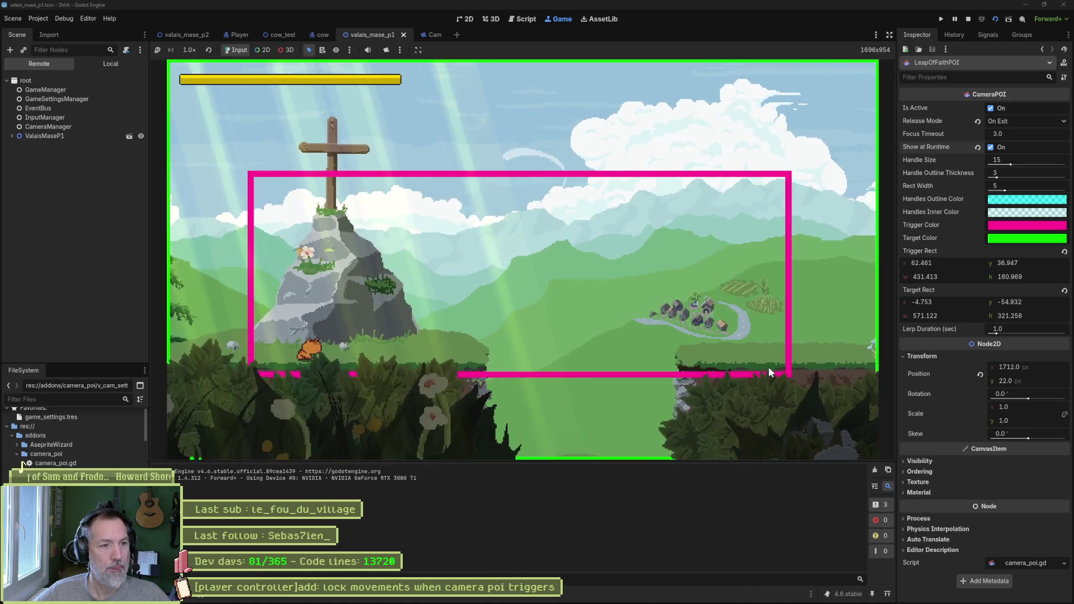
key(Right)
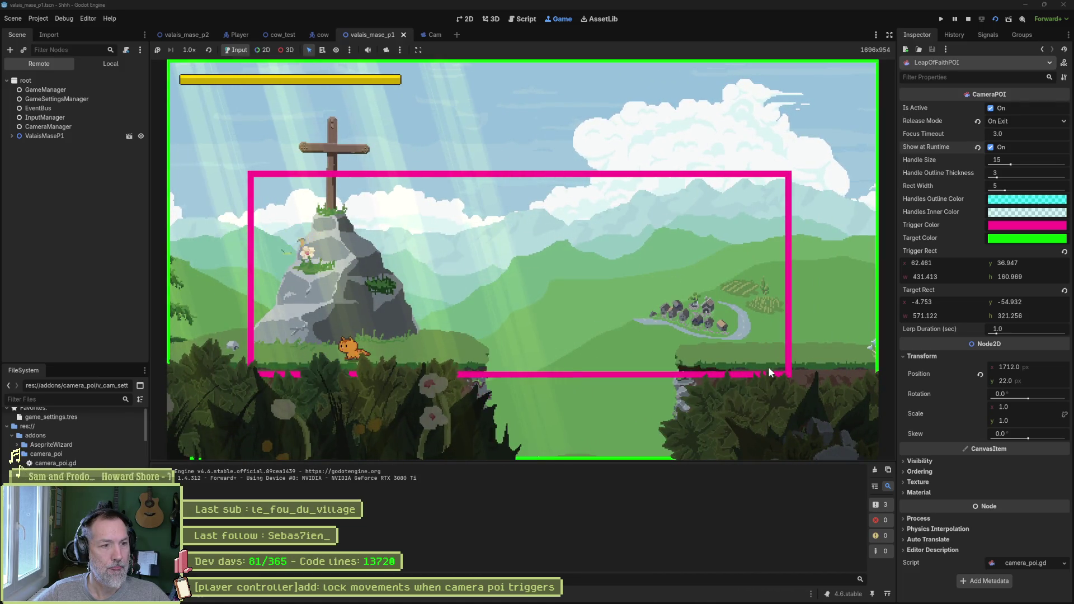
key(Left)
key(Left)
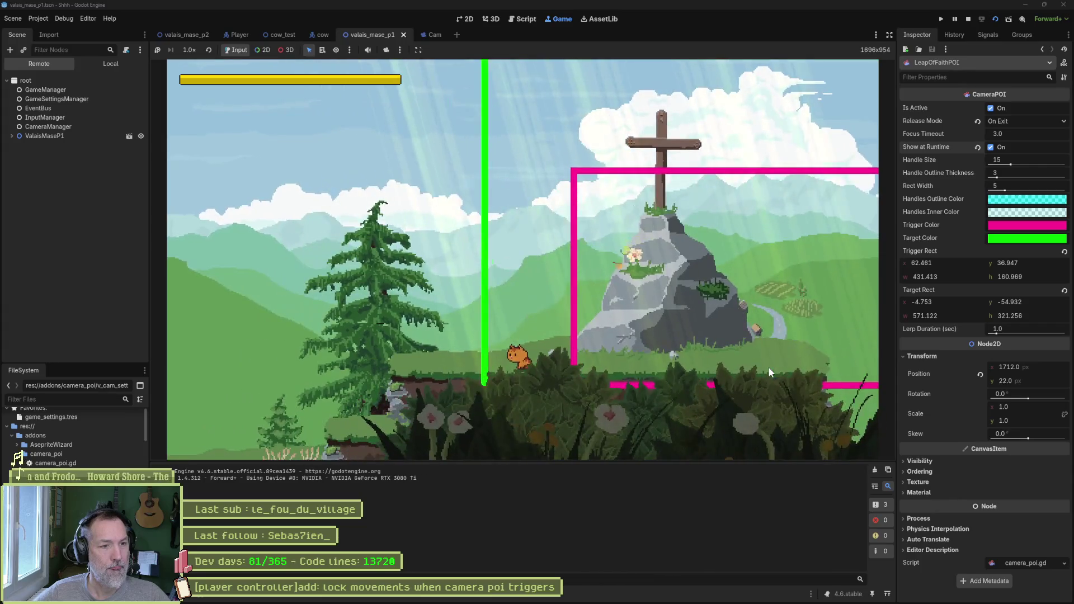
key(Right)
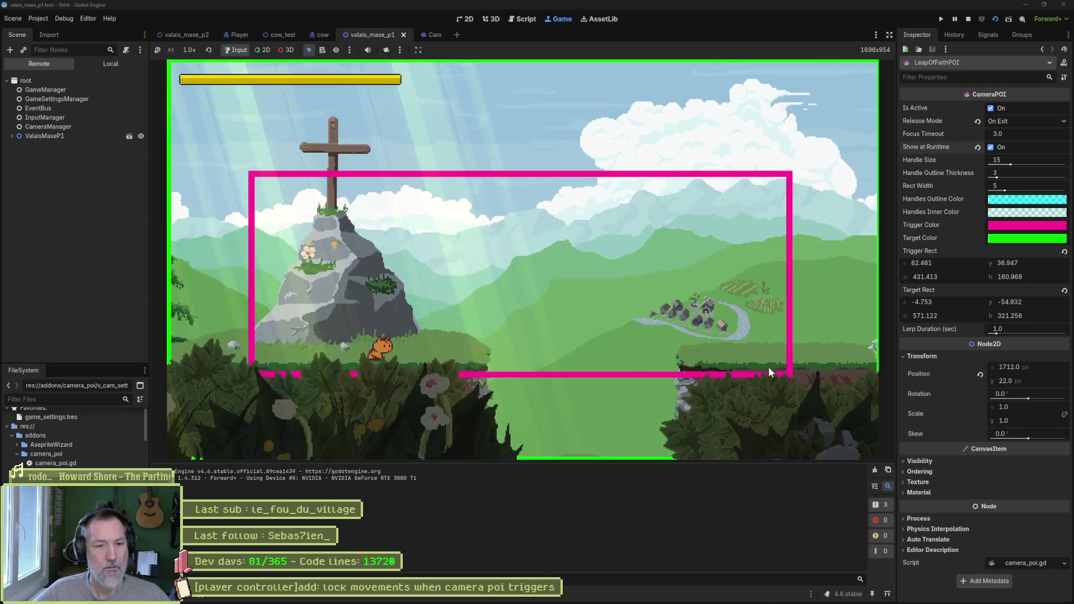
key(F8)
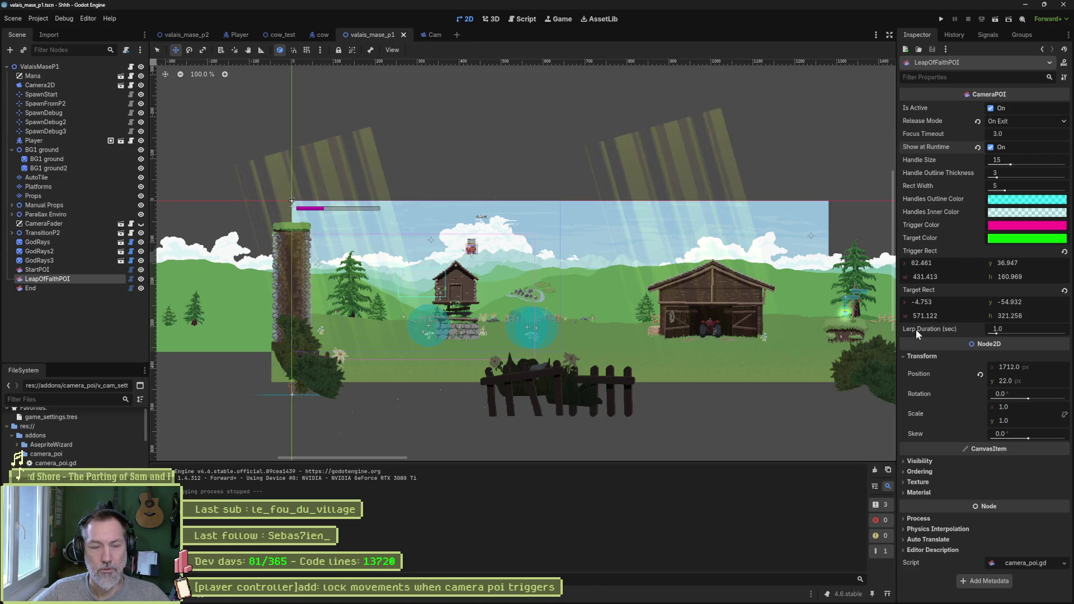
Run the scene again, walk the cat into the trigger, and stop.
key(F6)
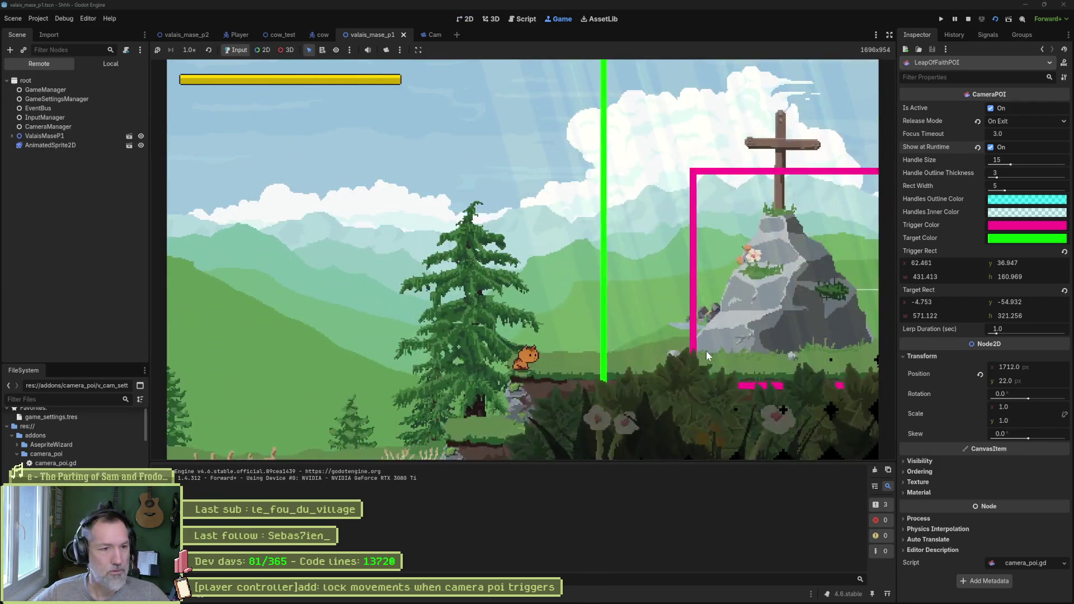
key(Right)
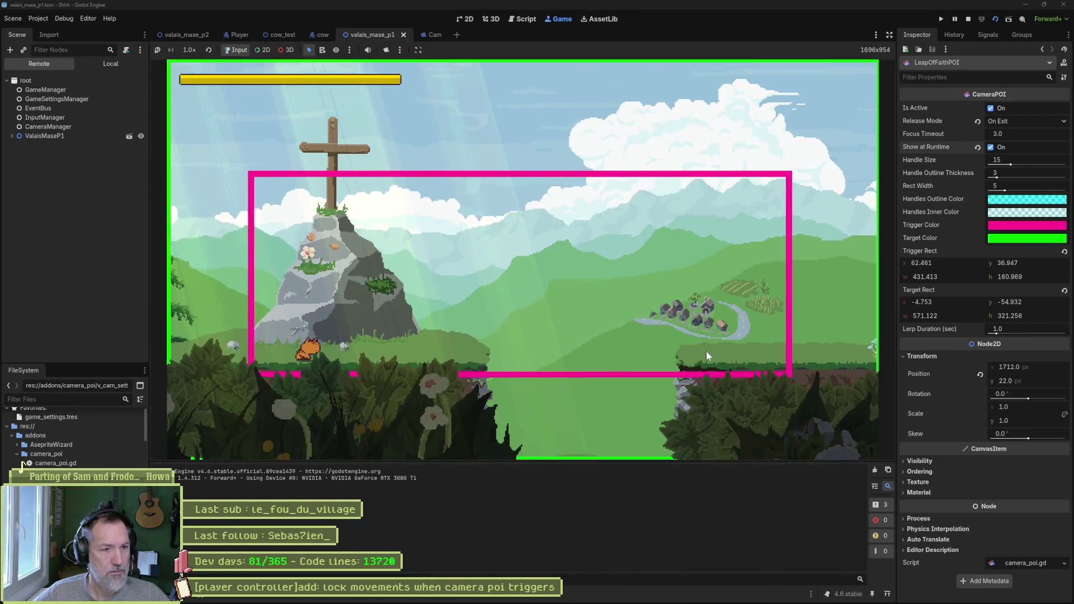
key(F8)
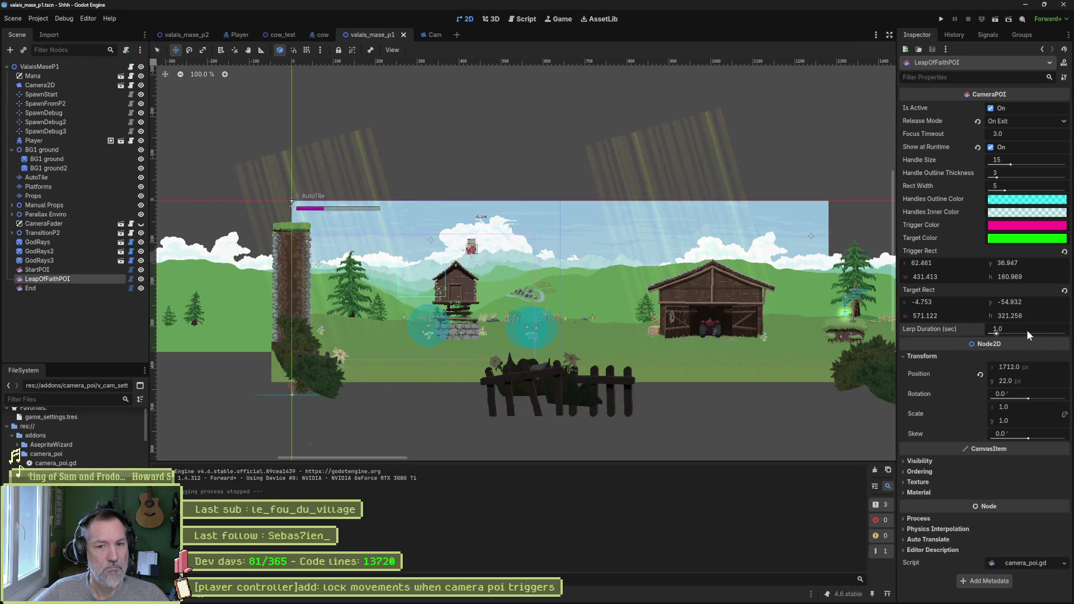
key(Return)
key(F6)
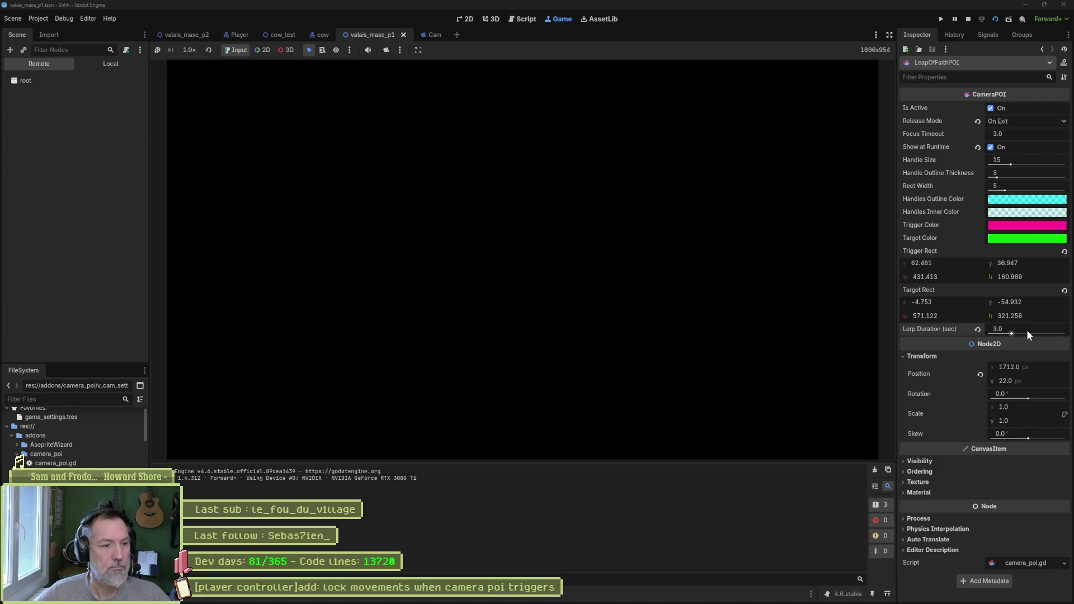
key(Right)
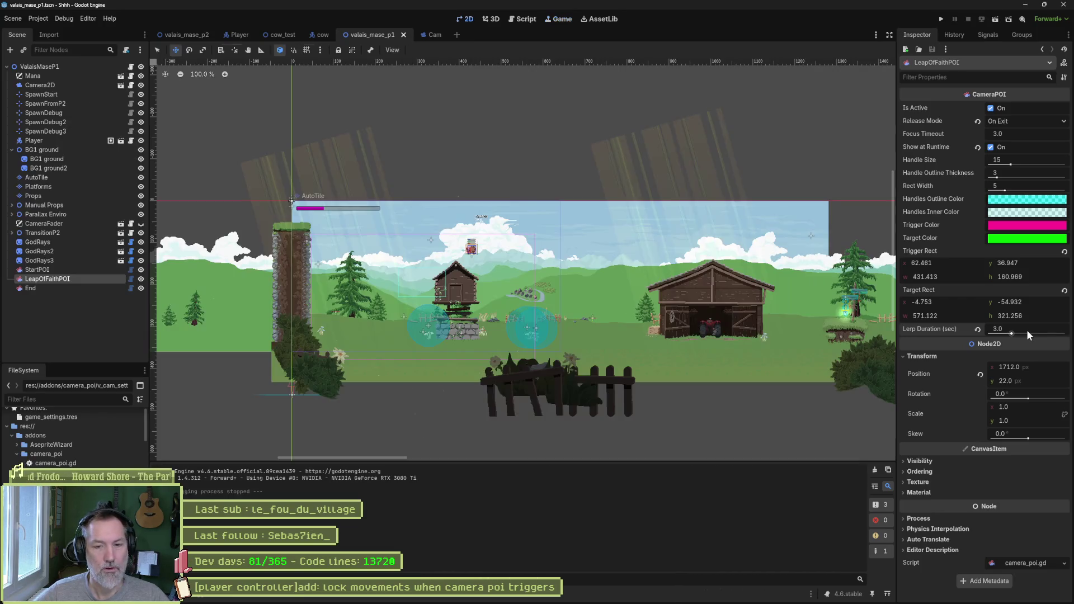
key(F8)
drag(1025, 330, 979, 331)
key(ctrl+s)
mouse_move(524, 602)
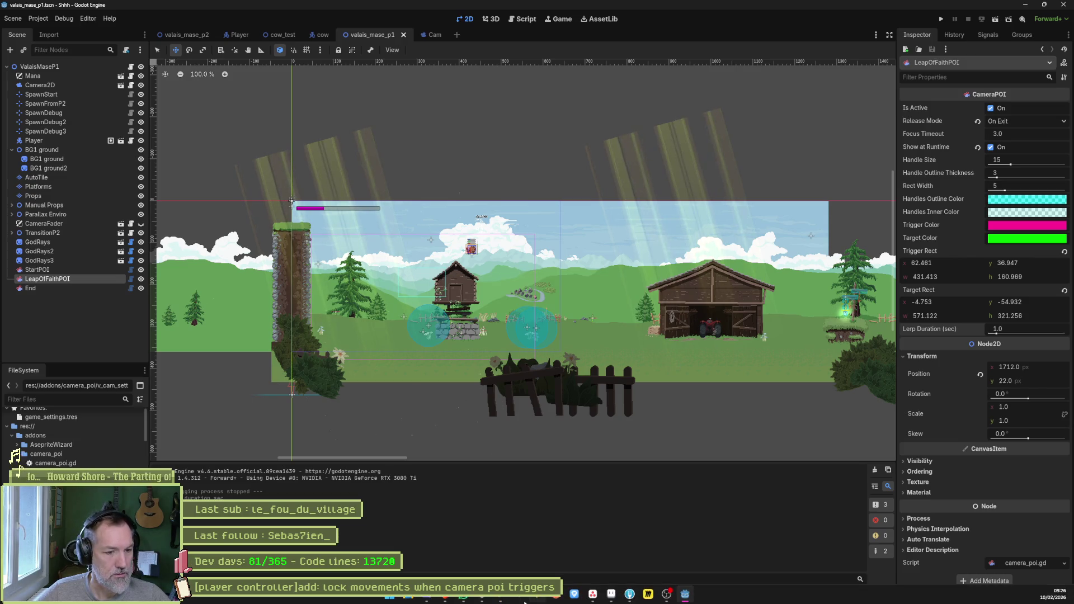
click(578, 596)
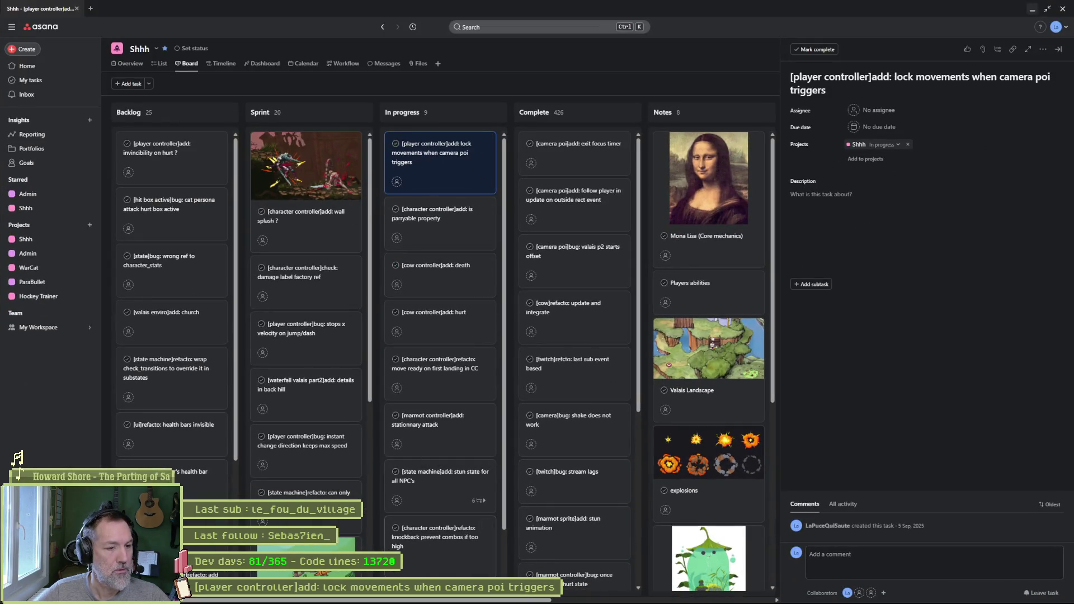
Add the '[camera poi]bug: lerp to rect duration not working' task and drag it atop In progress.
key(Return)
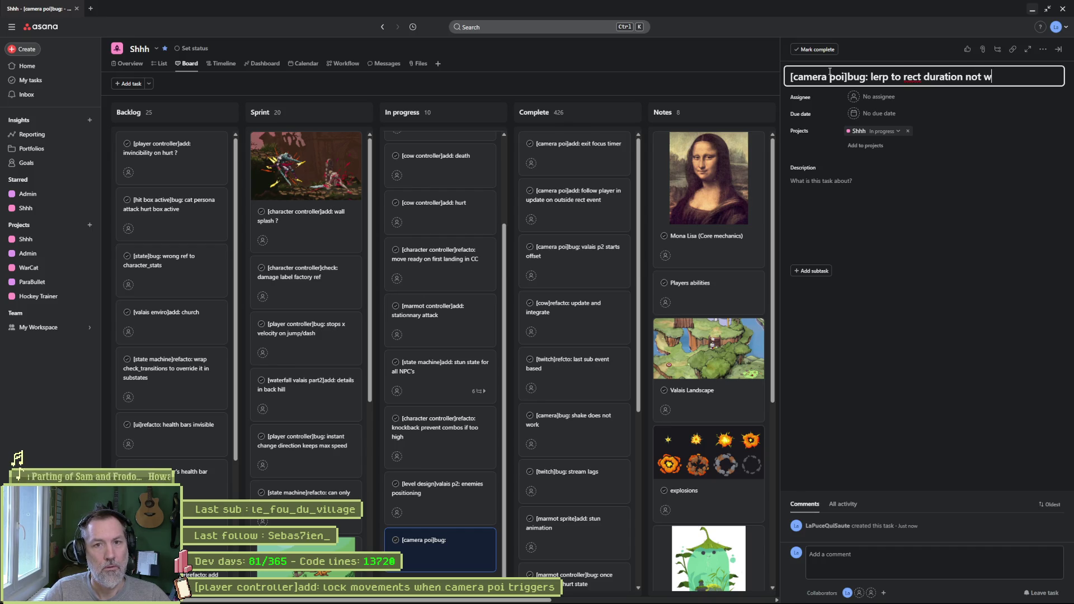
text(g)
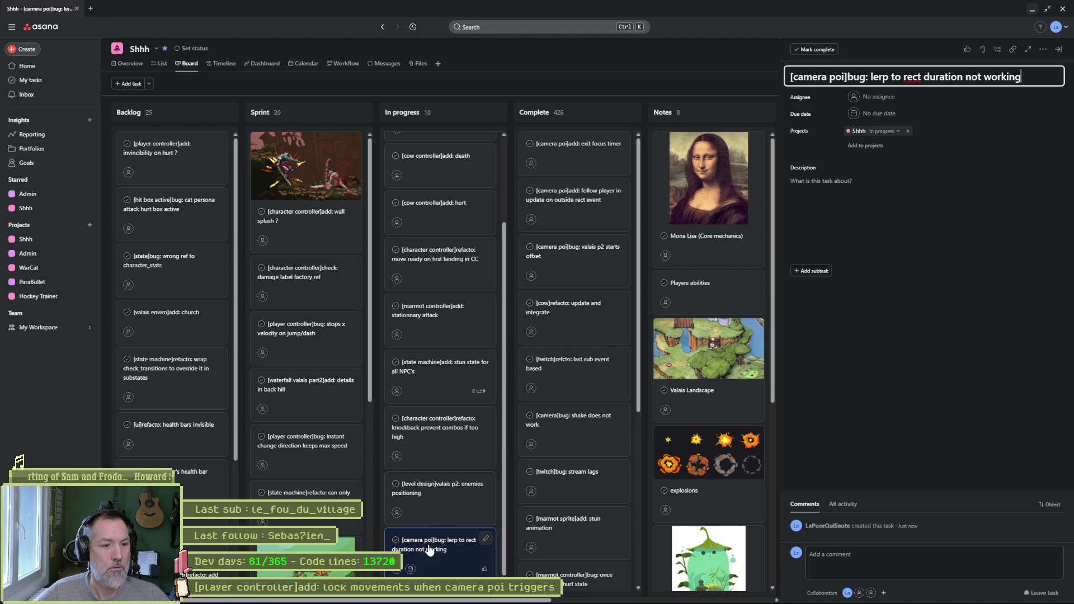
drag(428, 543, 459, 153)
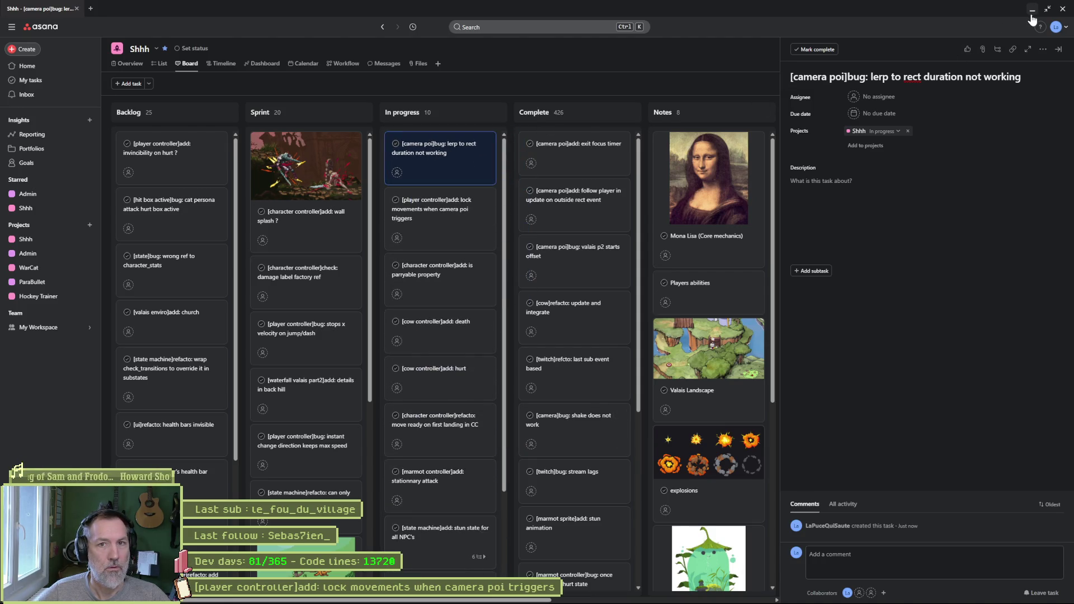
click(1032, 9)
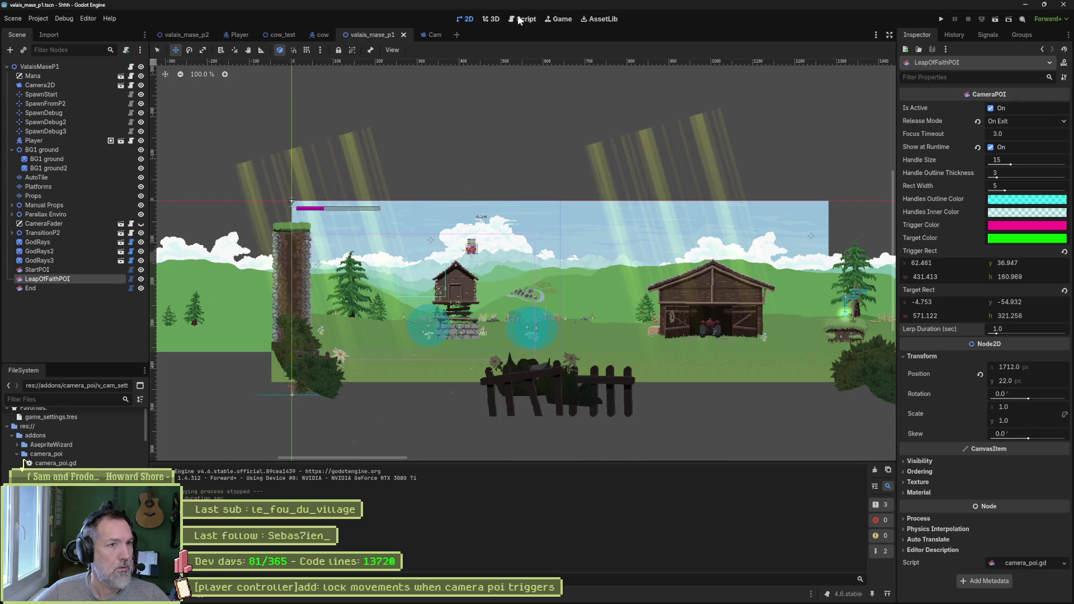
Open camera_poi.gd and select lerp_duration_sec at its line-57 declaration.
click(522, 20)
click(186, 97)
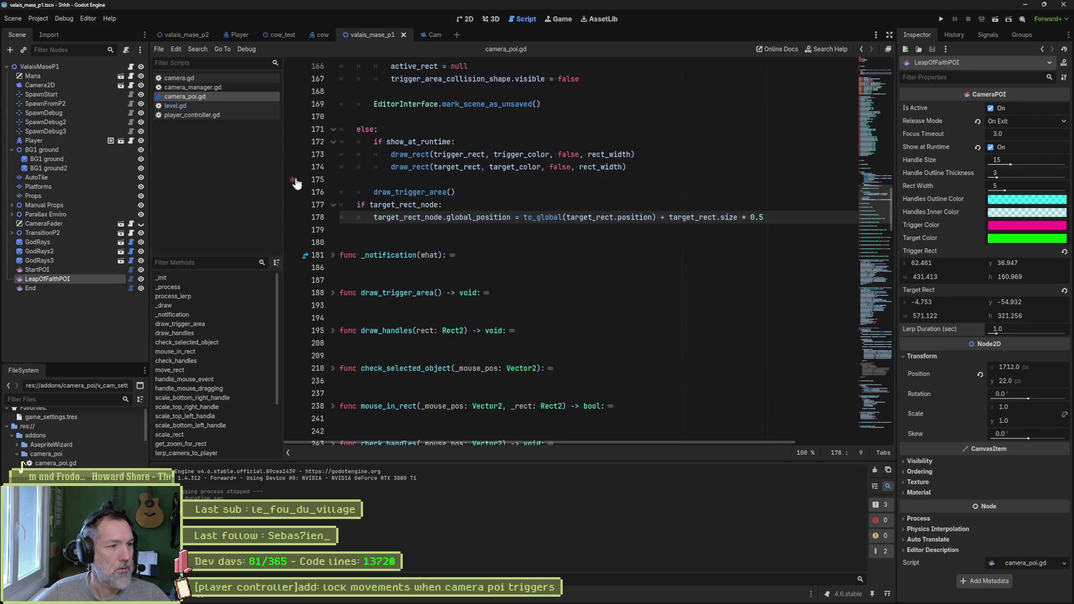
click(876, 110)
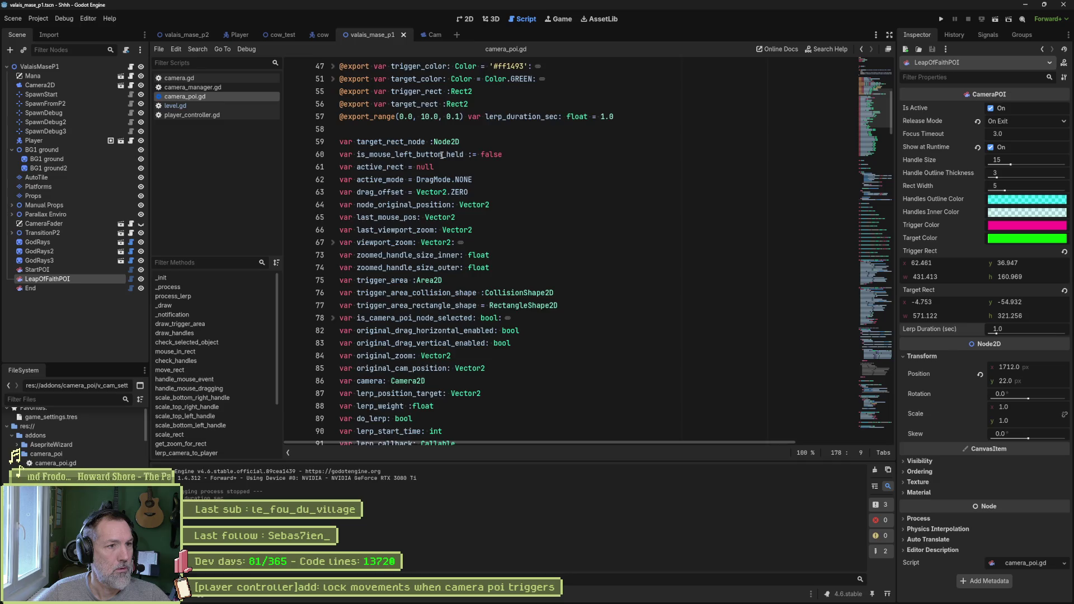
scroll(442, 155, up, 5)
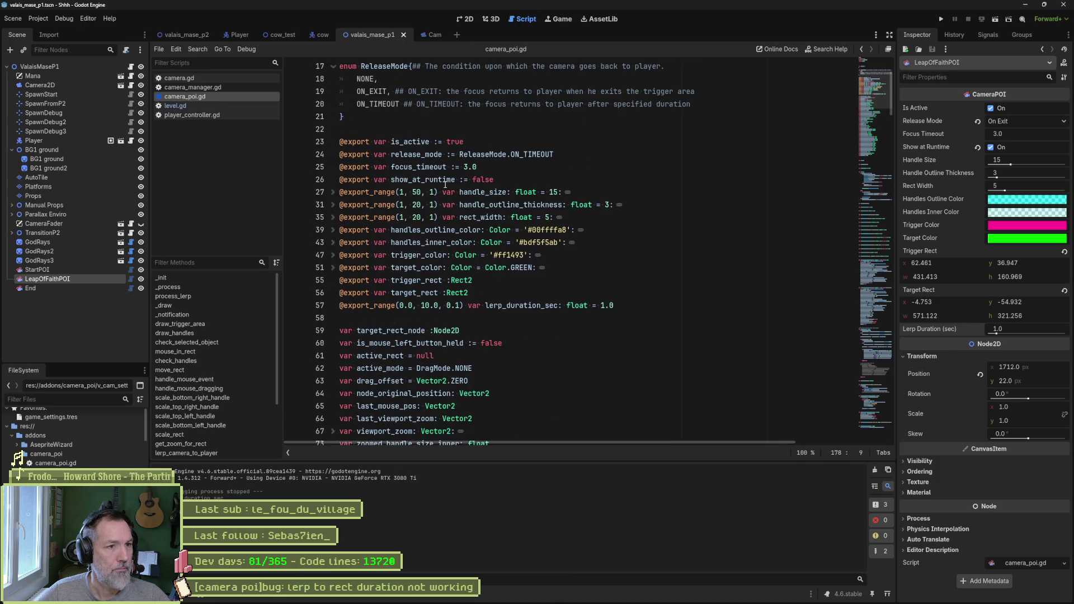
double_click(519, 307)
Search the whole project for lerp_duration_sec and confirm its single result.
key(ctrl+shift+f)
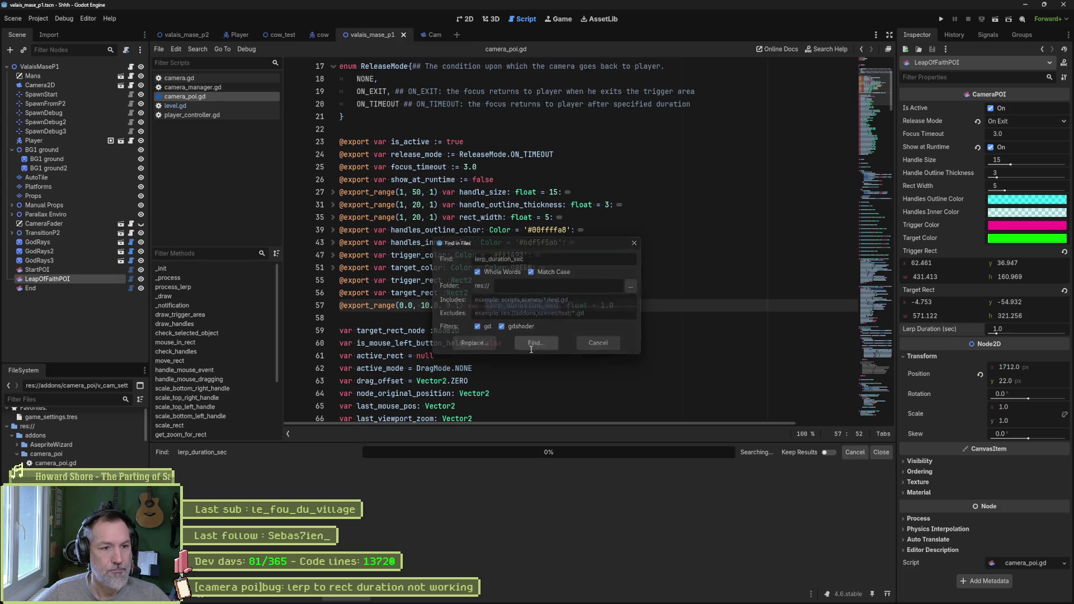
click(527, 338)
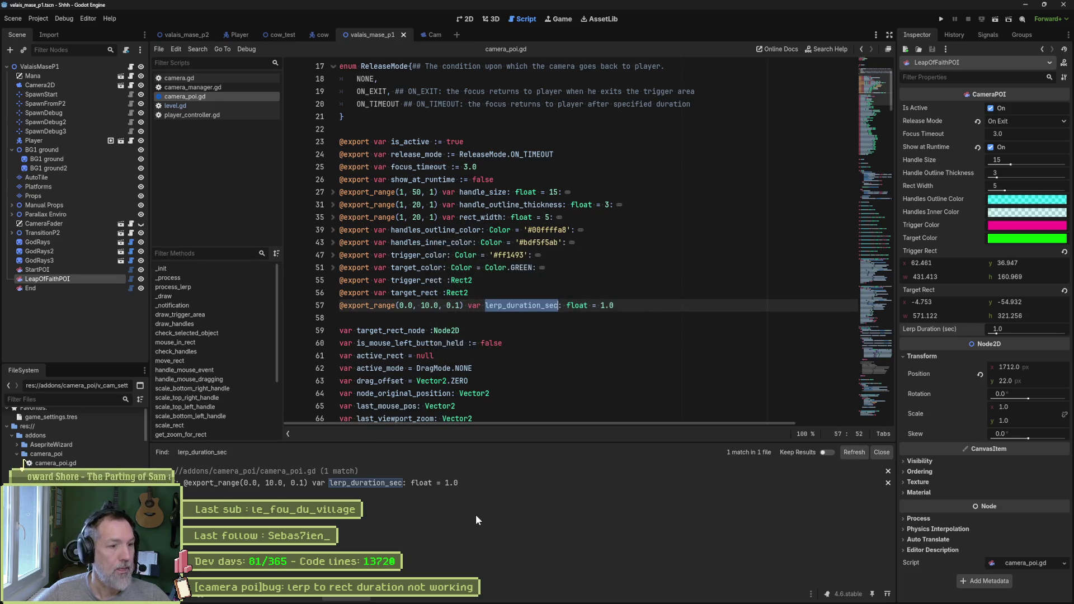
click(878, 350)
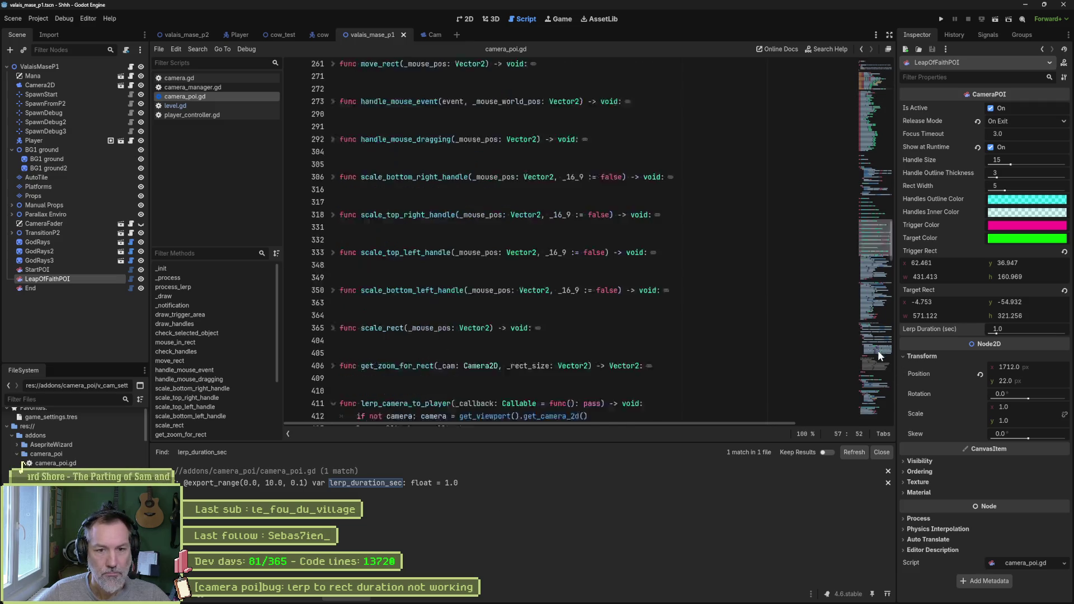
click(877, 350)
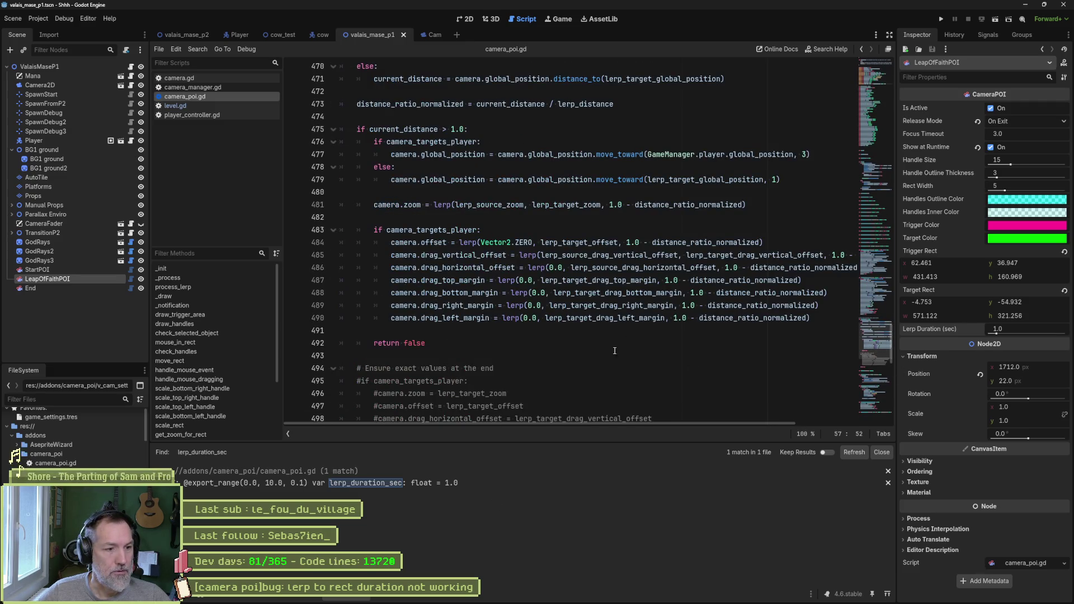
click(408, 482)
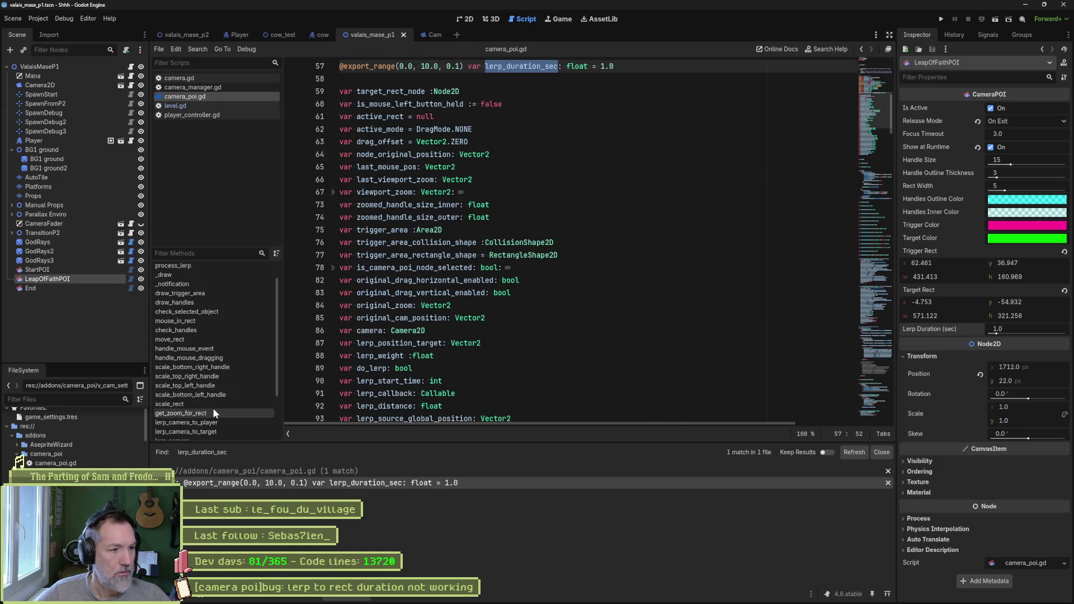
scroll(213, 408, down, 4)
click(196, 378)
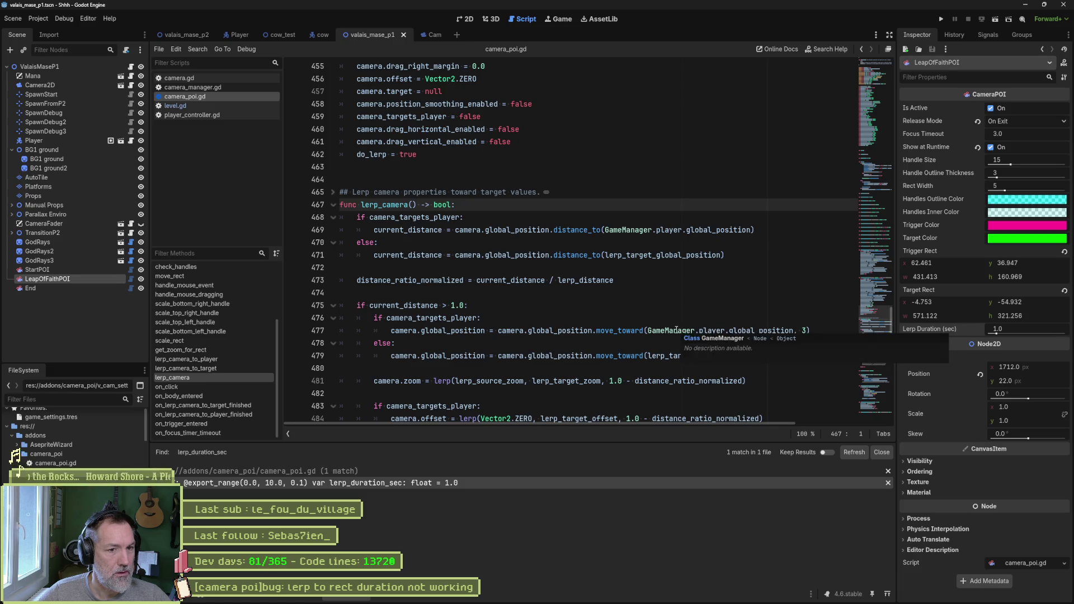
Select the distance_ratio_normalized expressions on lines 481 and 484 of lerp_camera.
scroll(677, 330, down, 5)
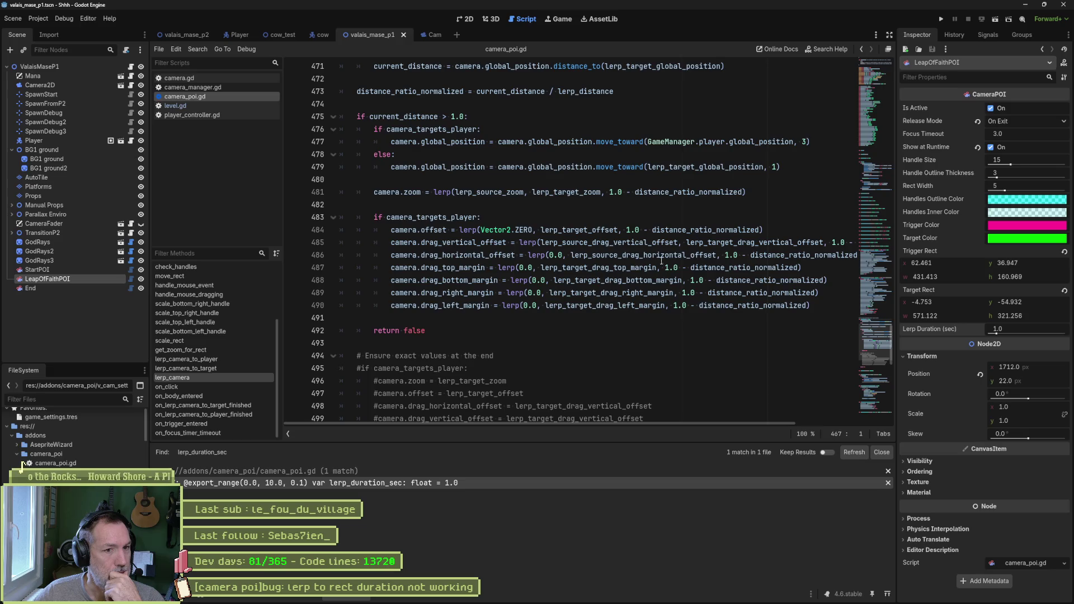
drag(626, 229, 760, 230)
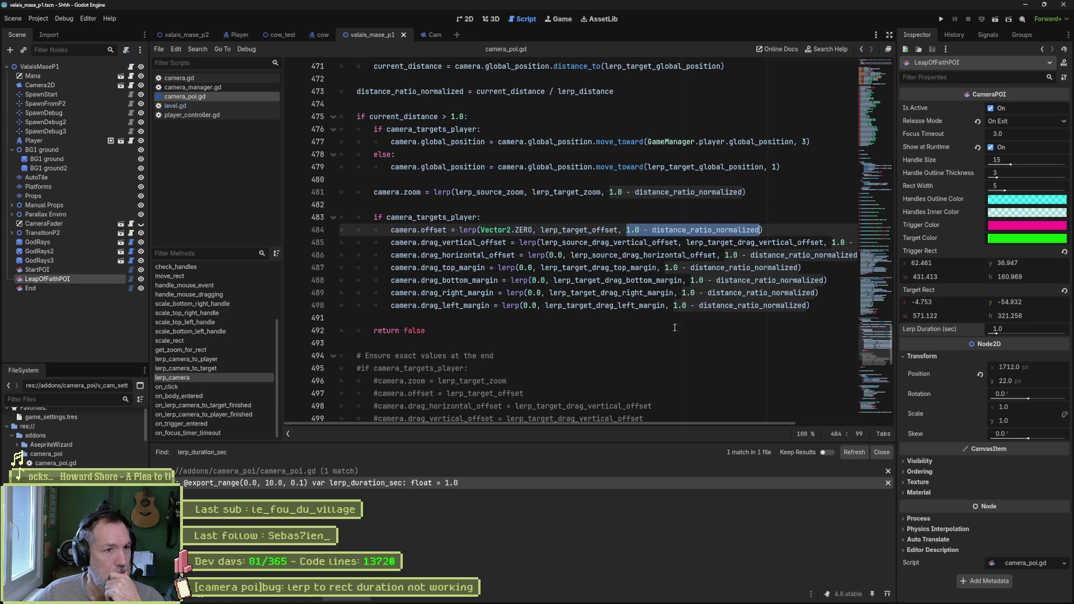
scroll(665, 345, up, 3)
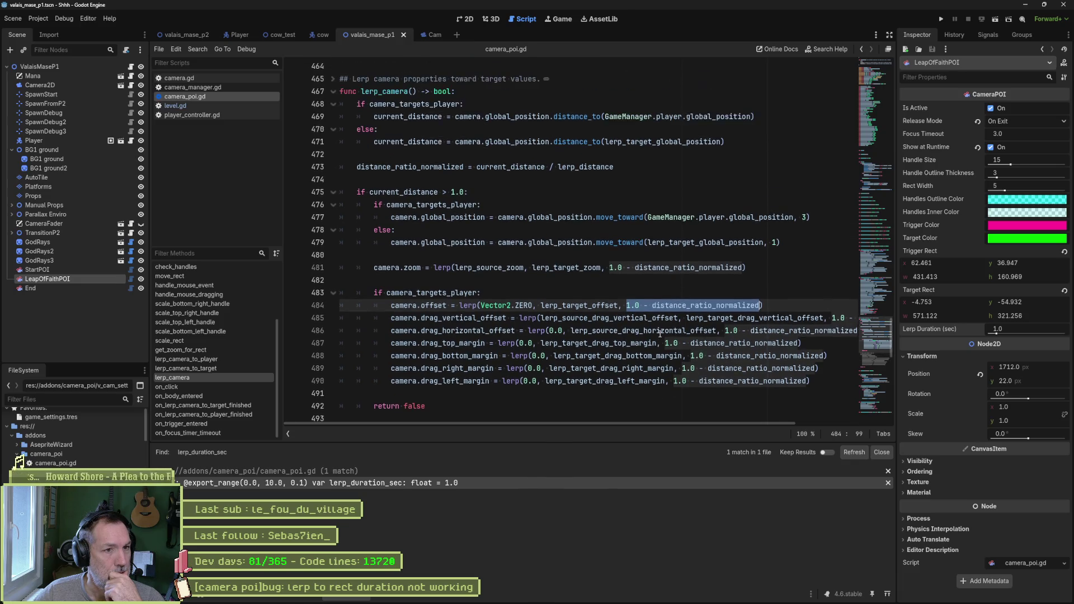
double_click(683, 307)
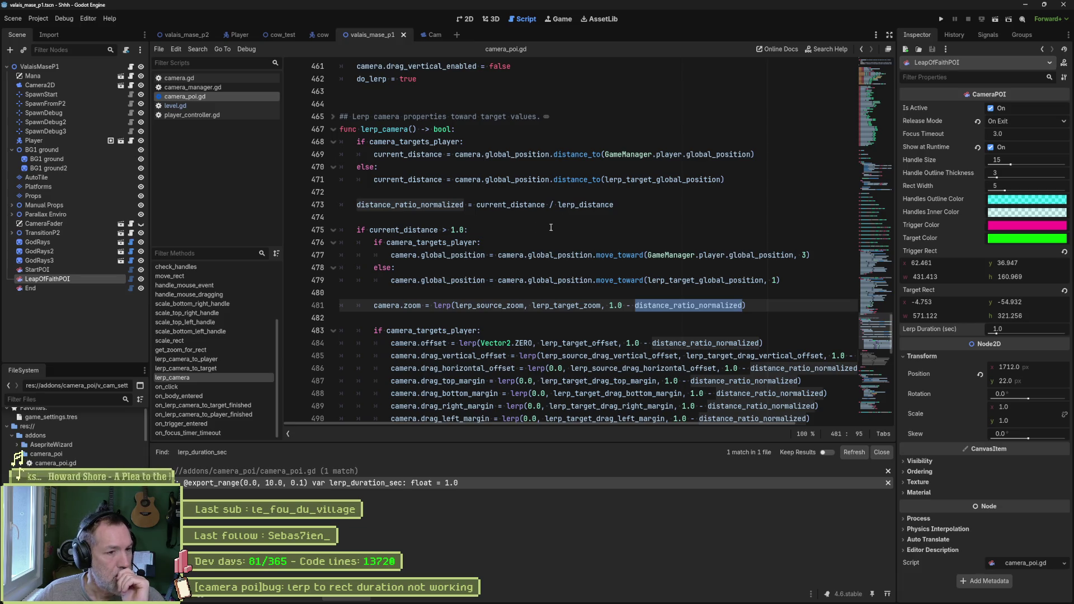
mouse_move(447, 308)
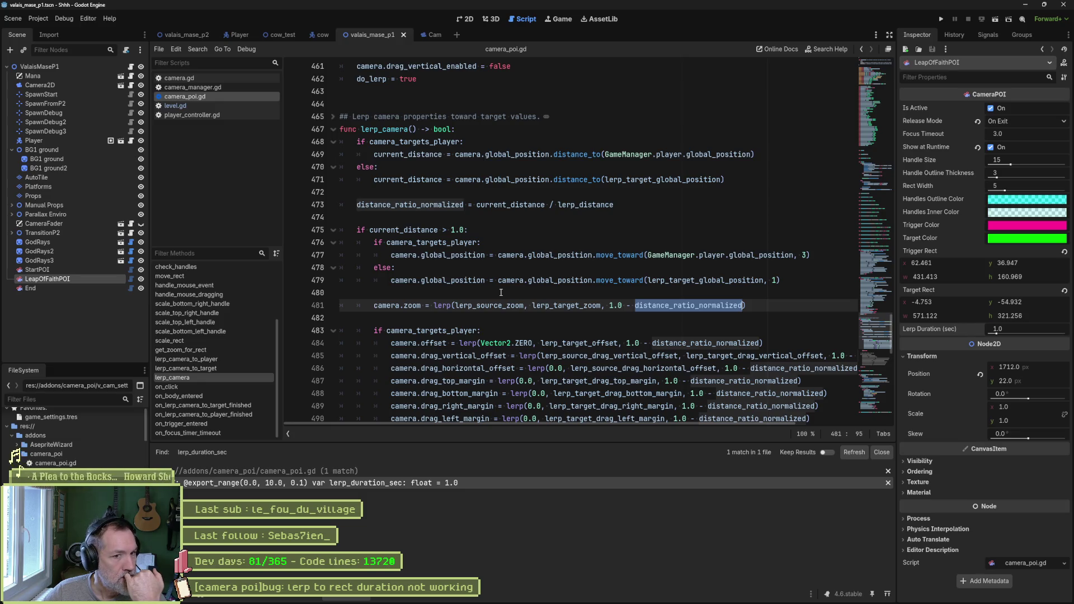
click(774, 281)
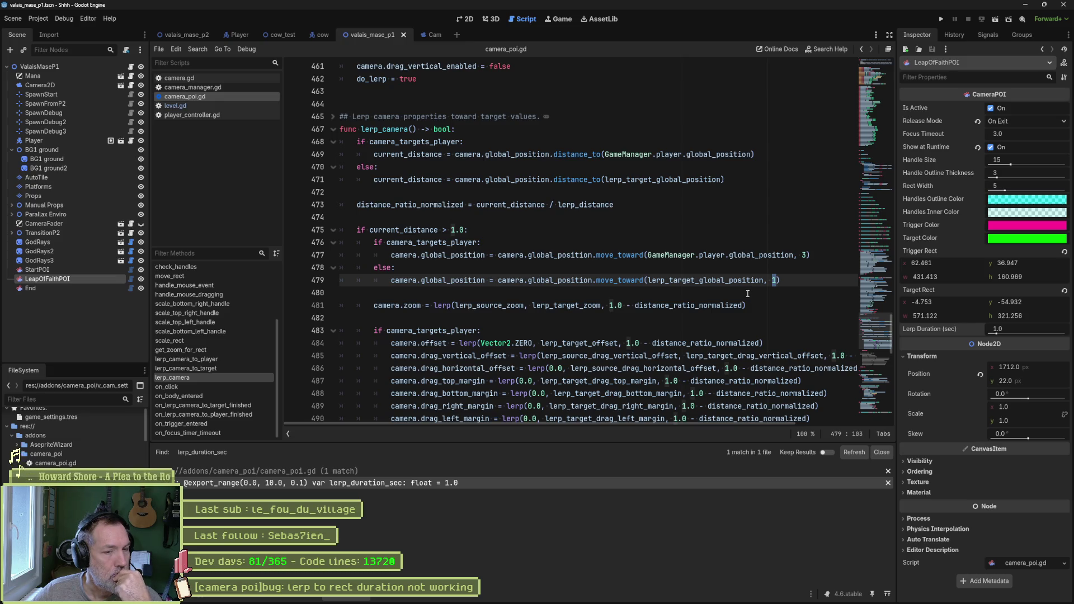
mouse_move(640, 283)
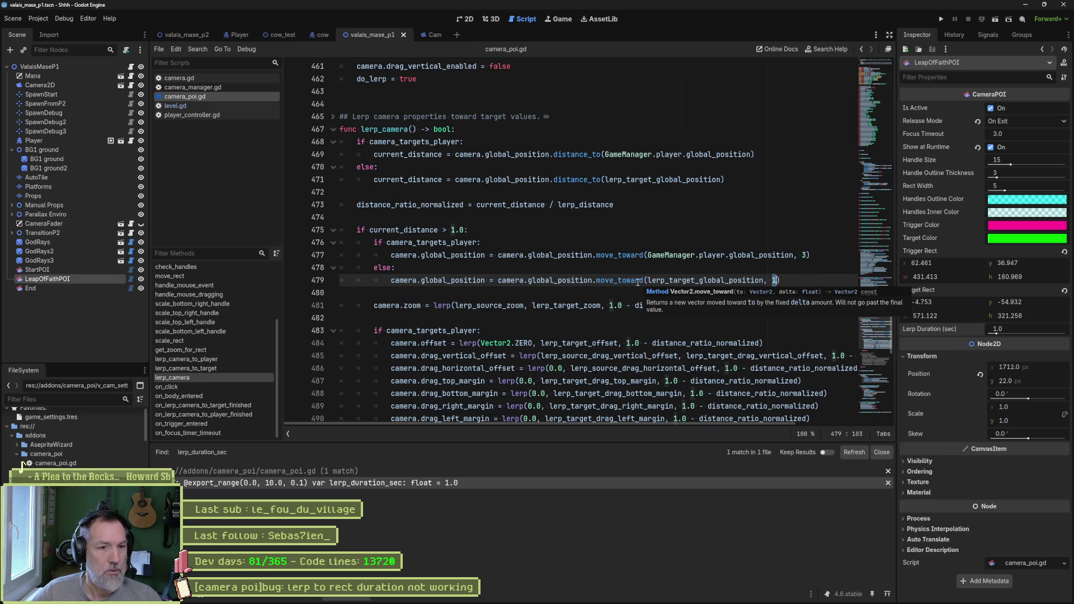
ctrl+click(633, 281)
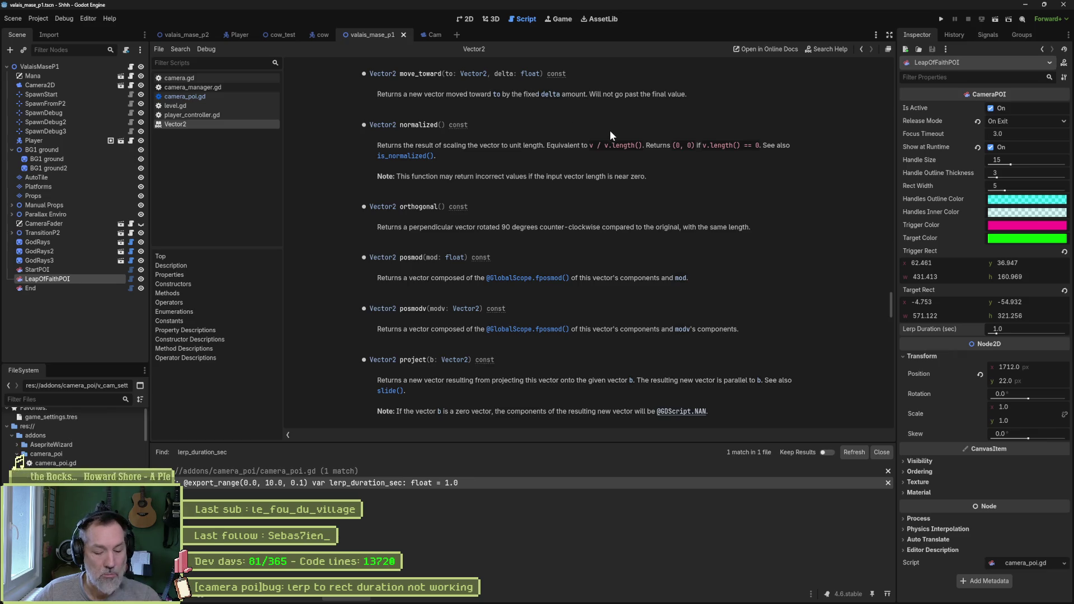
key(ctrl+w)
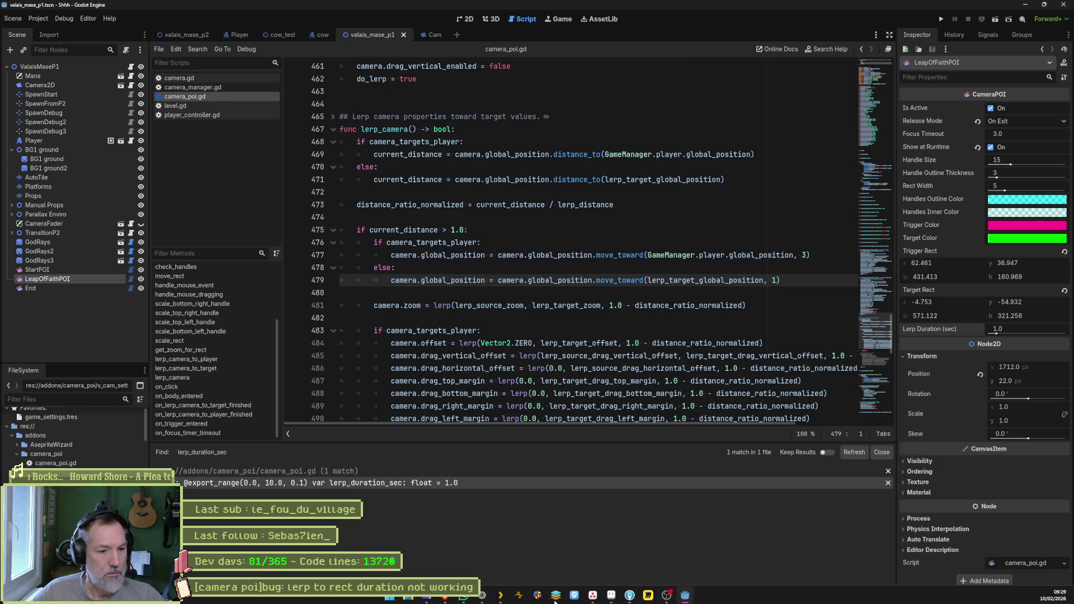
click(555, 596)
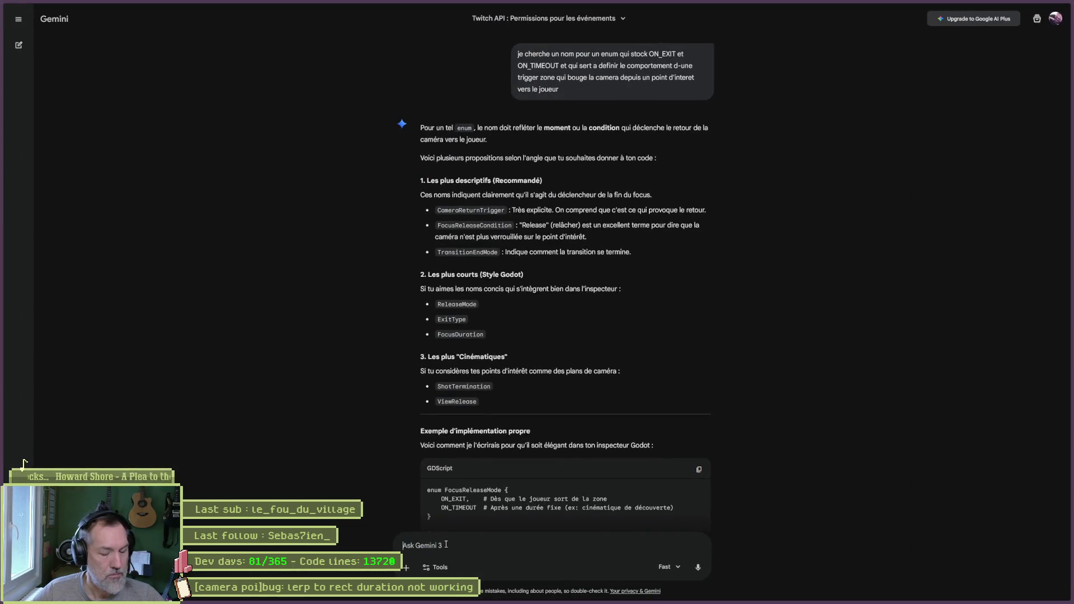
Ask Gemini 'godot move_toward delat is pixels per second ?' and return to Godot.
text(godot move)
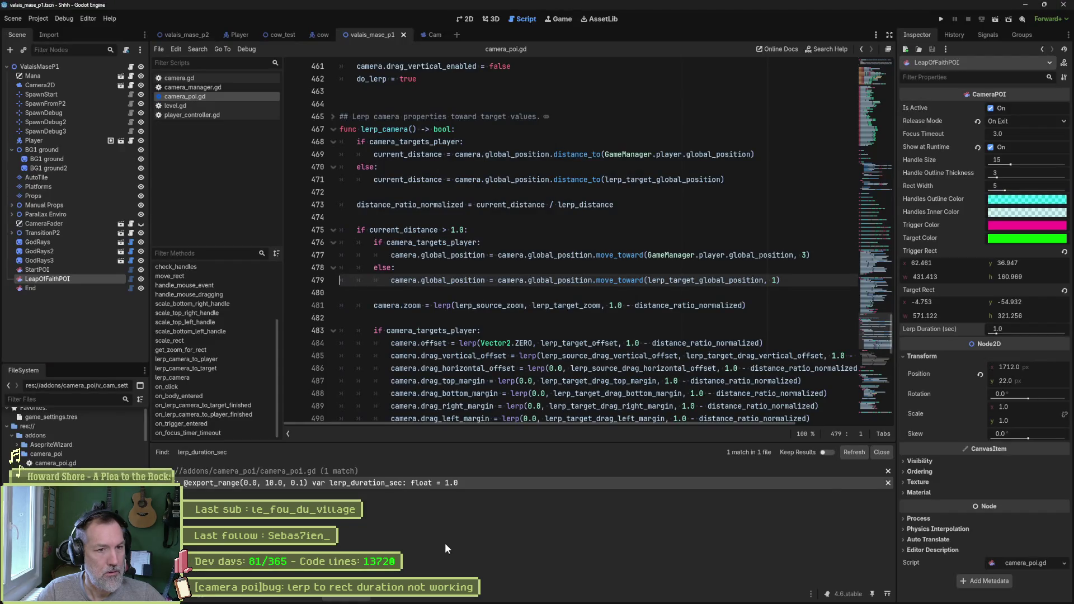
text(_toward delat is )
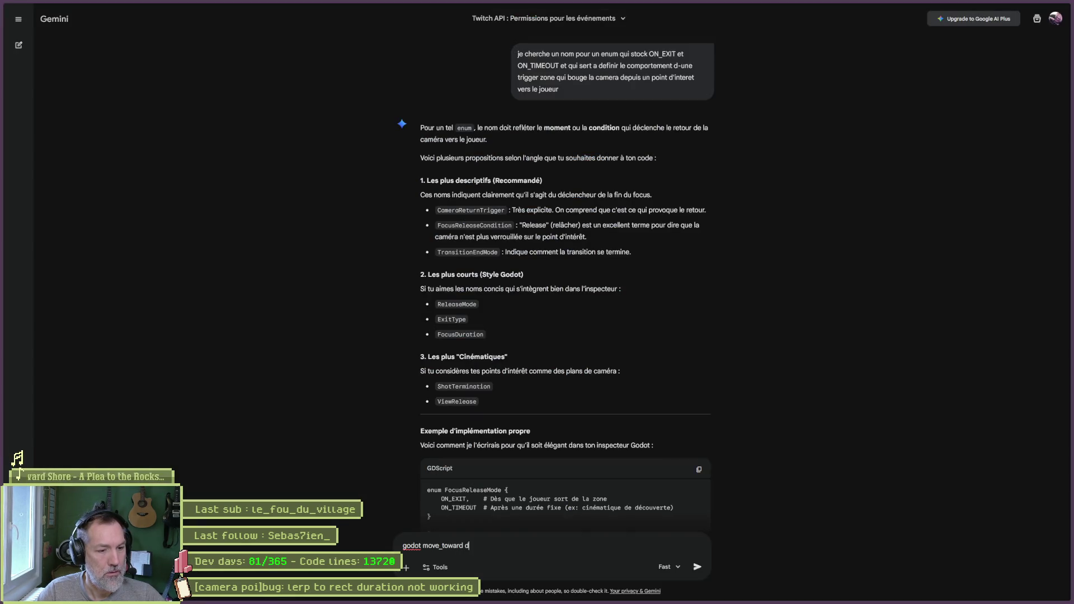
text(pixels per sec)
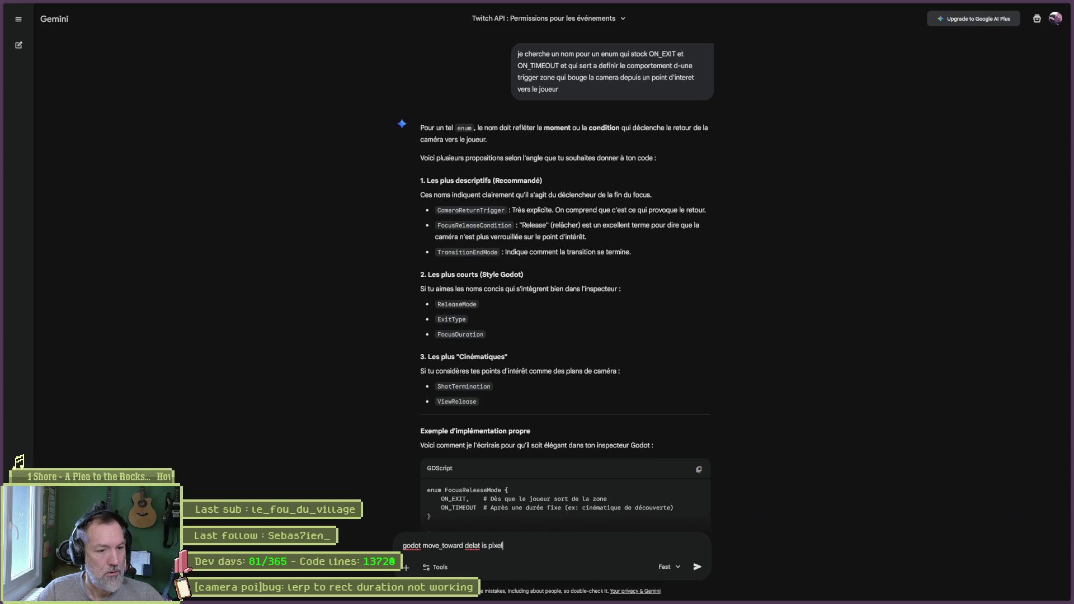
text(ond ?)
key(Return)
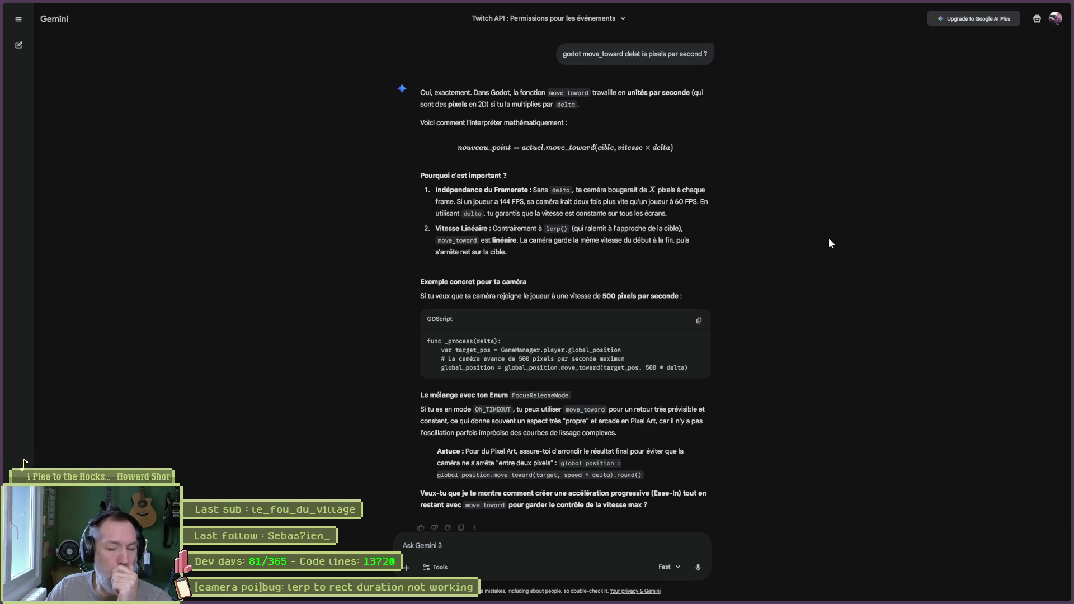
key(alt+Tab)
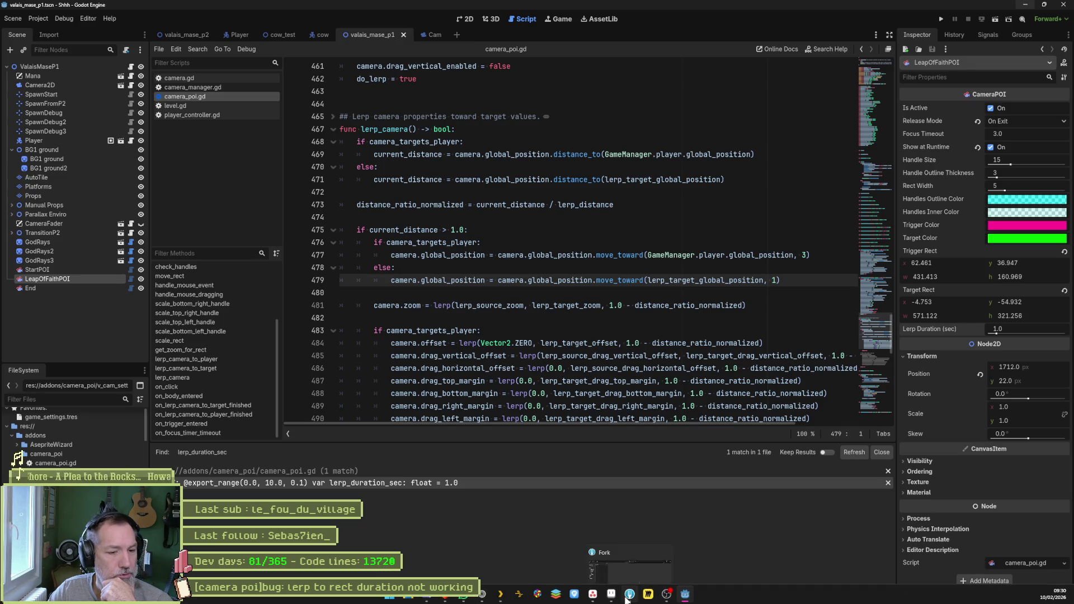
Replace the fixed speed argument of 1 on line 479 with lerp_speed.
mouse_move(619, 599)
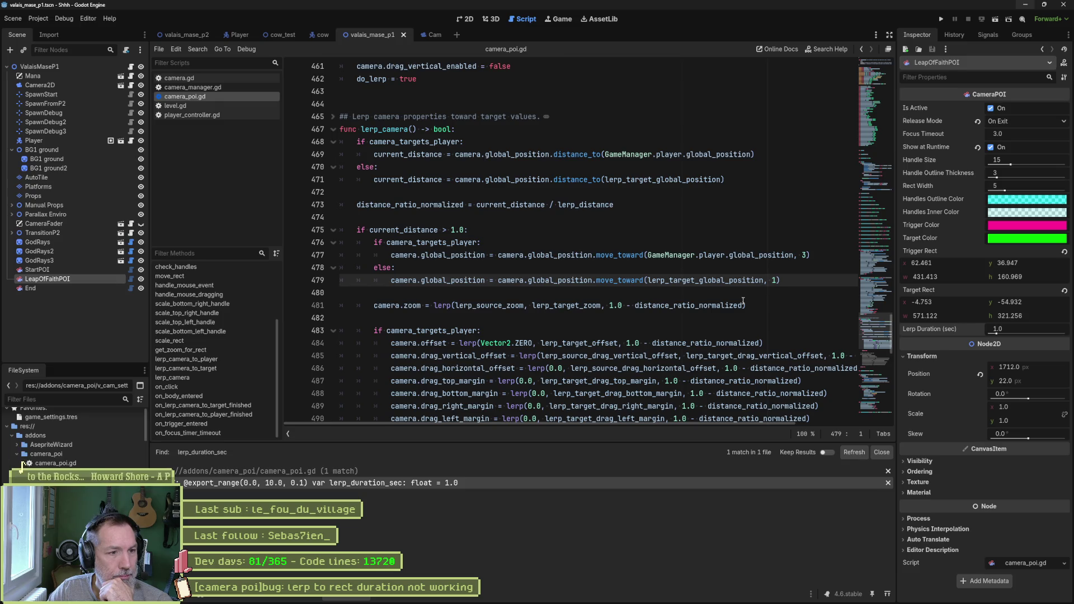
click(777, 280)
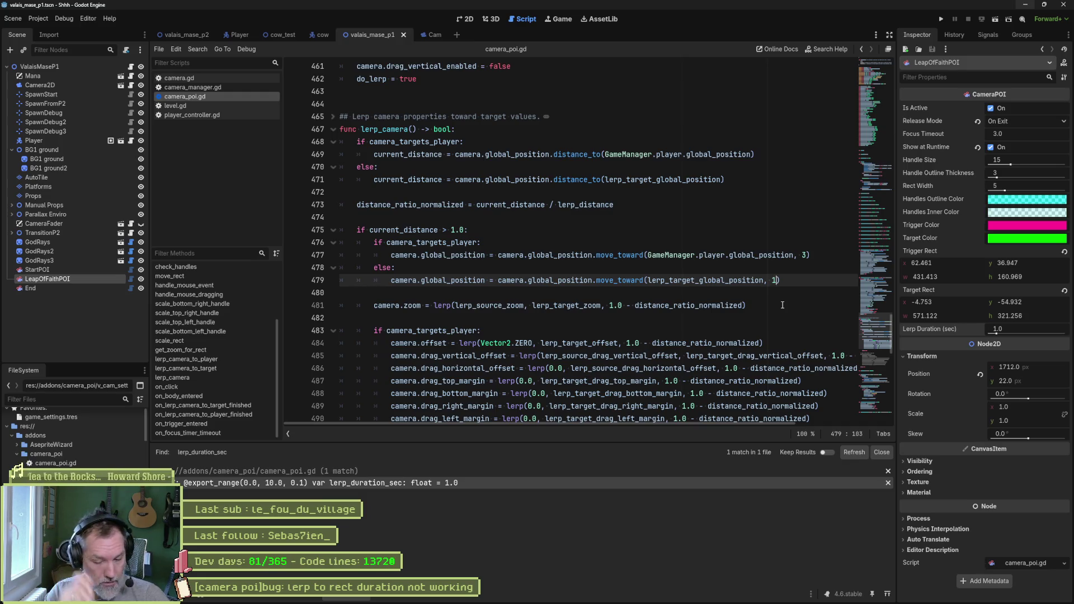
key(BackSpace)
text(lerp_sp)
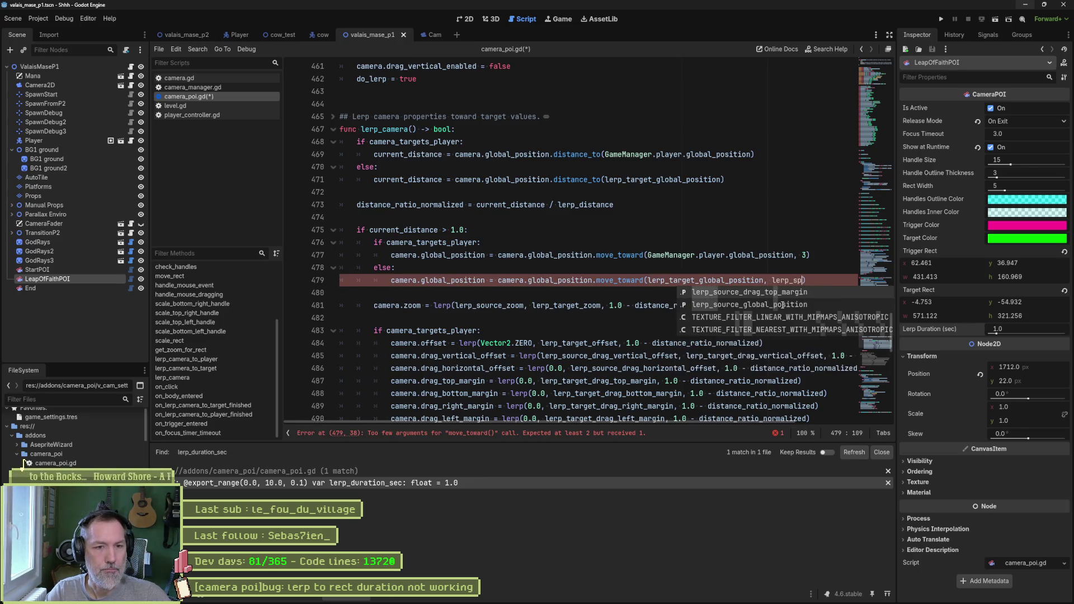
text(eed)
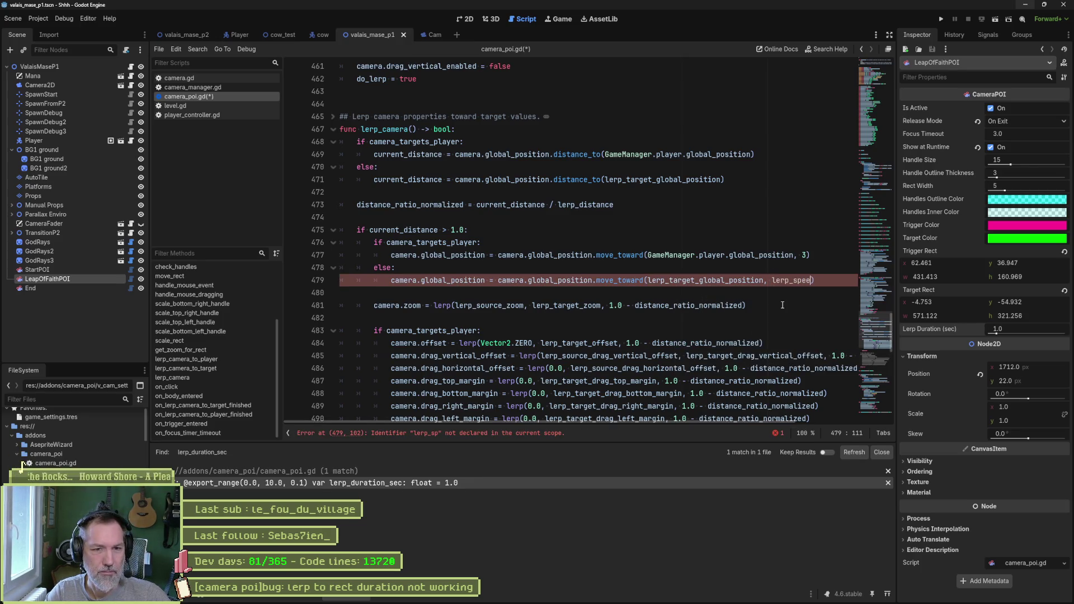
double_click(783, 281)
key(ctrl+c)
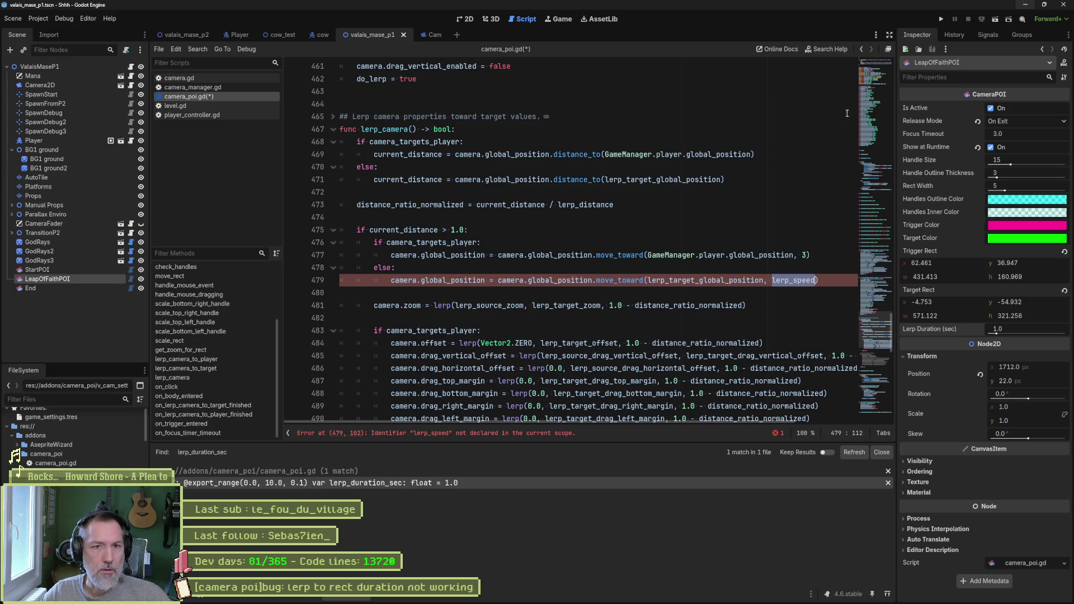
Duplicate the exported lerp_duration_sec declaration onto a new line below line 57.
click(856, 97)
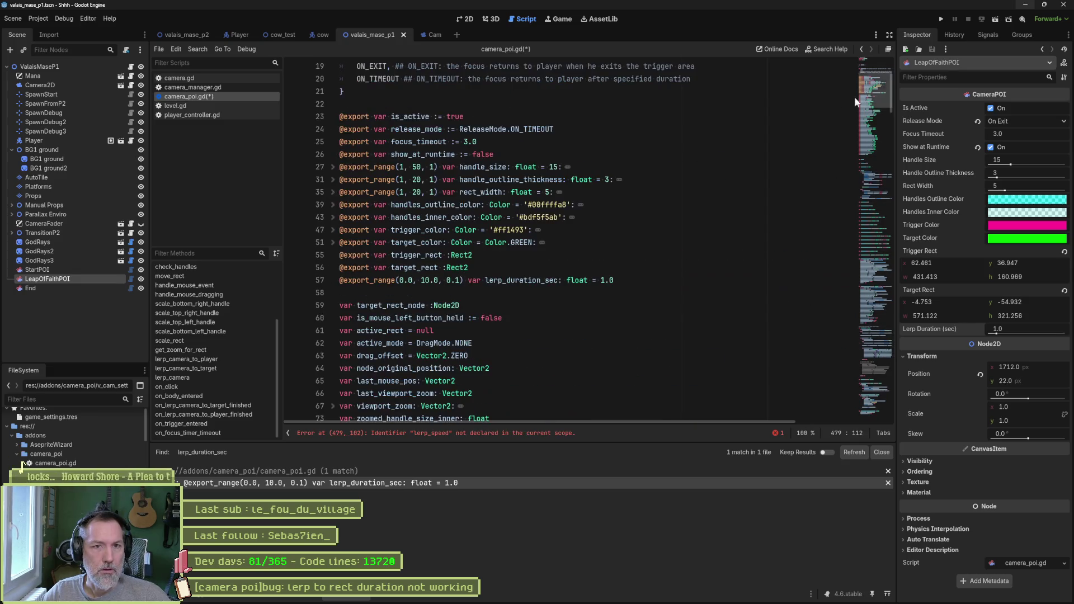
click(638, 283)
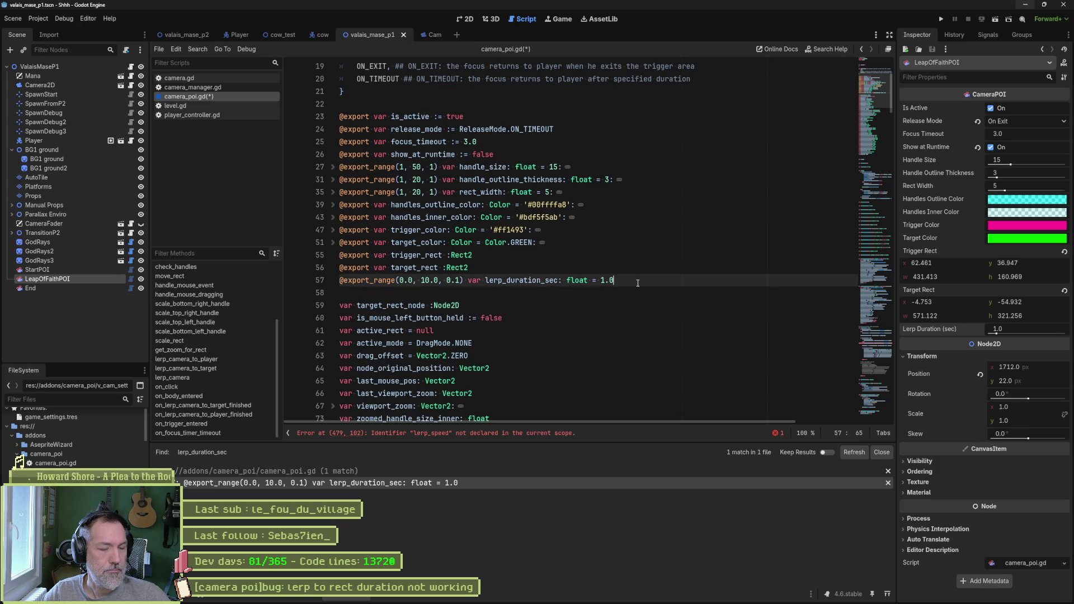
key(Return)
key(Return)
key(ctrl+v)
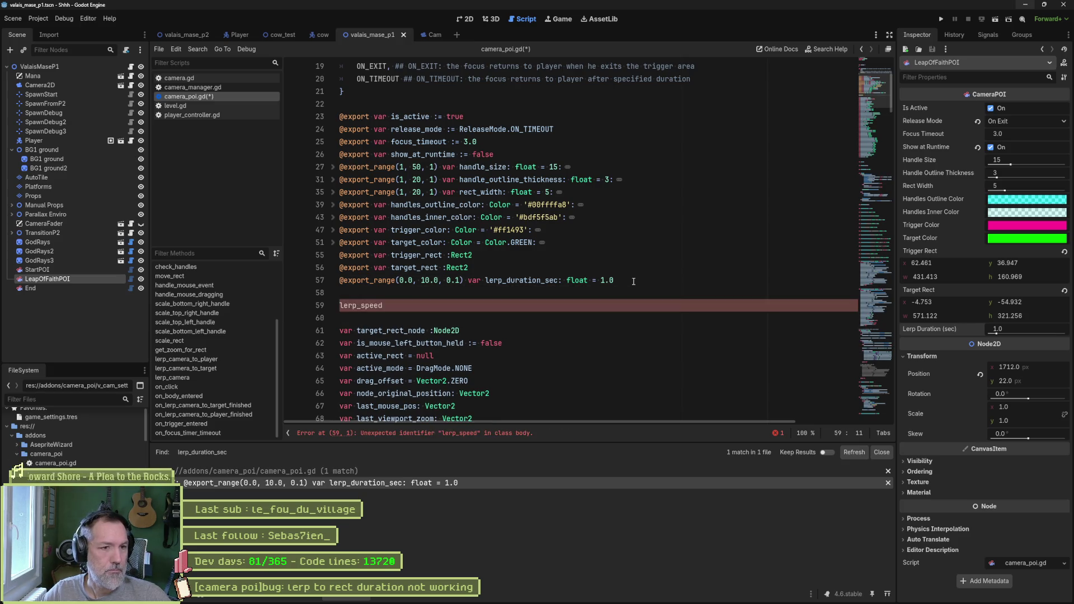
click(625, 276)
triple_click(625, 280)
key(ctrl+c)
triple_click(405, 305)
key(ctrl+v)
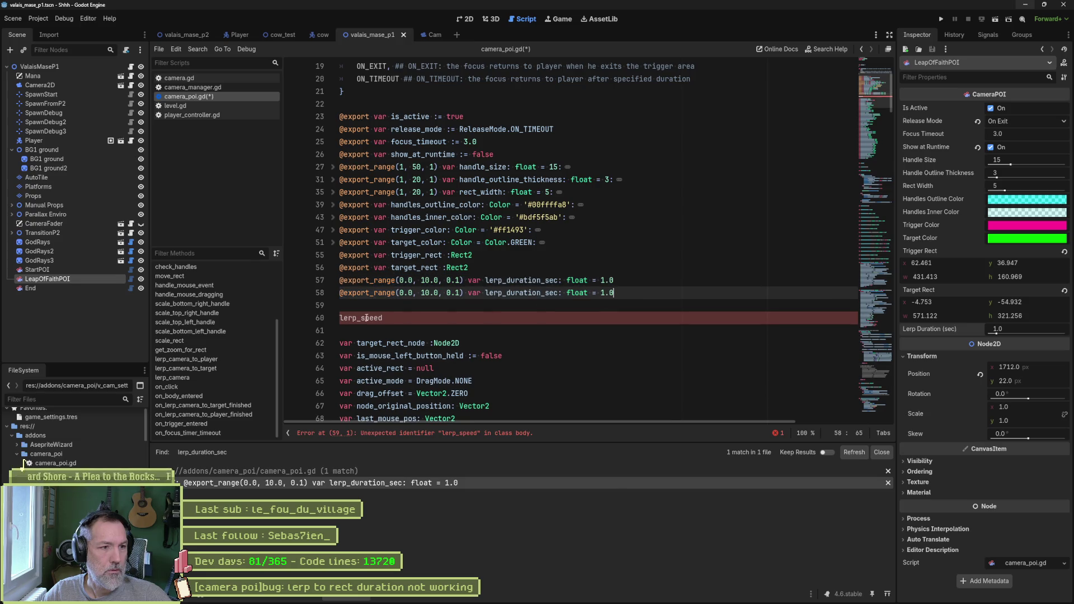
Rename the duplicated export to lerp_speed, delete the stray lerp_speed line, and save camera_poi.gd.
double_click(559, 293)
key(Return)
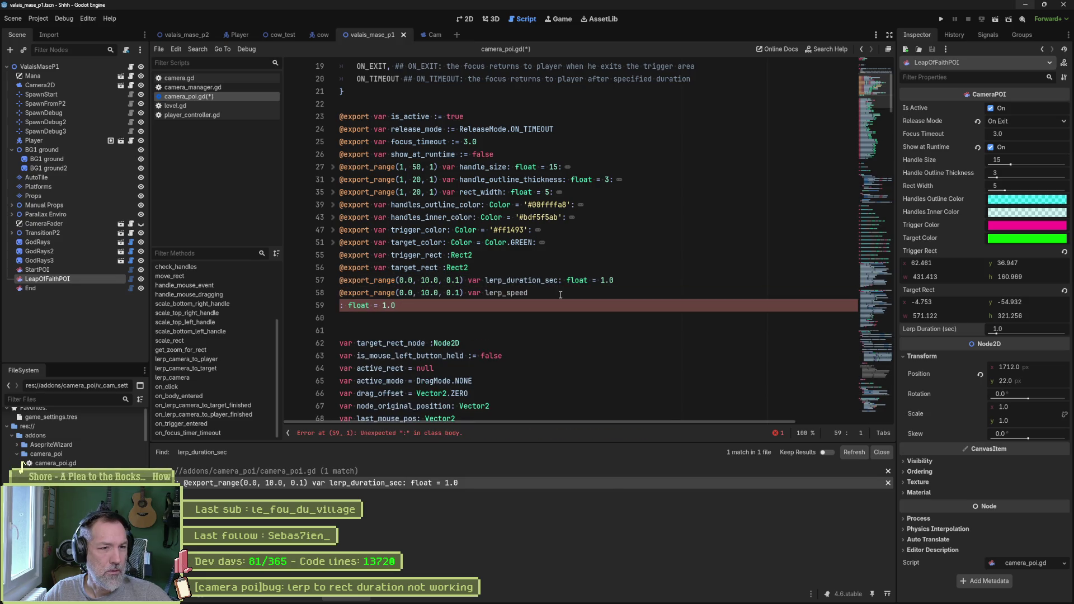
key(ctrl+z)
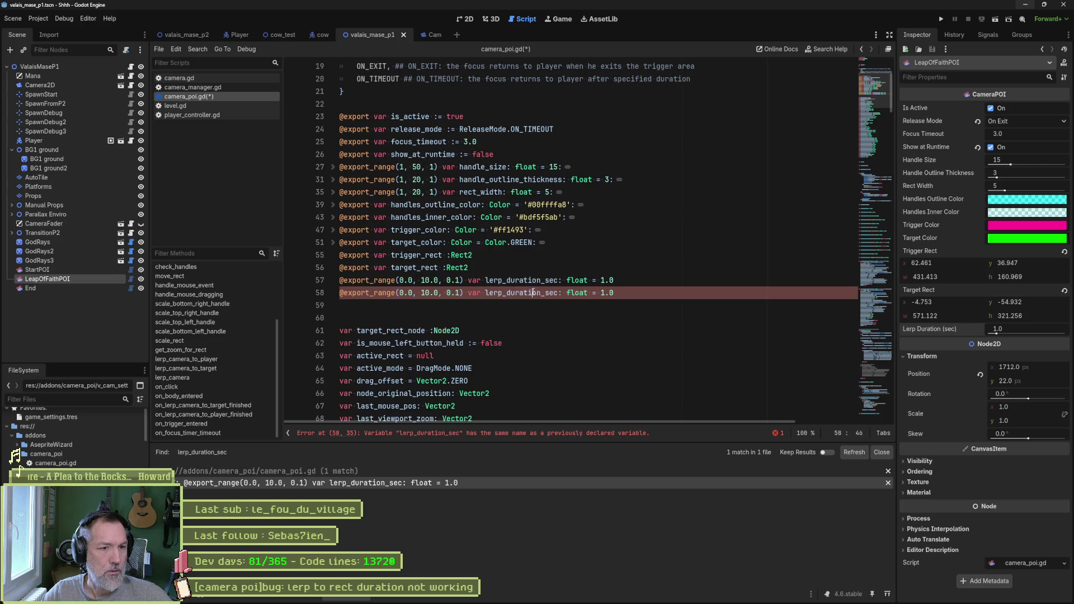
key(ctrl+z)
key(ctrl+z)
key(ctrl+z)
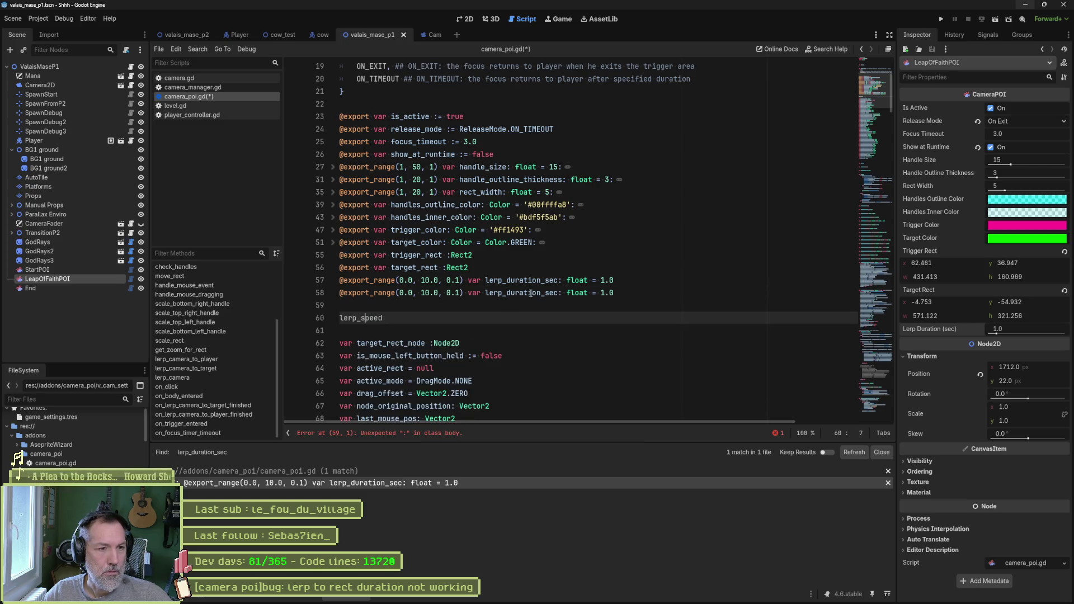
click(359, 319)
double_click(359, 319)
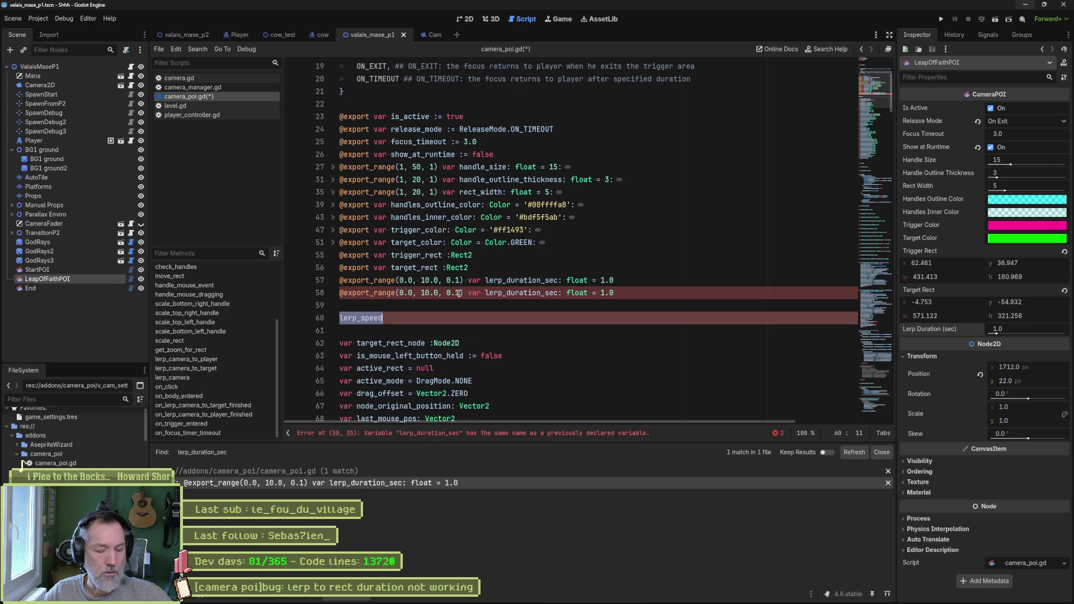
key(ctrl+c)
double_click(535, 293)
key(ctrl+v)
click(413, 305)
key(ctrl+shift+k)
key(ctrl+shift+k)
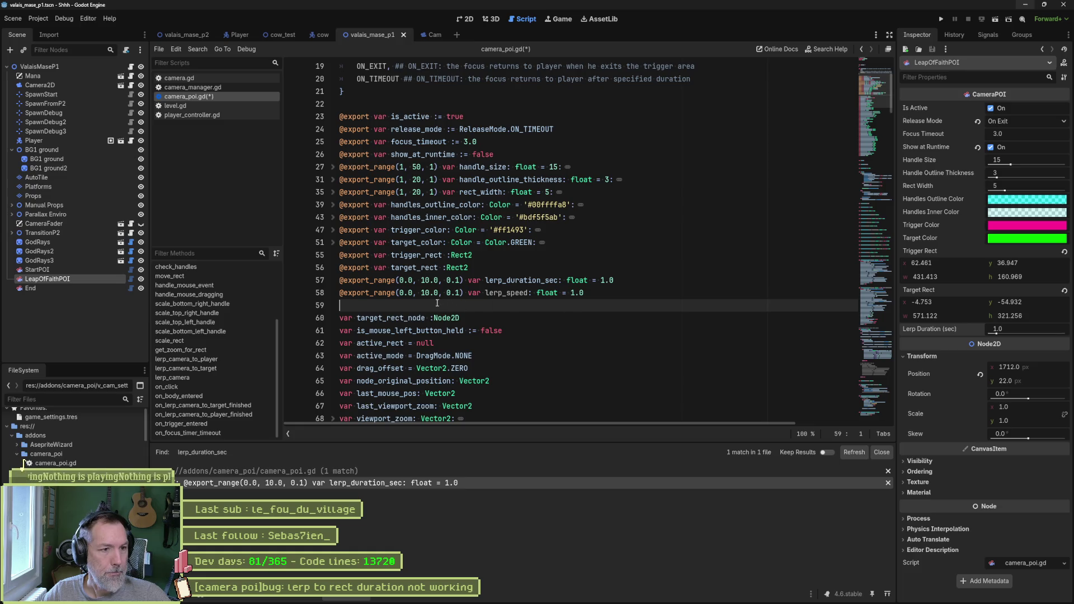
key(ctrl+s)
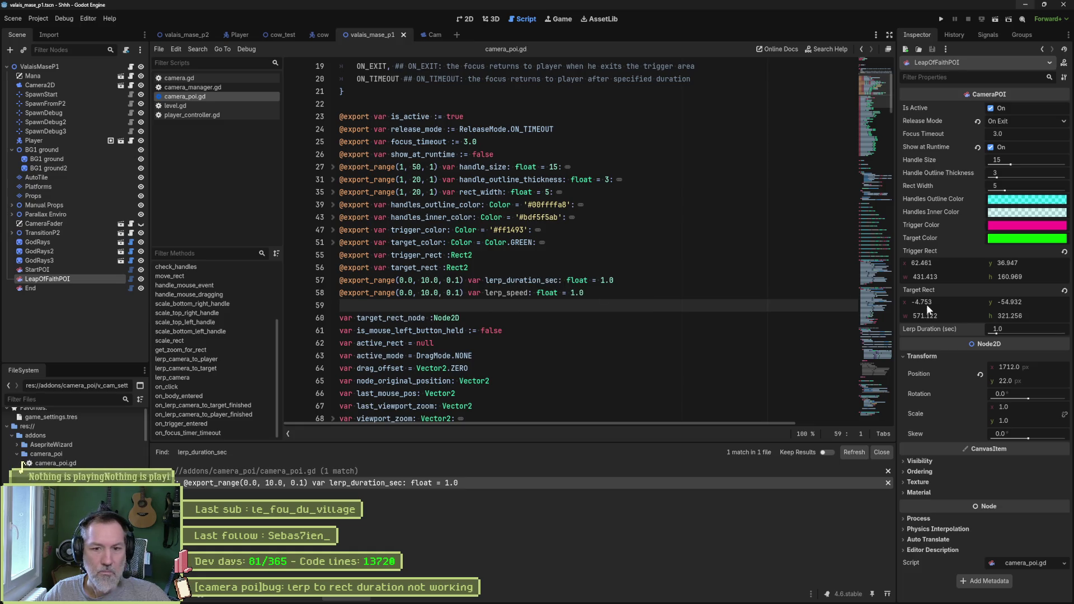
Set LeapOfFaithPOI's Lerp Speed to 3.0 in the Inspector, then save and run the scene.
click(84, 278)
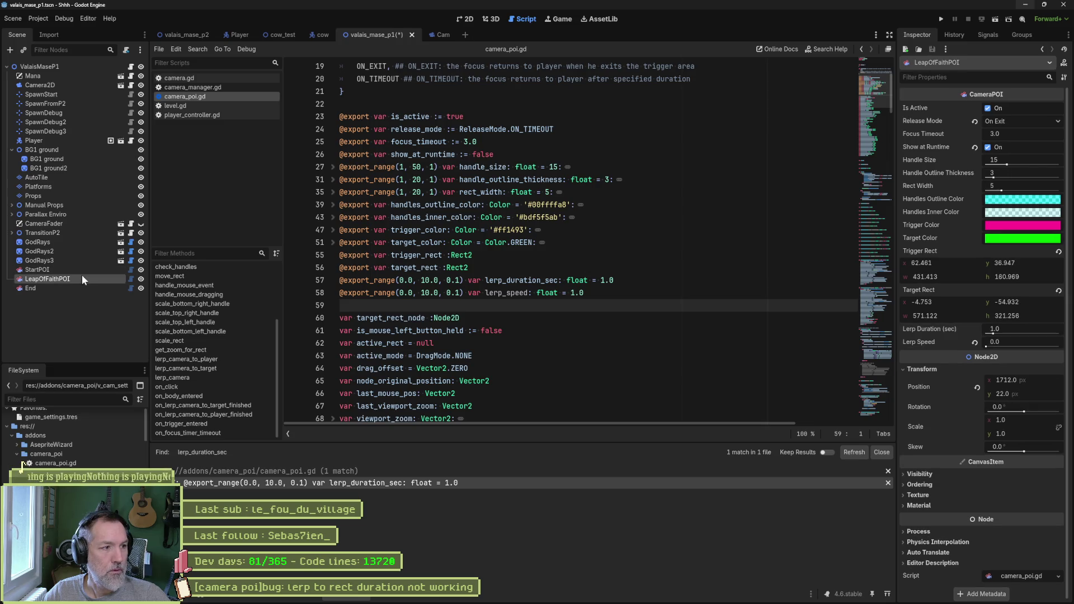
click(987, 345)
text(3)
key(Return)
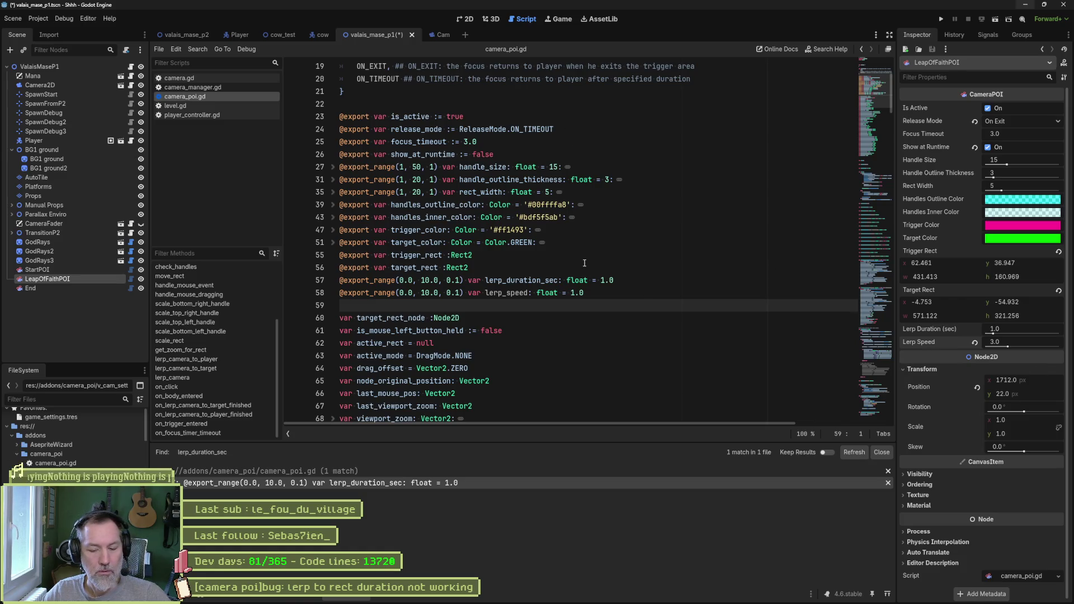
key(F6)
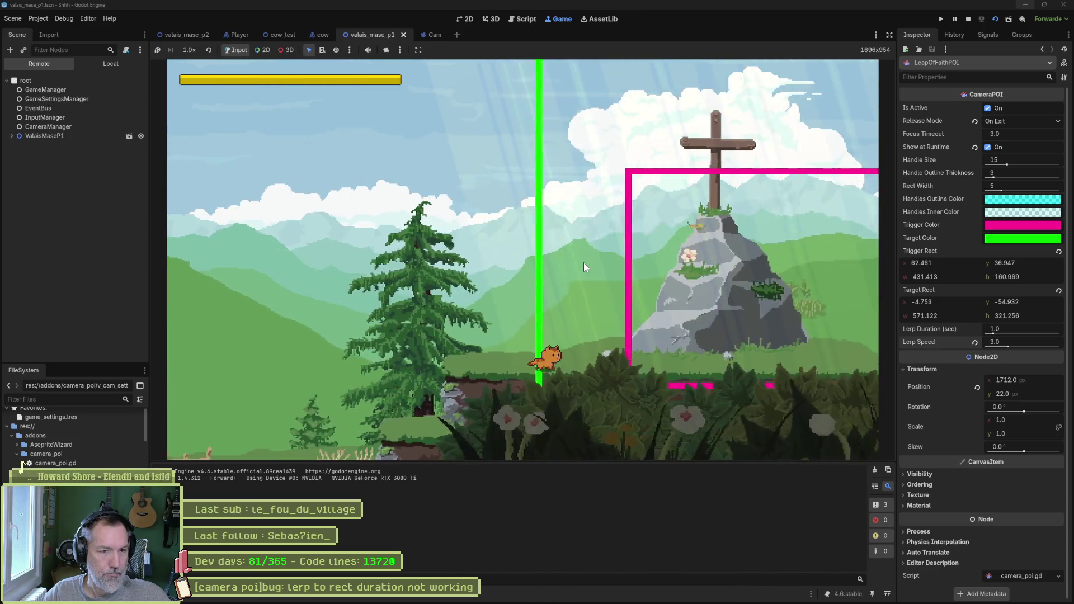
Walk the cat into the trigger at Lerp Speed 3.0, stop, then delete the lerp_duration_sec export.
key(Right)
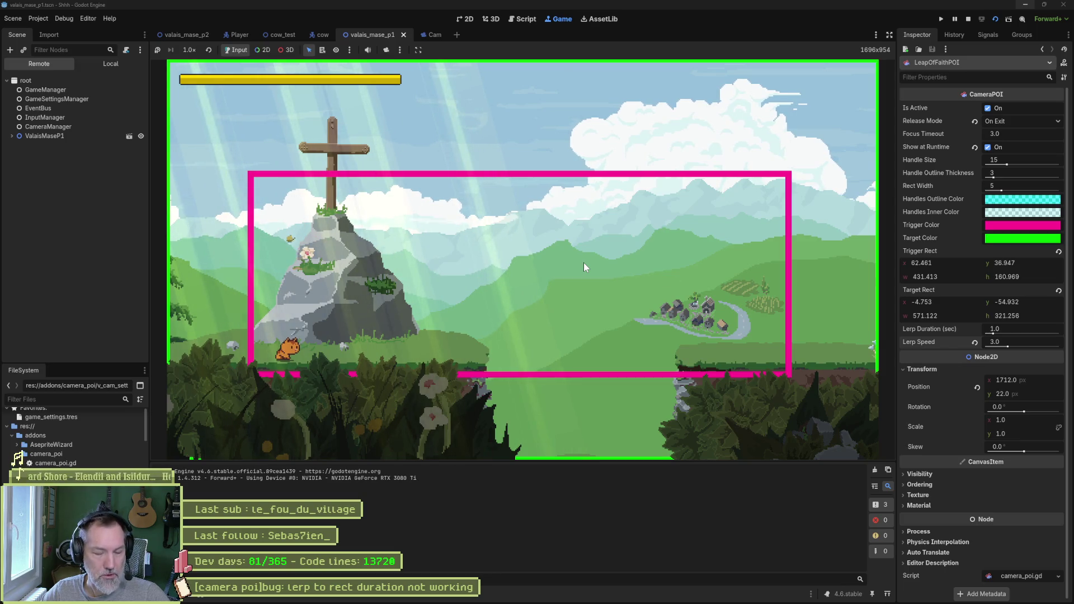
key(F8)
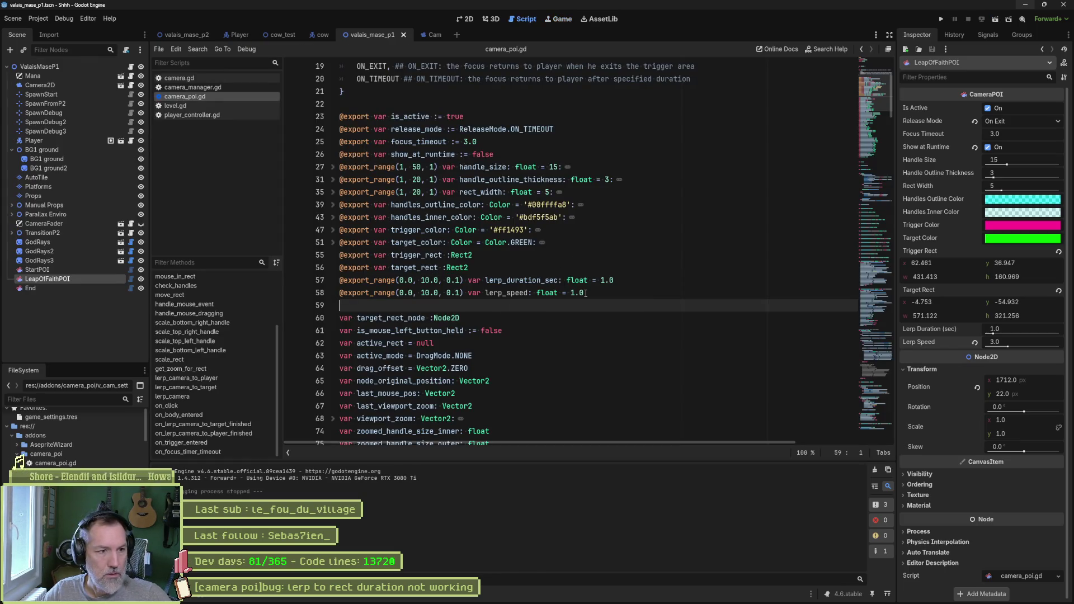
click(580, 282)
key(ctrl+shift+k)
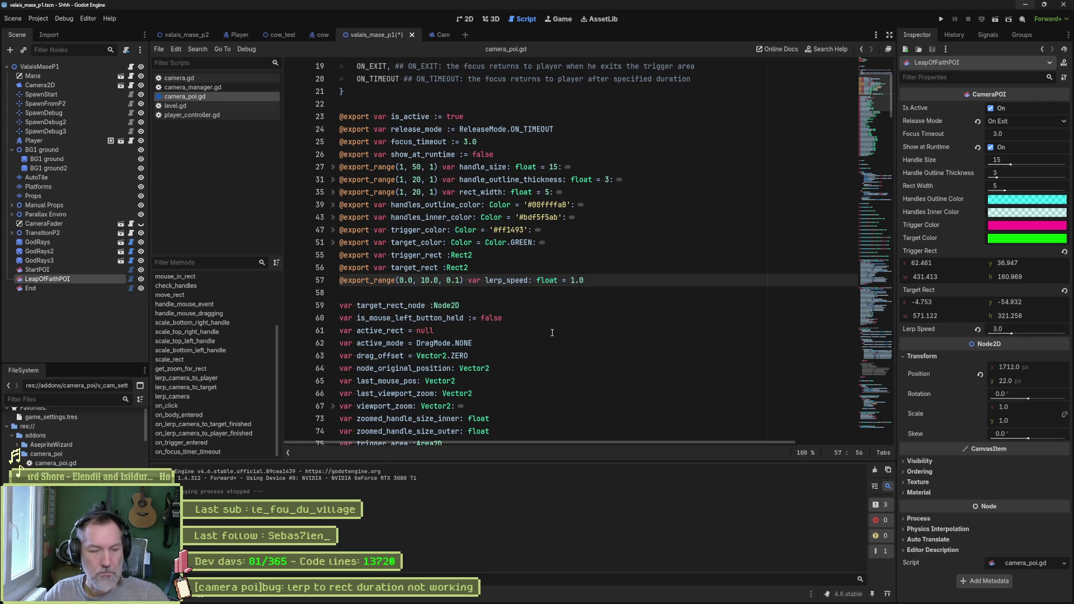
Revert LeapOfFaithPOI's Lerp Speed to the 2.0 script default, then save and run the scene.
click(977, 329)
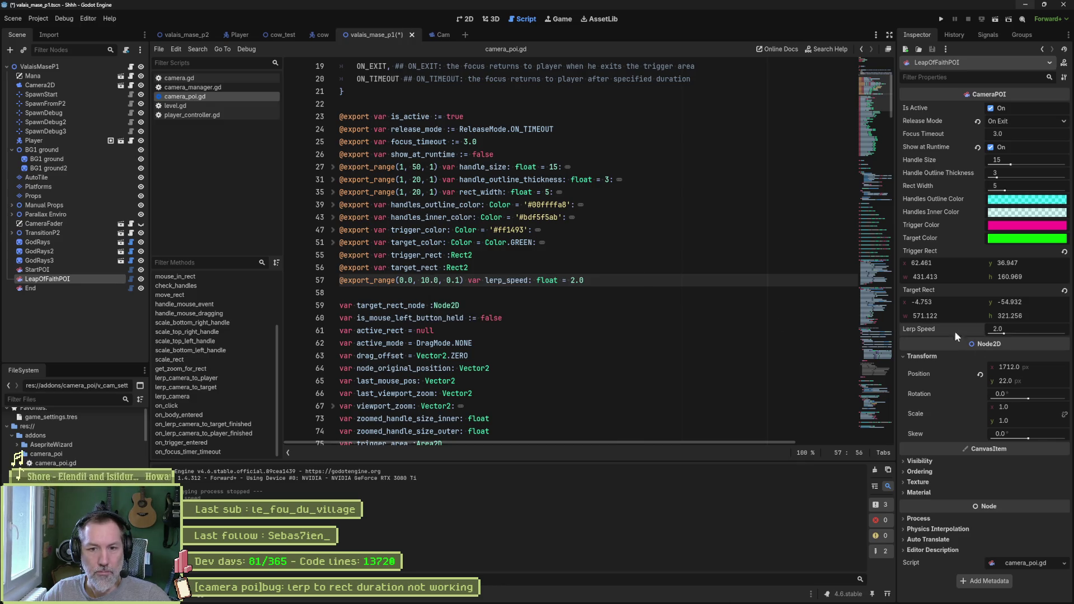
click(744, 343)
key(F6)
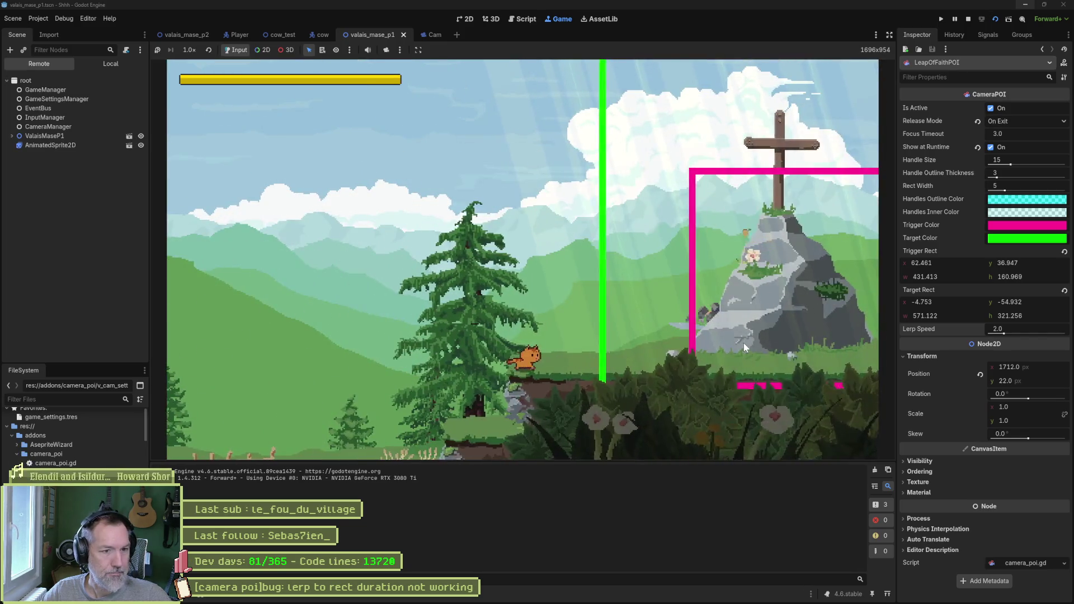
Walk and jump the cat through the trigger down to the lower ledge, then stop the game.
key(Right)
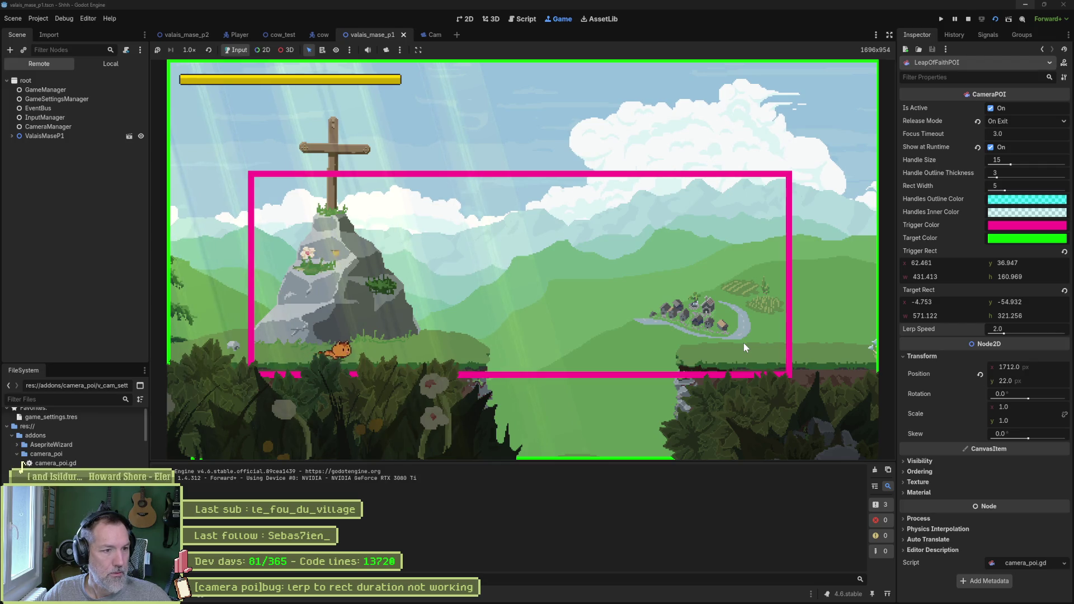
key(Right)
key(space)
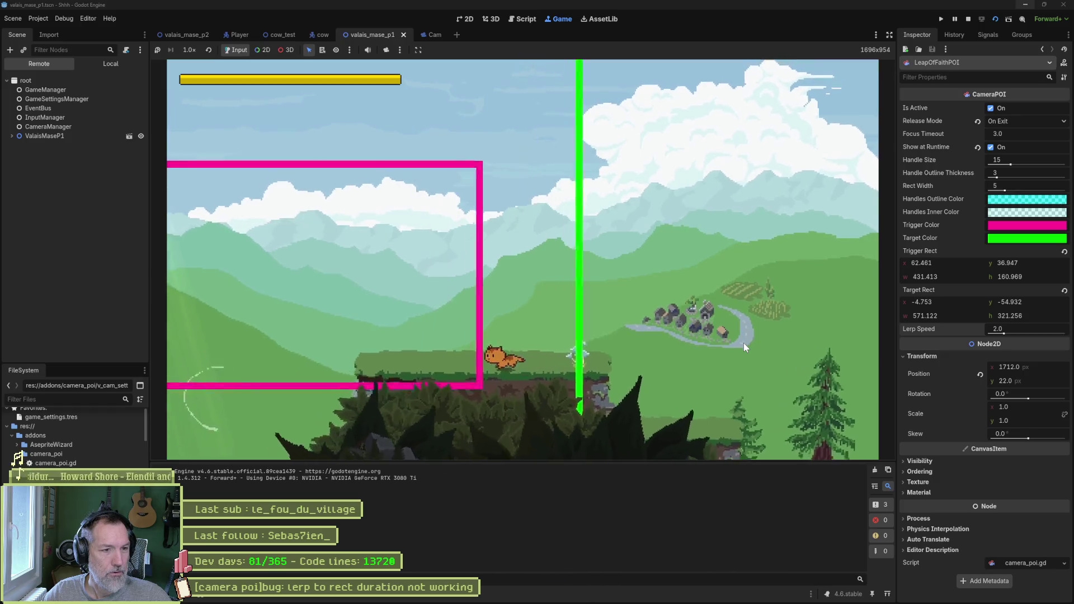
key(Left)
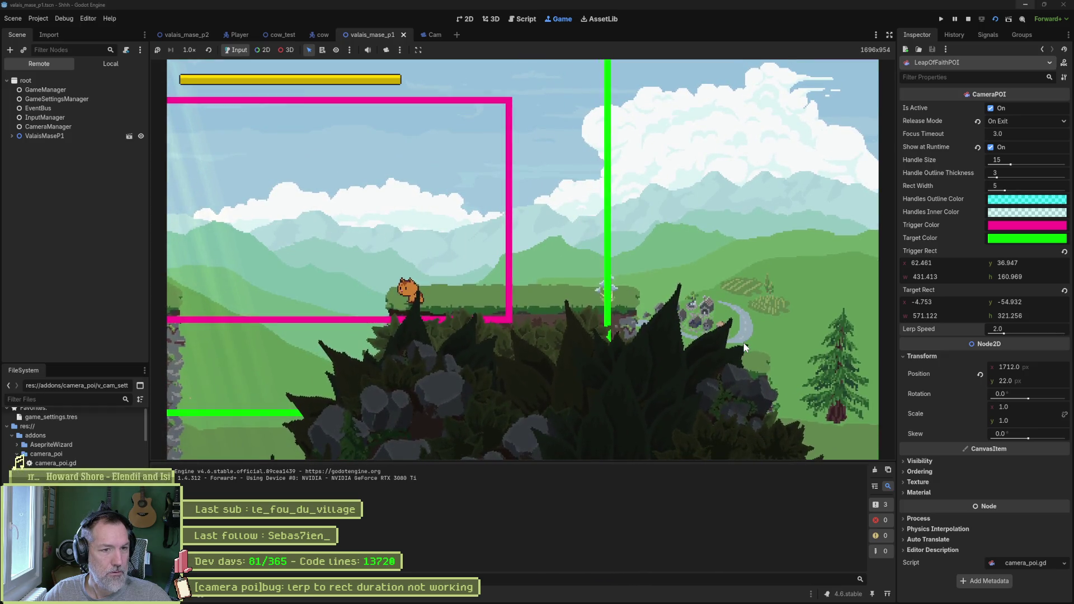
key(Right)
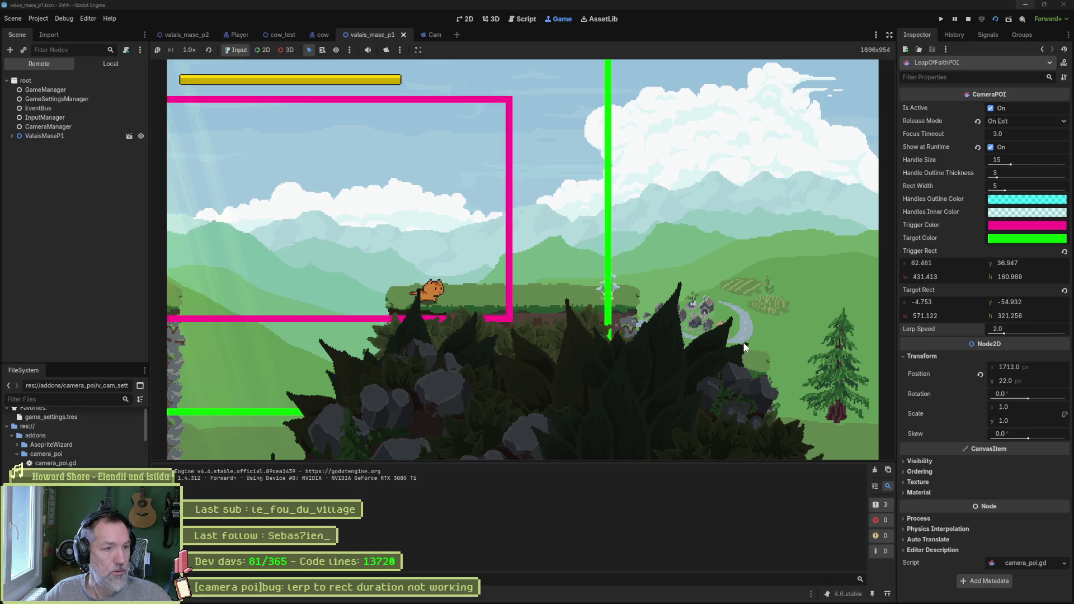
key(Right)
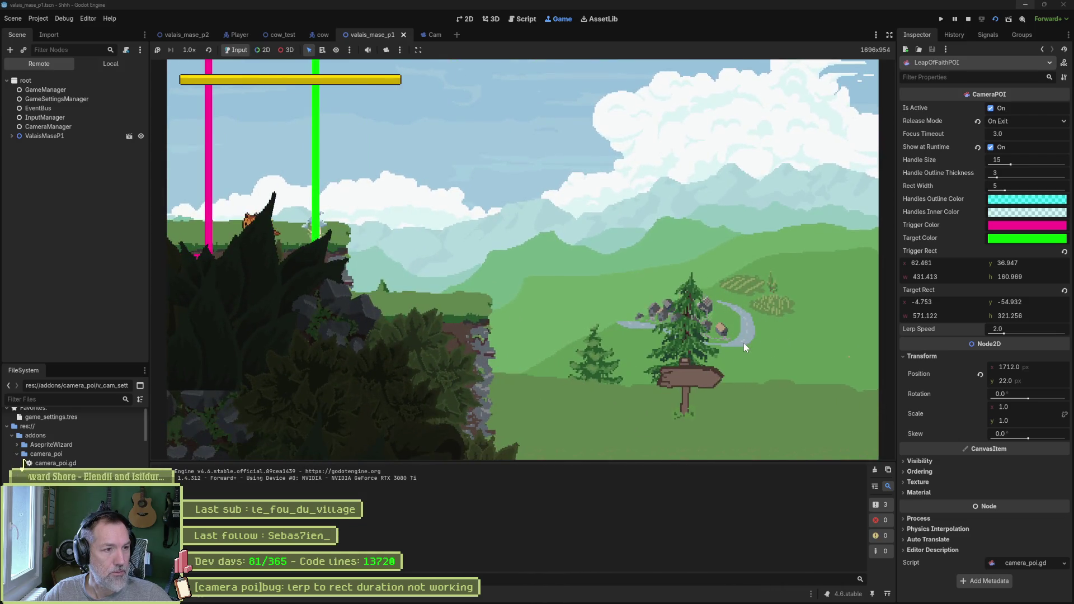
key(Right)
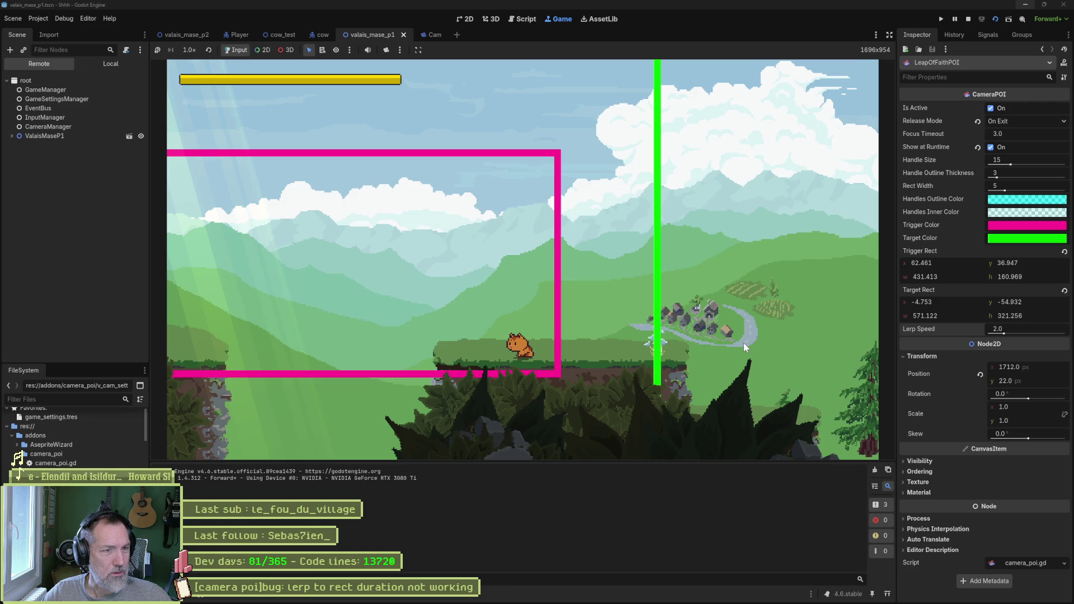
key(F8)
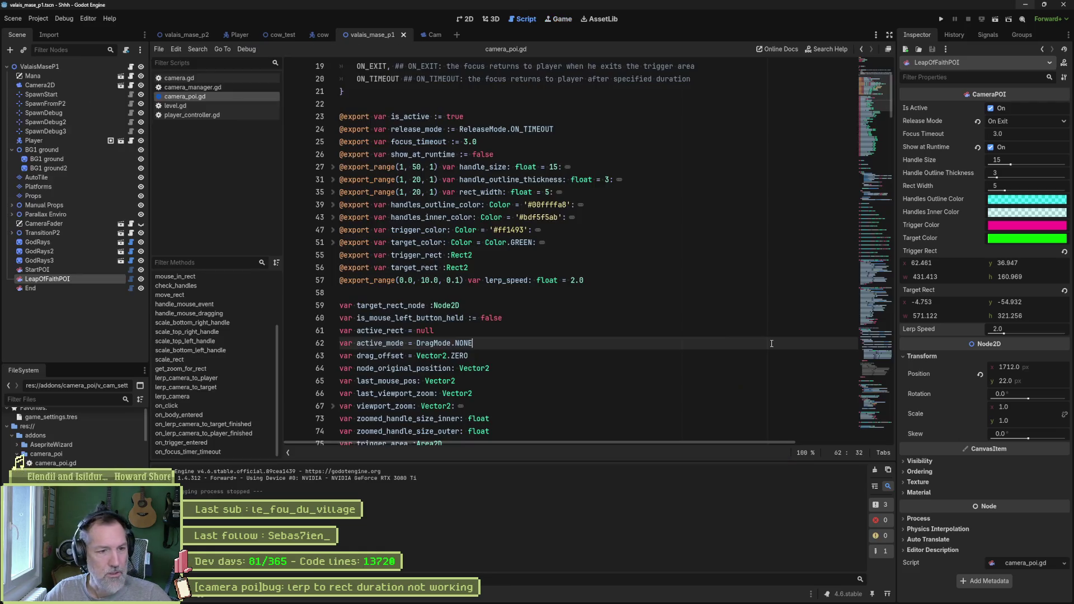
In the 2D view, drag End's trigger rect left edge to x -211 (width 231), then save and run.
click(466, 19)
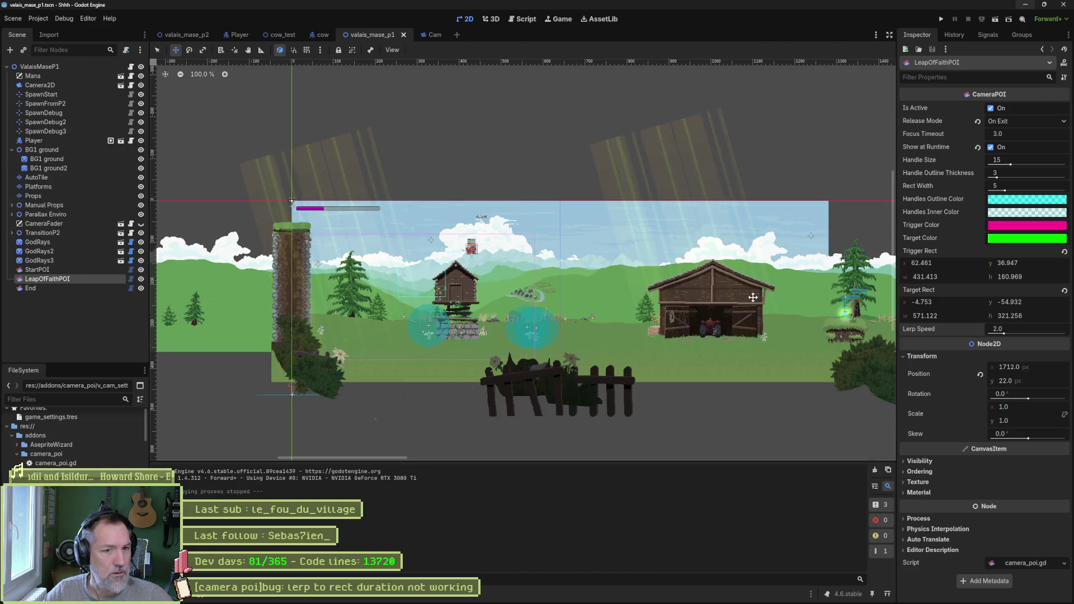
scroll(753, 297, right, 10)
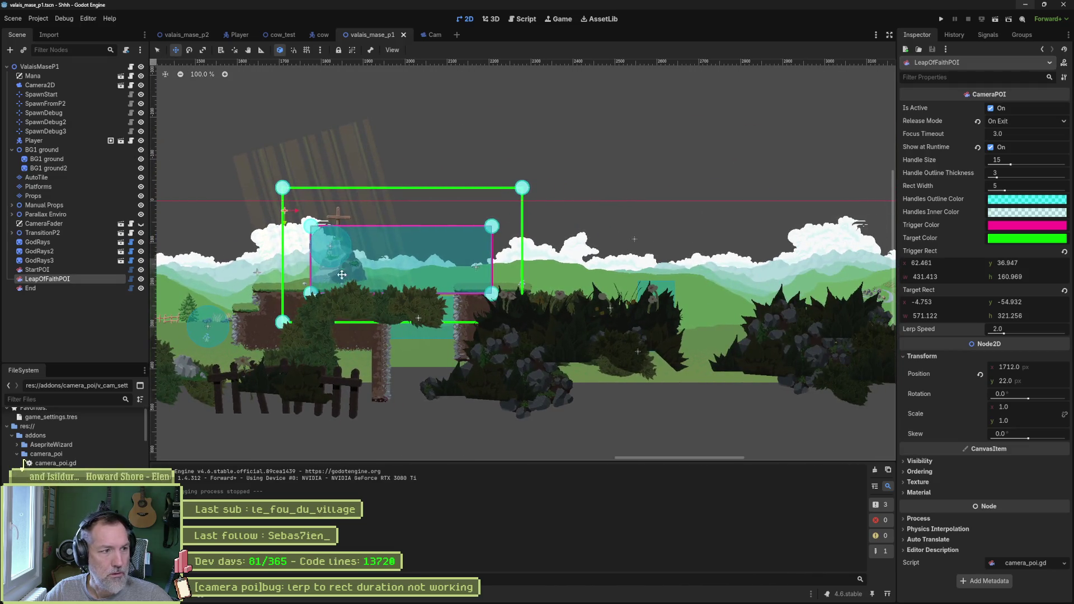
click(79, 288)
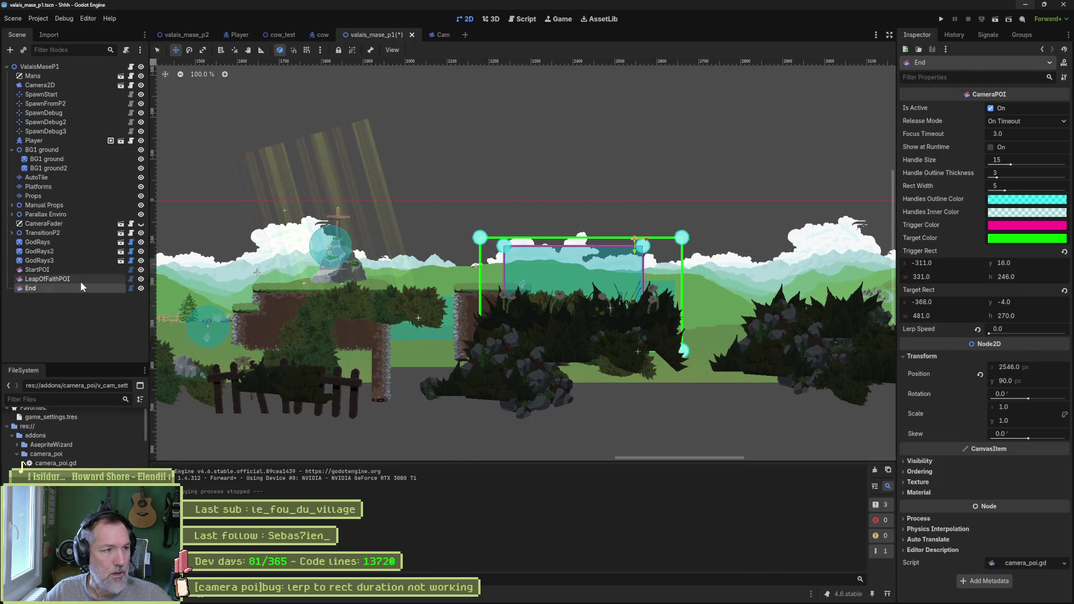
ctrl+click(81, 280)
click(85, 286)
click(84, 279)
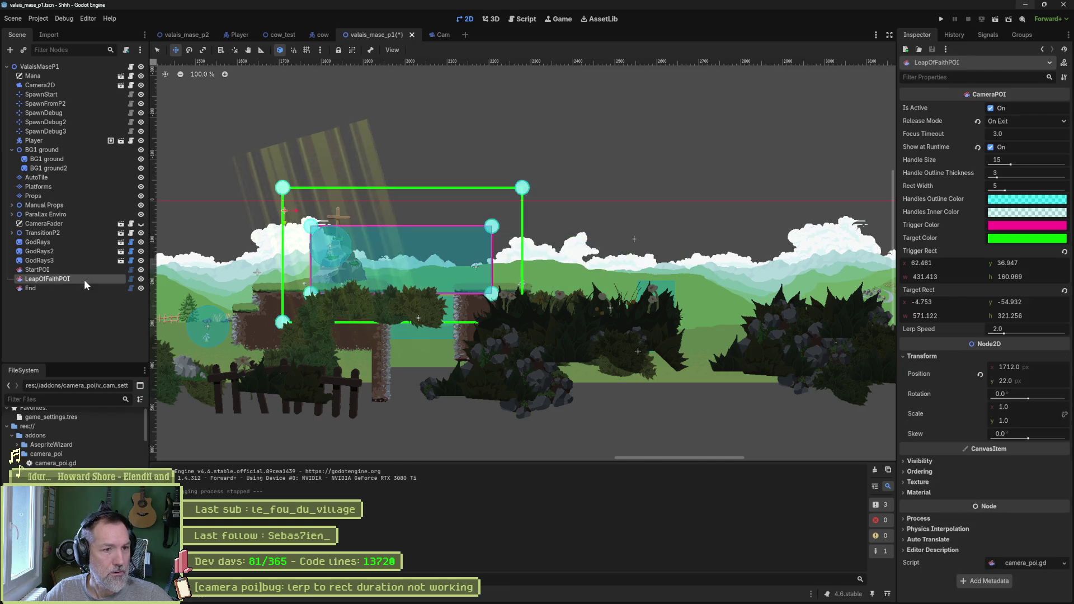
click(82, 287)
click(85, 279)
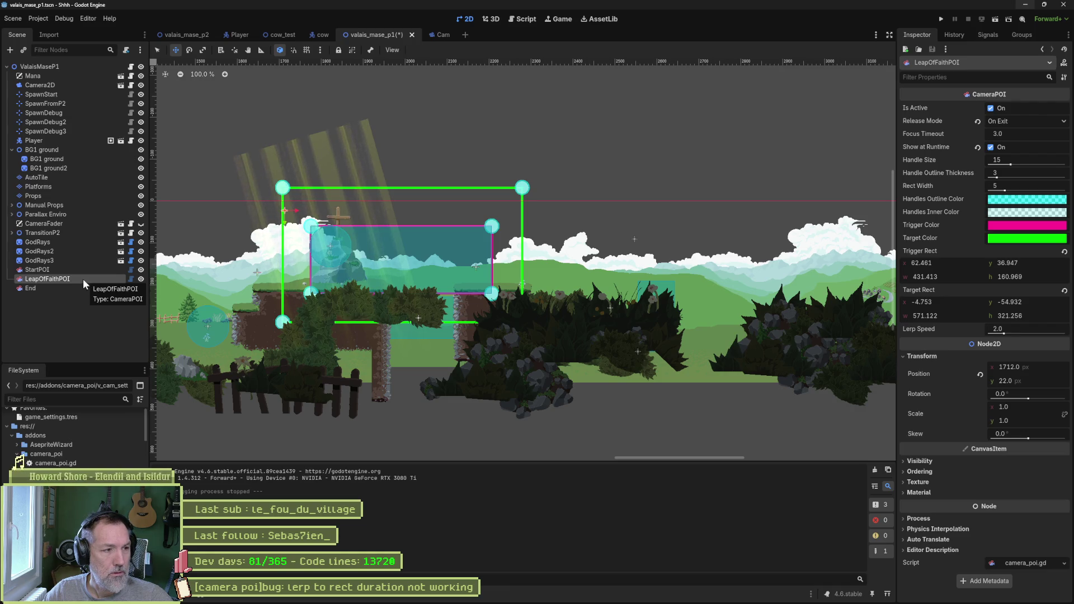
click(106, 288)
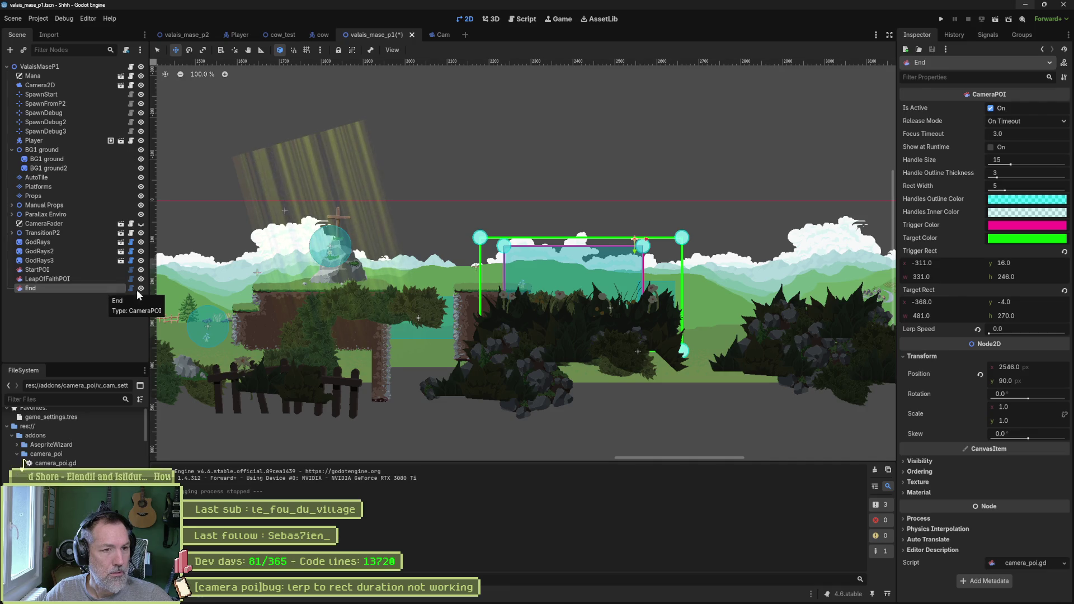
drag(505, 247, 561, 245)
key(F6)
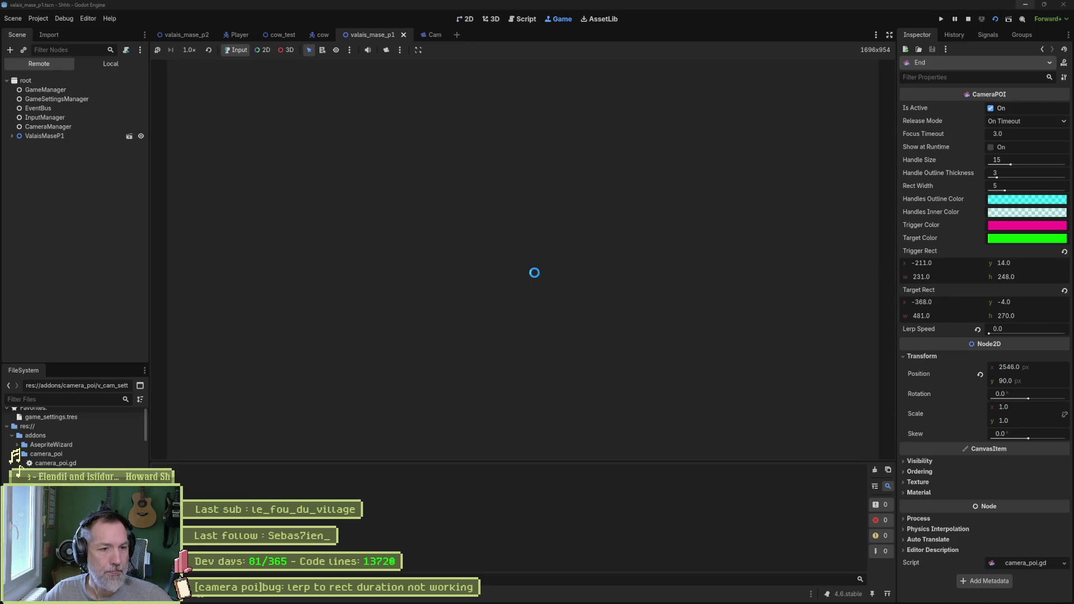
Move and jump the cat back and forth through the narrowed End trigger, then stop the game.
key(Right)
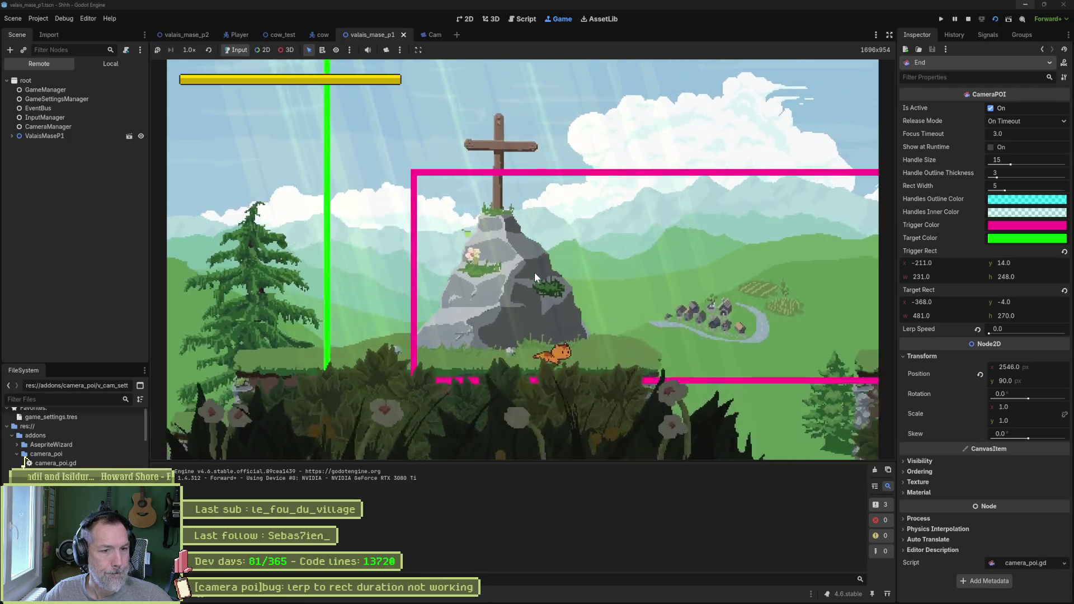
key(space)
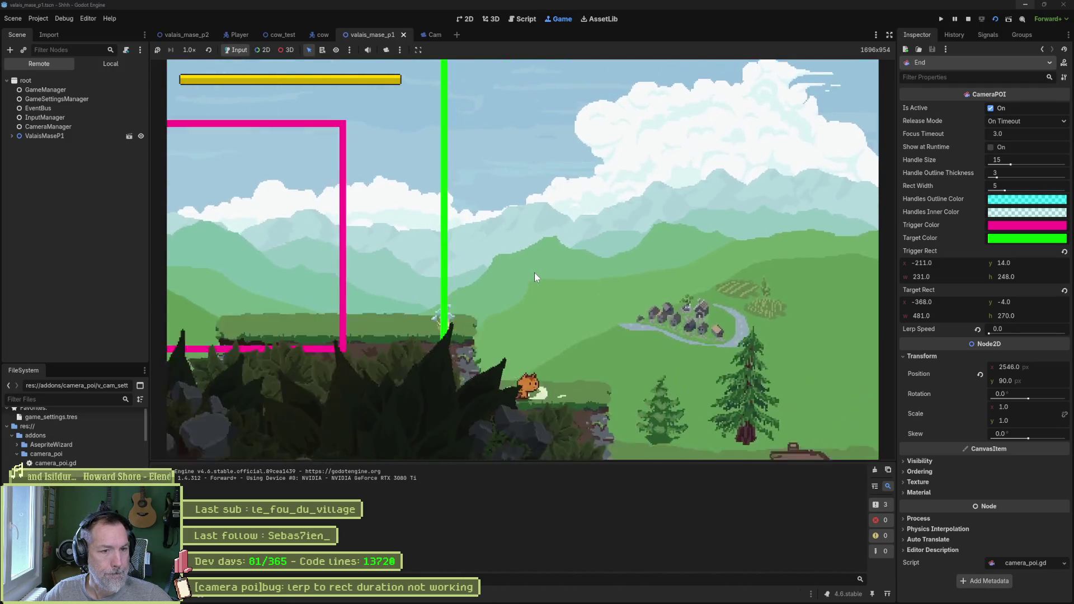
key(Left)
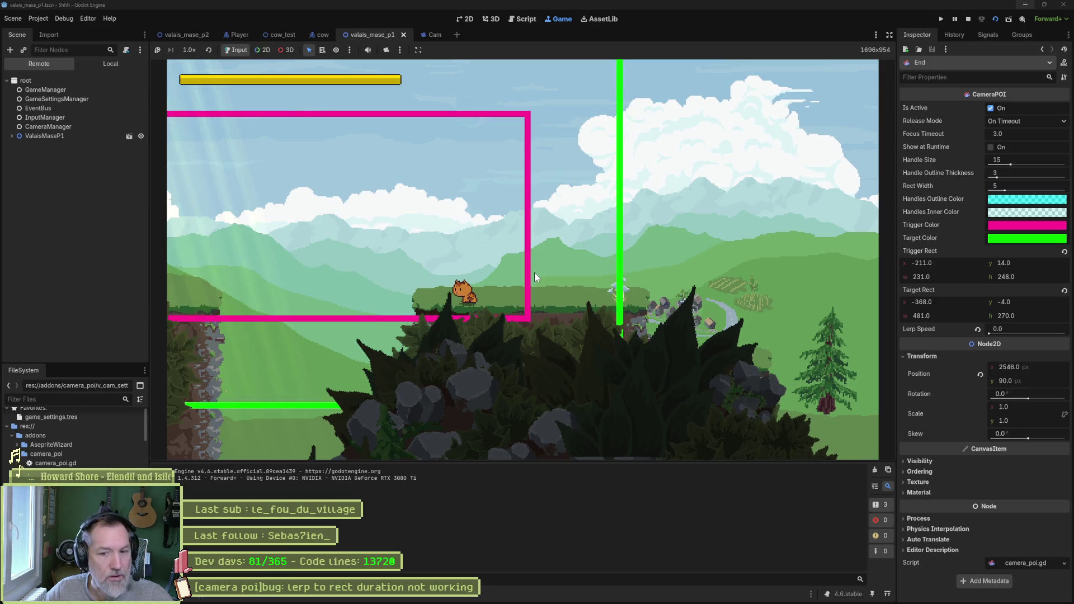
key(space)
key(Right)
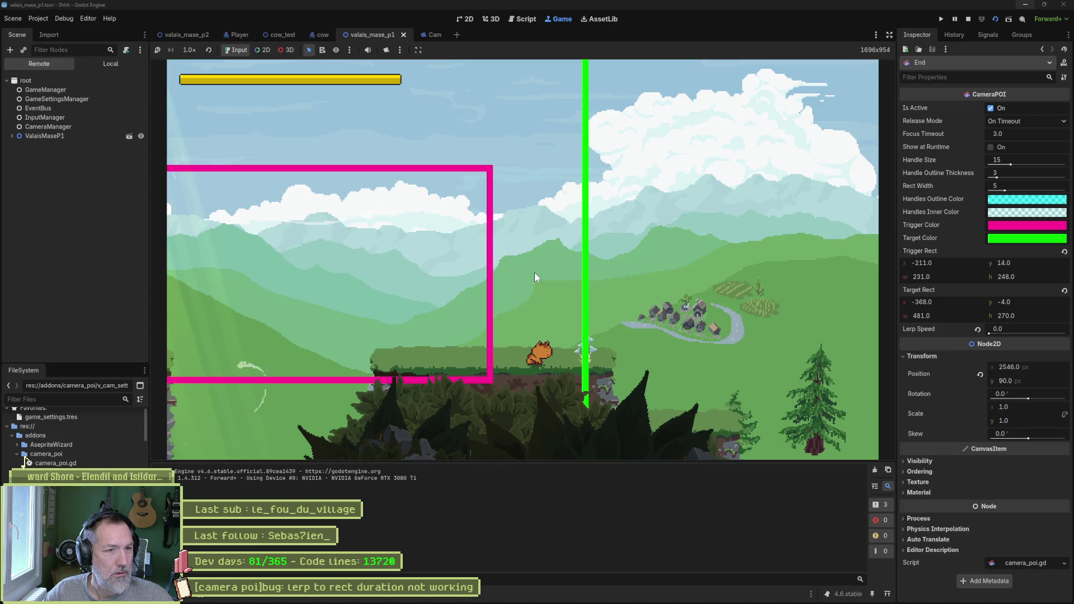
key(Right)
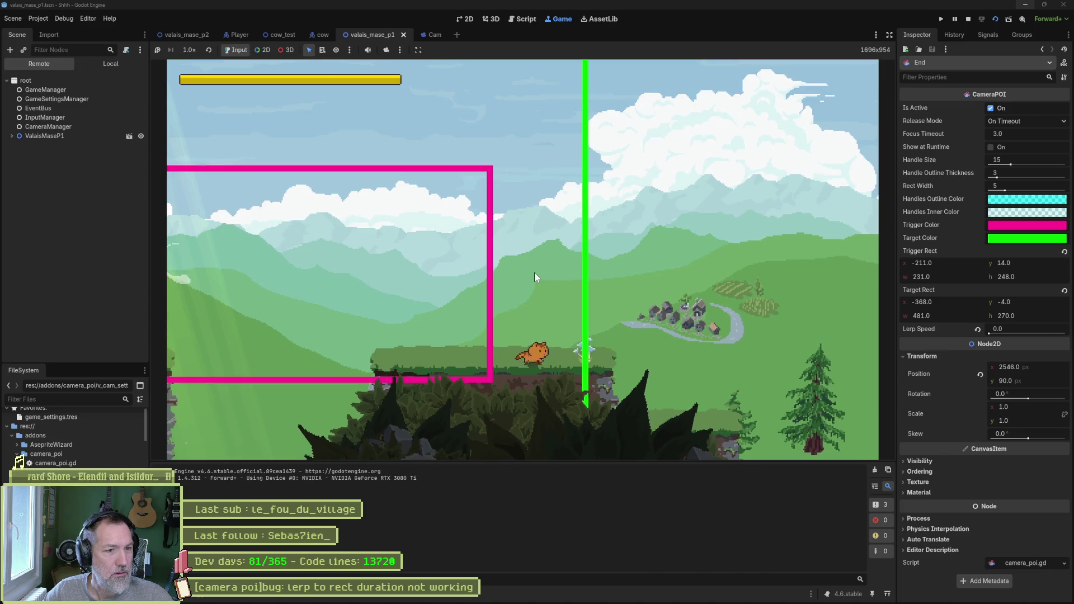
key(space)
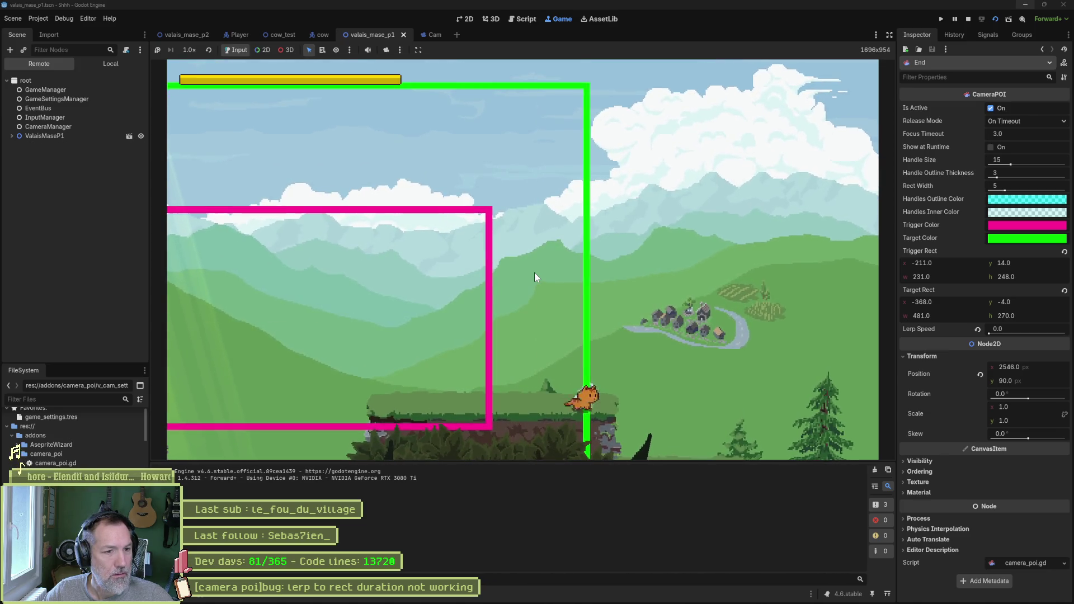
key(Left)
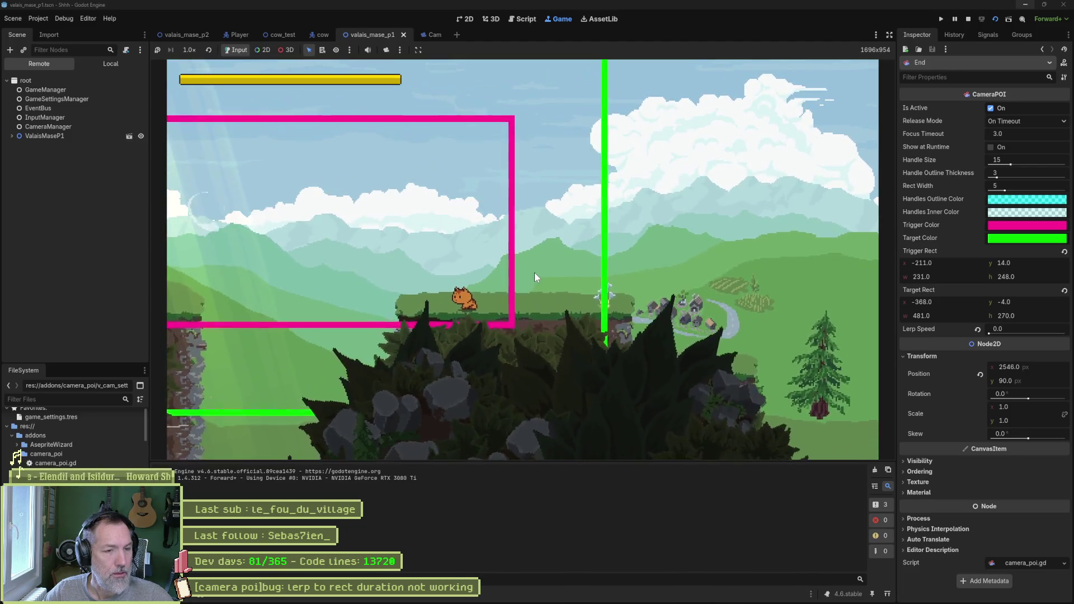
key(Right)
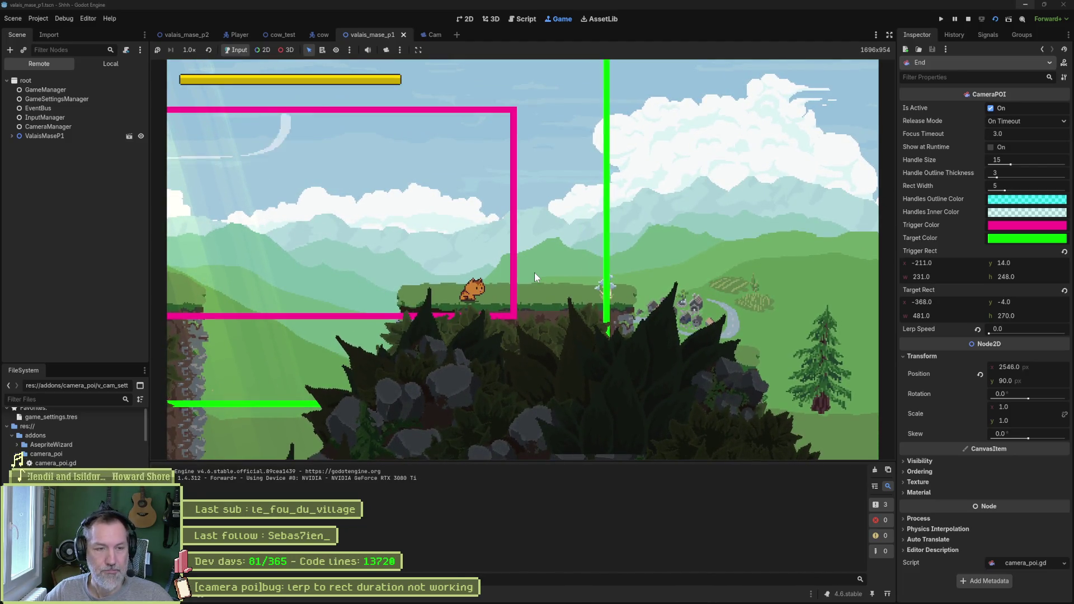
key(F8)
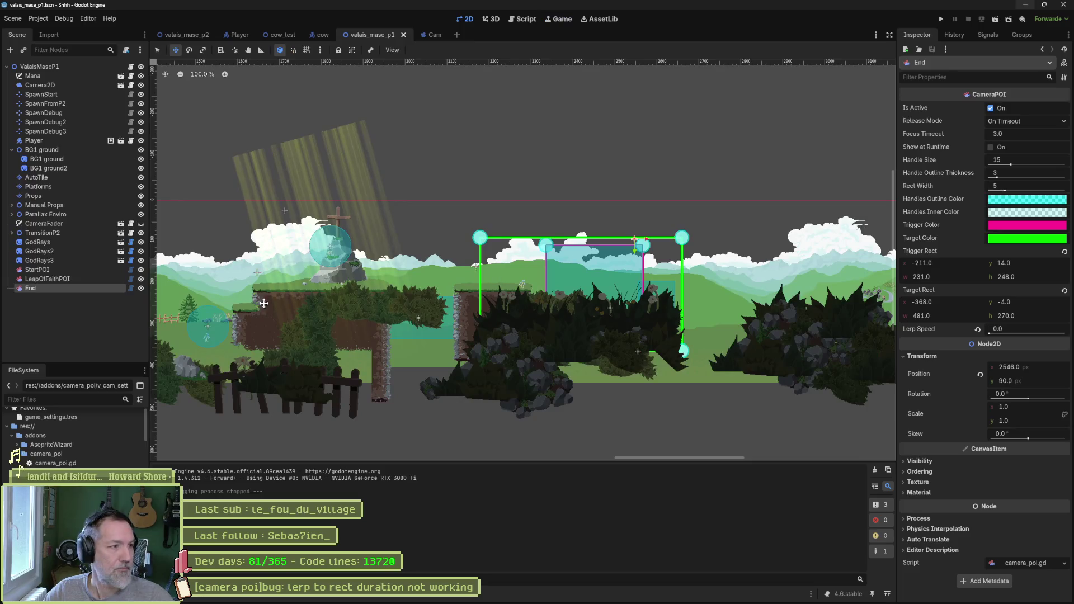
Enable Show at Runtime for the End point of interest, then save and run the level.
click(992, 147)
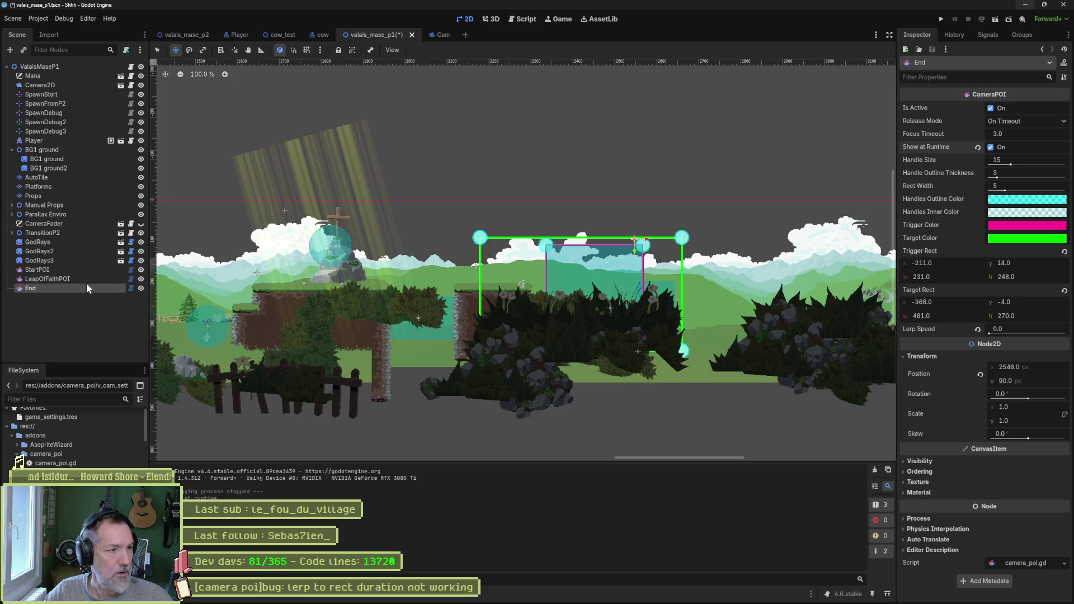
key(Up)
key(F6)
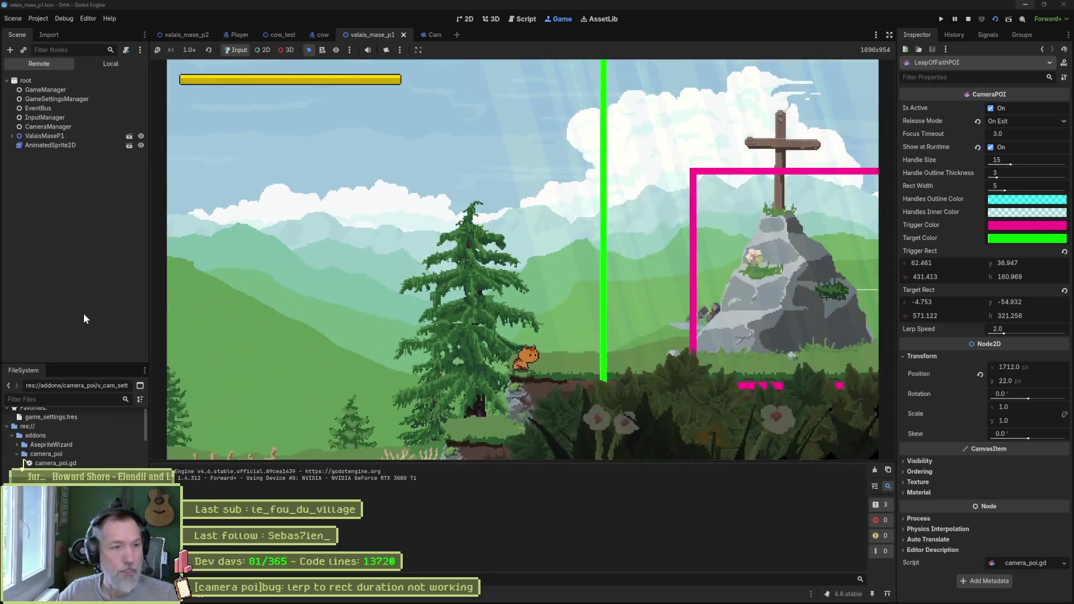
Run and jump the cat around the cross area and along the platform, then stop the game.
key(Right)
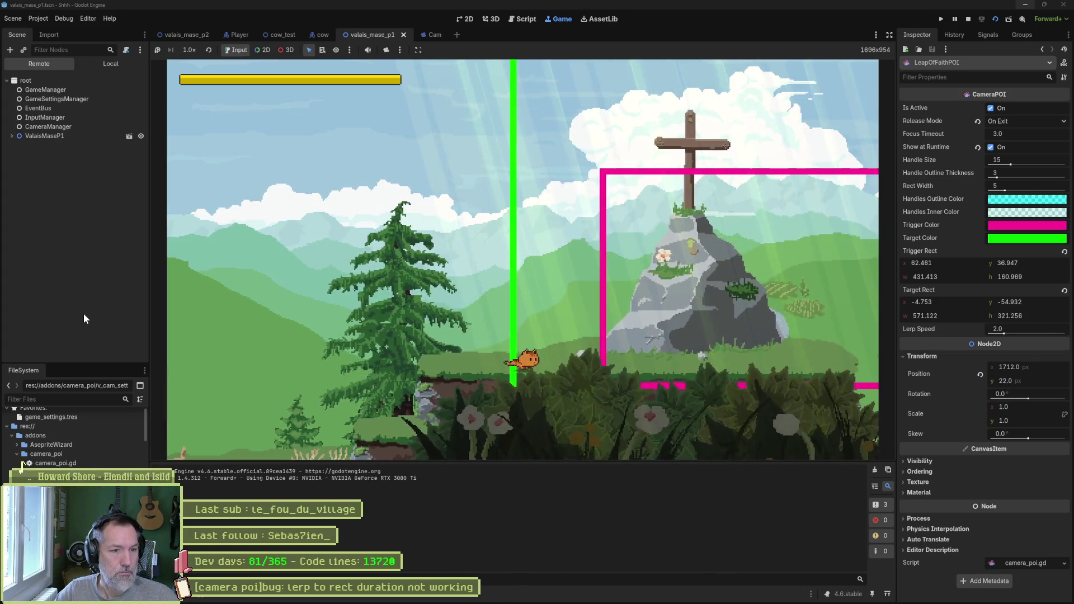
key(space)
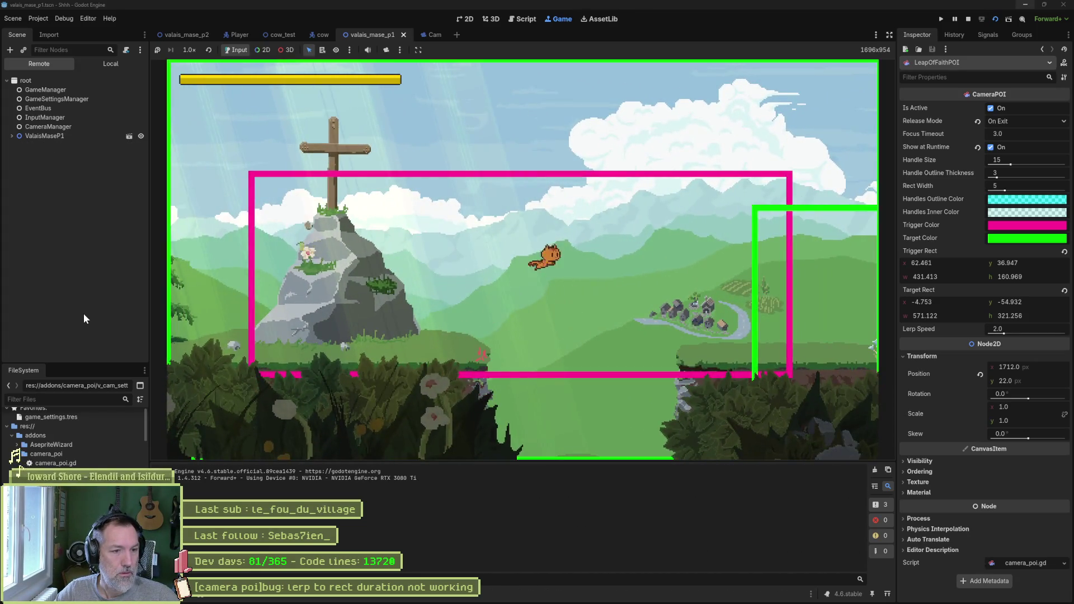
key(Right)
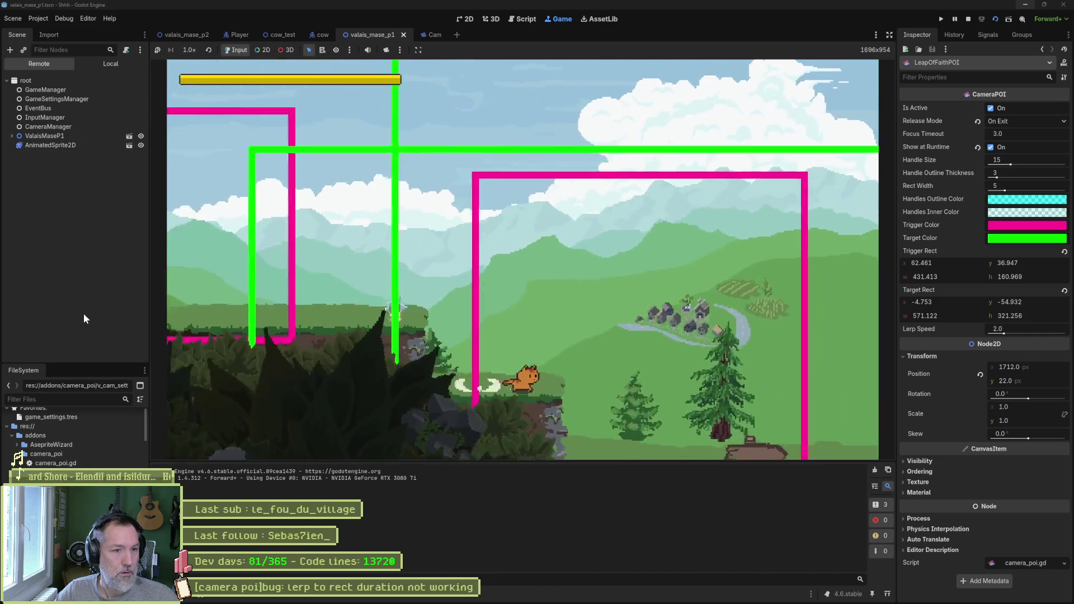
key(Left)
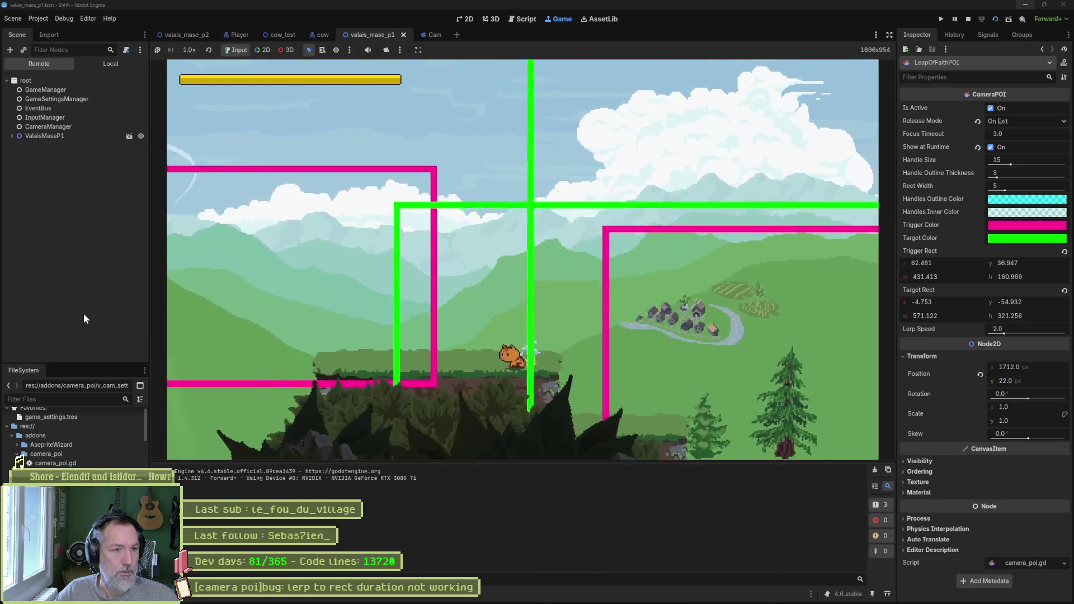
key(Right)
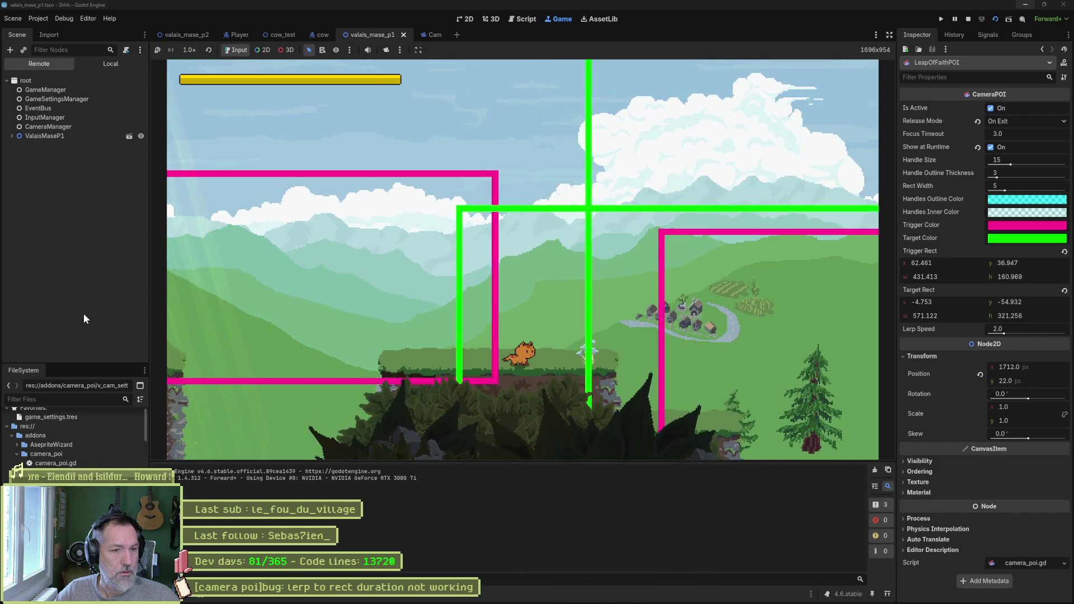
key(Left)
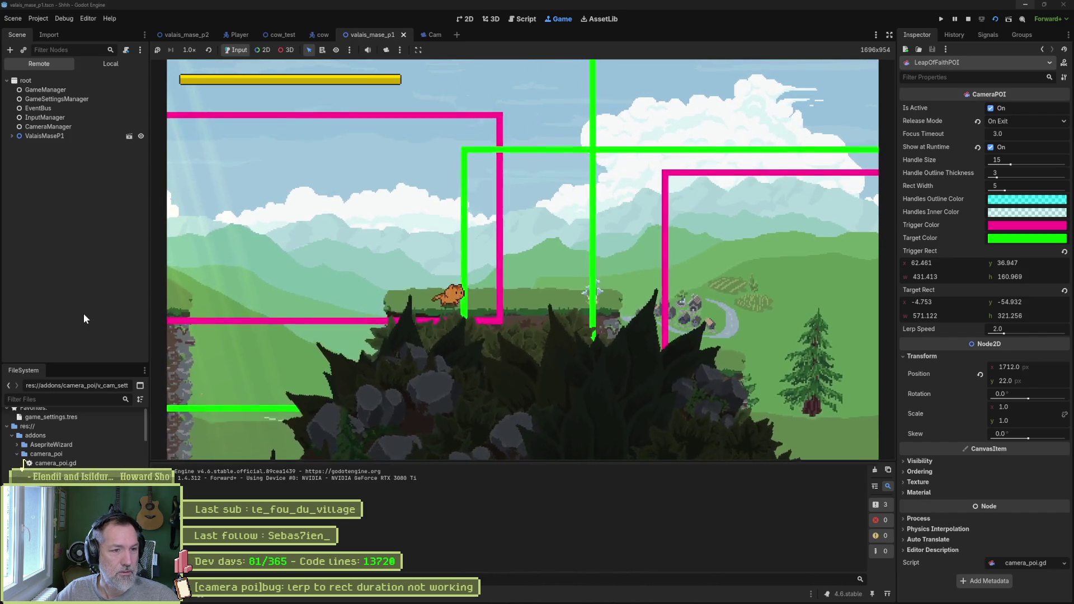
key(Right)
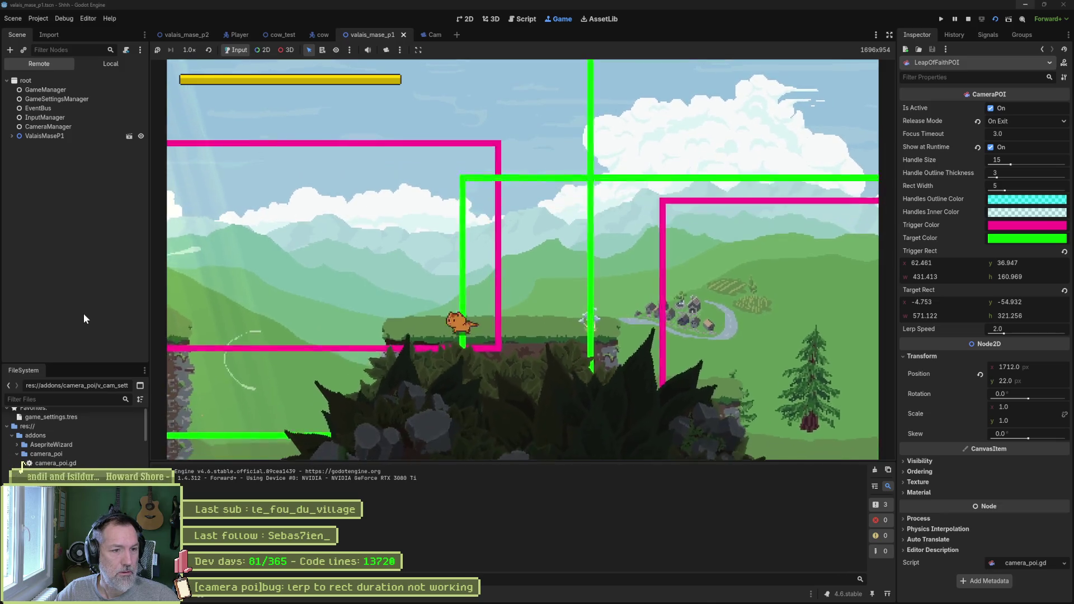
key(Right)
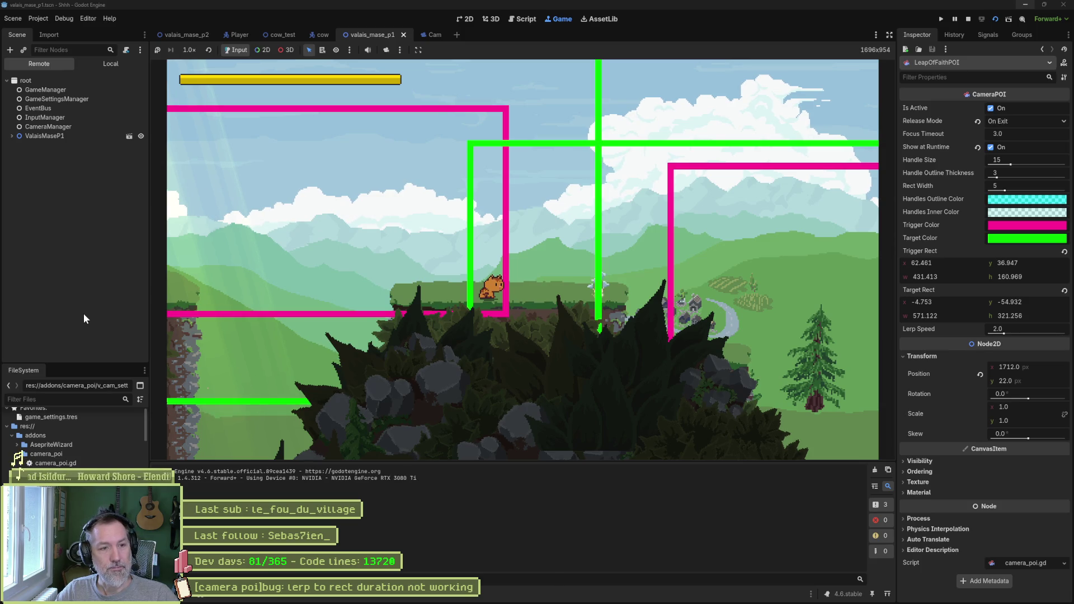
key(F8)
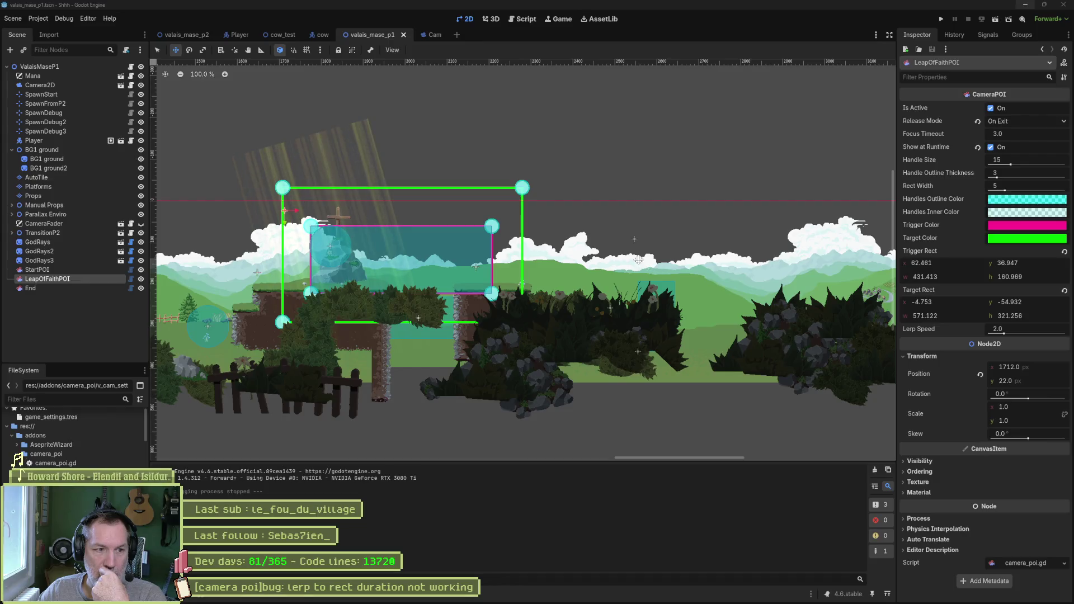
Review the on_body_entered handler's ON_EXIT branch in camera_poi.gd, then run the level again.
click(524, 22)
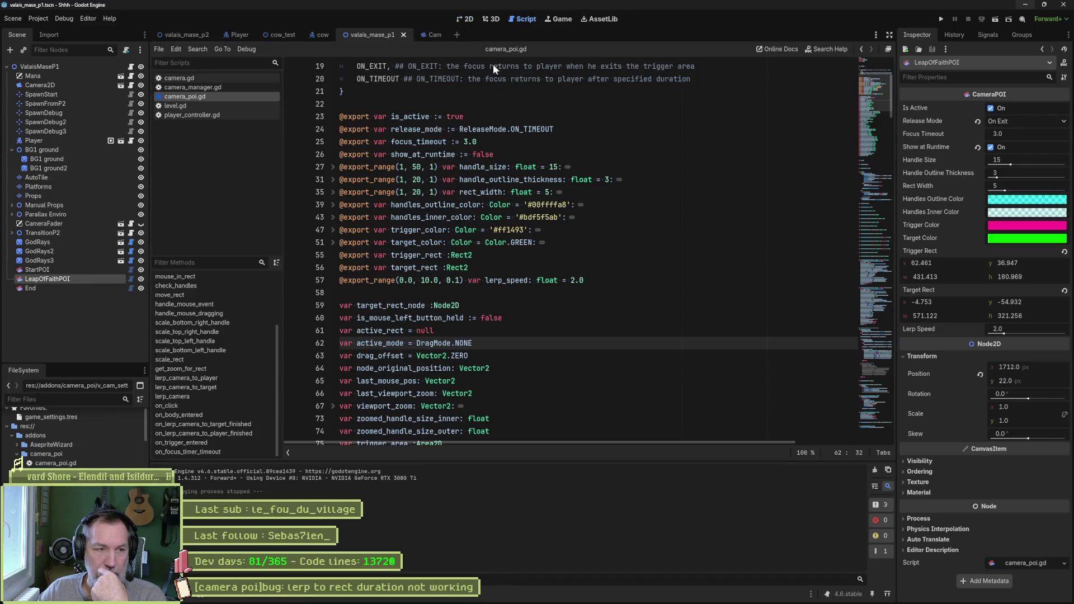
click(203, 414)
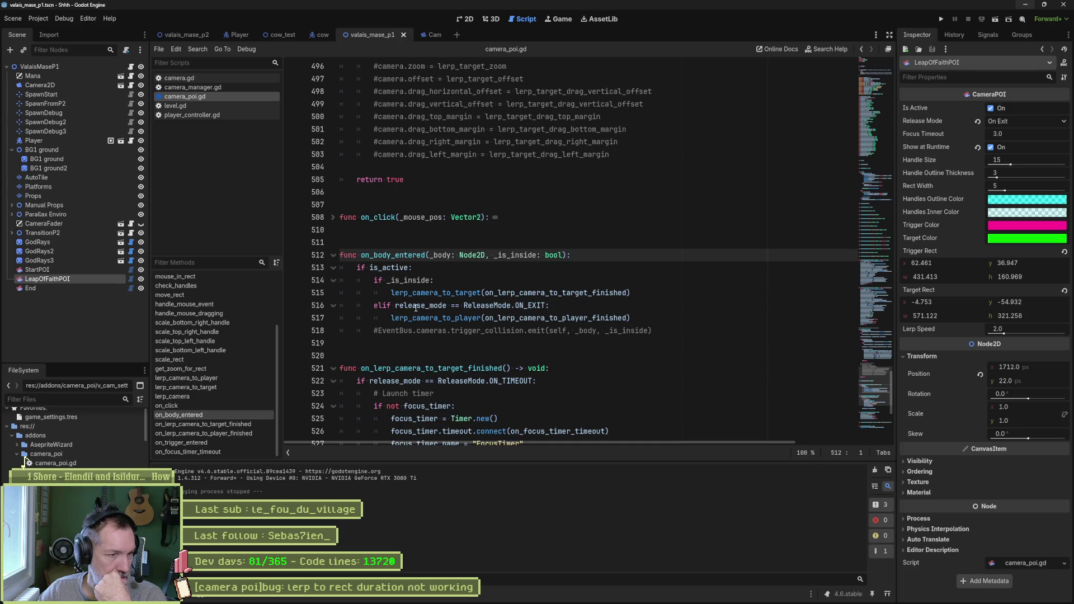
click(529, 317)
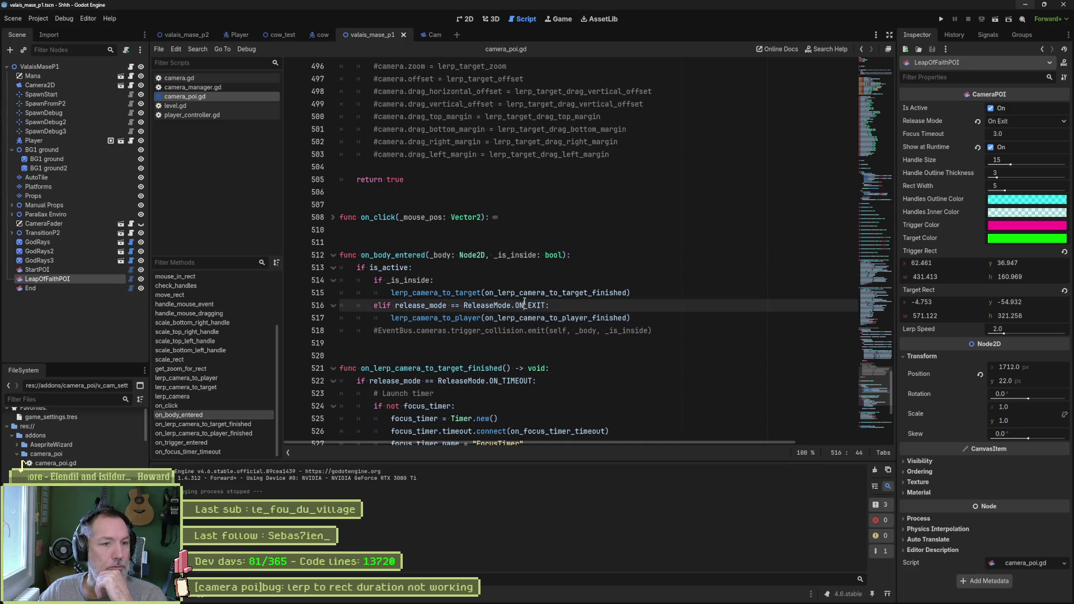
click(669, 305)
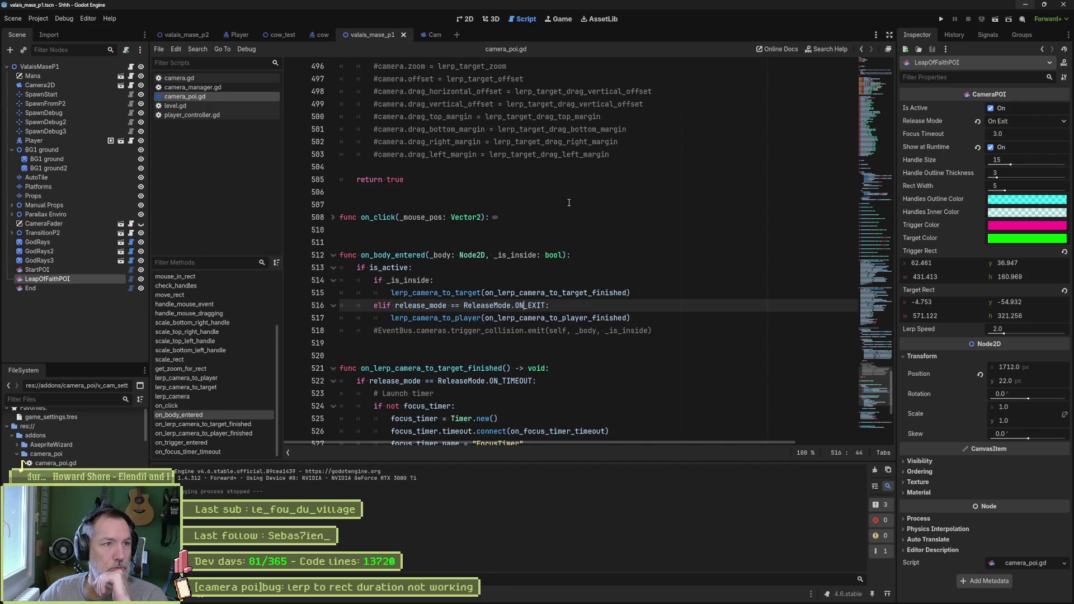
key(F6)
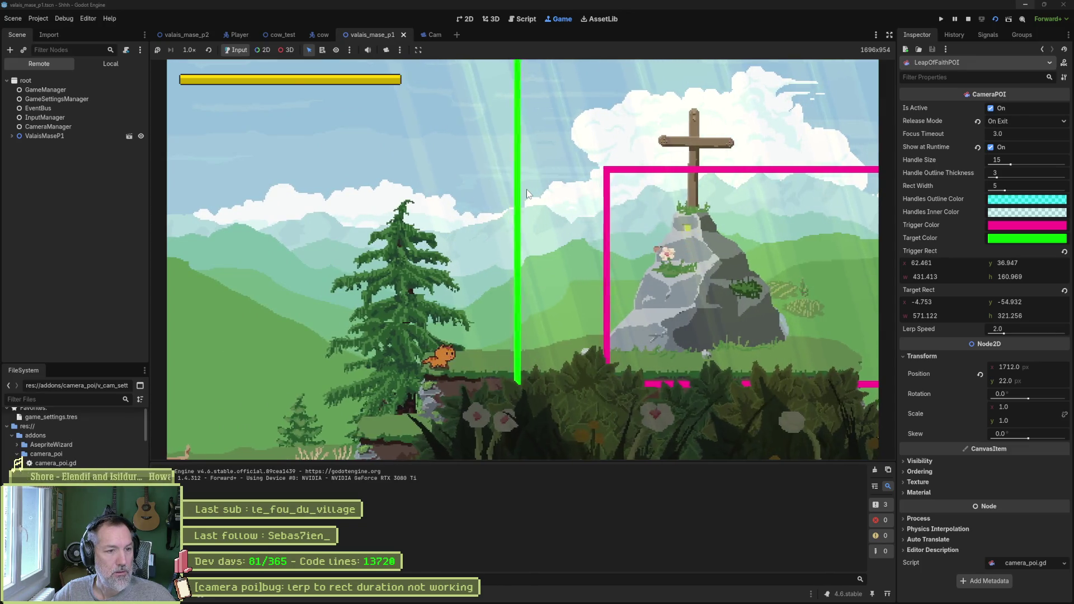
Move the cat repeatedly in and out of the LeapOfFaithPOI trigger, jump off right, then stop the game.
key(Right)
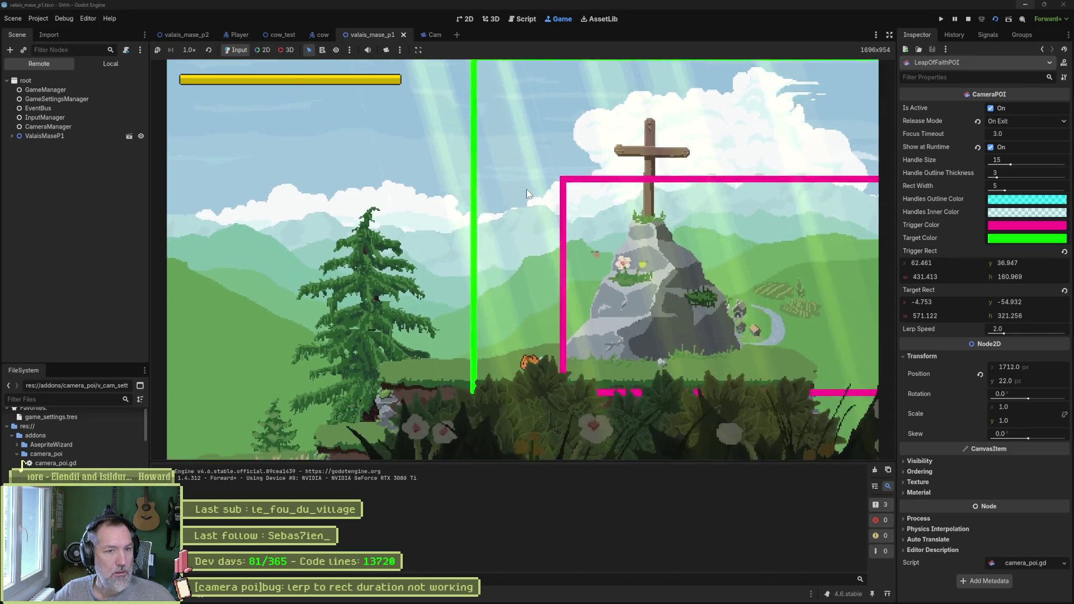
key(Left)
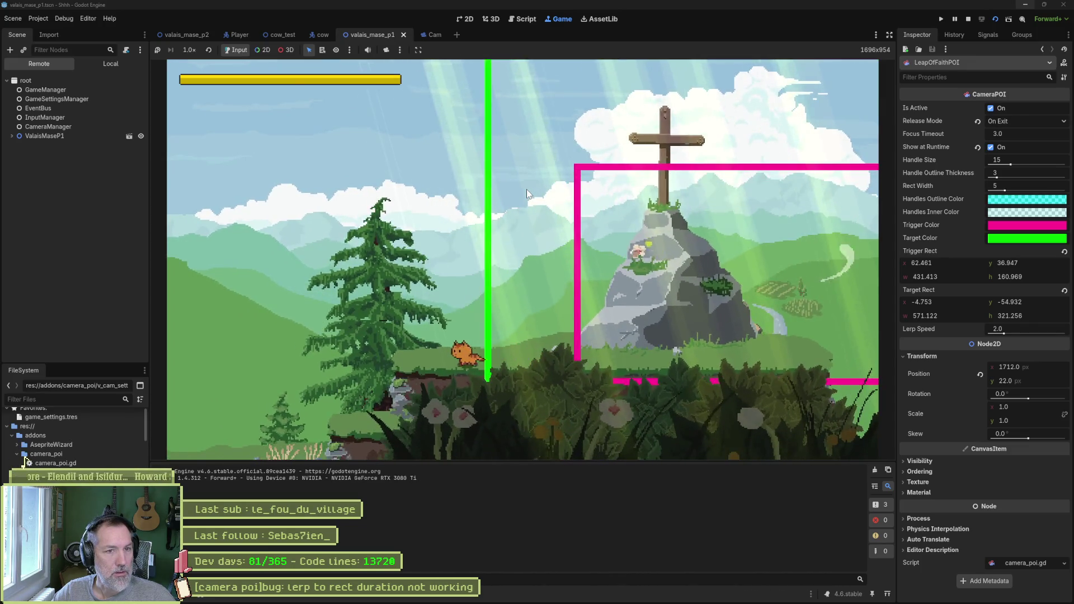
key(Right)
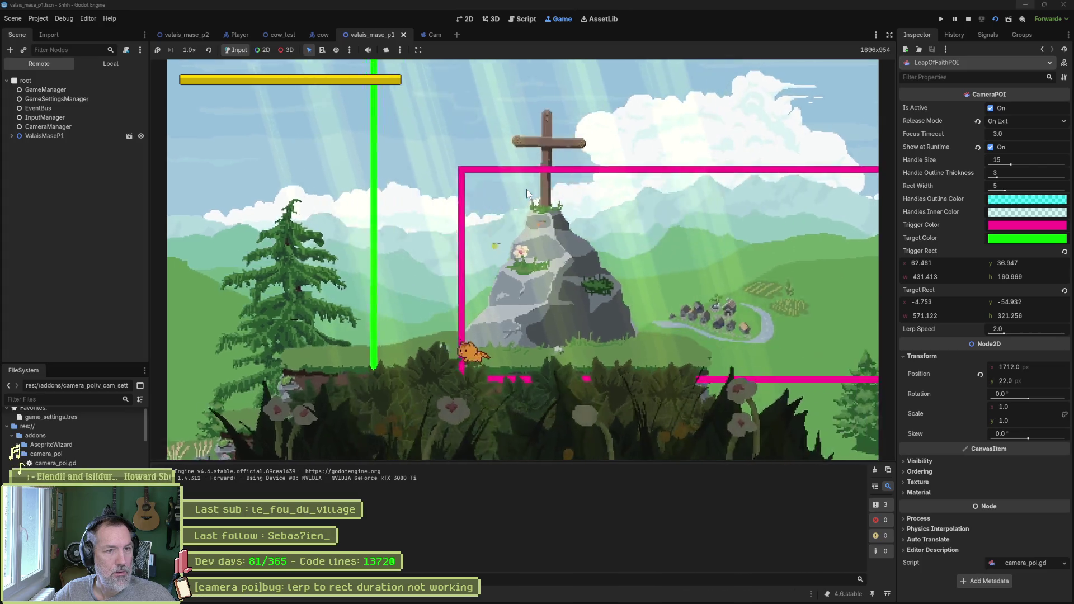
key(Left)
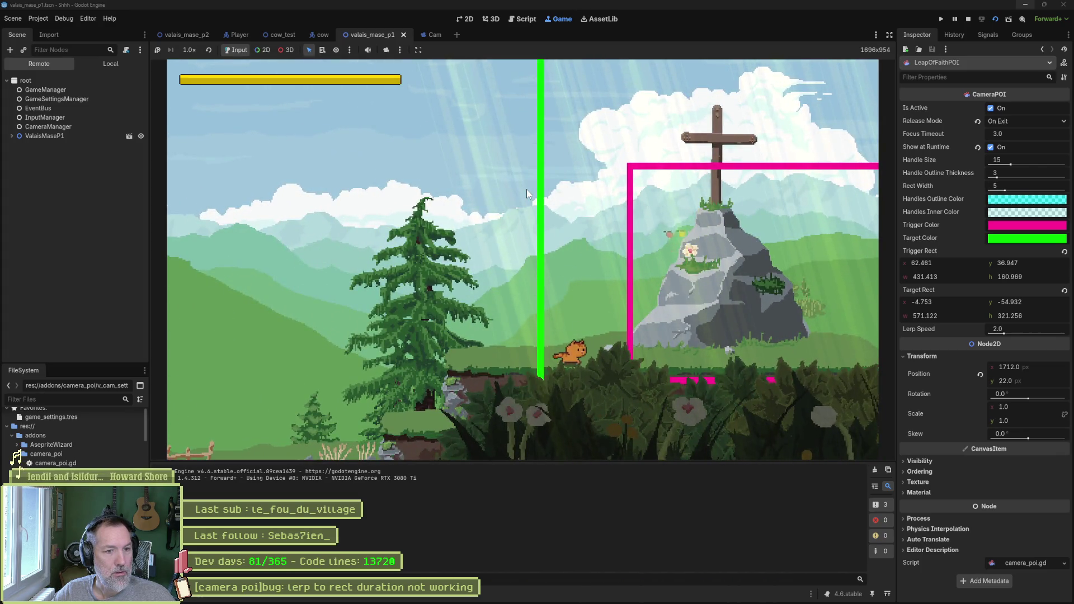
key(Right)
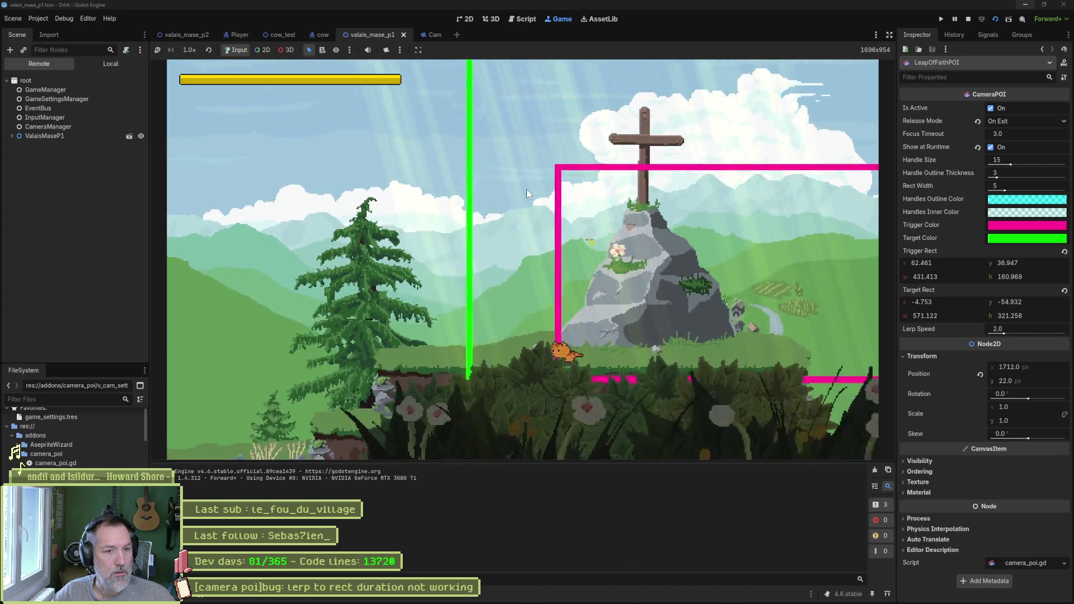
key(Left)
key(Right)
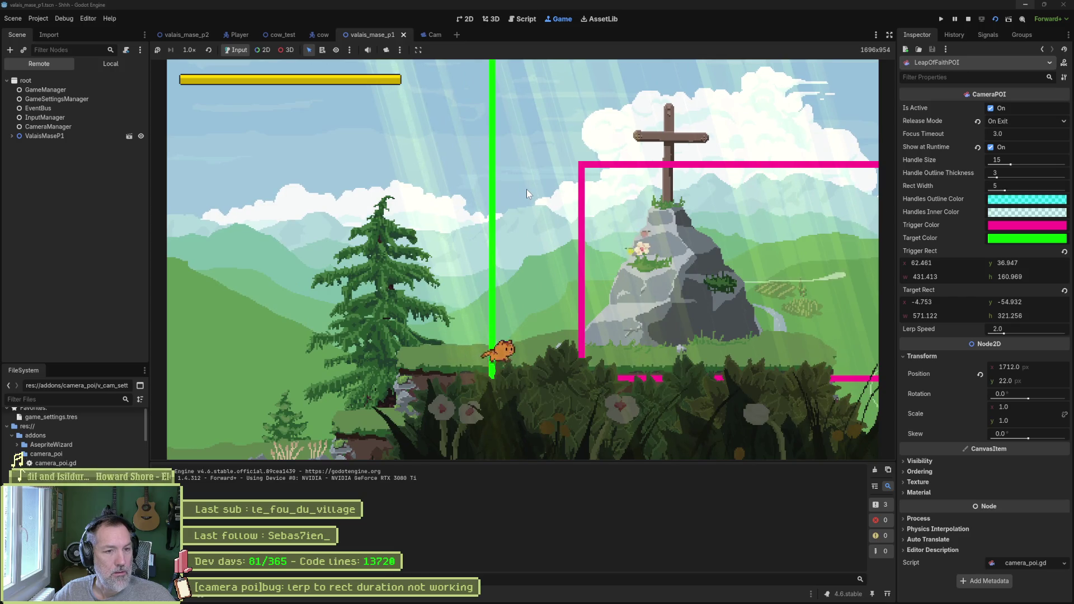
key(Right)
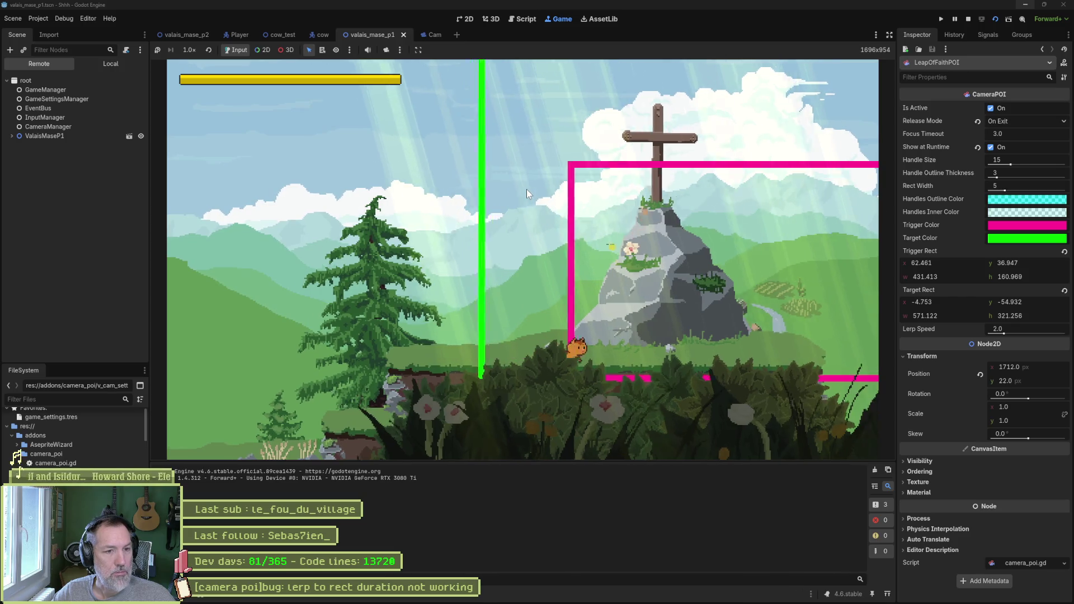
key(Left)
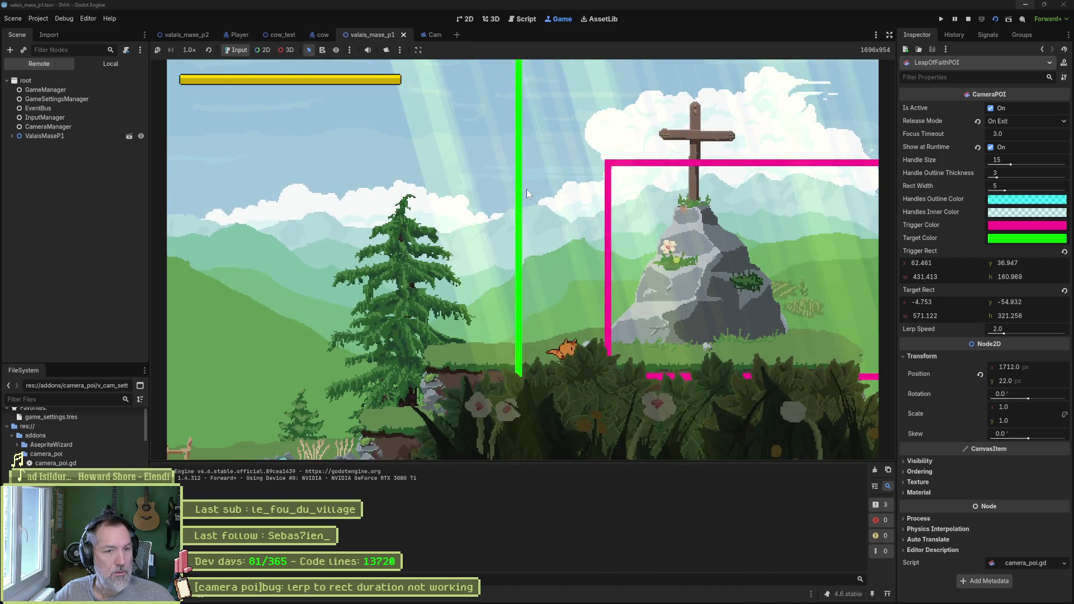
key(Right)
key(space)
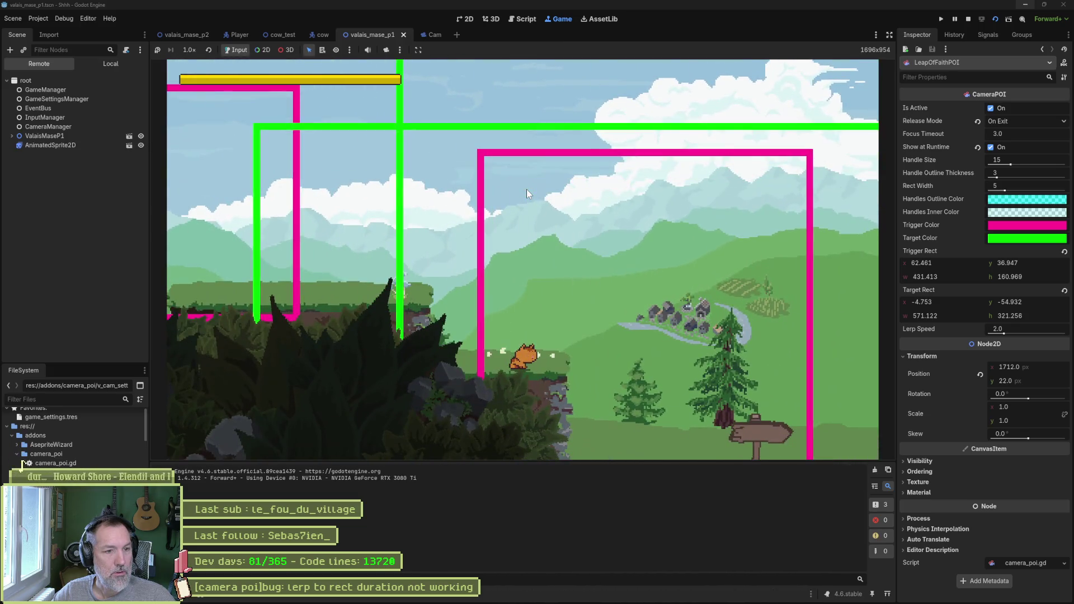
key(Right)
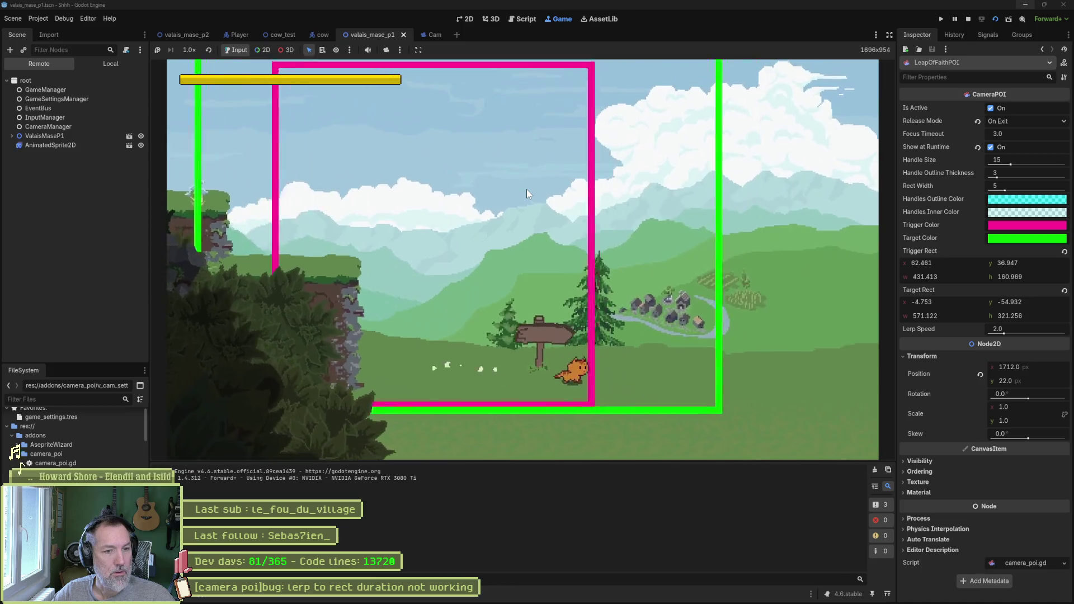
key(Escape)
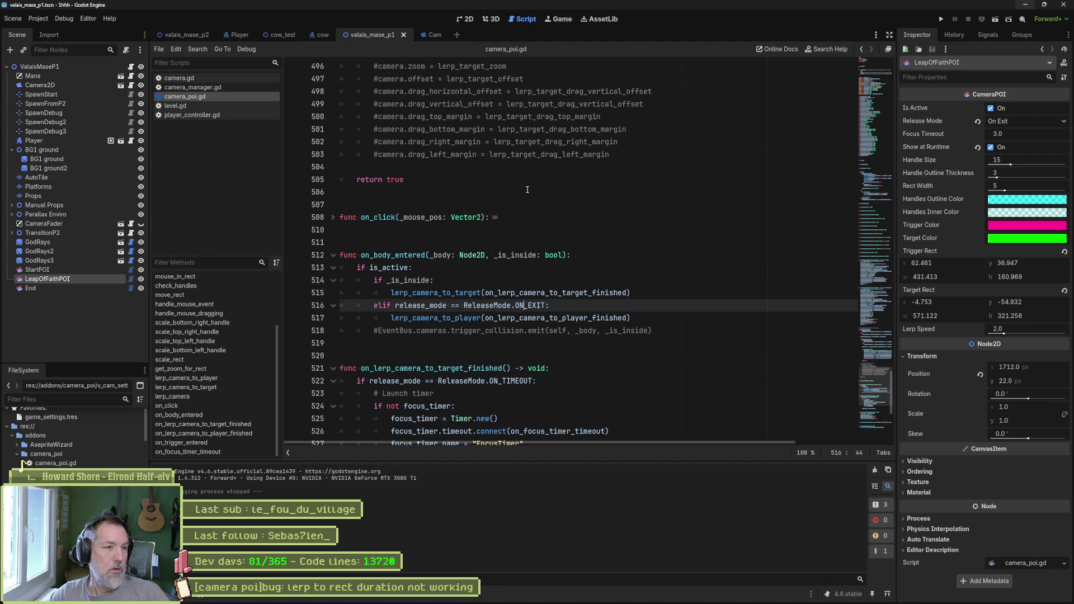
Add a 'var zoom: float' line 7 to camera_manager.gd and select Camera2D to view its properties.
click(214, 88)
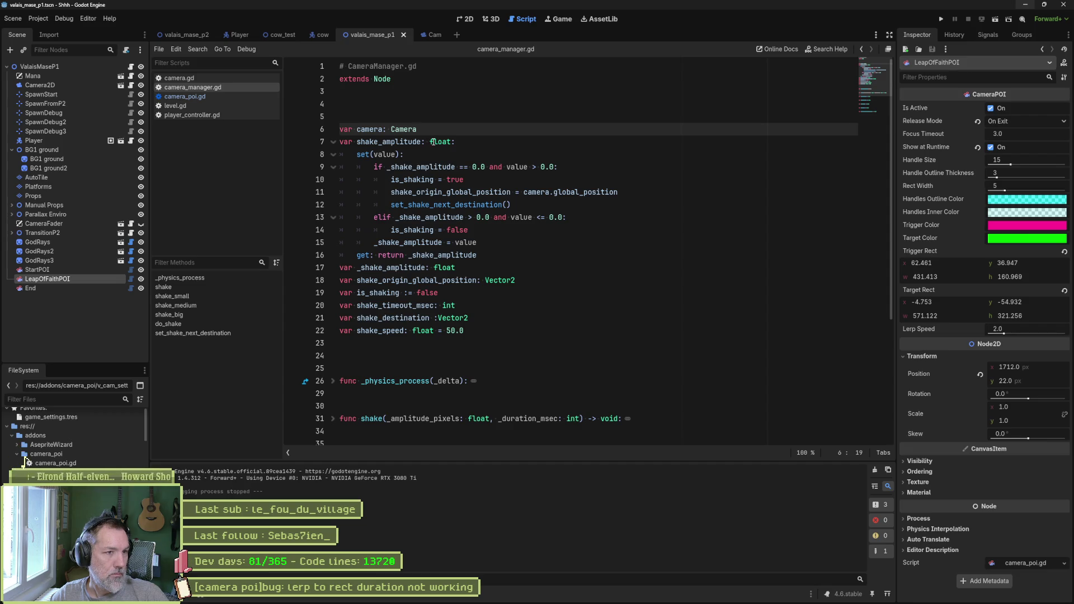
key(Return)
text(var z)
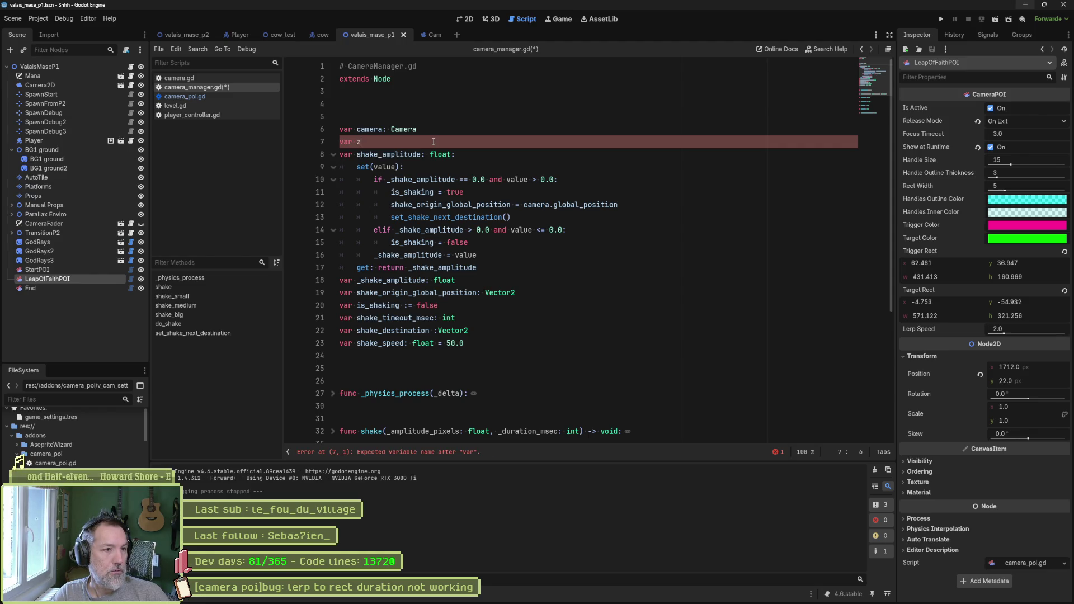
key(BackSpace)
text(default_)
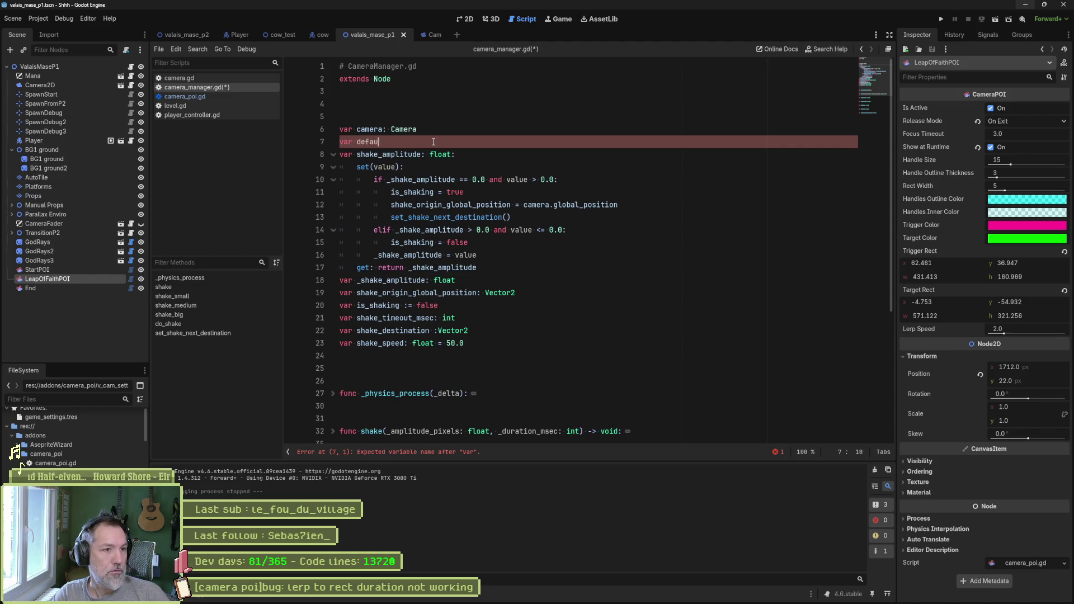
text(zoom)
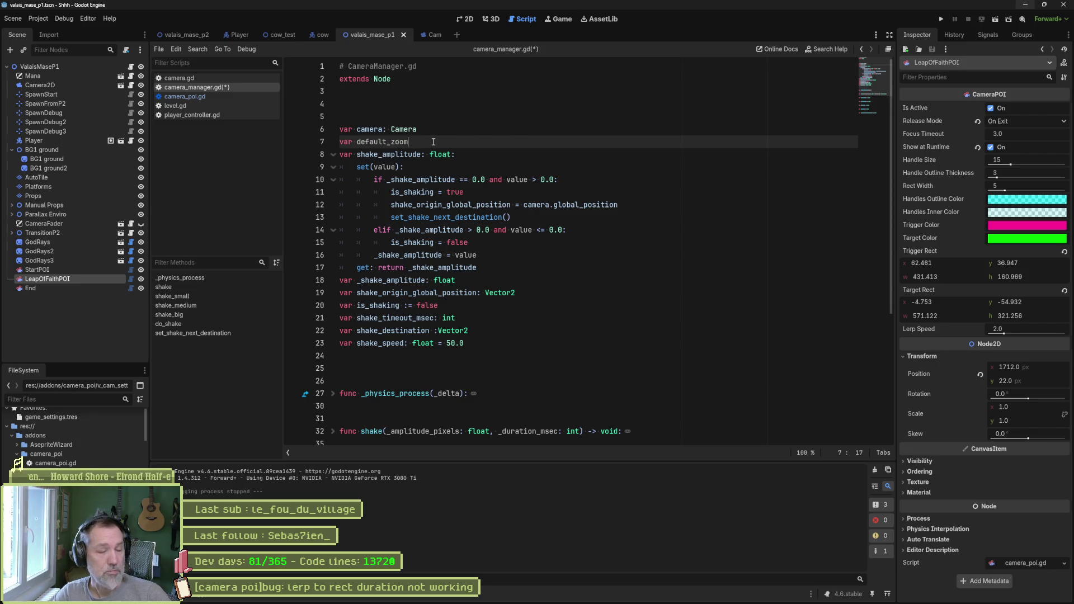
key(ctrl+BackSpace)
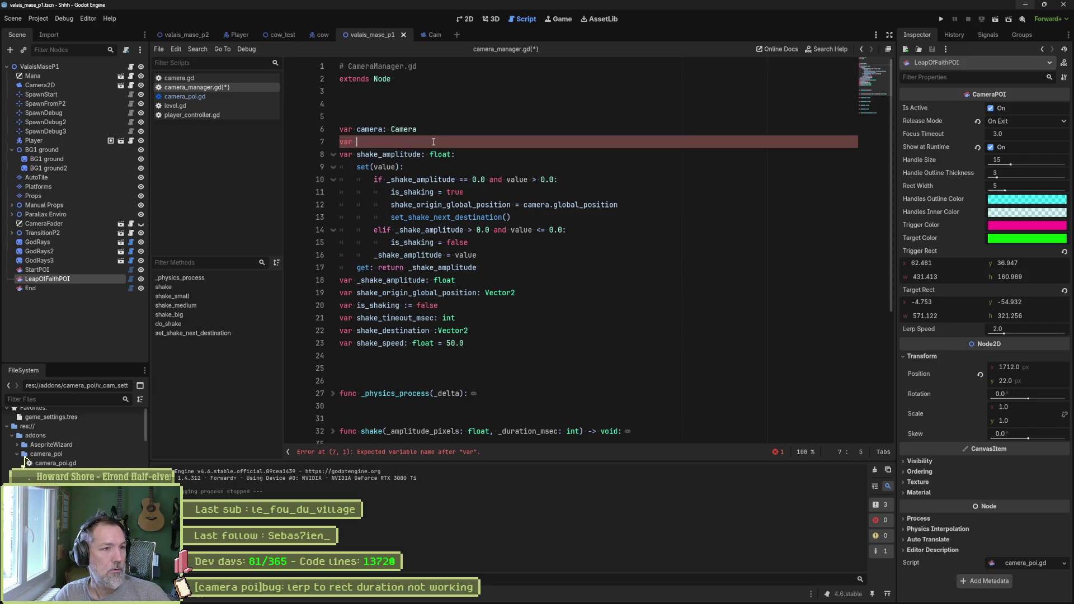
text(zoom: float)
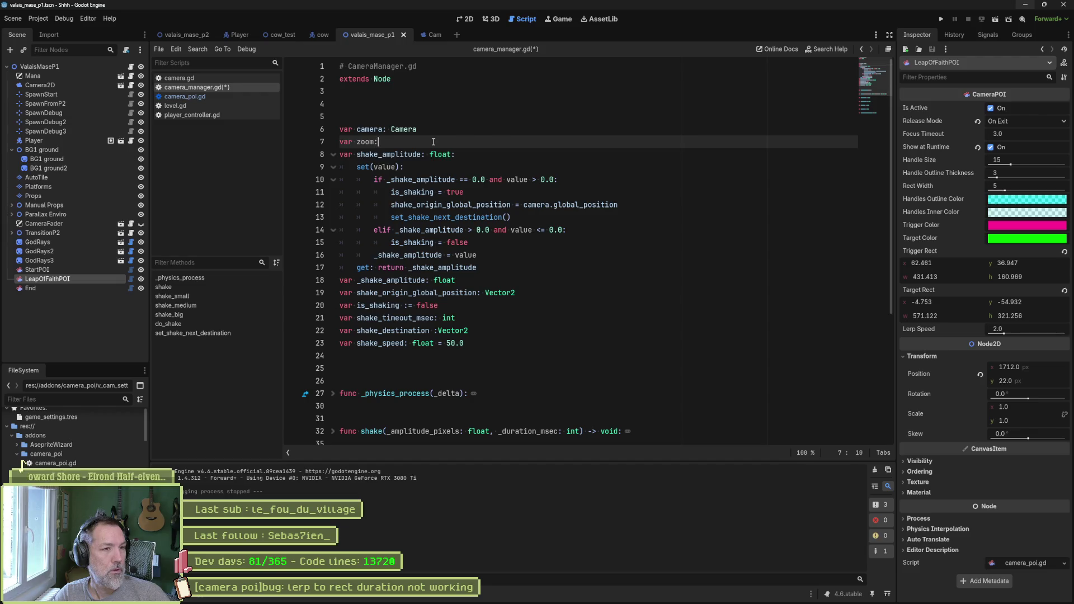
text( =)
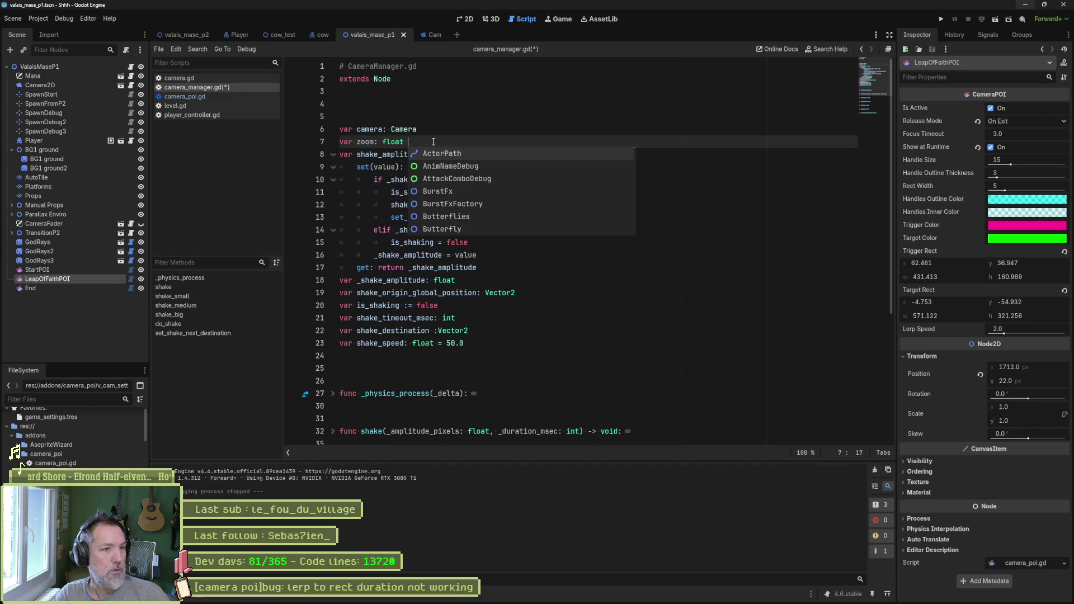
key(BackSpace)
key(BackSpace)
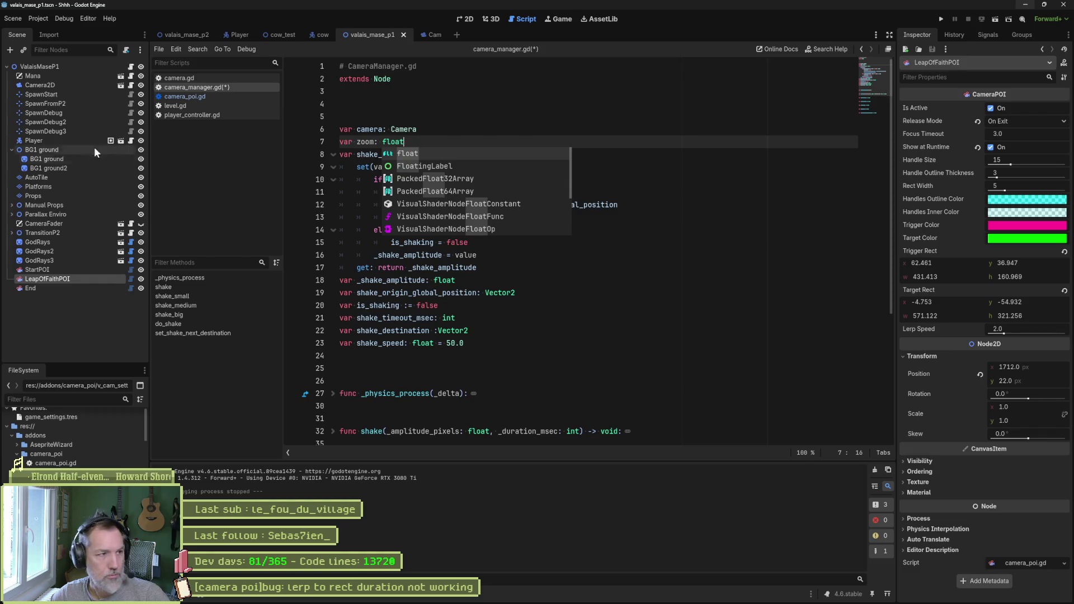
click(66, 86)
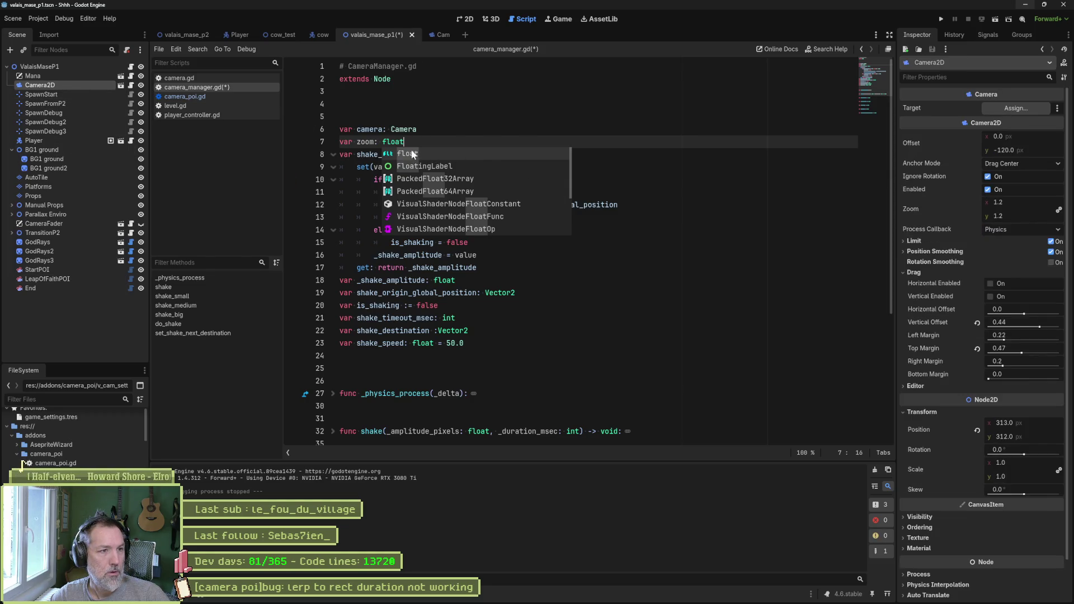
Change line 7 to 'var zoom := Vector2(1.2, 1.2)' and save camera_manager.gd.
key(ctrl+BackSpace)
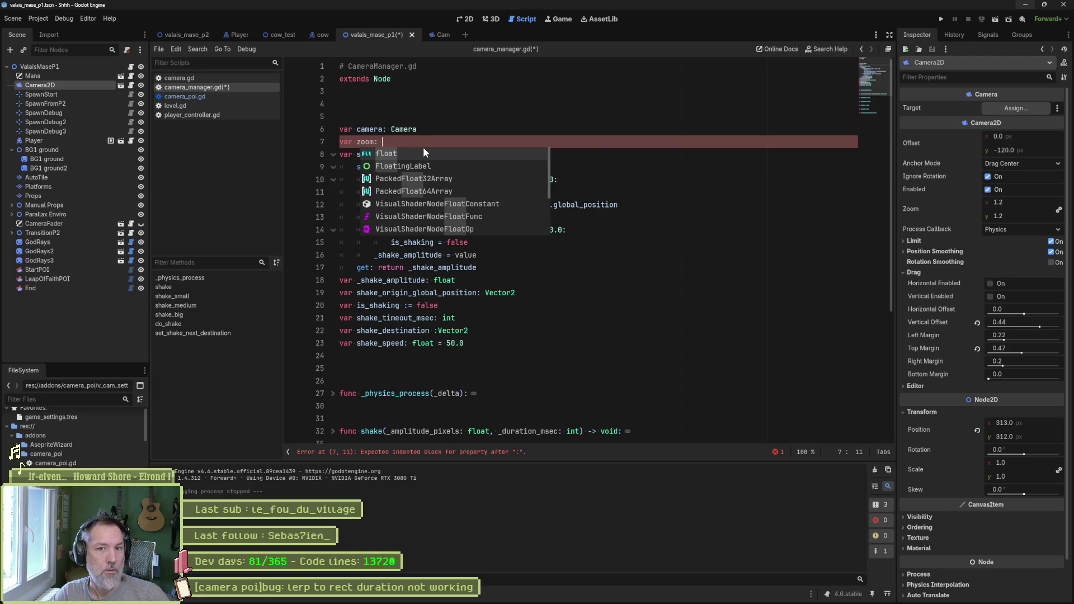
key(BackSpace)
key(BackSpace)
key(BackSpace)
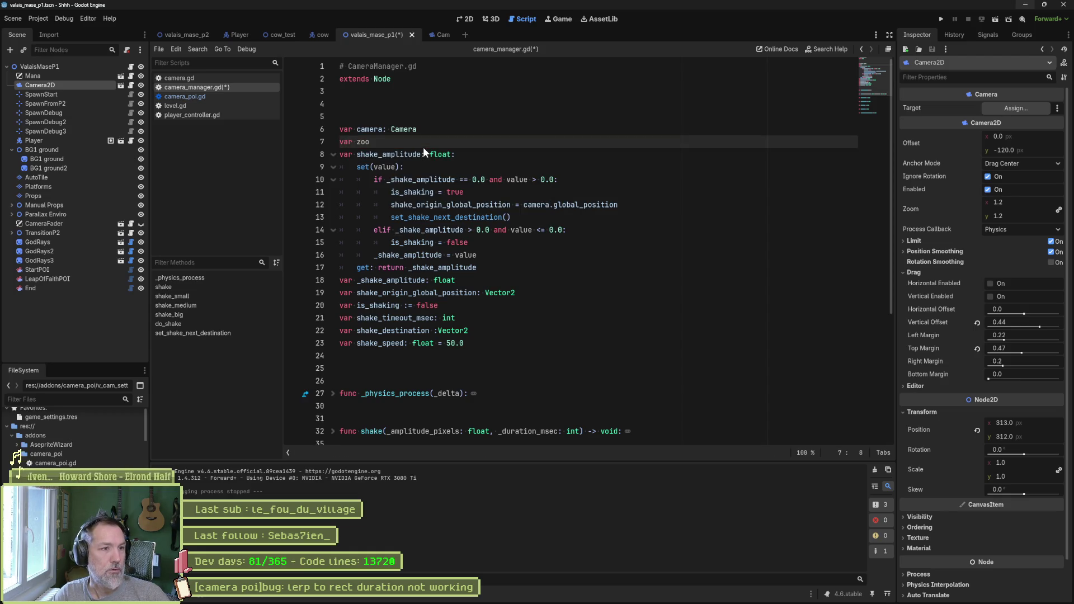
text(m := V)
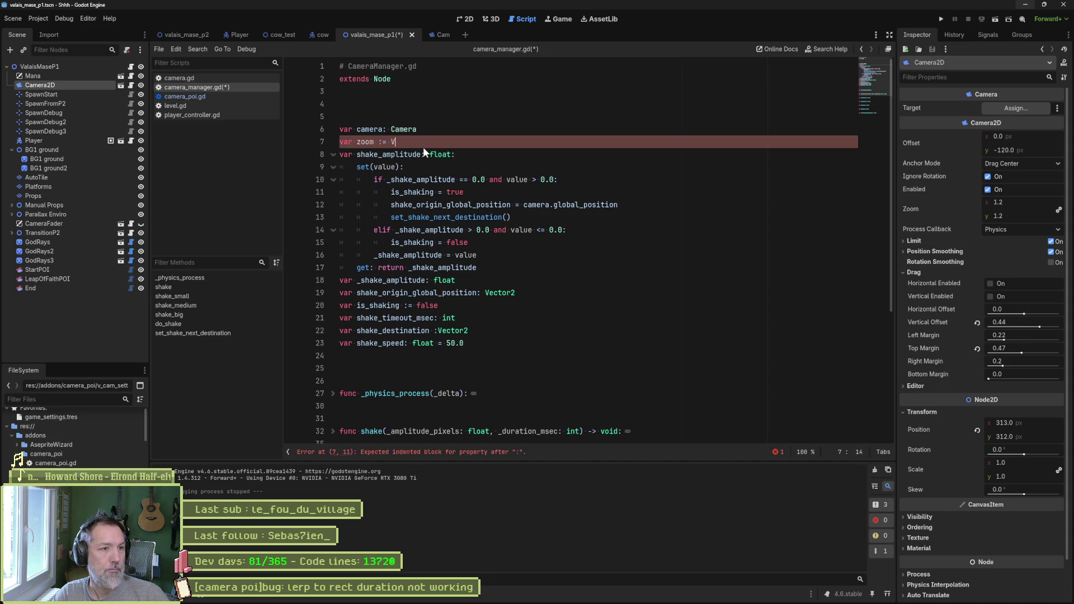
text(ector2)
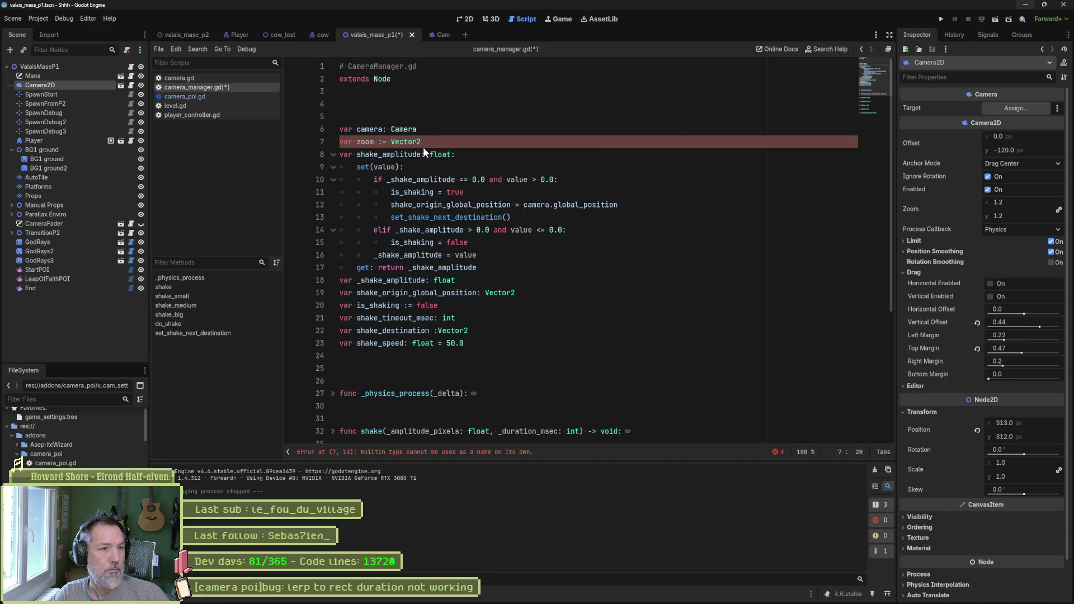
text((1.2,)
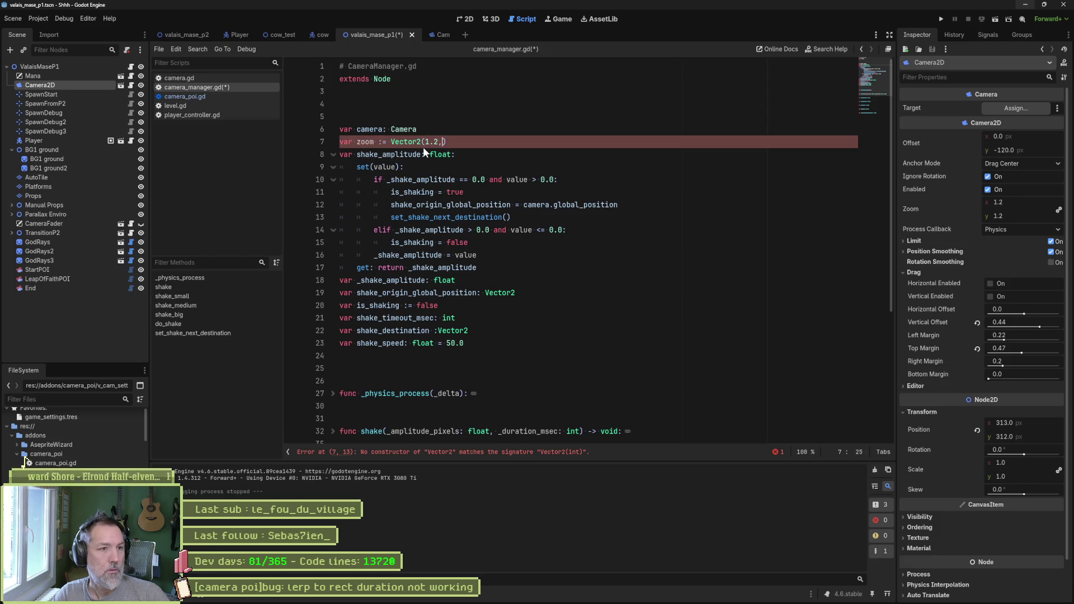
text( 1.2)
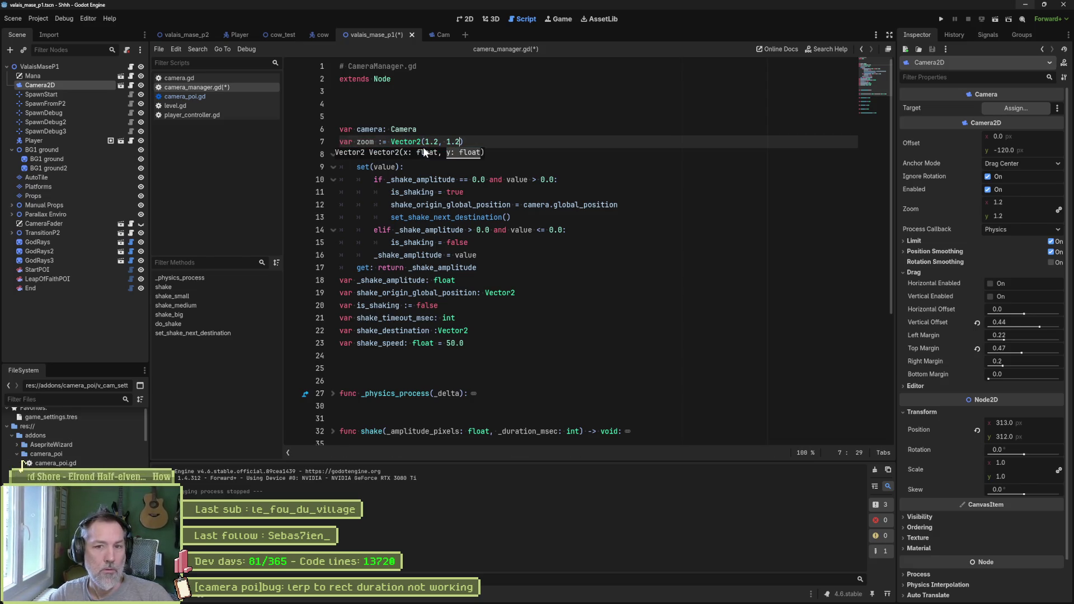
key(ctrl+s)
Add 'var offset := Vector2(0.0, -120.0)' below the zoom line, save, and begin another line.
click(513, 145)
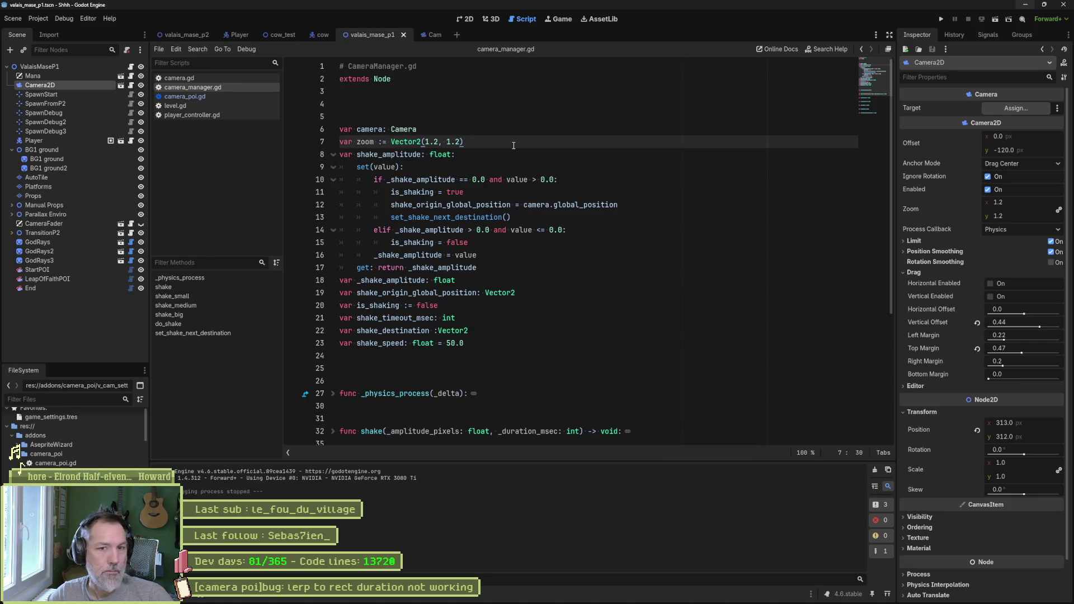
key(Return)
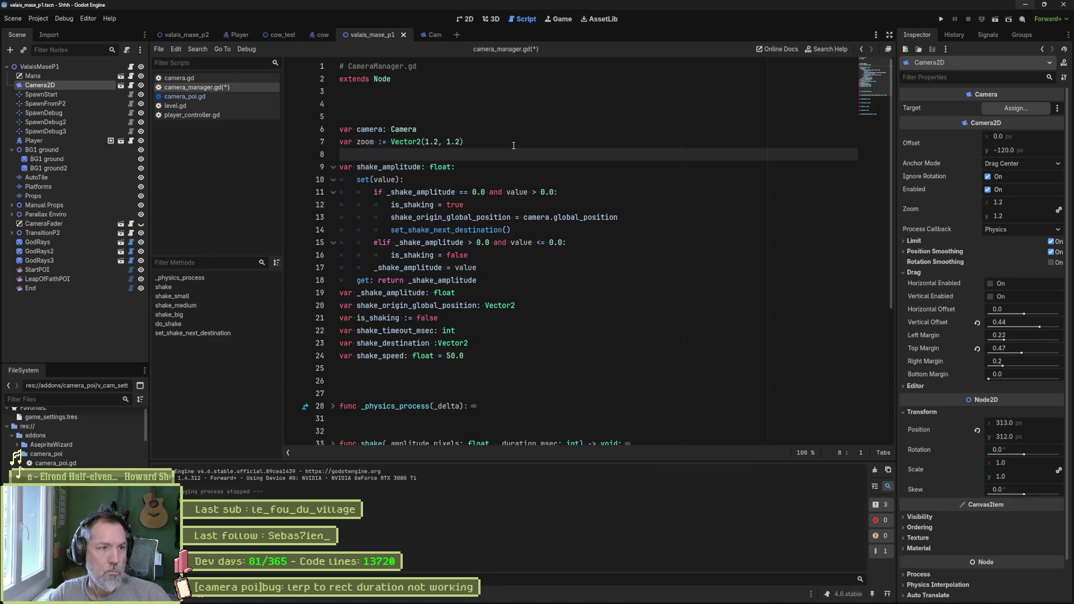
text(var offset)
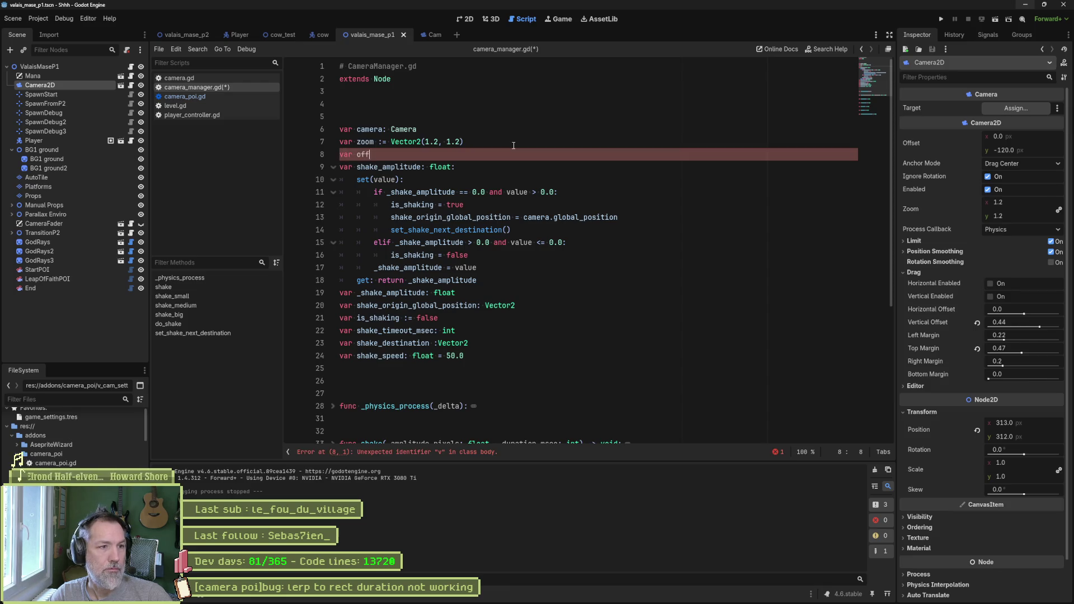
text( := Ve)
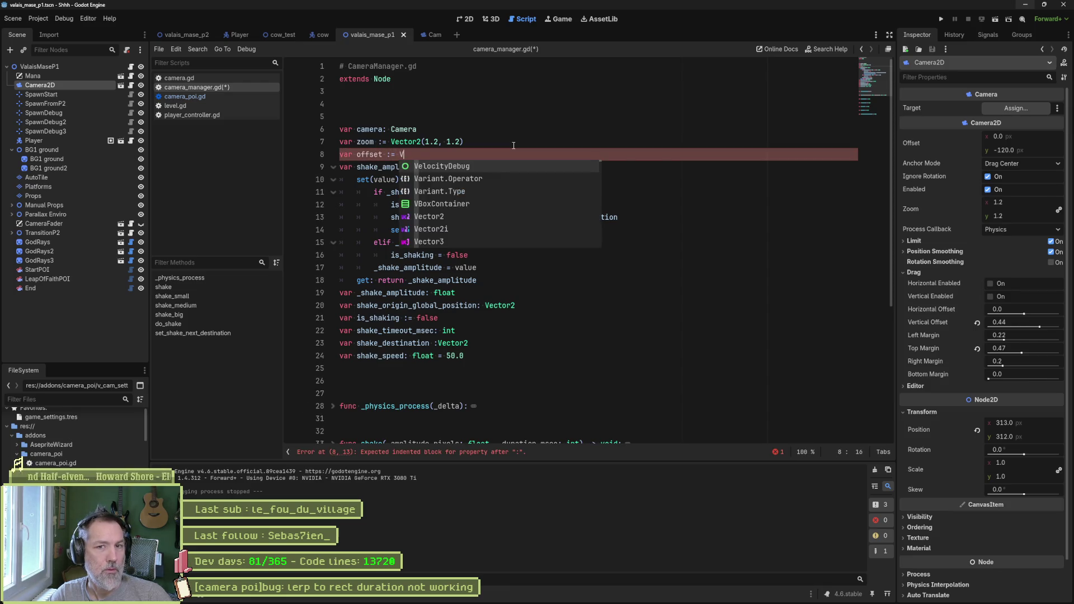
key(Down)
key(Return)
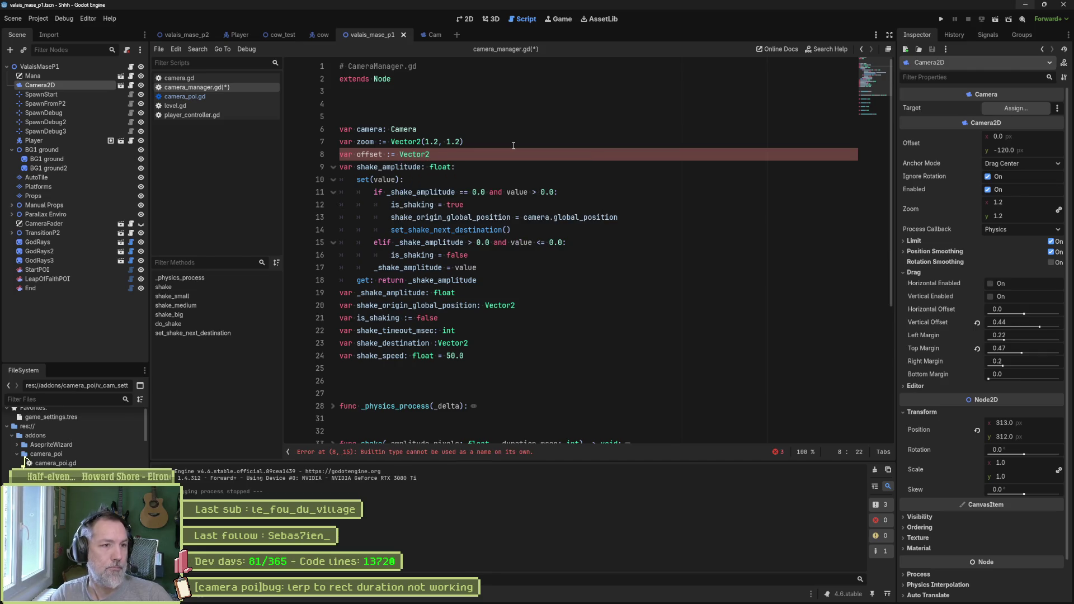
key(Left)
text(0.0, )
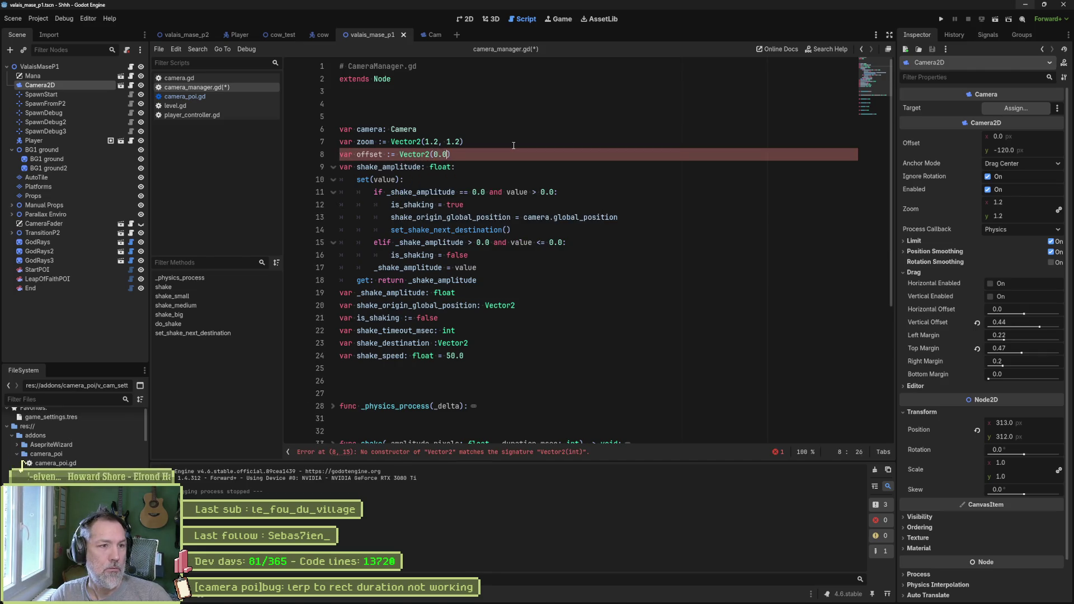
text(-120.0)
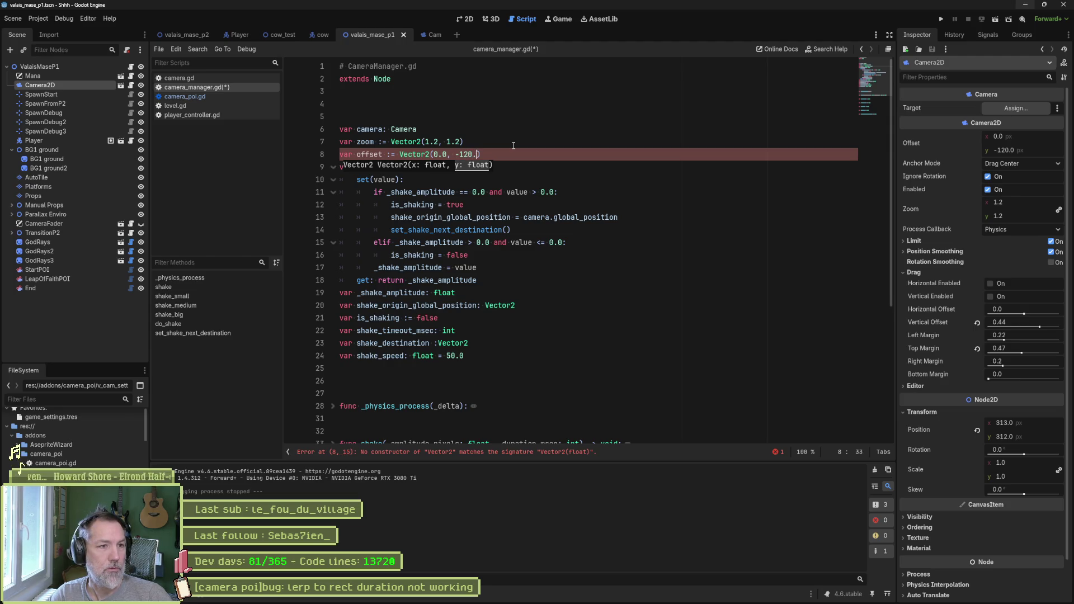
key(ctrl+s)
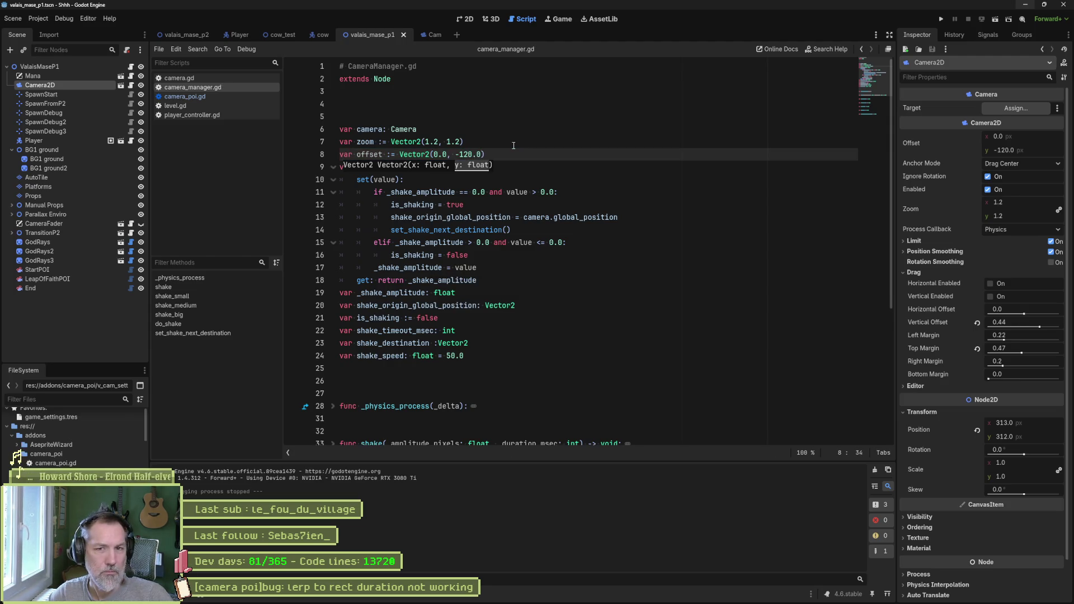
key(End)
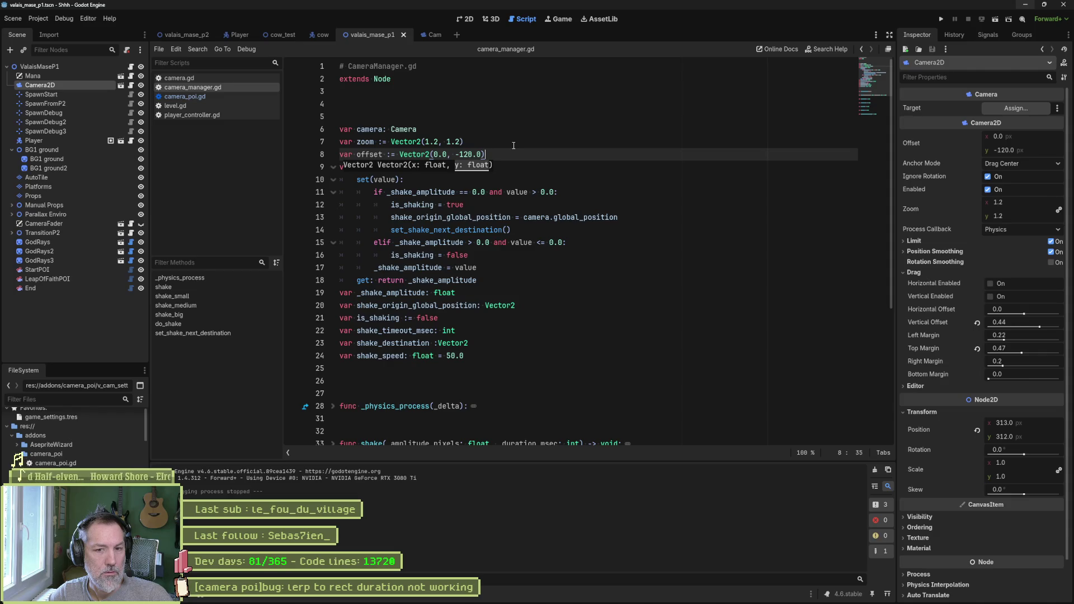
key(Return)
text(Ve)
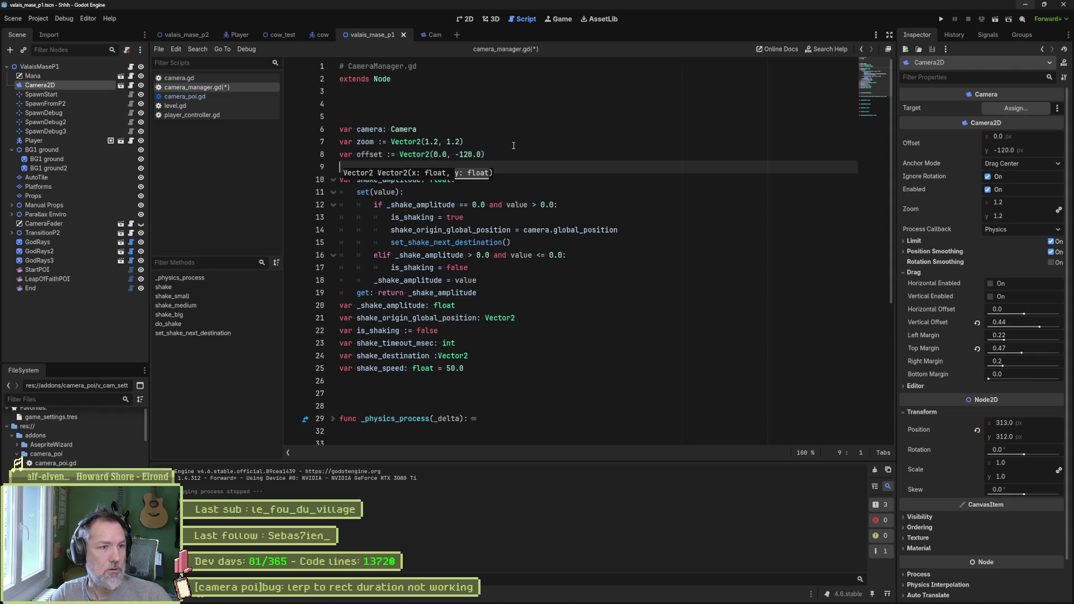
text(c)
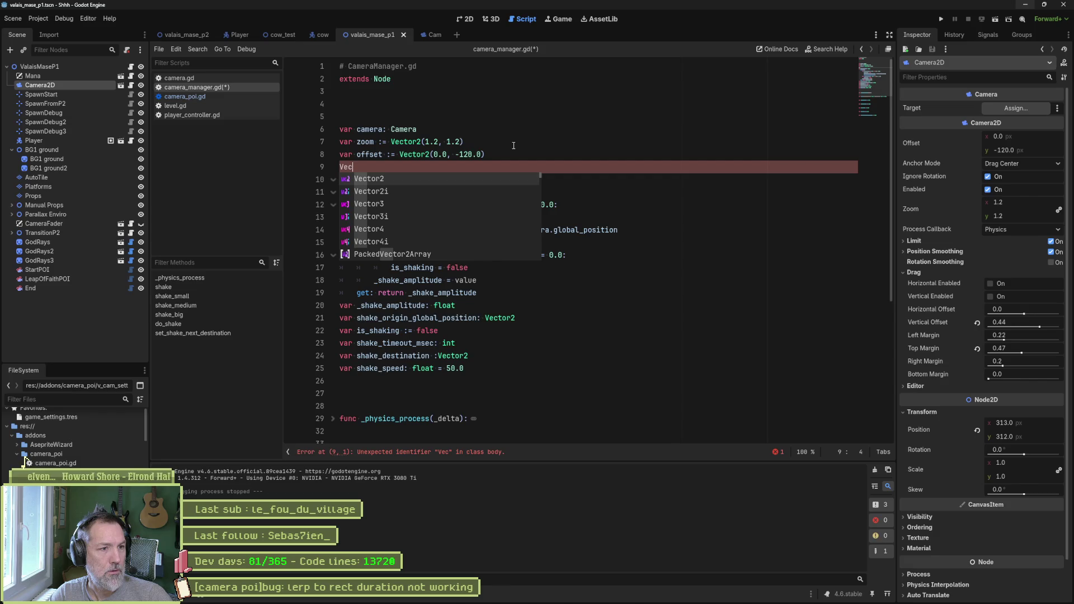
Tidy the drag_vertical_offset declaration so its value is a plain float, not Vector2.
key(BackSpace)
key(BackSpace)
text(var drag_vertical_offset :=)
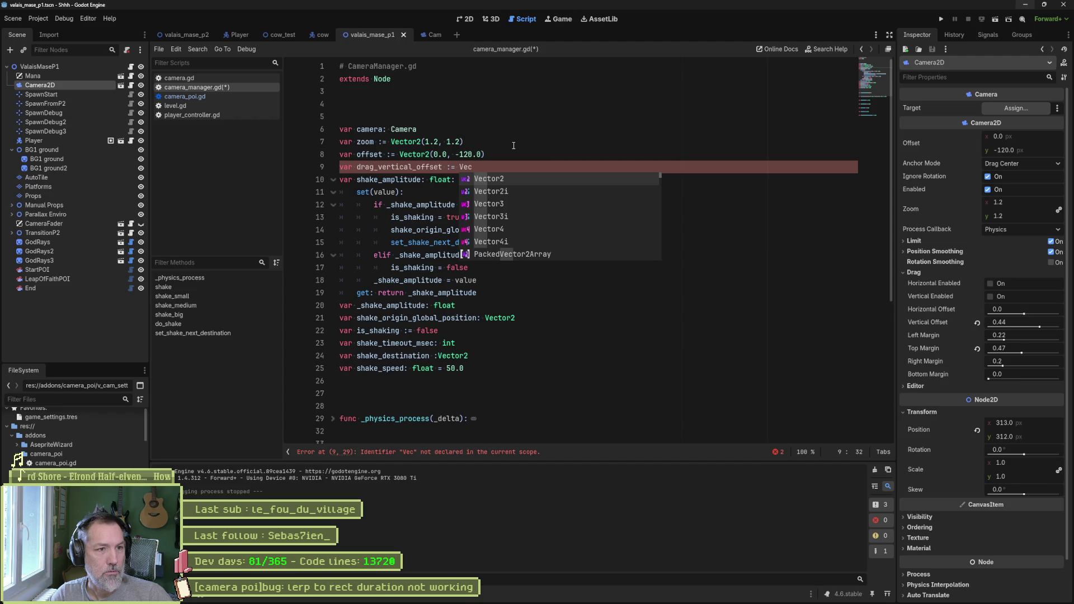
key(Return)
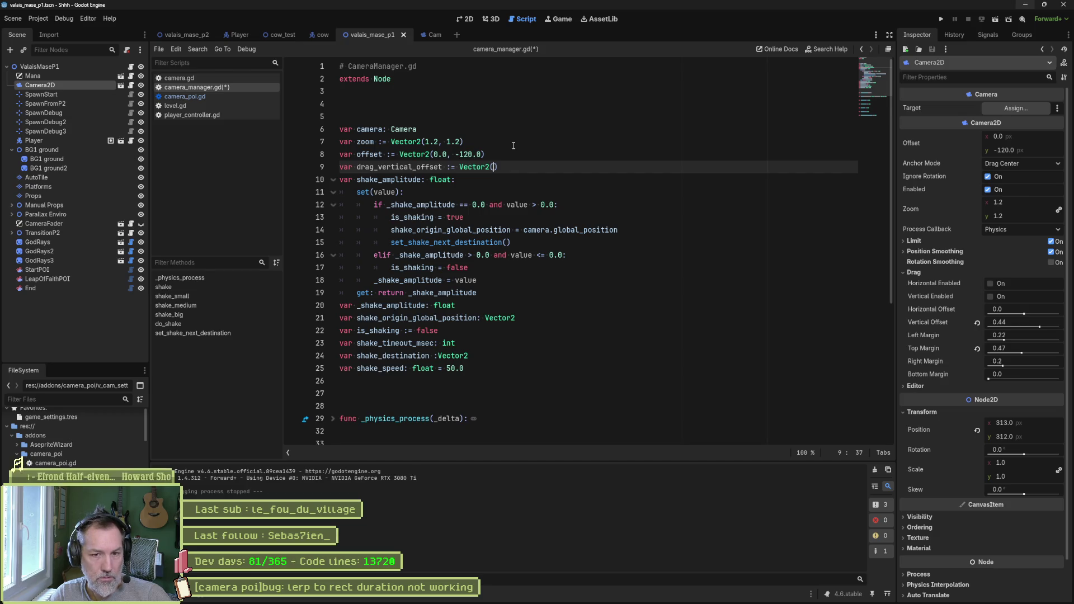
key(BackSpace)
key(BackSpace)
key(BackSpace)
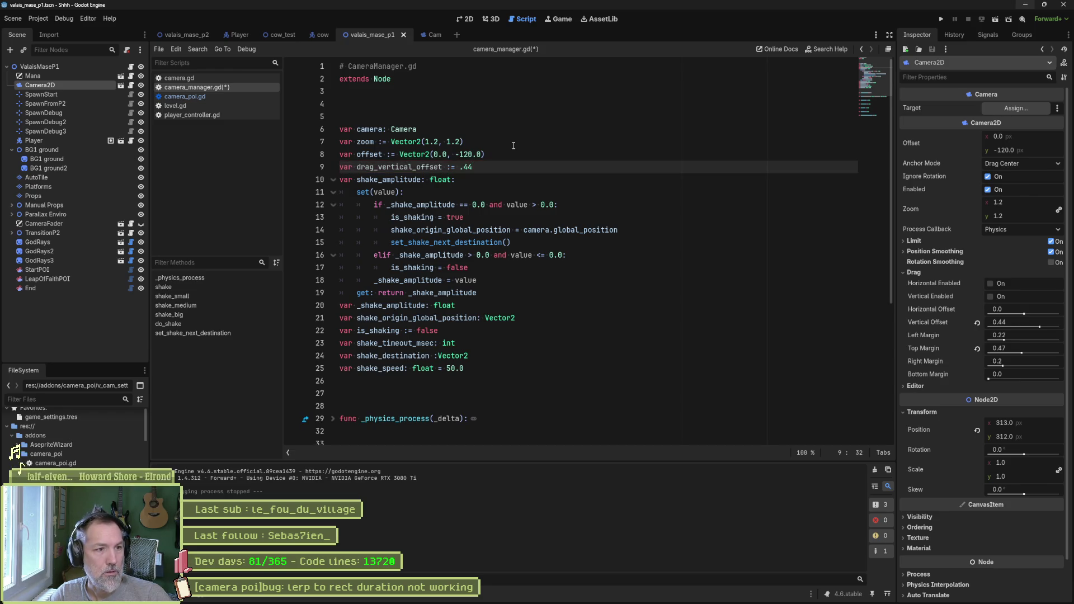
key(shift+Up)
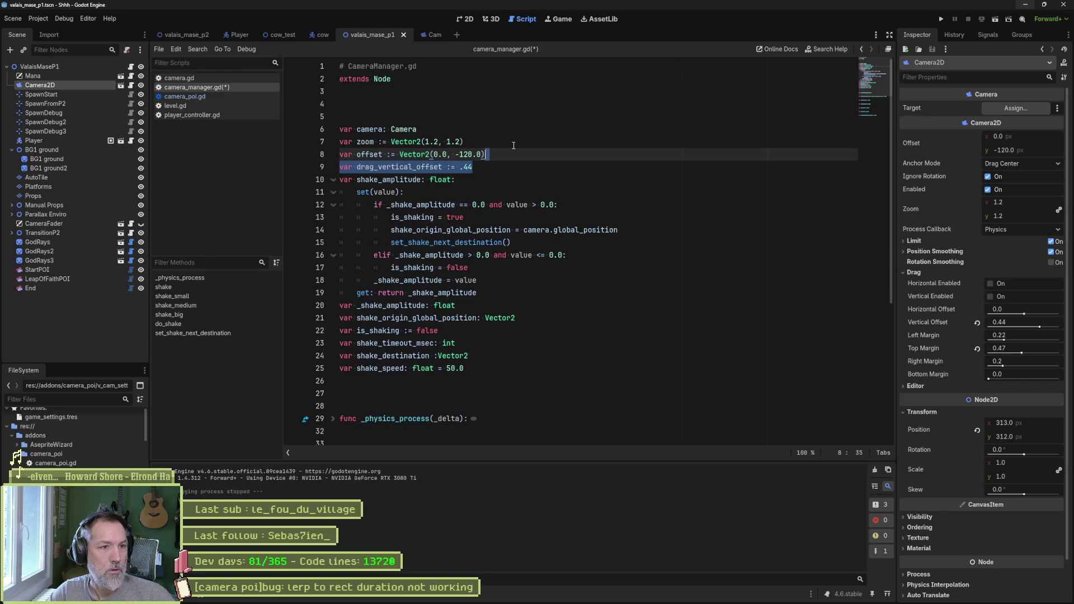
key(Right)
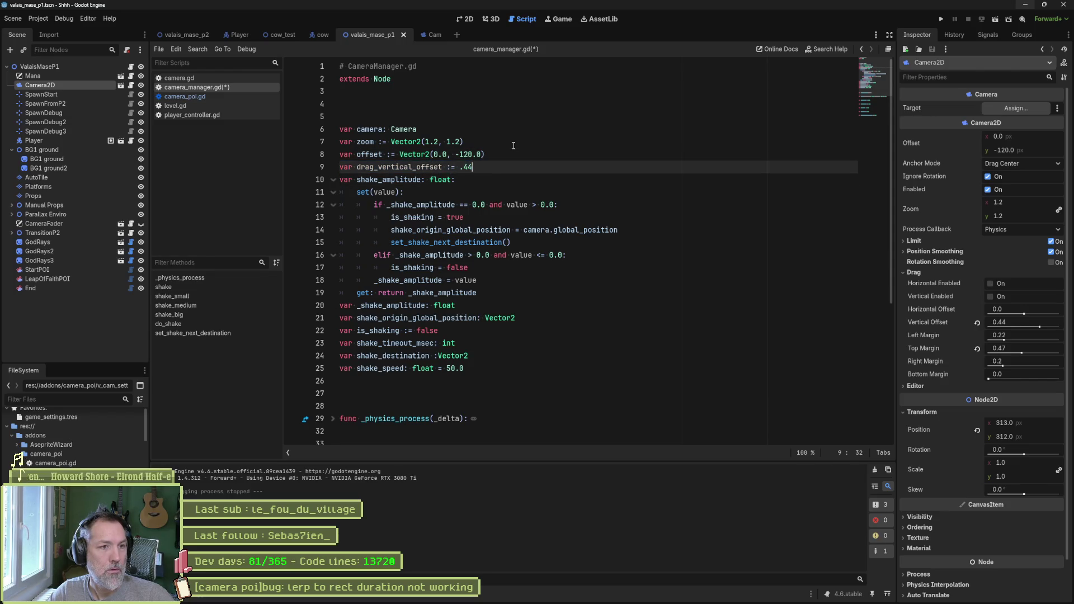
Duplicate the drag offset line and make line 9 read drag_horizontal_offset := 0.0.
key(ctrl+shift+d)
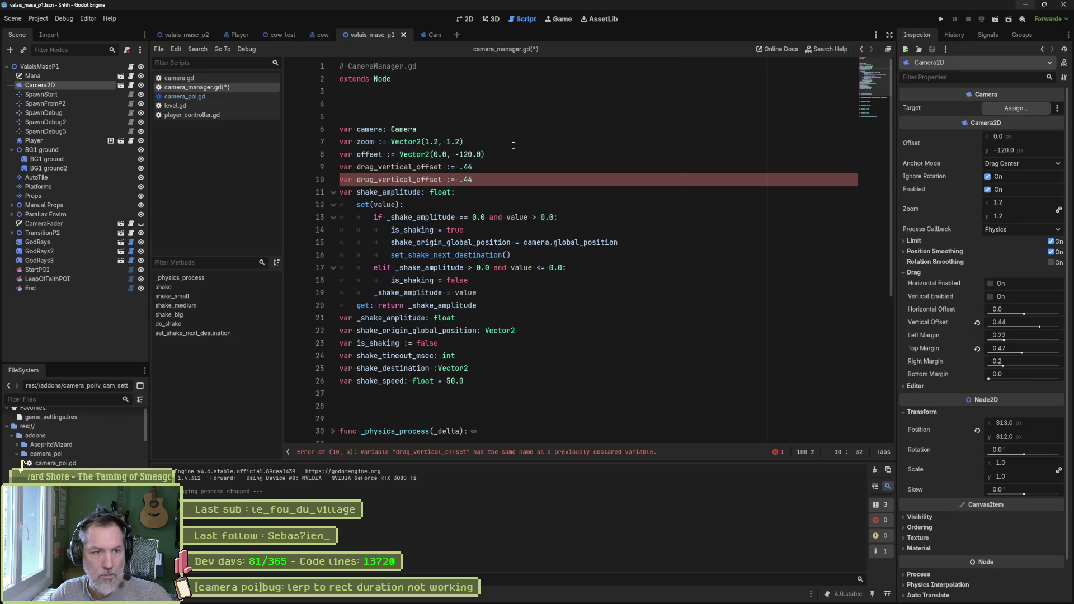
key(Up)
key(BackSpace)
key(BackSpace)
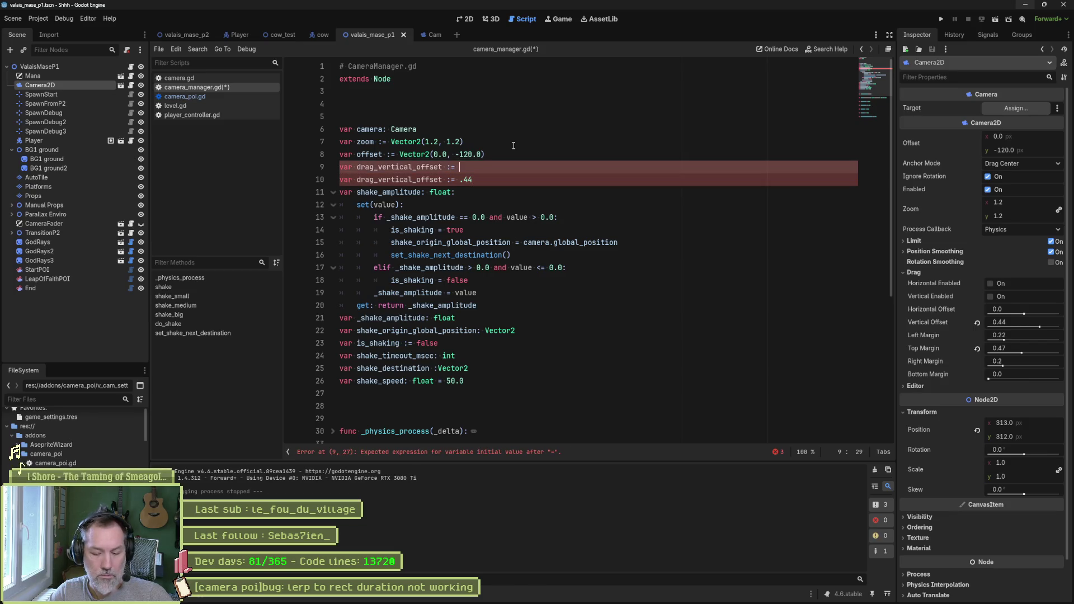
key(Down)
key(Left)
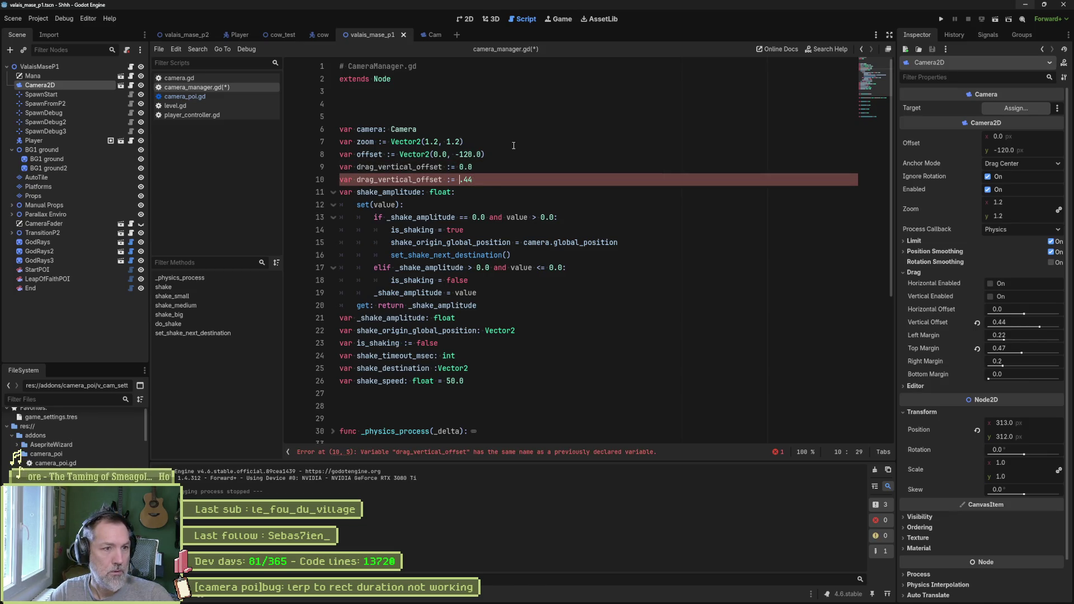
key(Up)
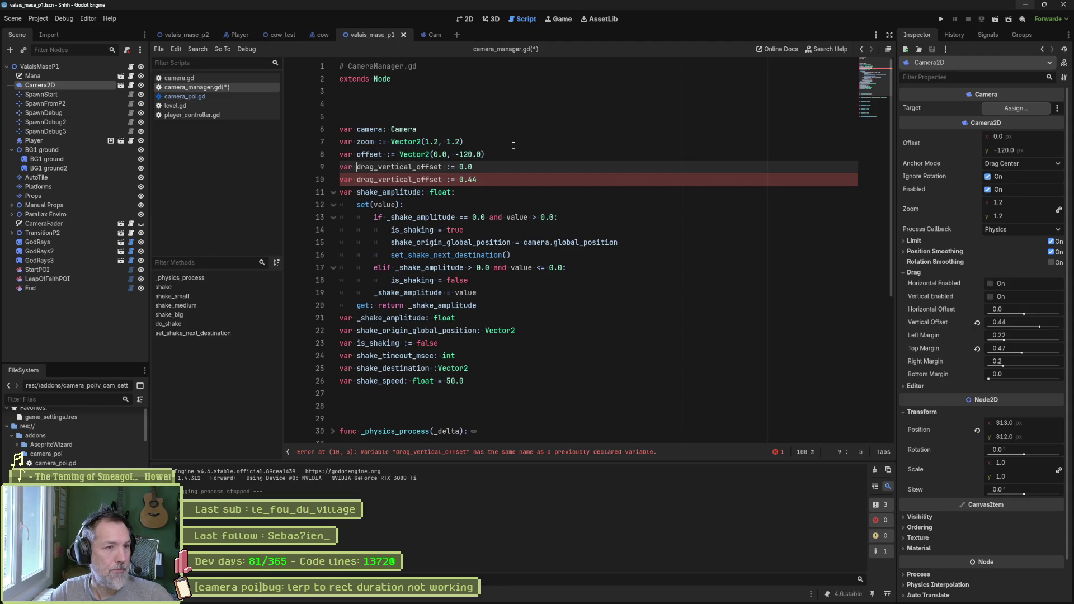
key(Right)
key(Delete)
key(Delete)
key(Delete)
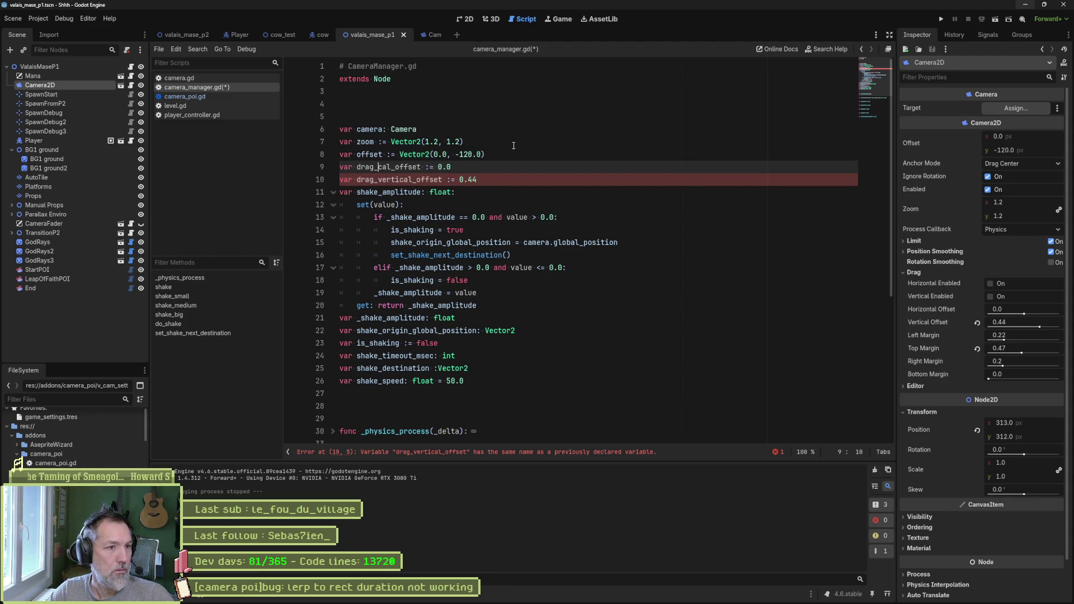
text(horizont)
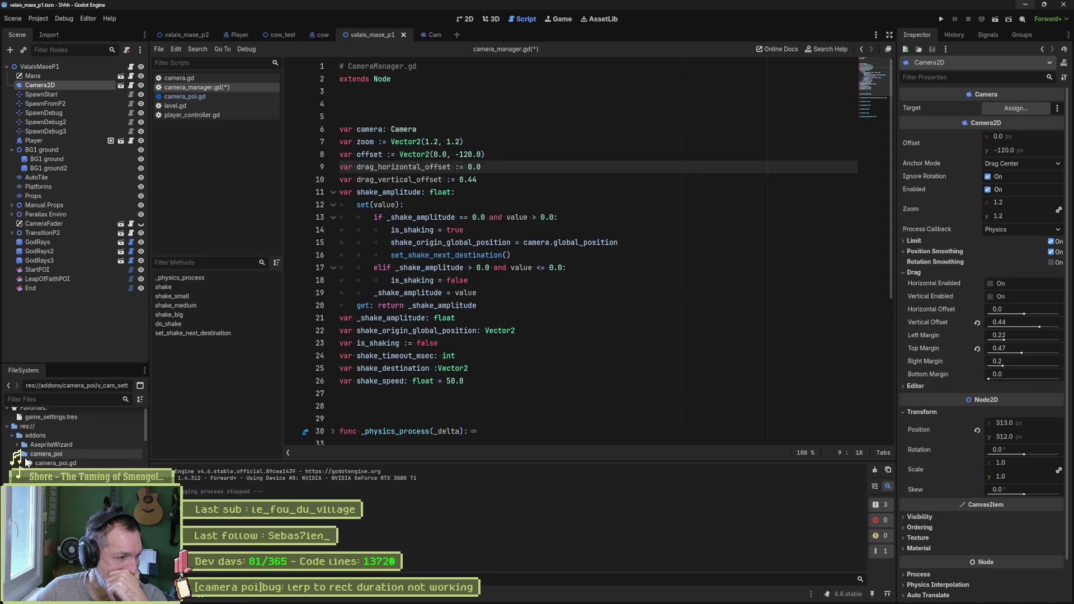
Reveal camera.gd in the FileSystem dock to reach the res://core/camera folder.
right_click(204, 87)
click(186, 134)
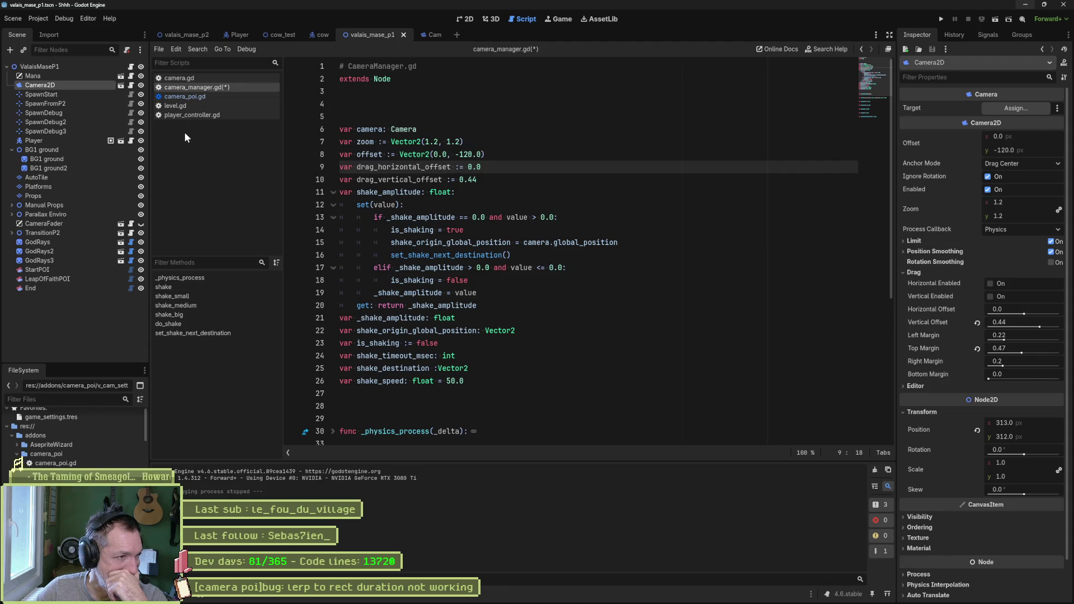
right_click(183, 79)
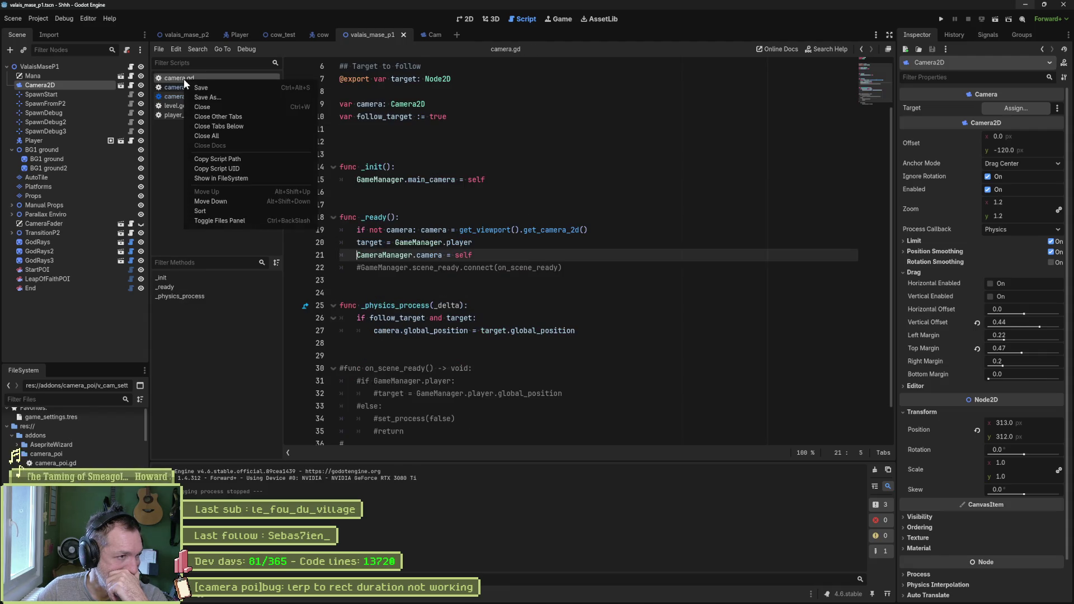
click(223, 175)
scroll(21, 466, down, 3)
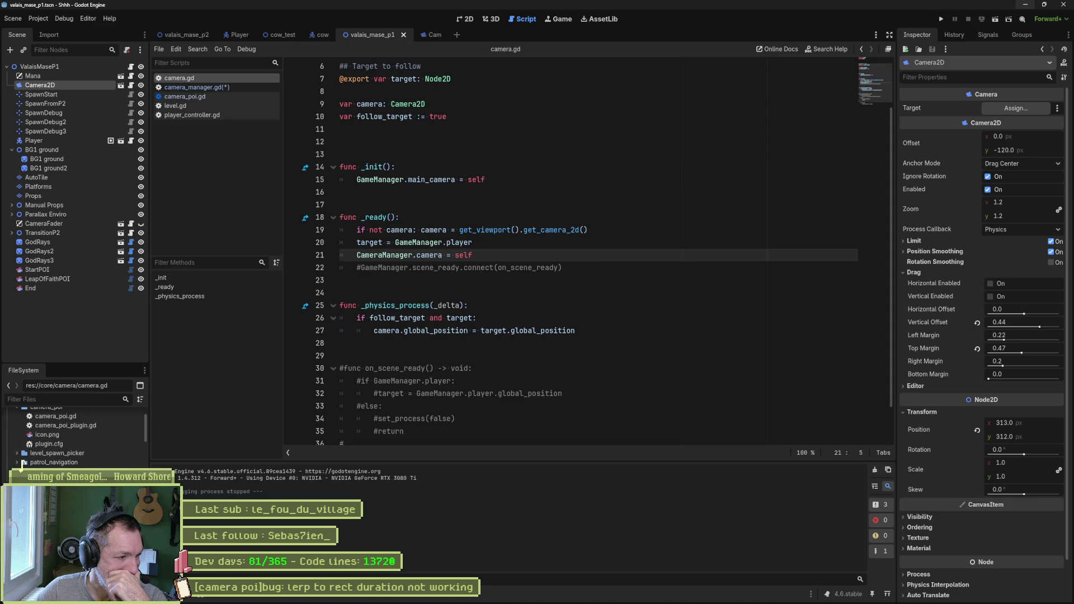
Create a new script named camera_settings.gd in the camera folder.
right_click(46, 449)
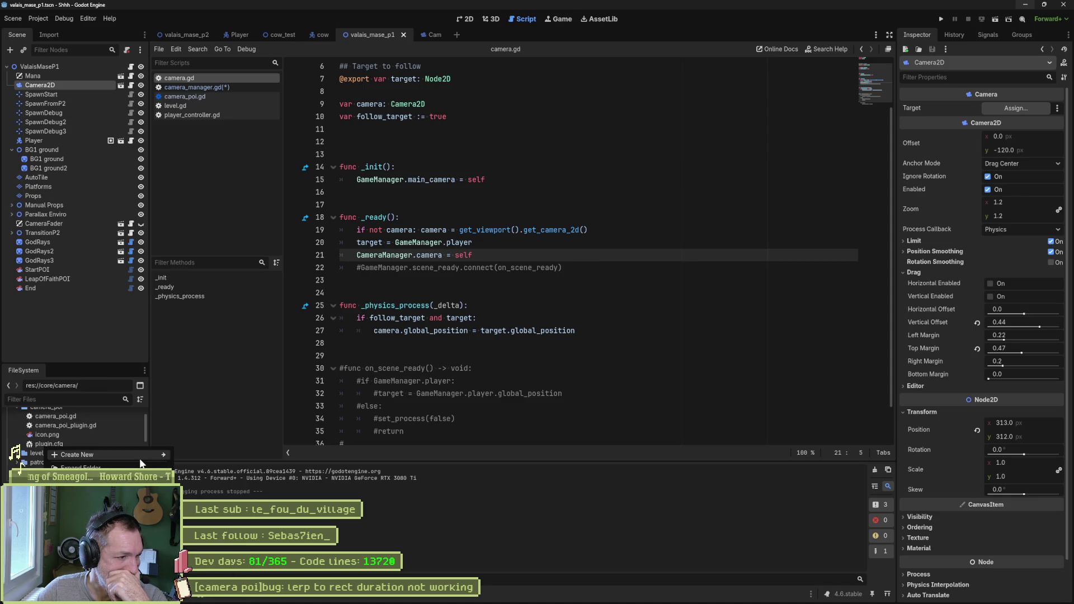
mouse_move(160, 453)
click(219, 475)
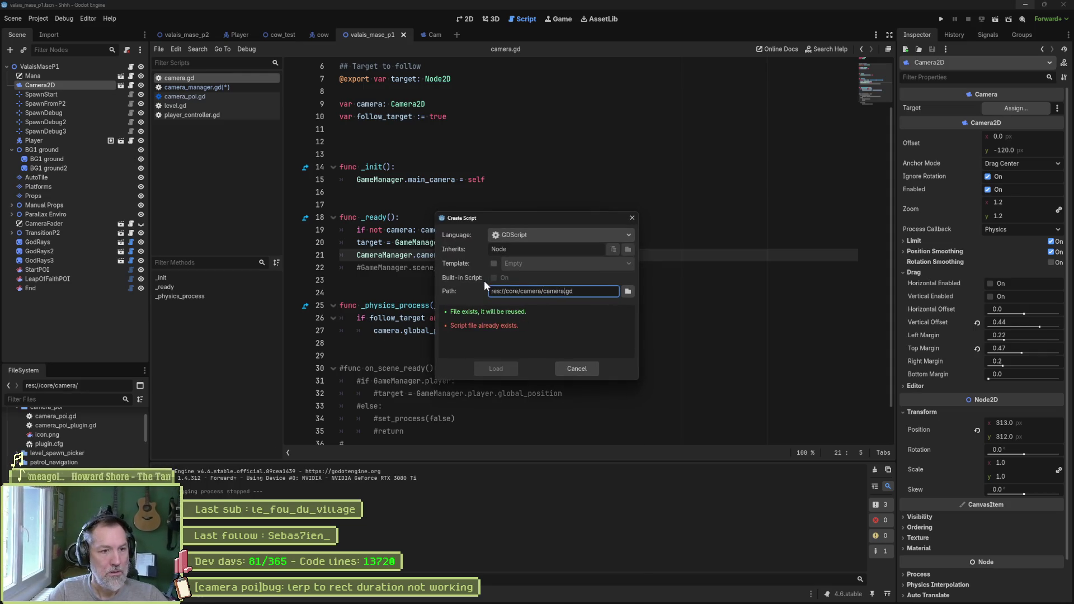
text(camera_settings)
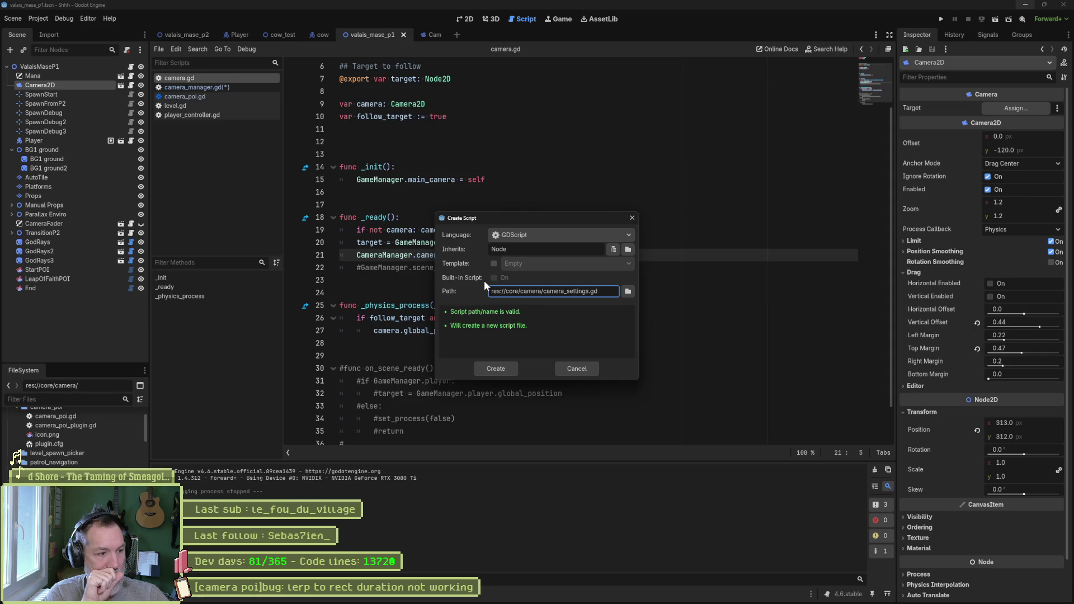
key(Return)
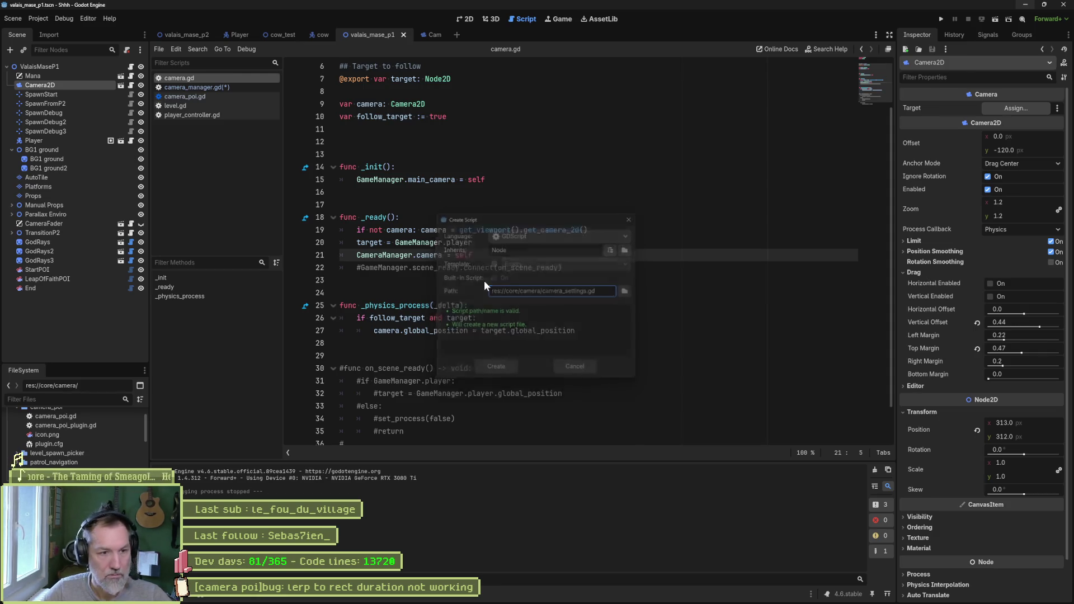
Add class_name CameraSettings and change the base class from Node to Resource.
key(Return)
key(Up)
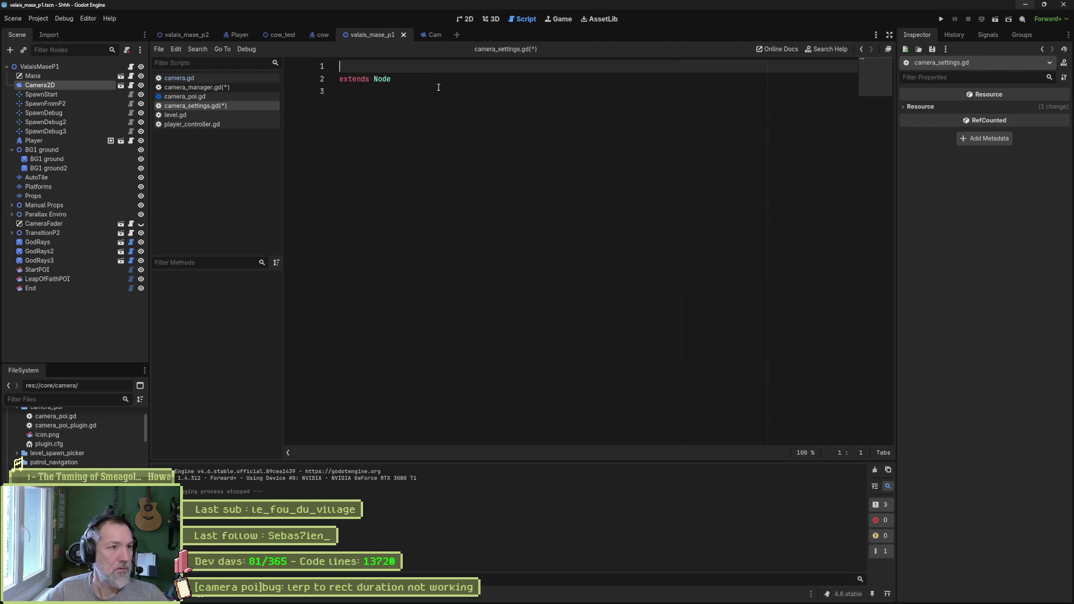
text(class_)
key(Return)
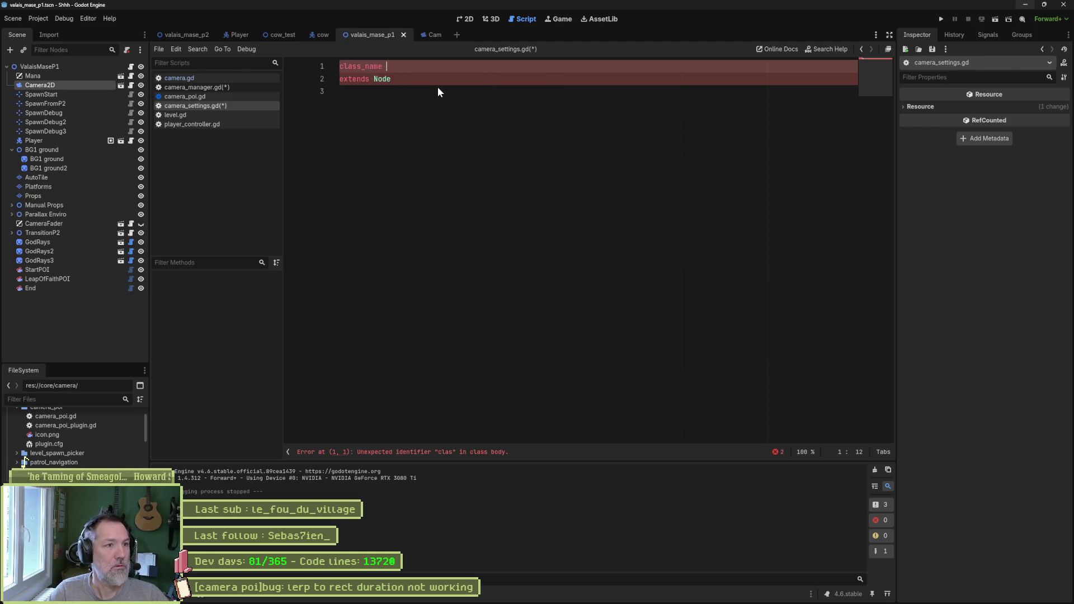
text(CameraSett)
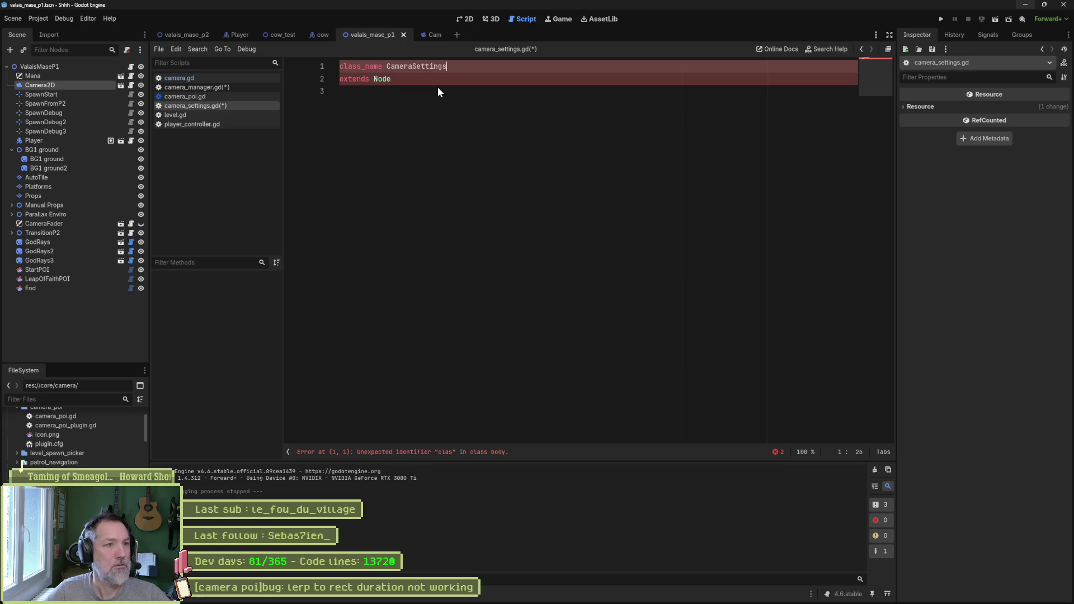
text(ings)
key(Down)
key(Down)
key(Up)
key(ctrl+shift+Left)
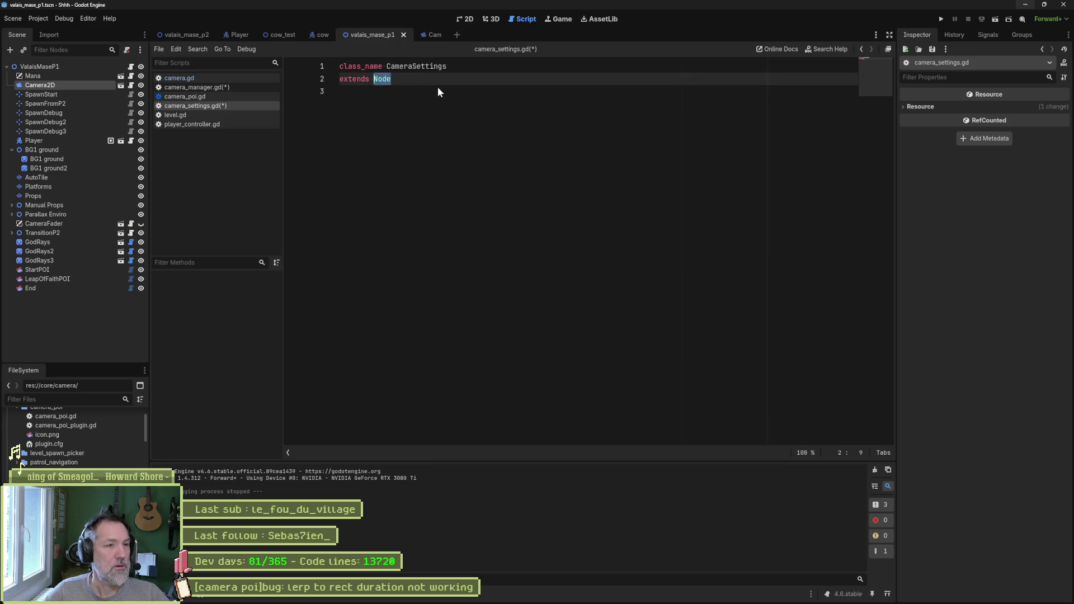
text(resou)
key(Return)
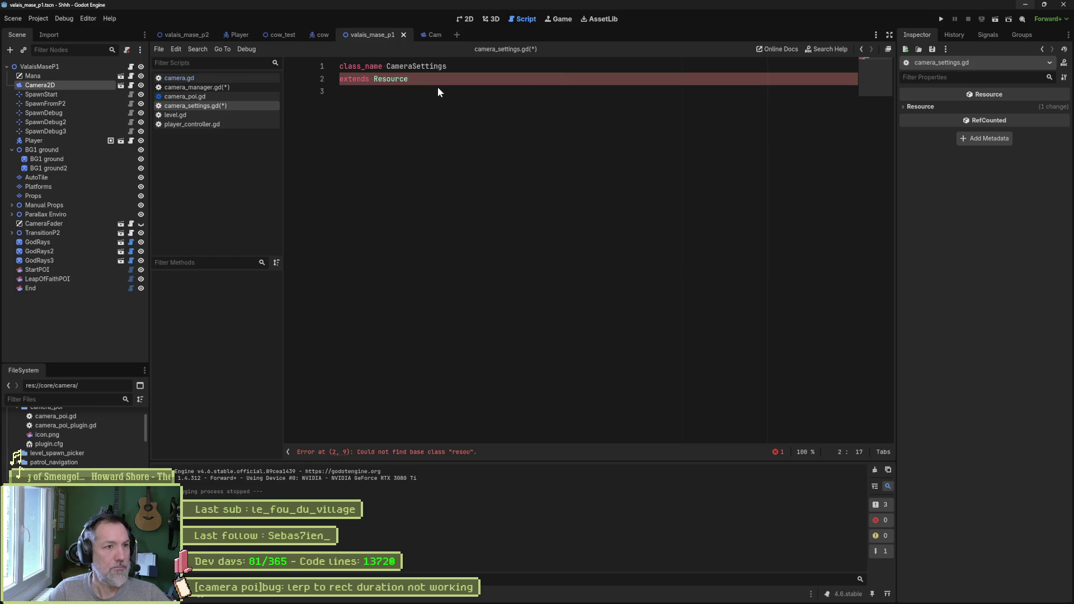
key(Down)
key(Return)
text(@export)
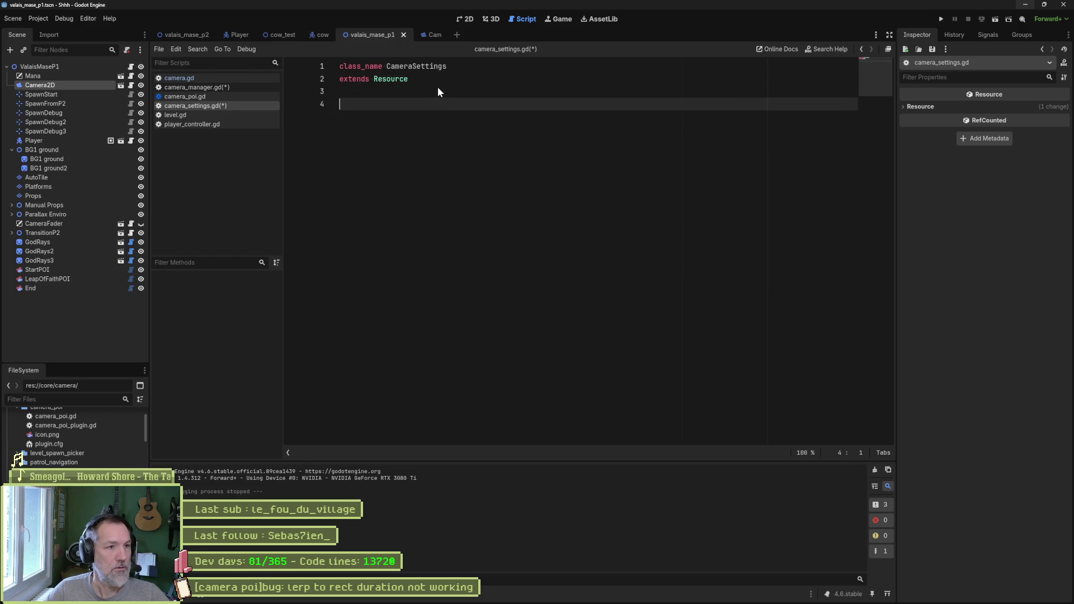
text( var test)
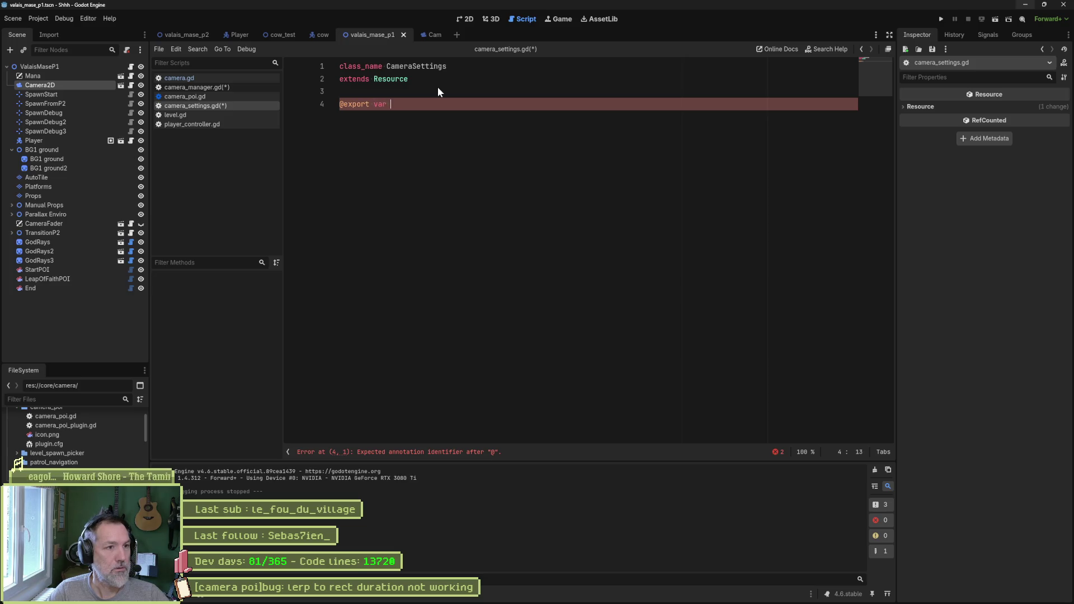
key(ctrl+s)
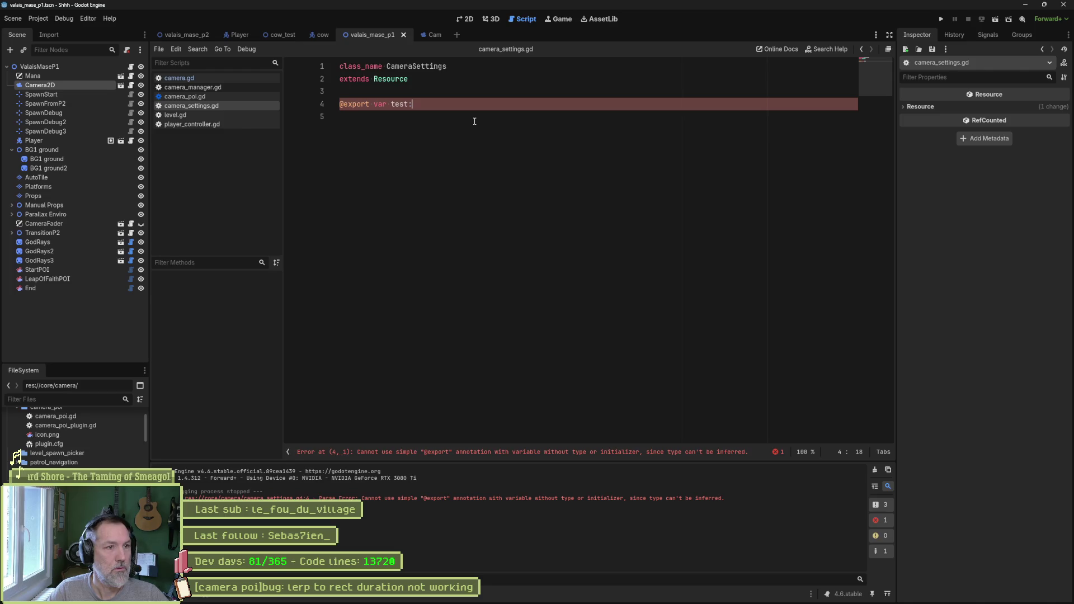
text(: float)
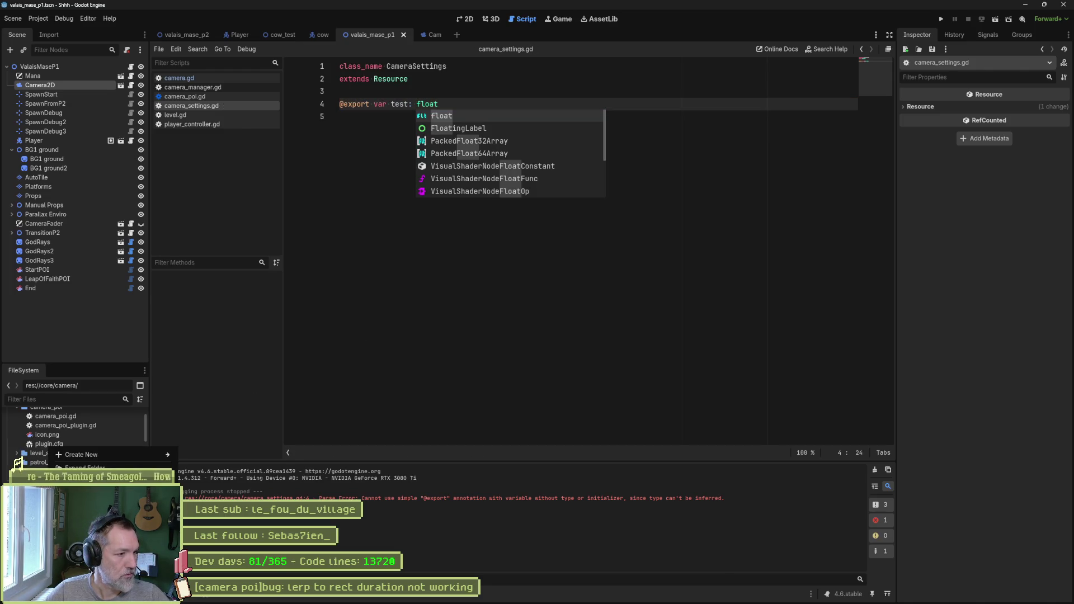
Create a CameraSettings-type resource in res://core/camera saved as DefaultCameraSettings.tres.
right_click(54, 450)
mouse_move(142, 455)
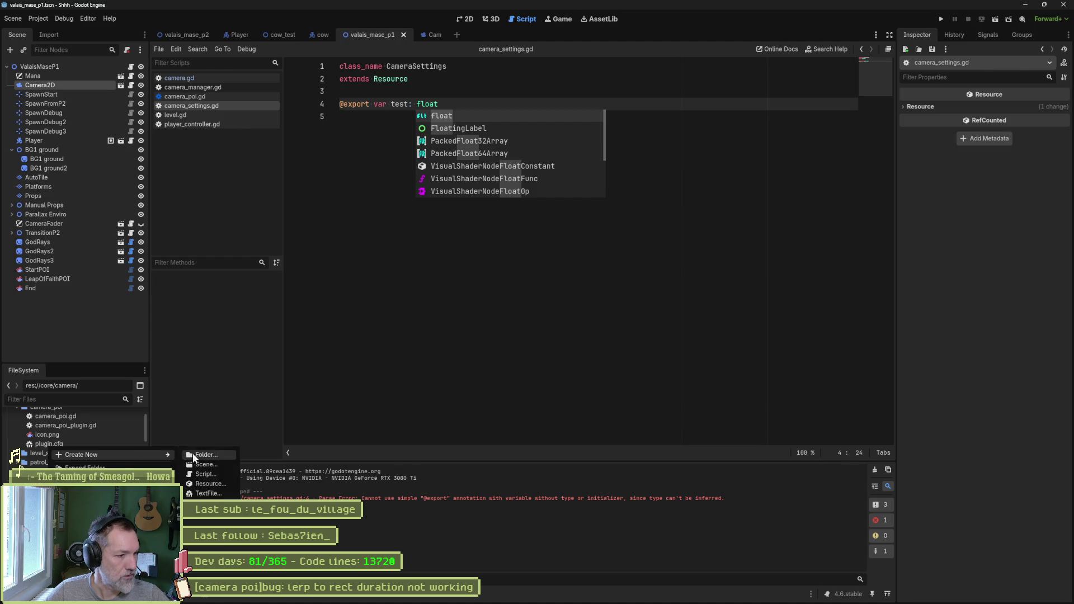
click(209, 484)
text(camerasettings)
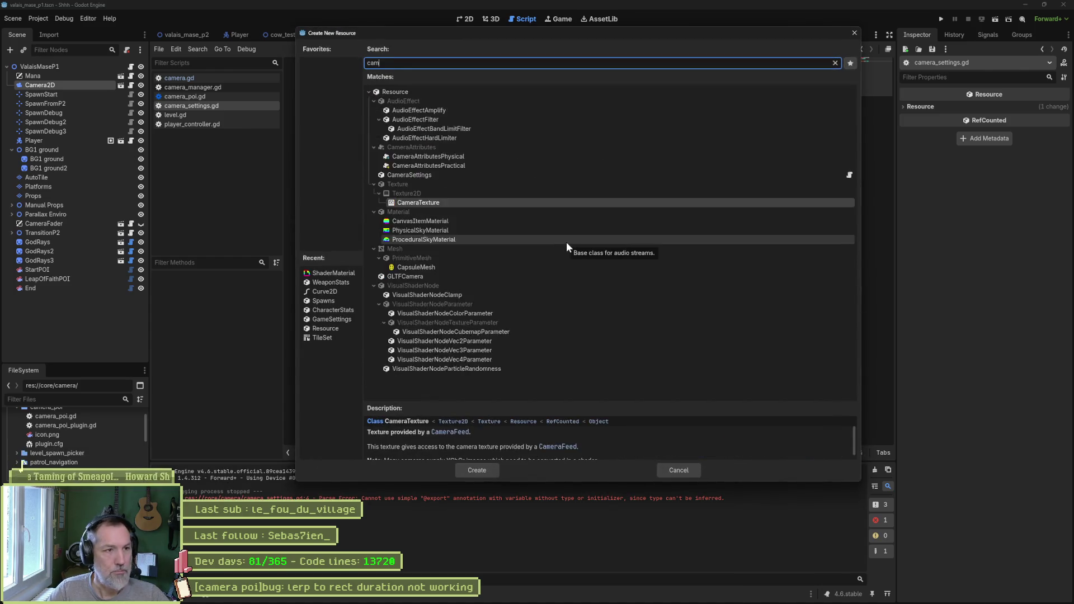
key(Return)
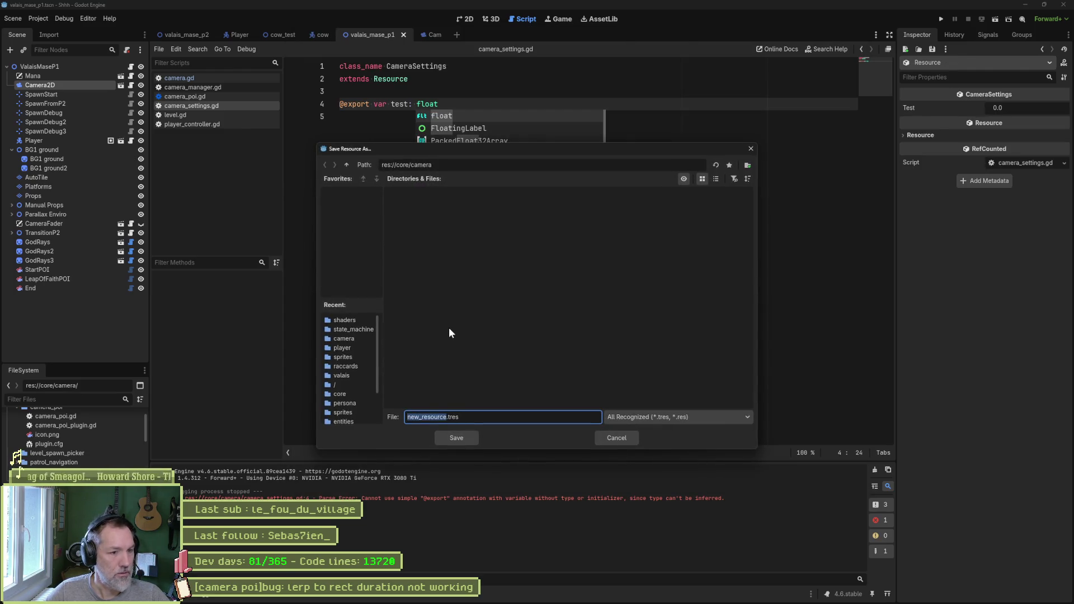
text(DefaultCameraSett)
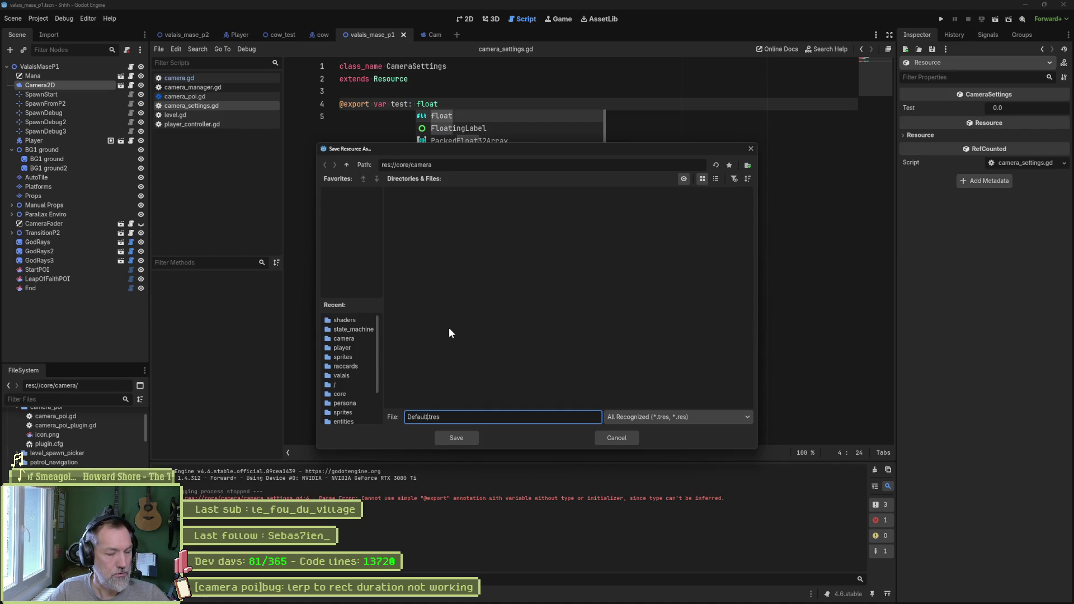
text(ings)
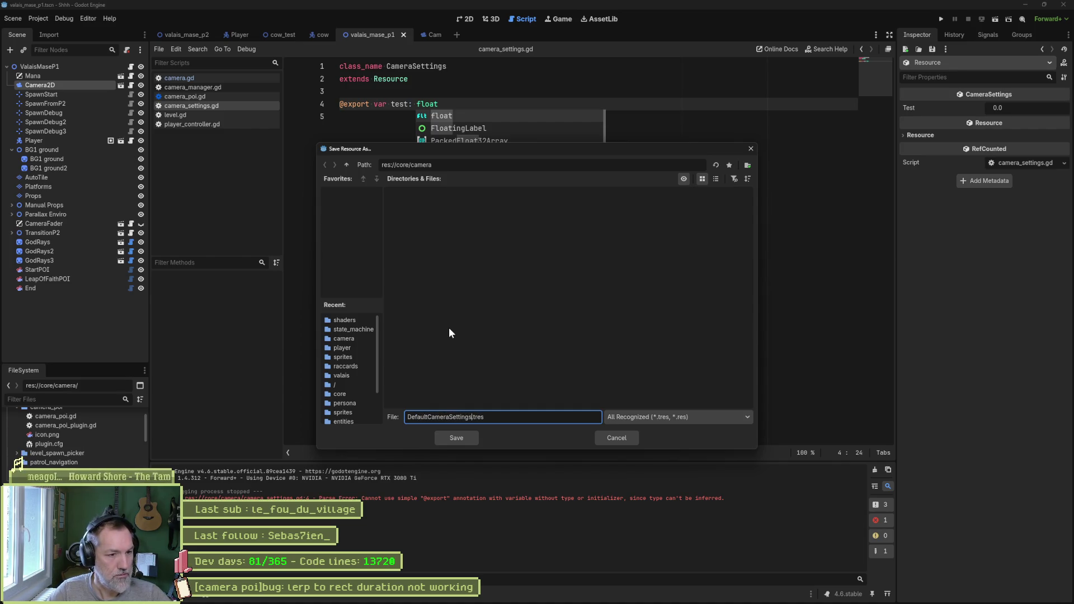
click(456, 435)
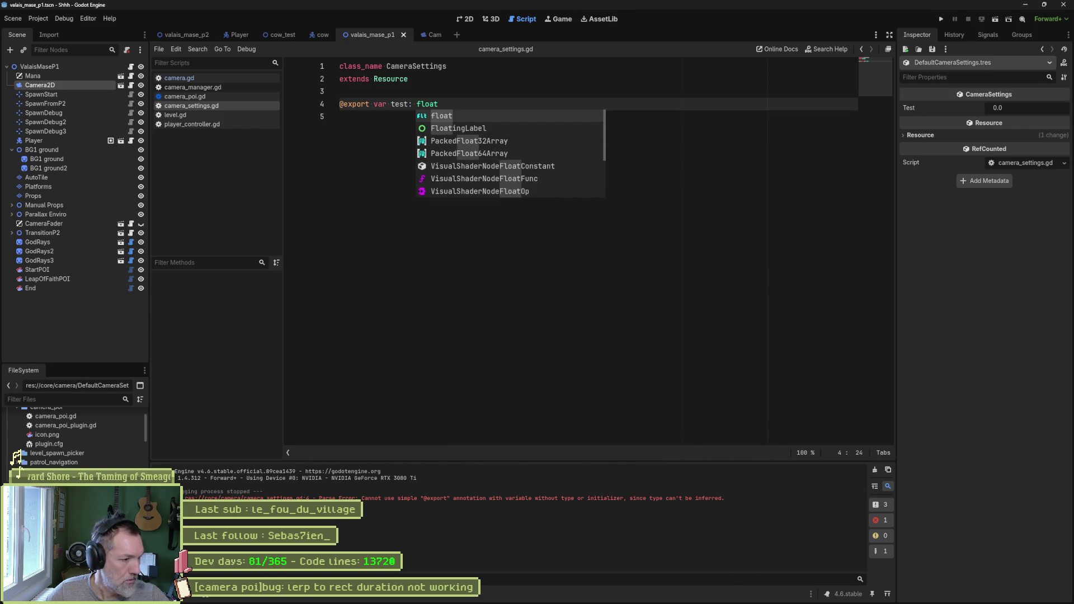
click(640, 183)
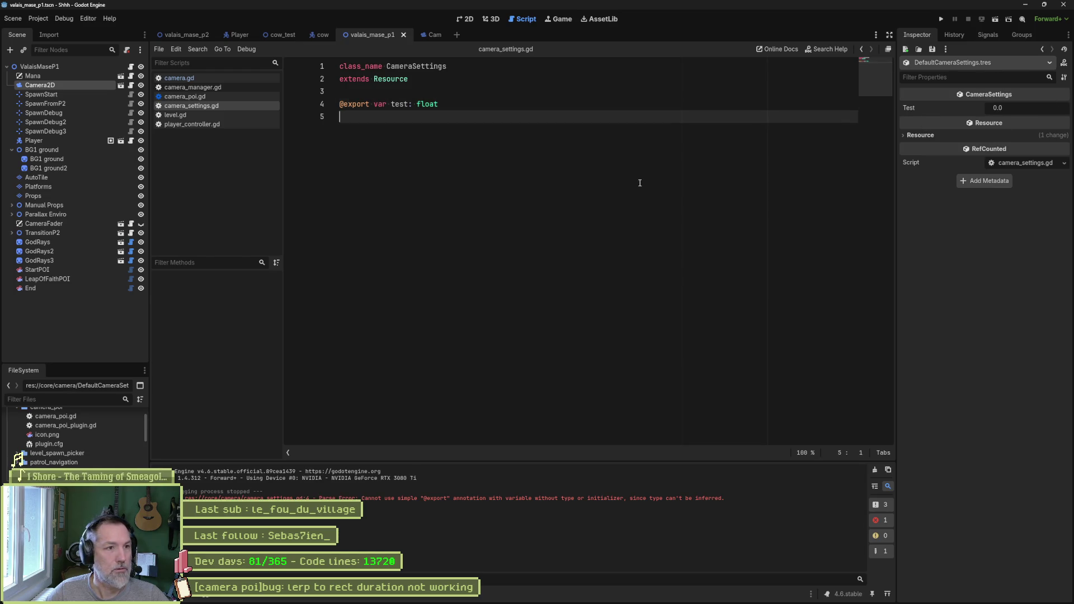
Select the zoom, offset and drag offset declarations on lines 6–10 of the camera manager script.
click(237, 80)
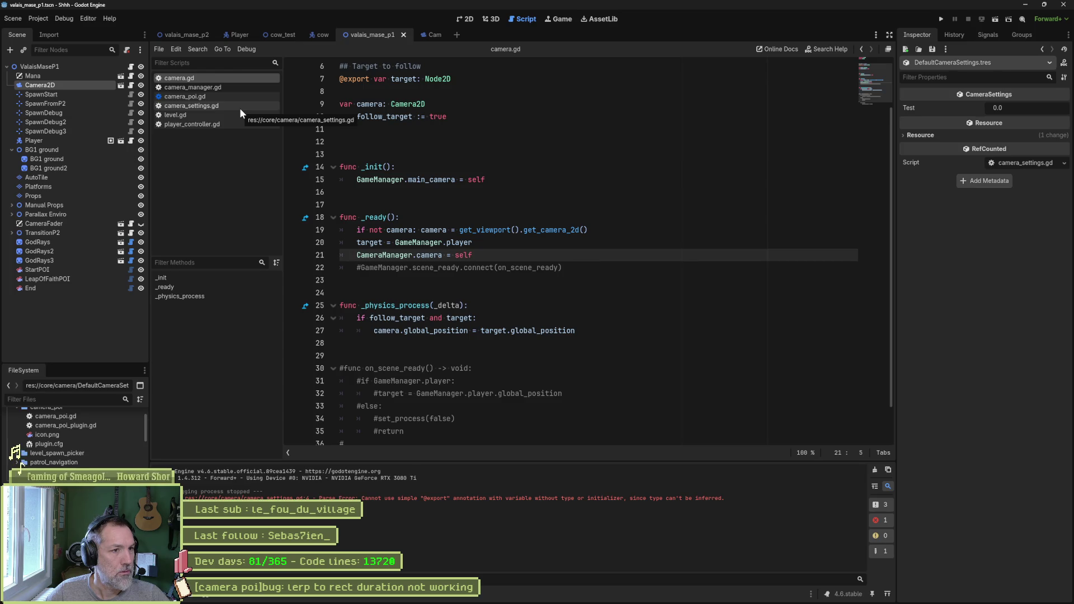
scroll(450, 164, up, 2)
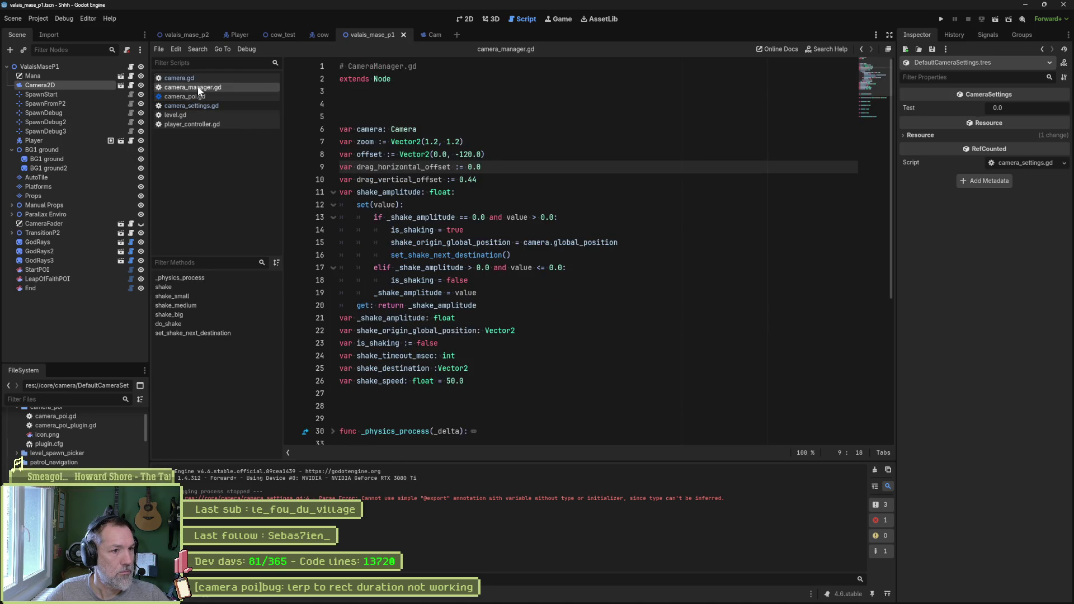
click(486, 180)
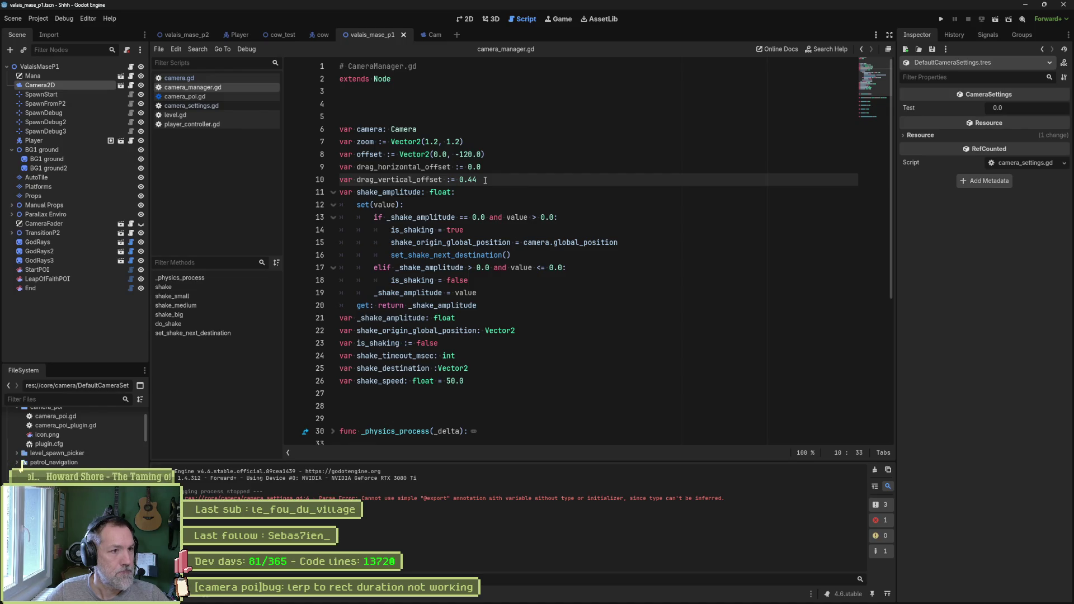
shift+click(483, 127)
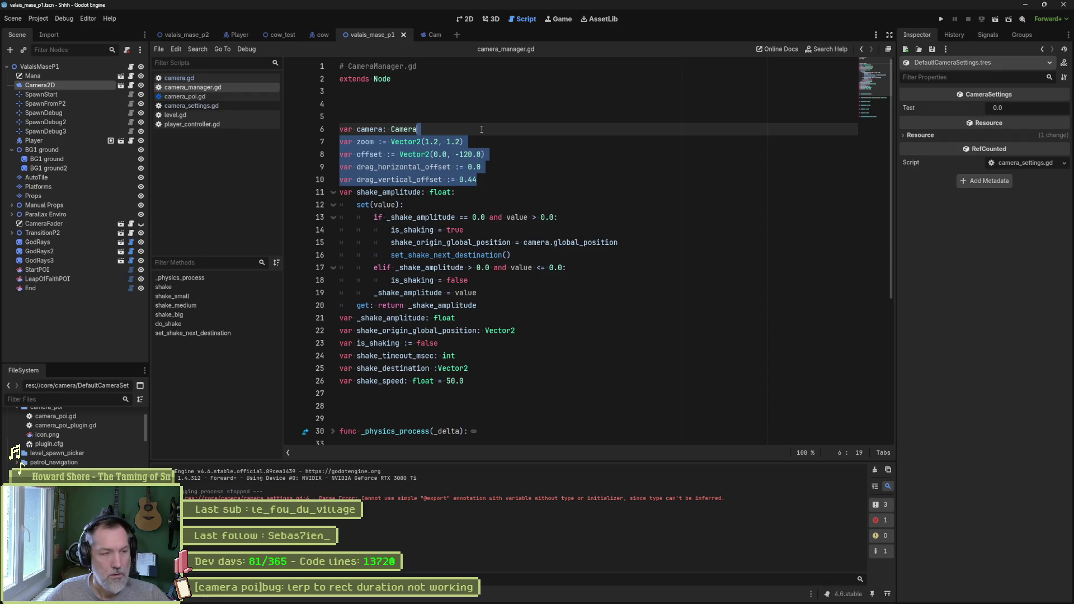
Replace the test export in camera_settings.gd with the four pasted variable lines.
click(246, 108)
click(454, 101)
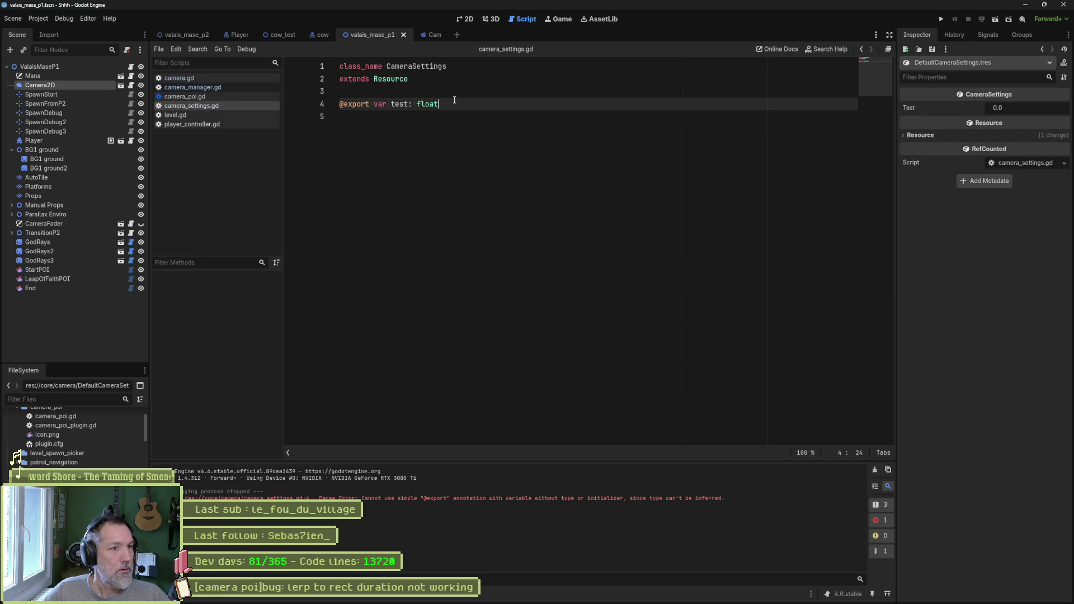
drag(443, 117, 447, 94)
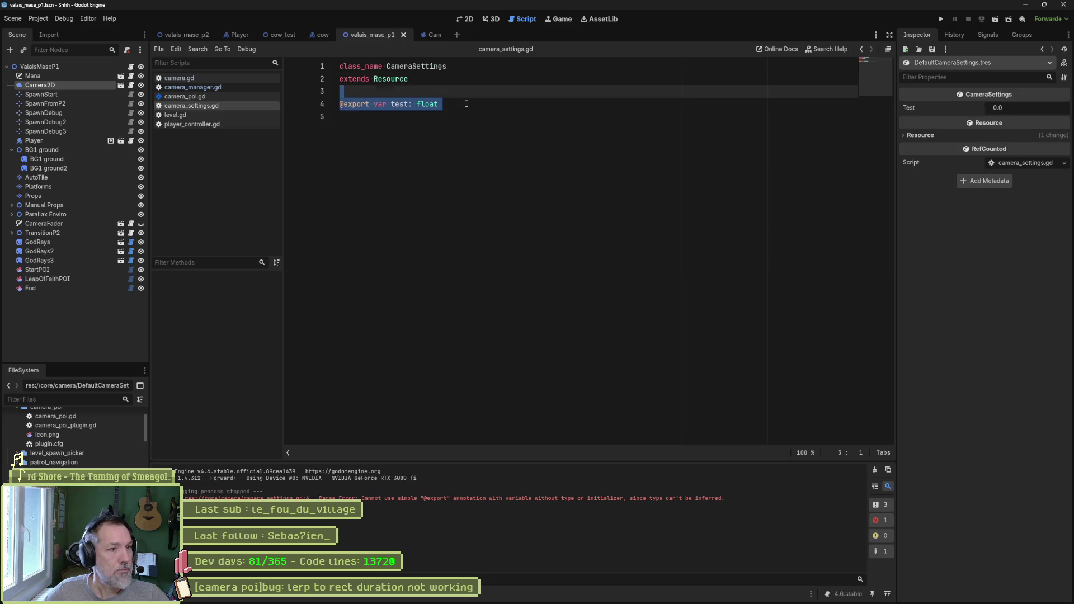
key(Return)
key(Return)
text(var zoom := Vector2(1.2, 1.2) var offset := Vector2(0.0, -120.0) var drag_horizontal_offset := 0.0 var drag_vertical_offset := 0.44)
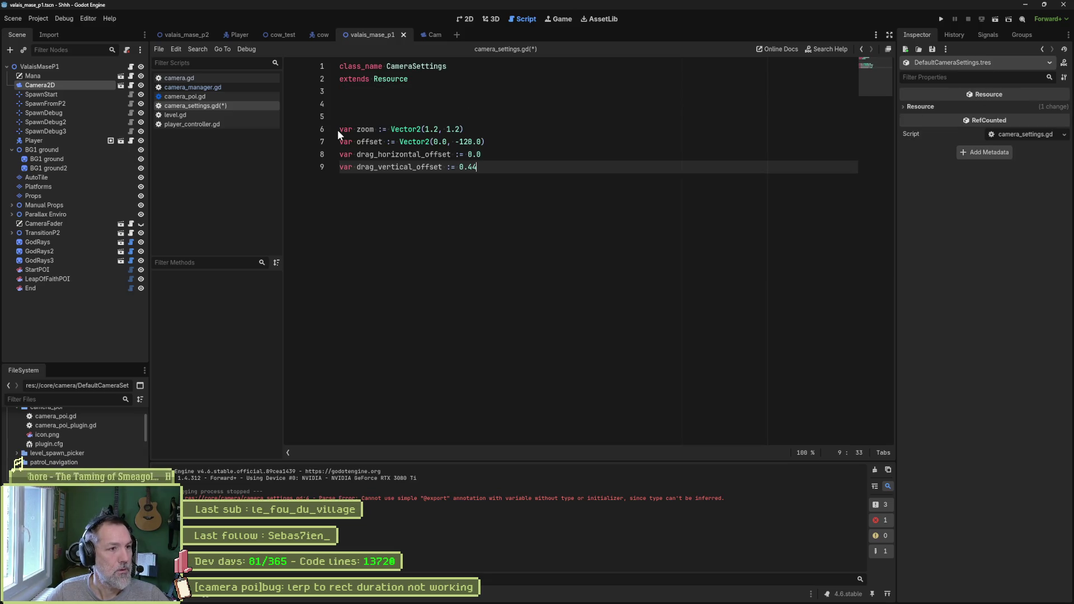
click(340, 129)
alt+click(340, 142)
alt+click(340, 154)
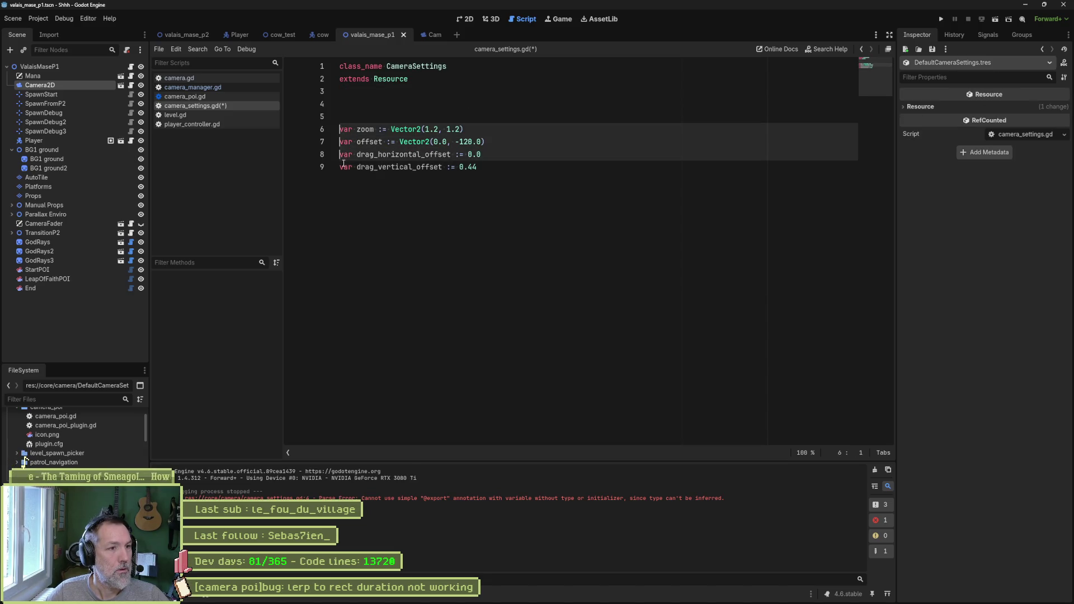
alt+click(341, 166)
text(~expor)
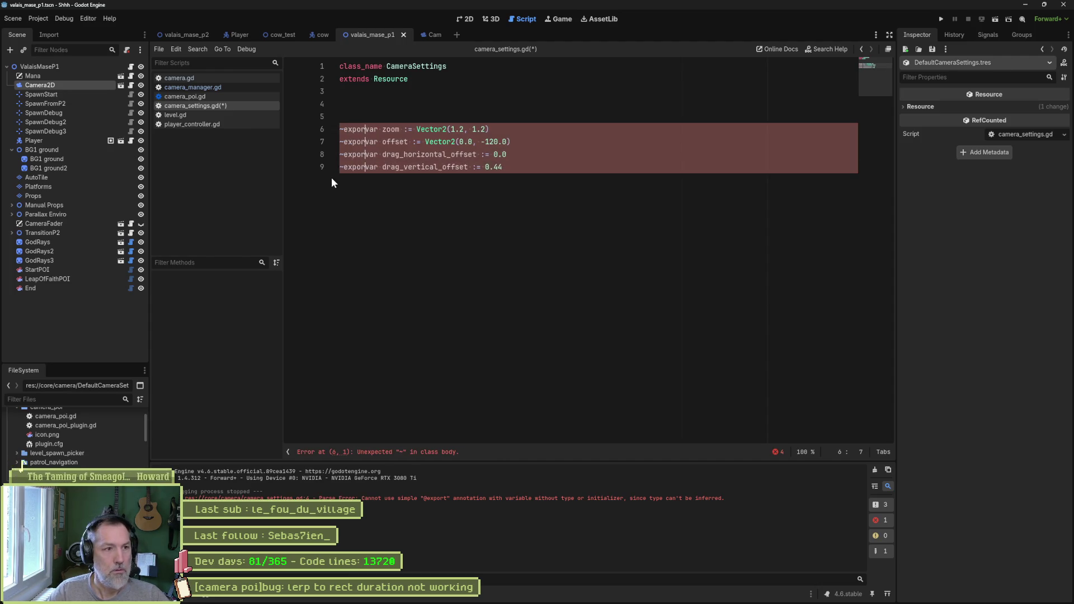
text(t)
key(BackSpace)
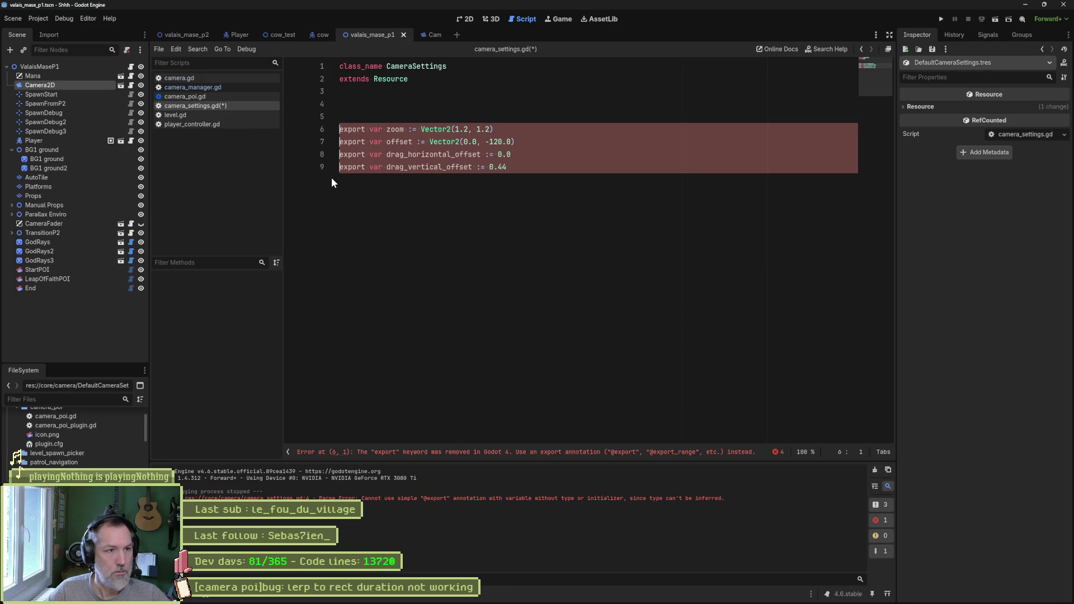
text(@)
key(Escape)
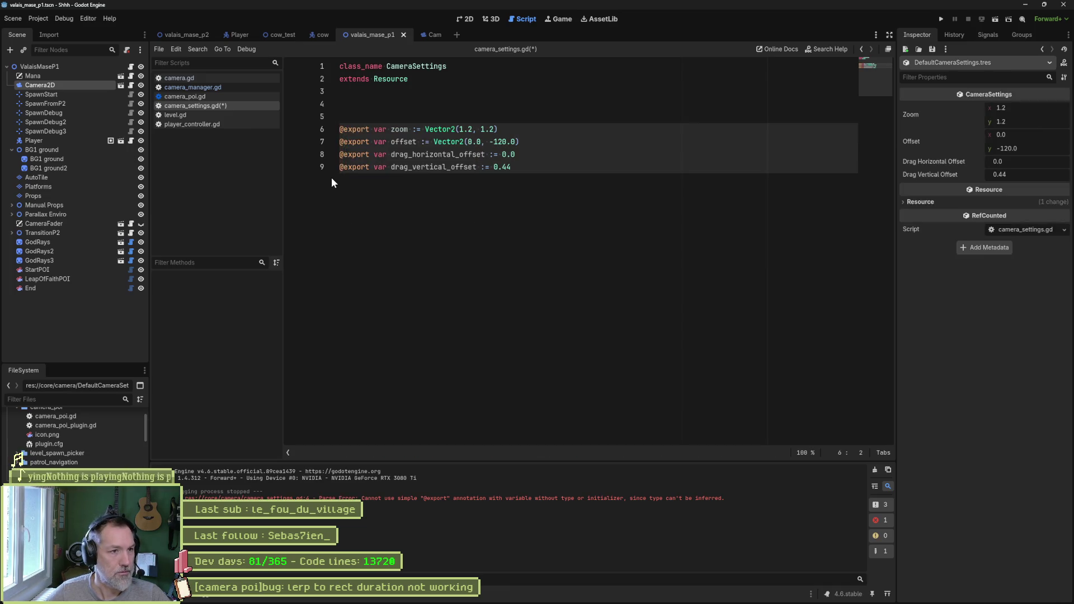
click(492, 182)
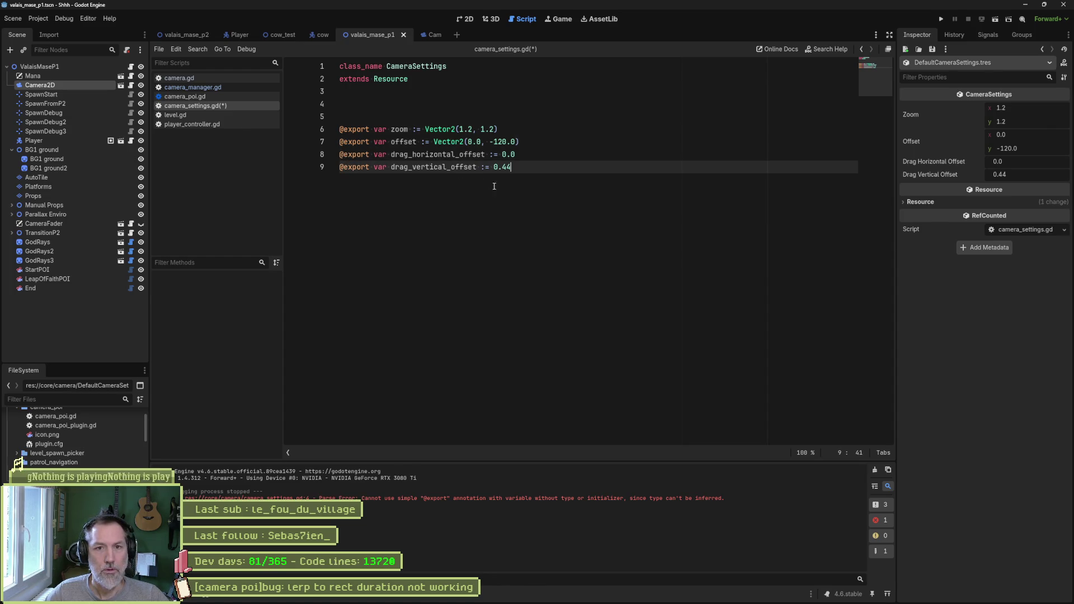
key(ctrl+s)
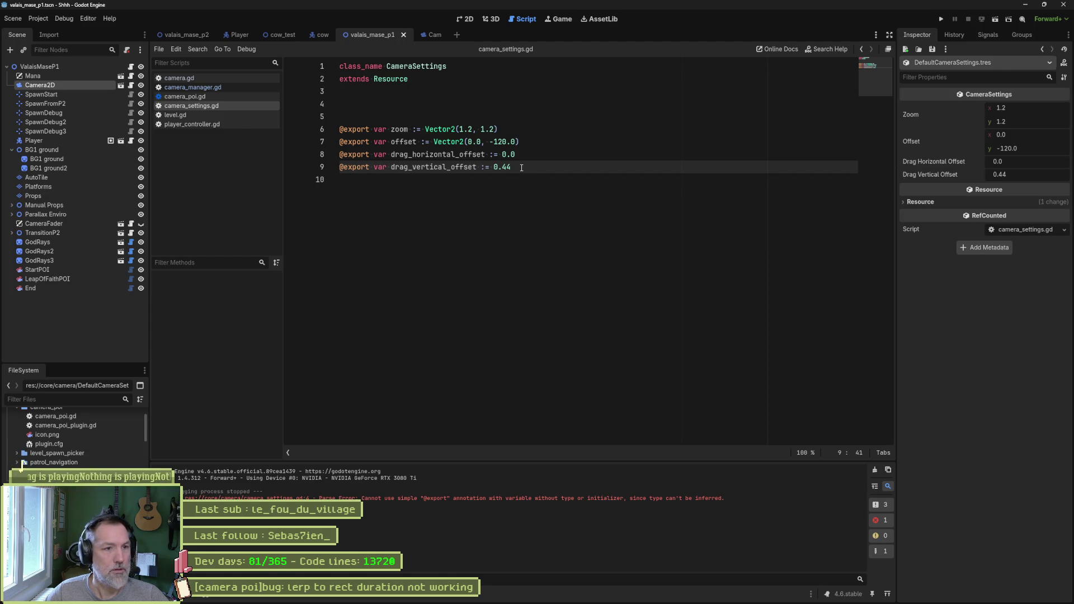
key(Return)
text(export var )
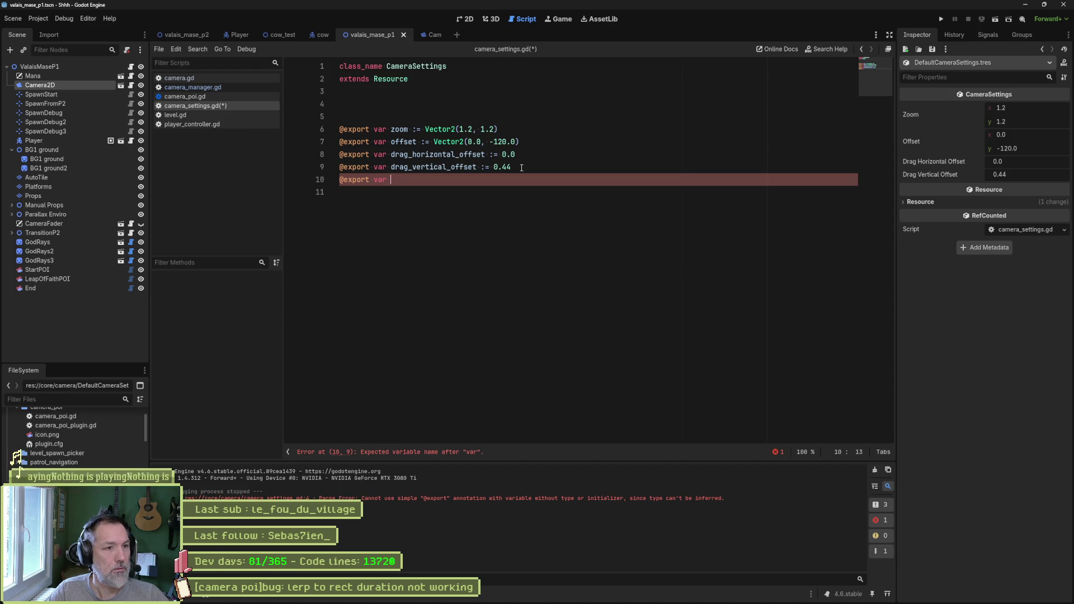
text(drag_margins)
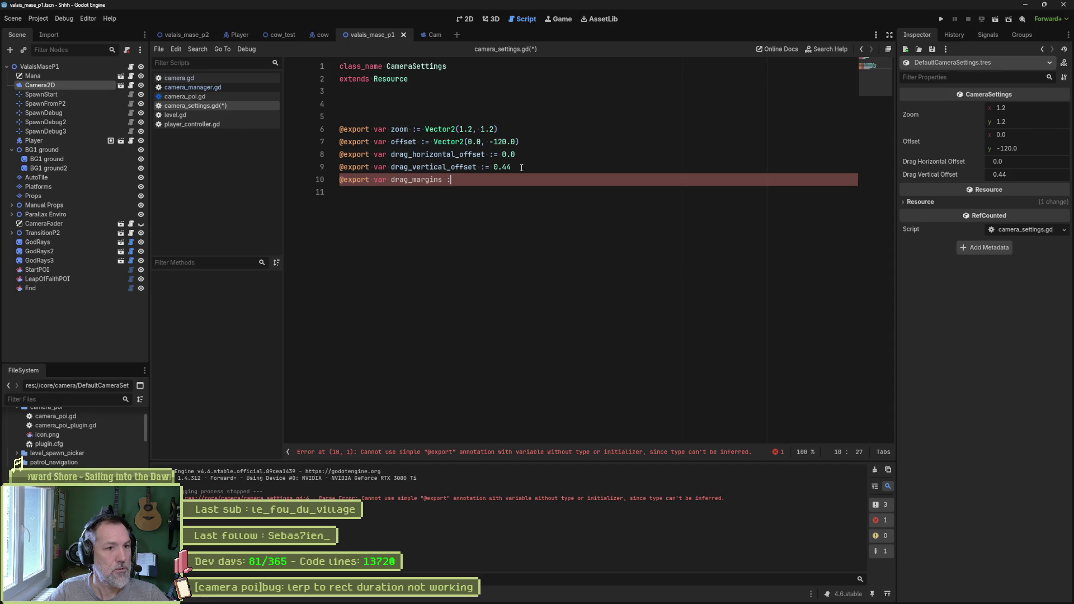
text( := Vec)
key(Down)
key(Down)
key(Down)
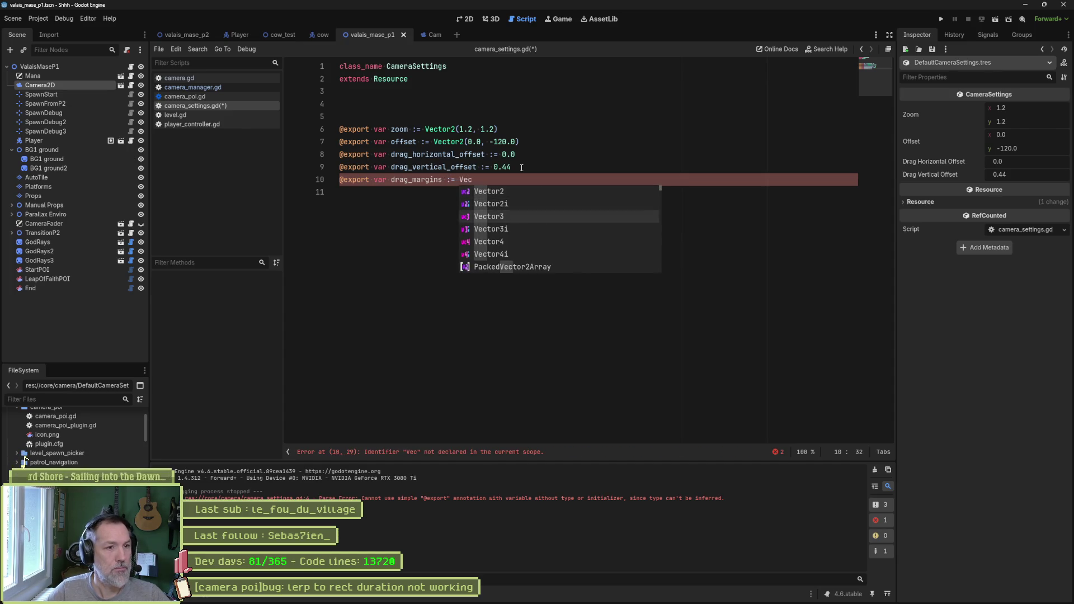
key(Return)
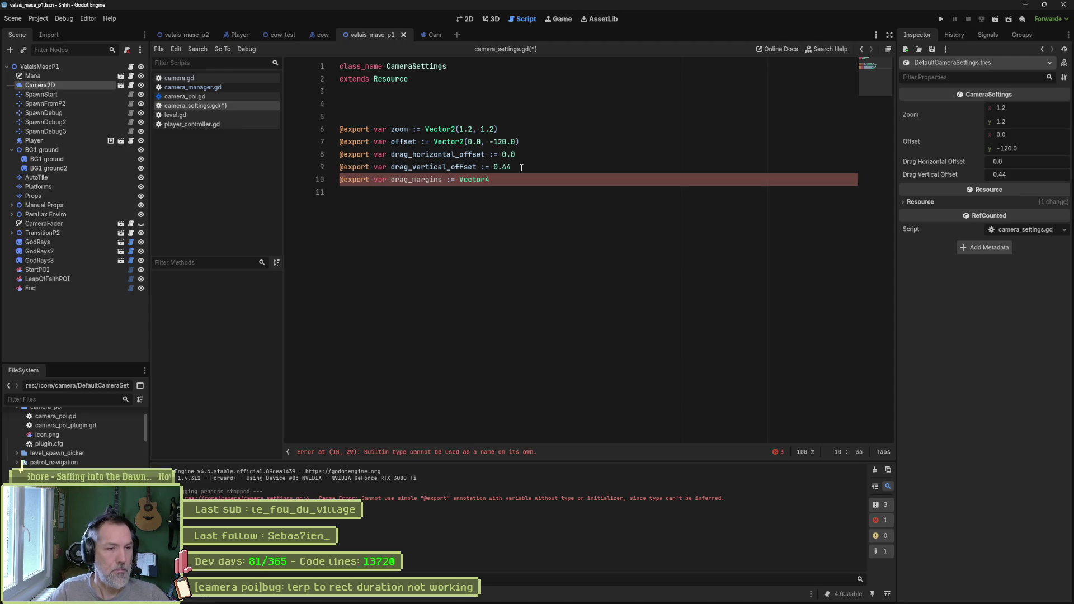
text(()
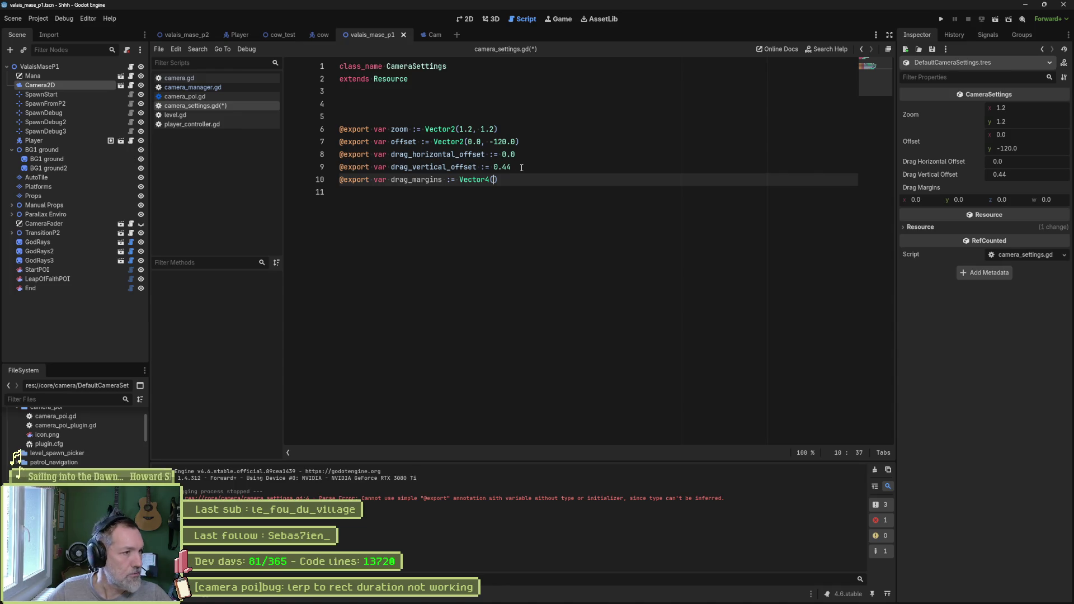
key(ctrl+s)
click(42, 85)
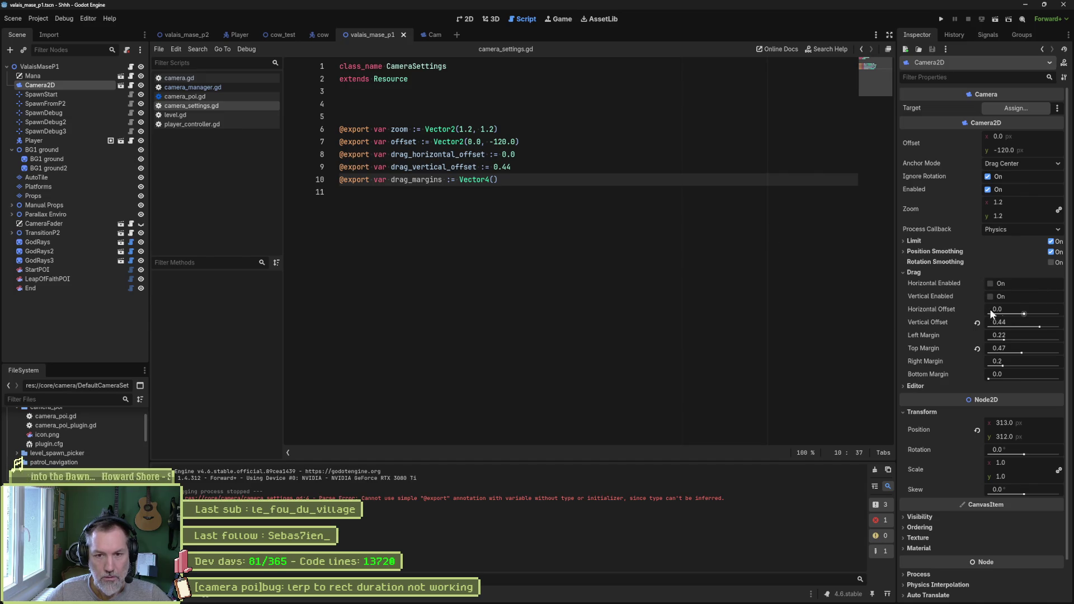
key(super+shift+s)
drag(902, 327, 1043, 381)
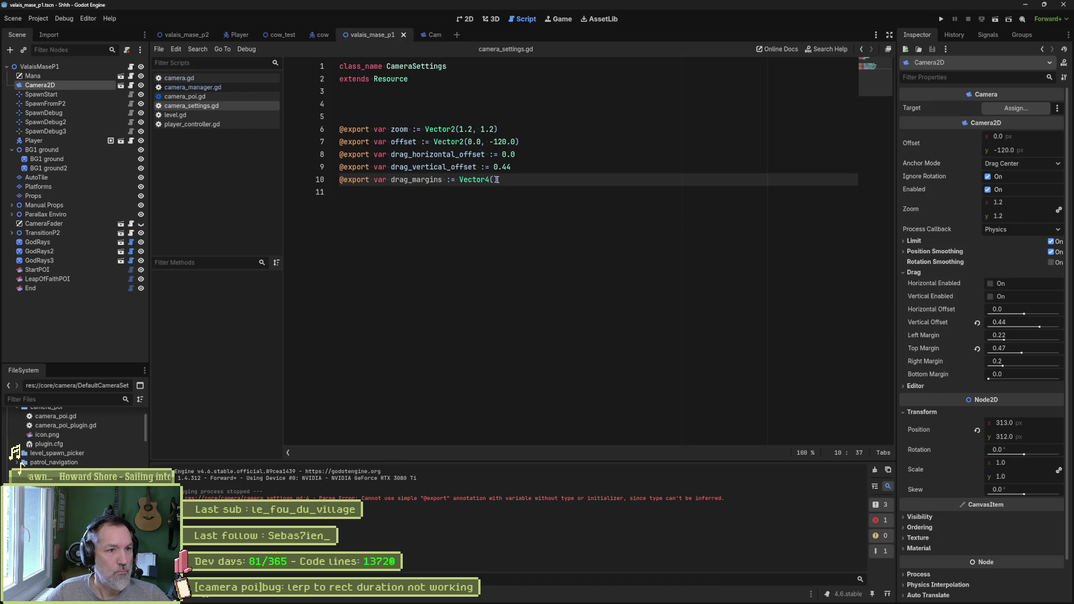
text(0.22, 0)
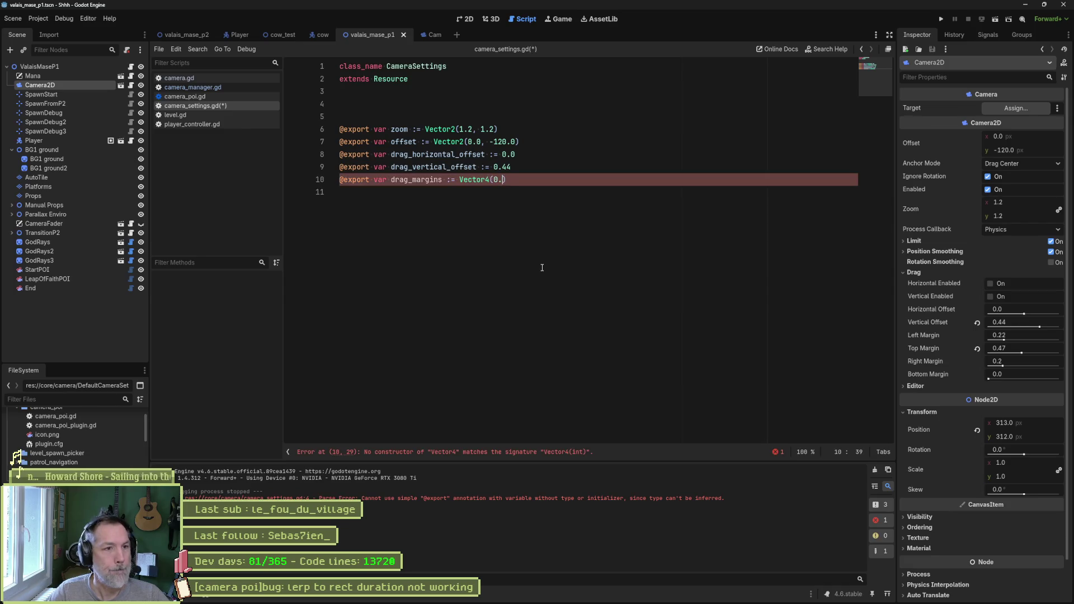
text(.47, )
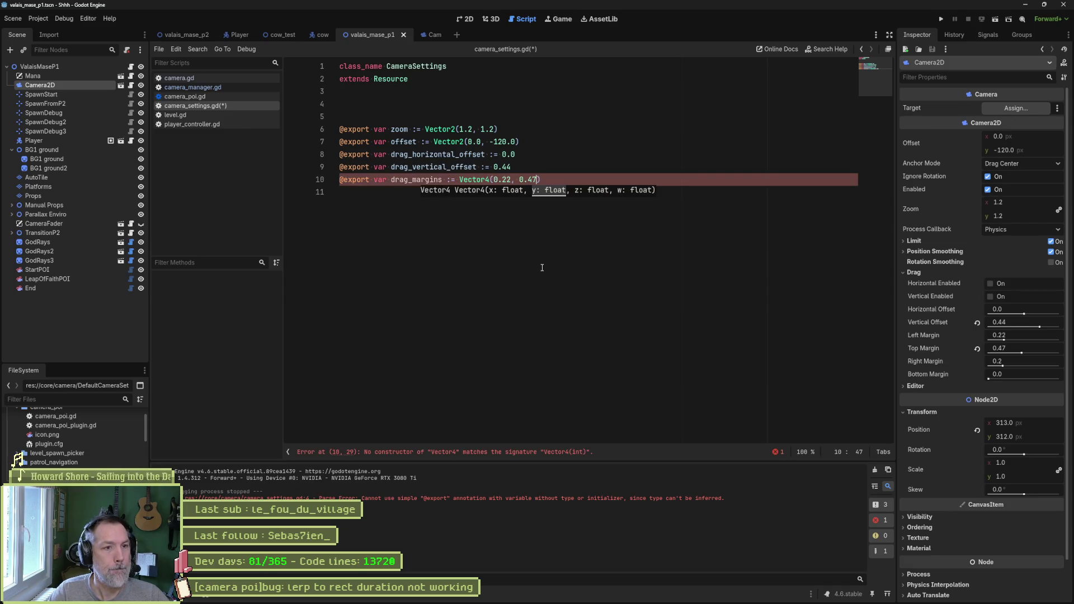
text(0.2, 0.0)
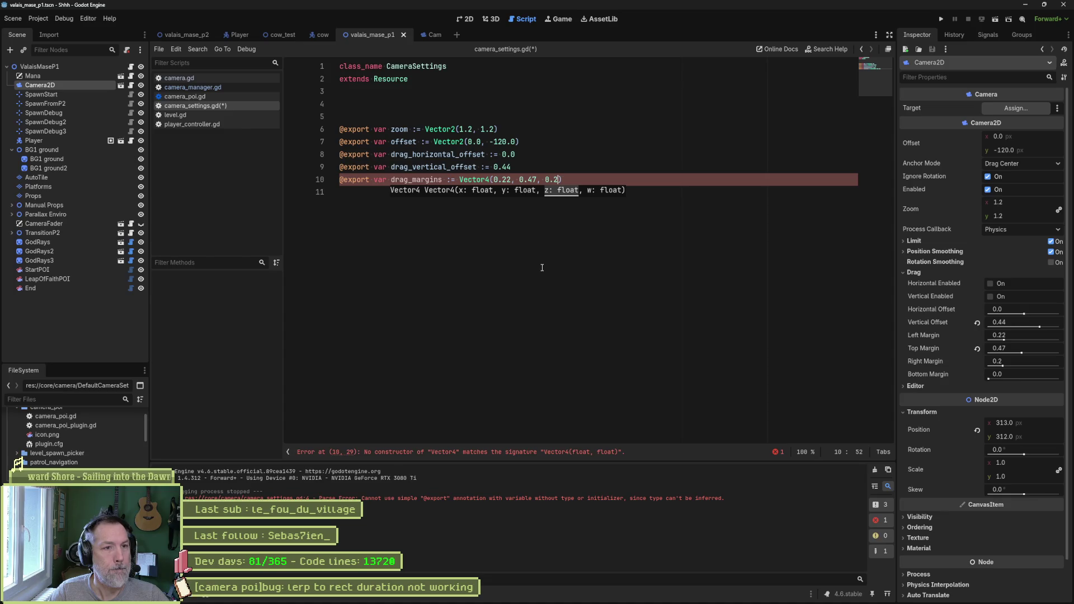
key(ctrl+s)
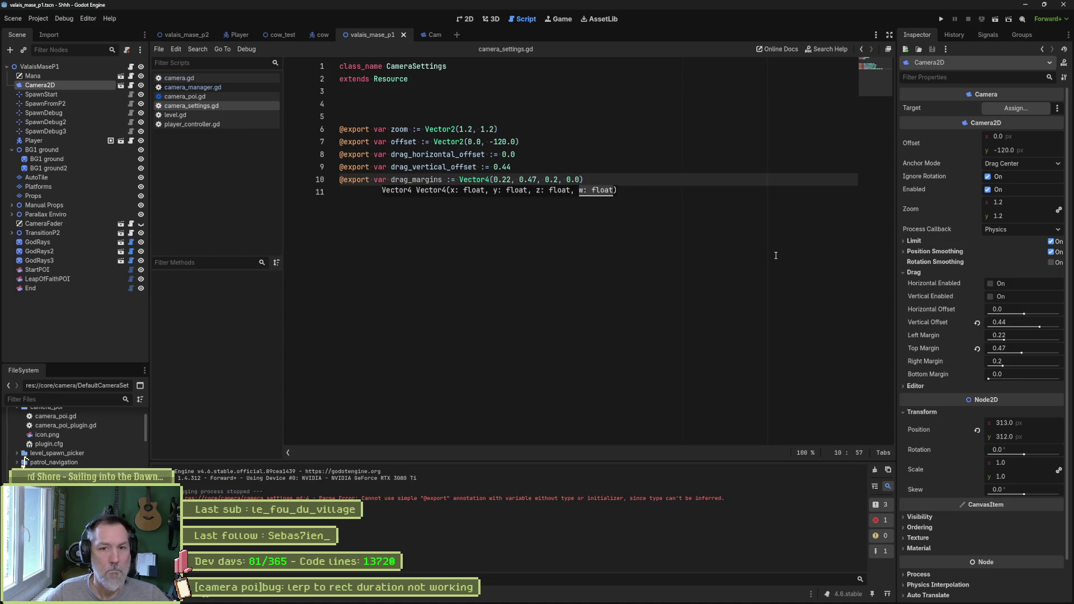
key(Down)
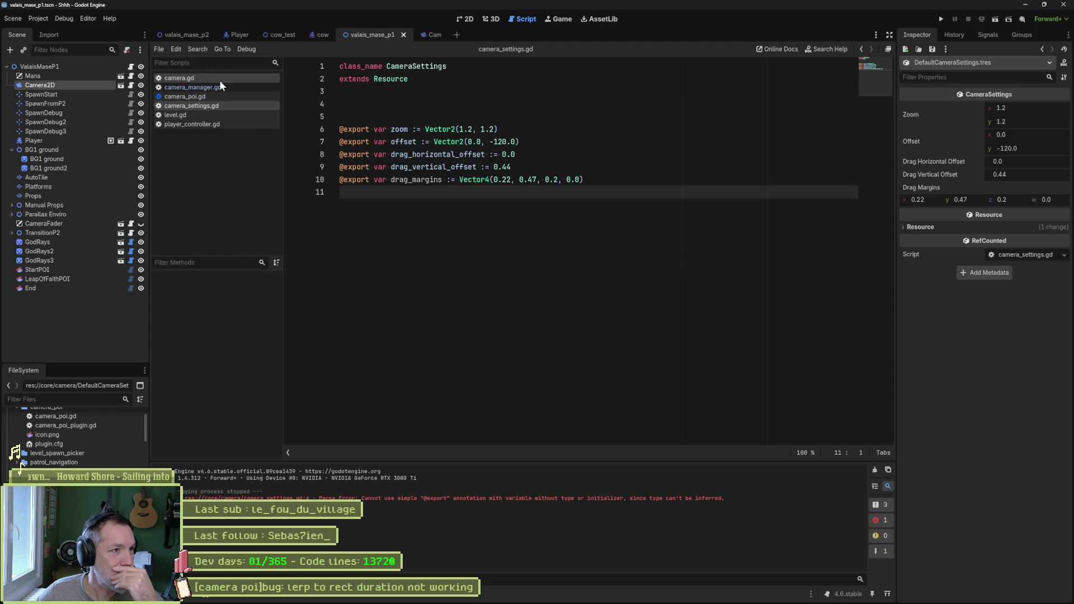
Rename the margins variable to drag_margins_left_top_right_bottom and save.
click(72, 86)
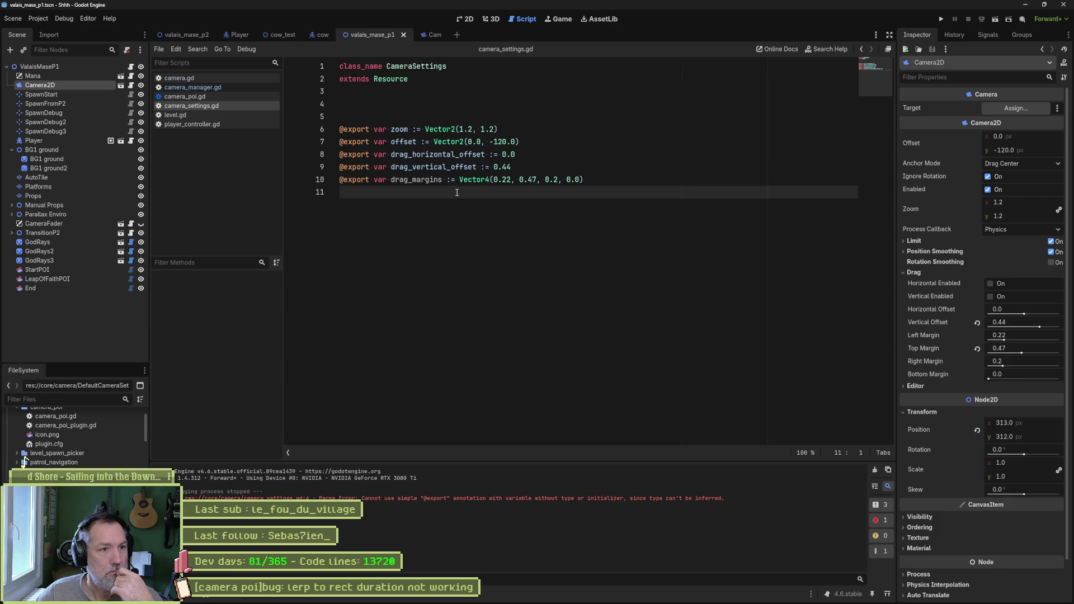
click(443, 179)
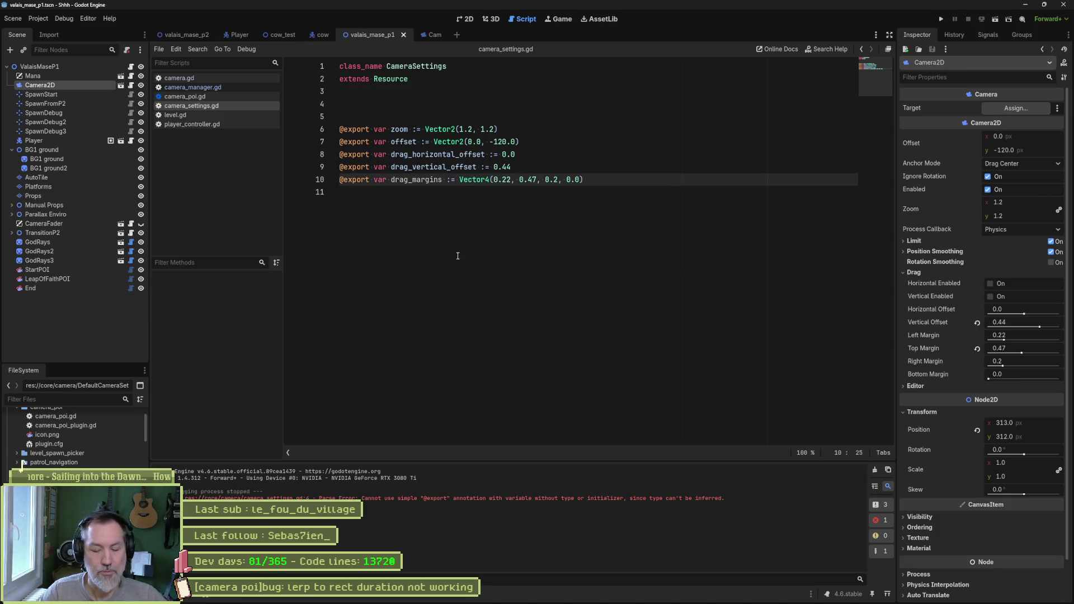
text(_)
text(left_top_ri)
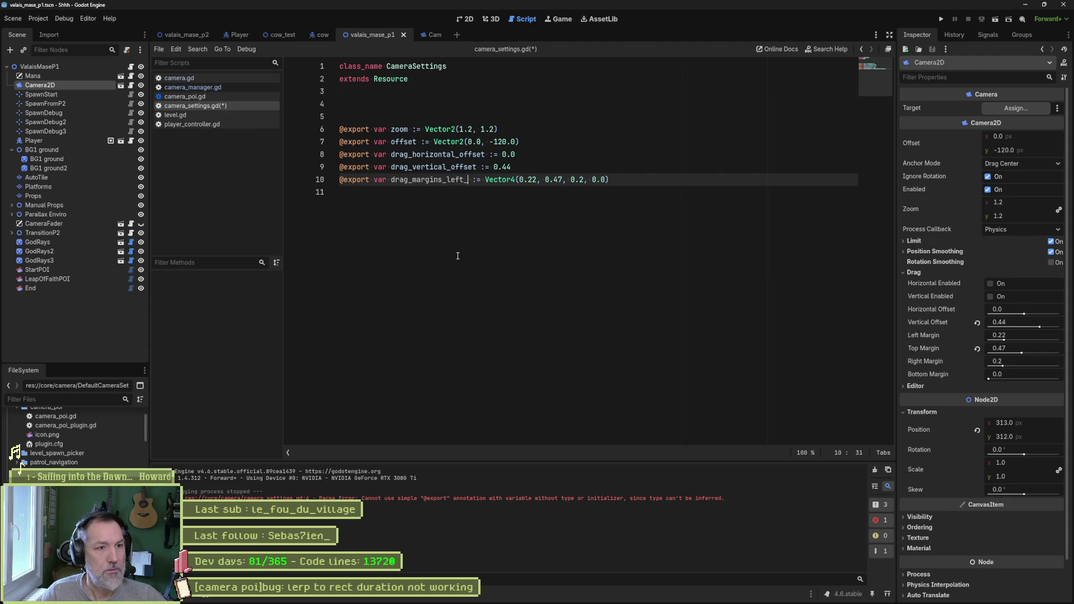
text(ght_bottom)
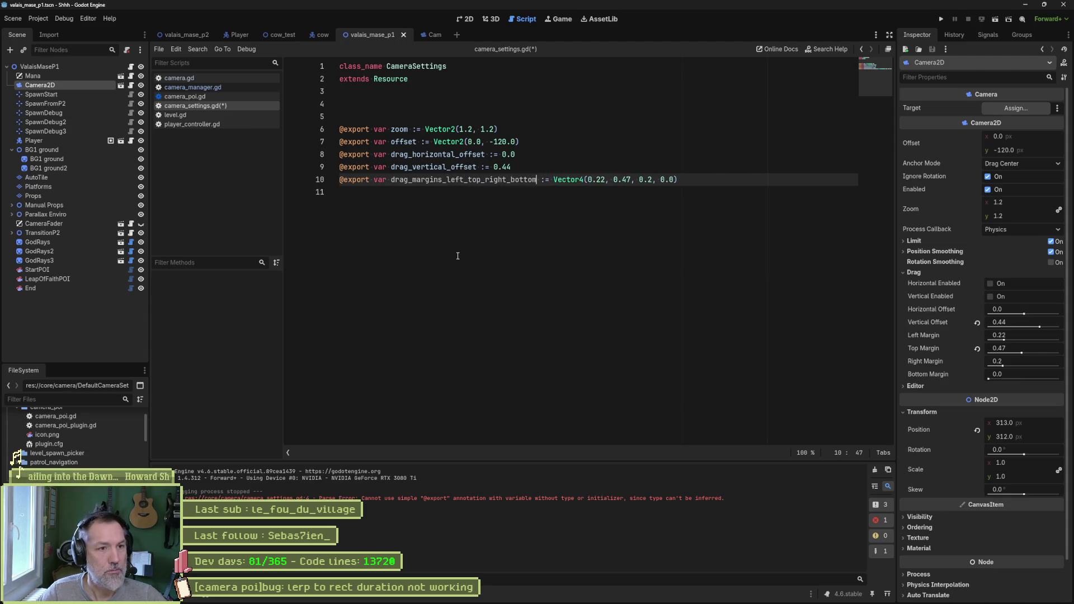
key(ctrl+s)
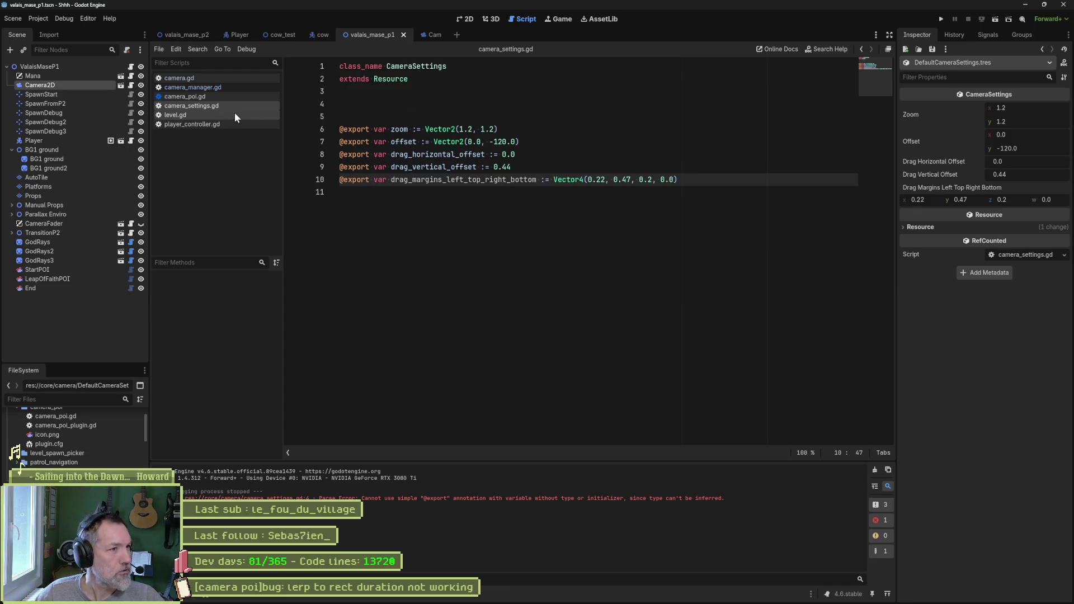
click(194, 81)
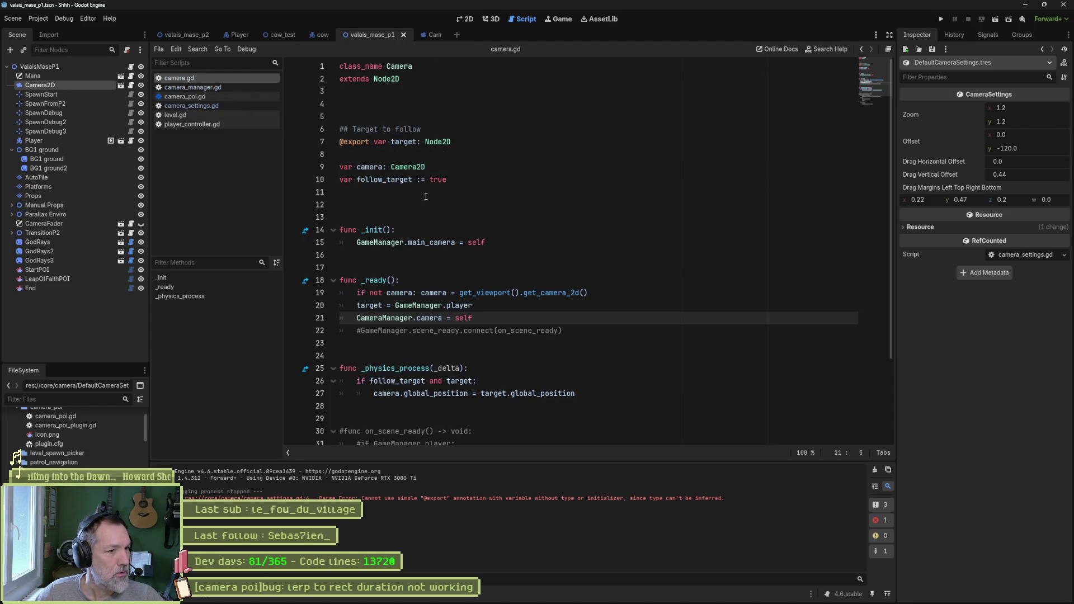
Add 'var camera_settings :CameraSettings' on line 7 of camera_manager.gd and save.
click(203, 86)
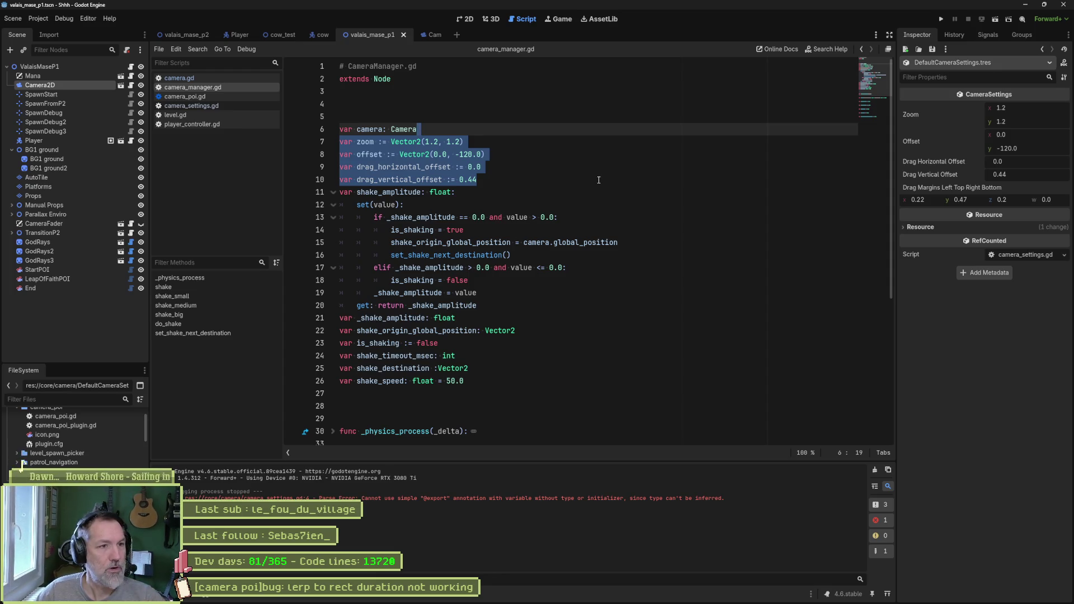
key(Up)
key(Down)
key(End)
key(Return)
text(var cam)
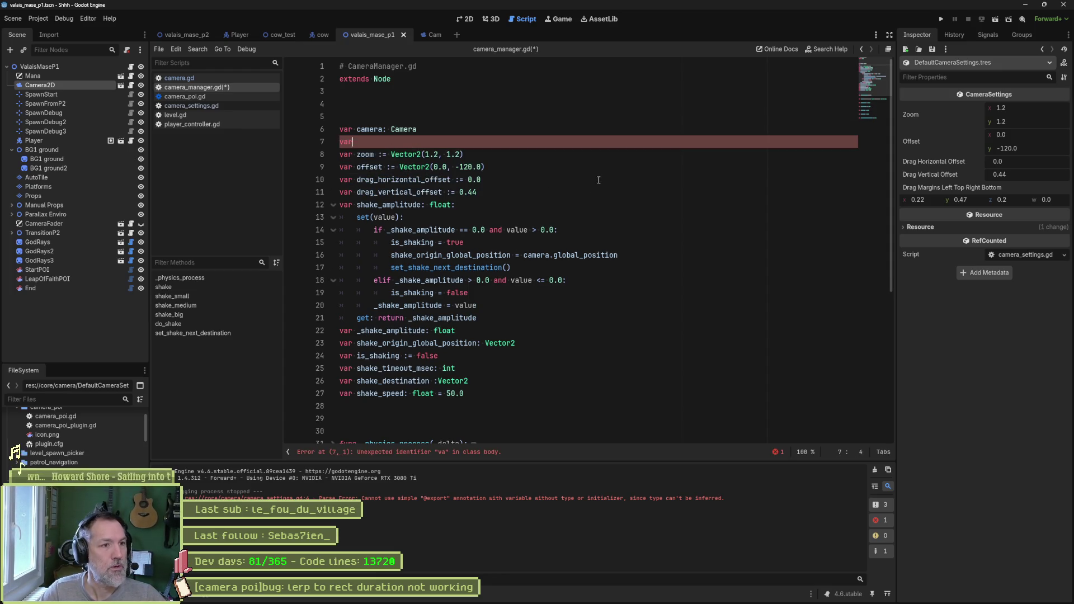
text(era_settings :)
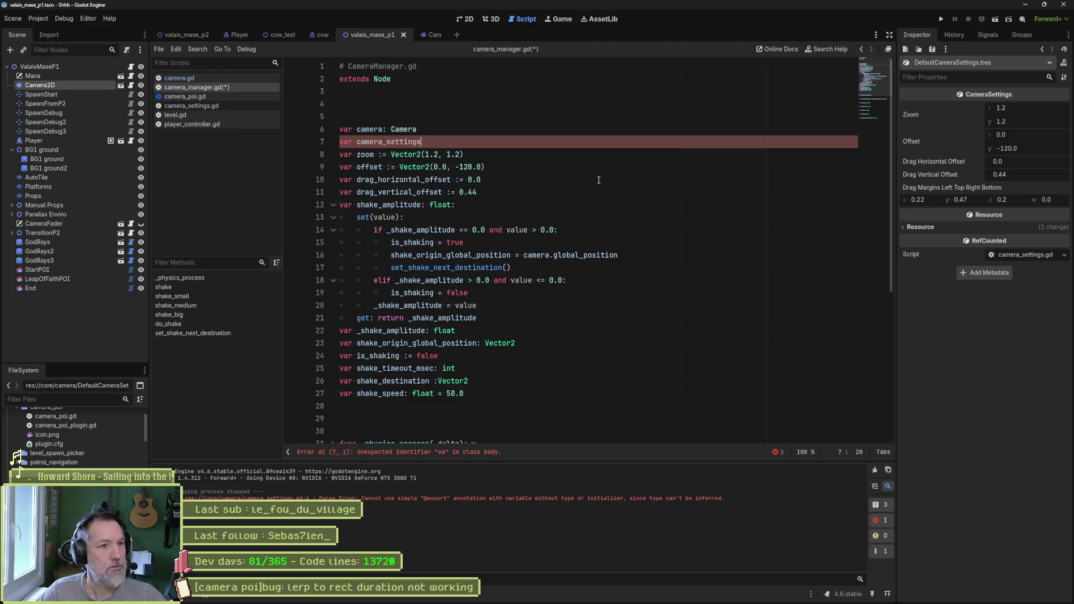
text(Cam)
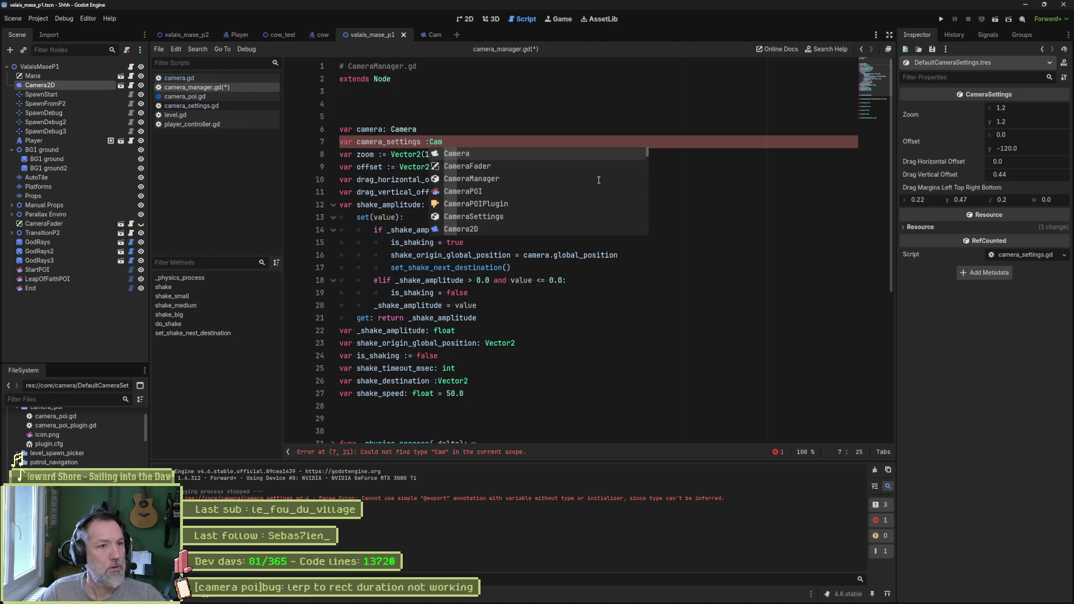
text(eraS)
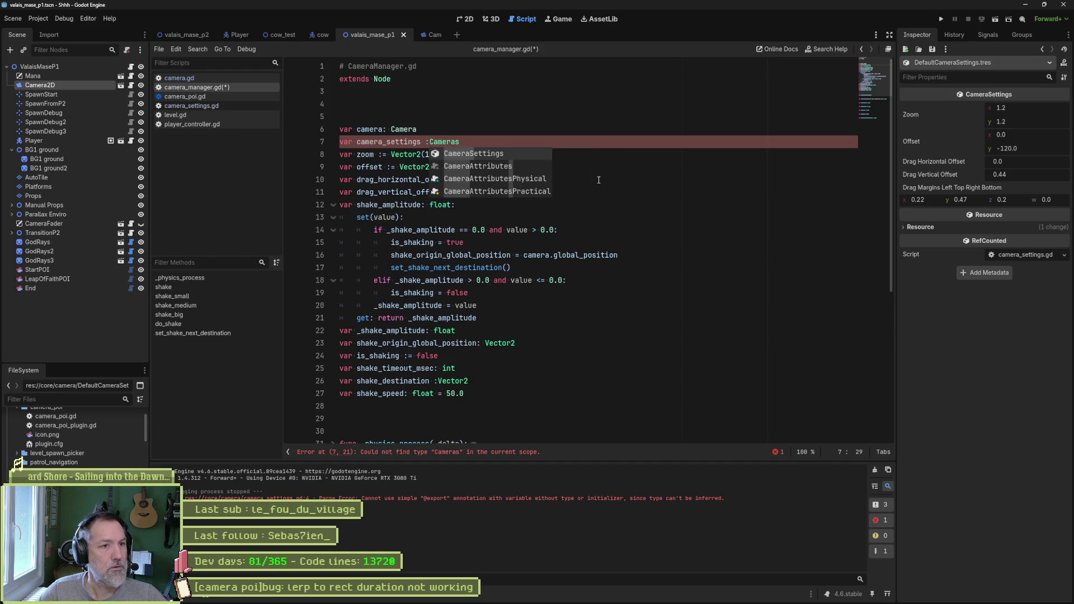
key(Return)
key(ctrl+s)
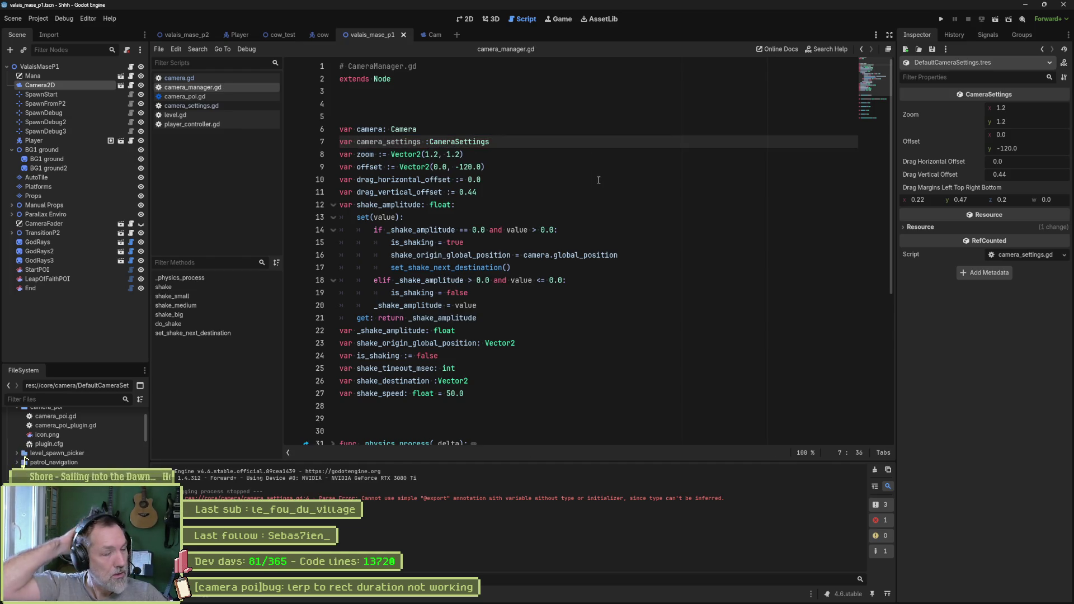
click(208, 95)
click(206, 87)
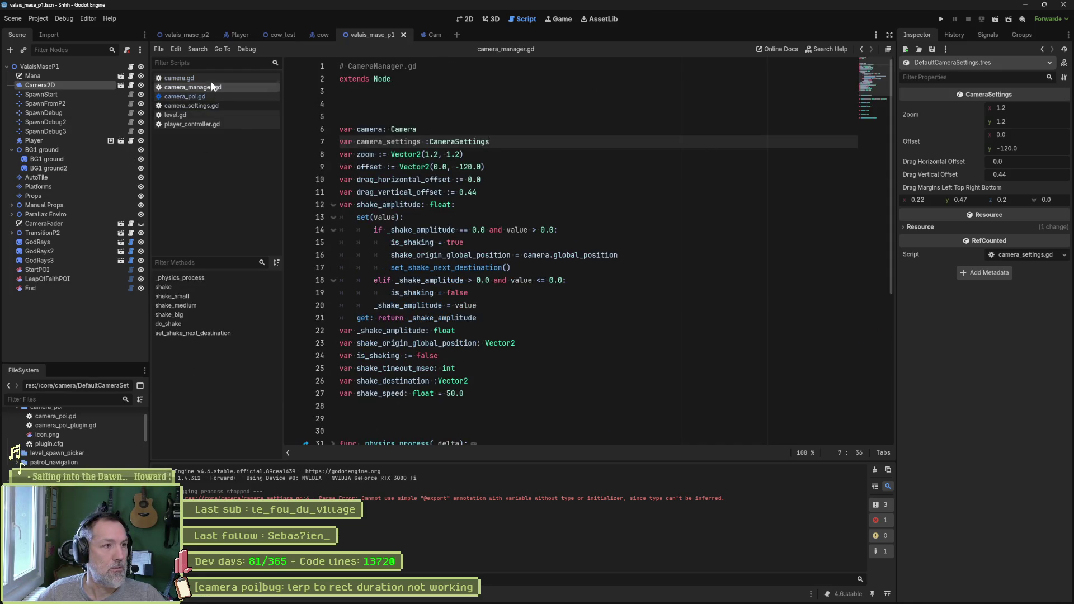
click(179, 78)
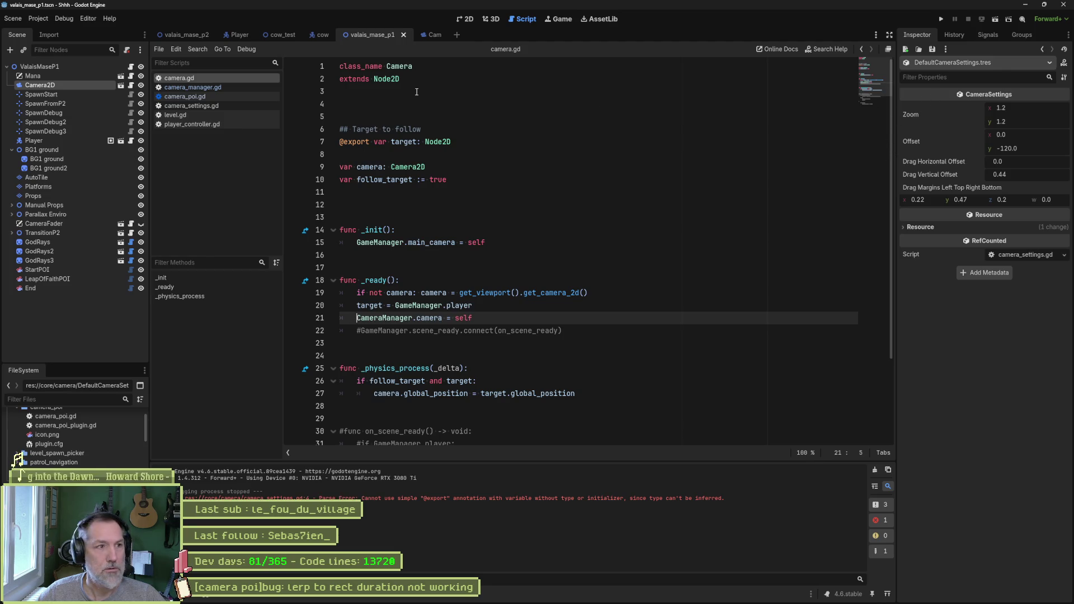
click(200, 88)
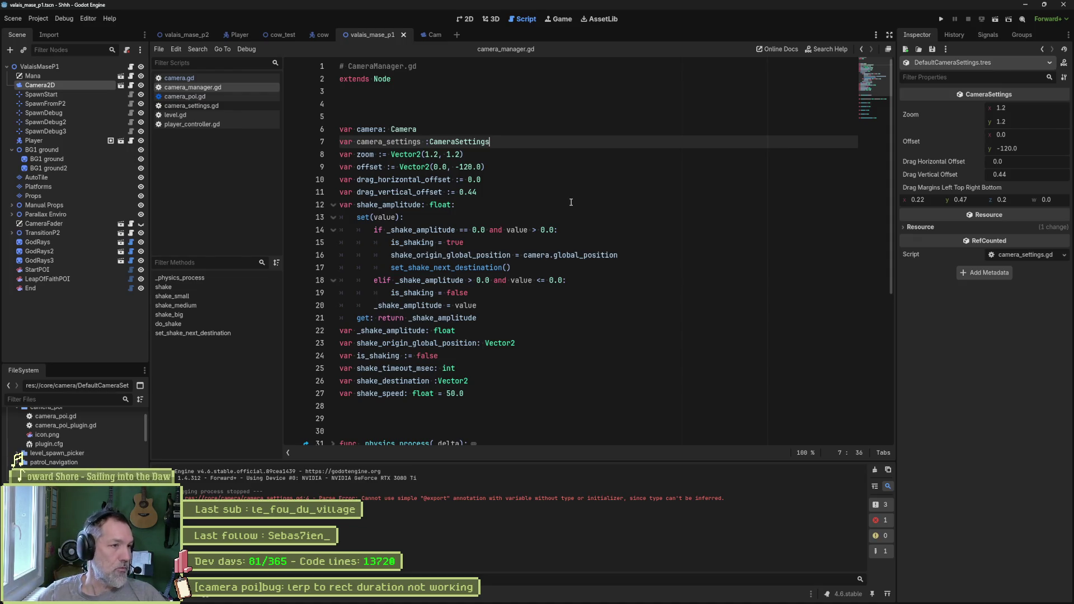
click(63, 67)
click(130, 66)
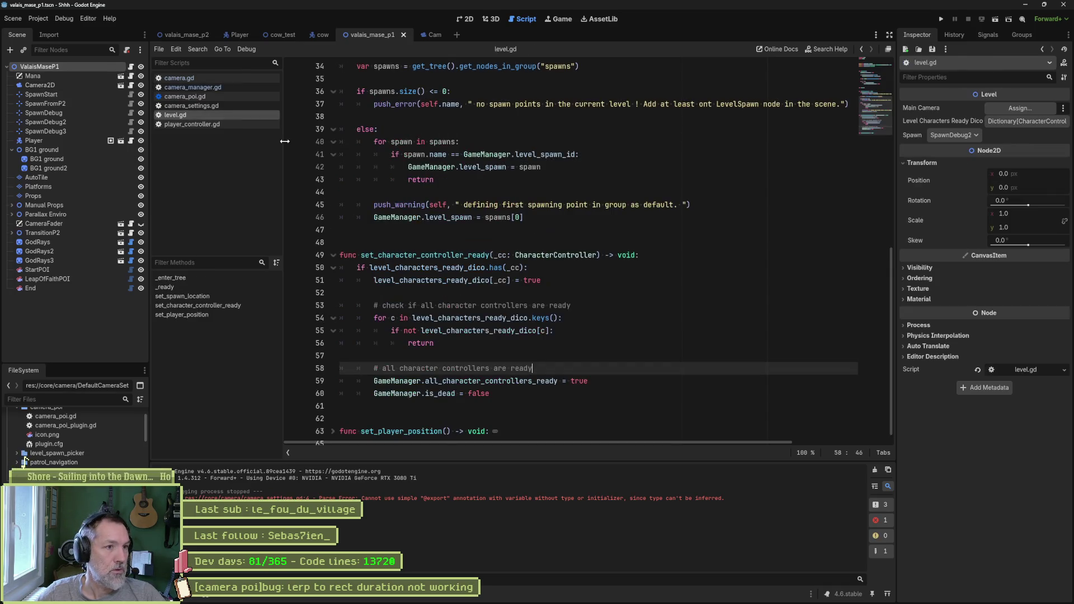
scroll(852, 154, up, 10)
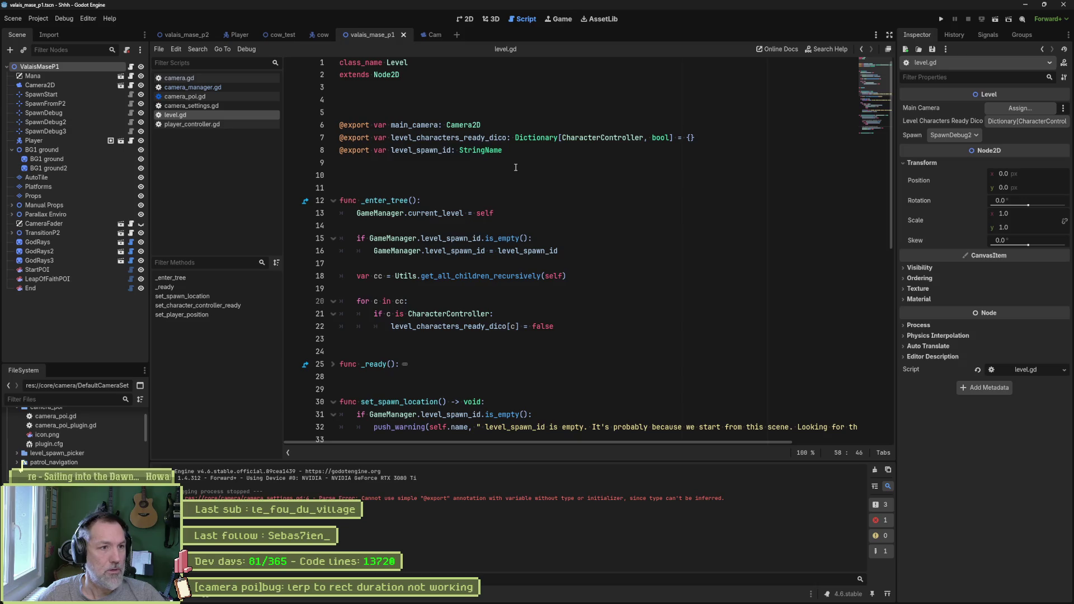
click(511, 126)
key(Return)
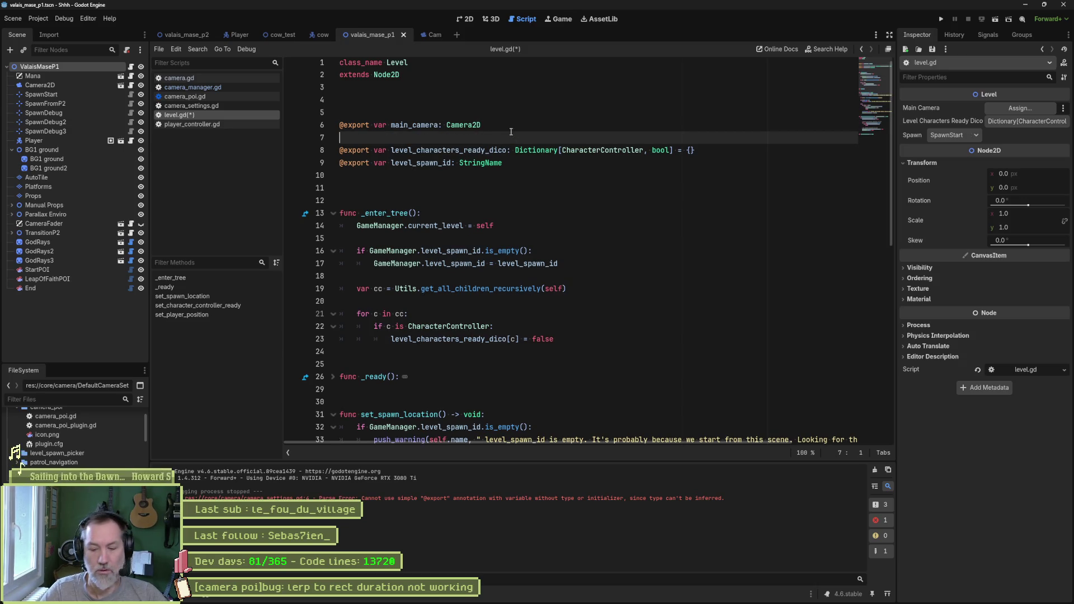
text(@export var camera_)
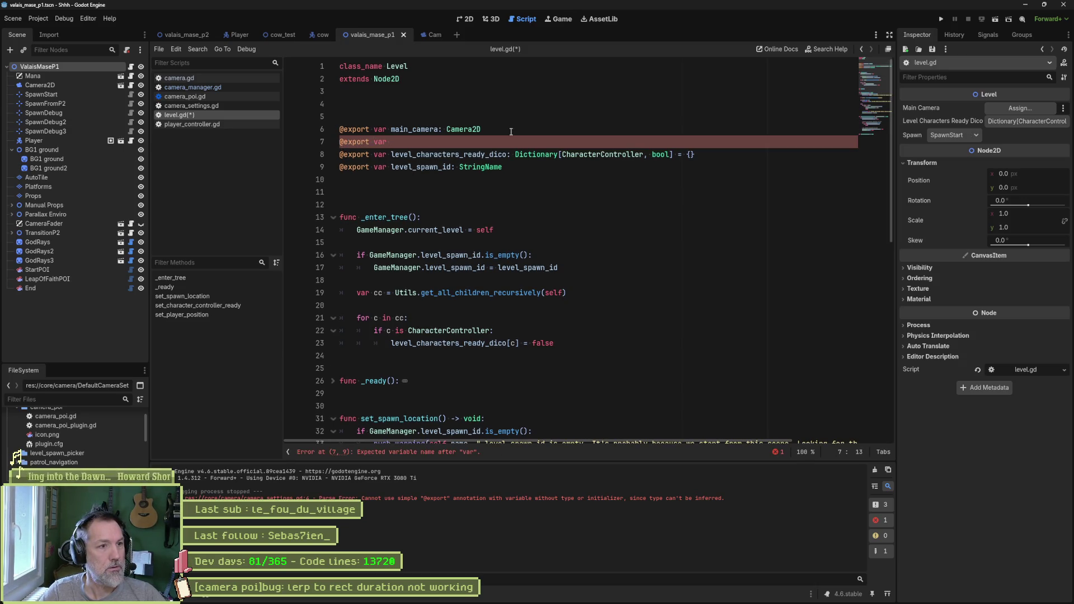
text(settings :Camera)
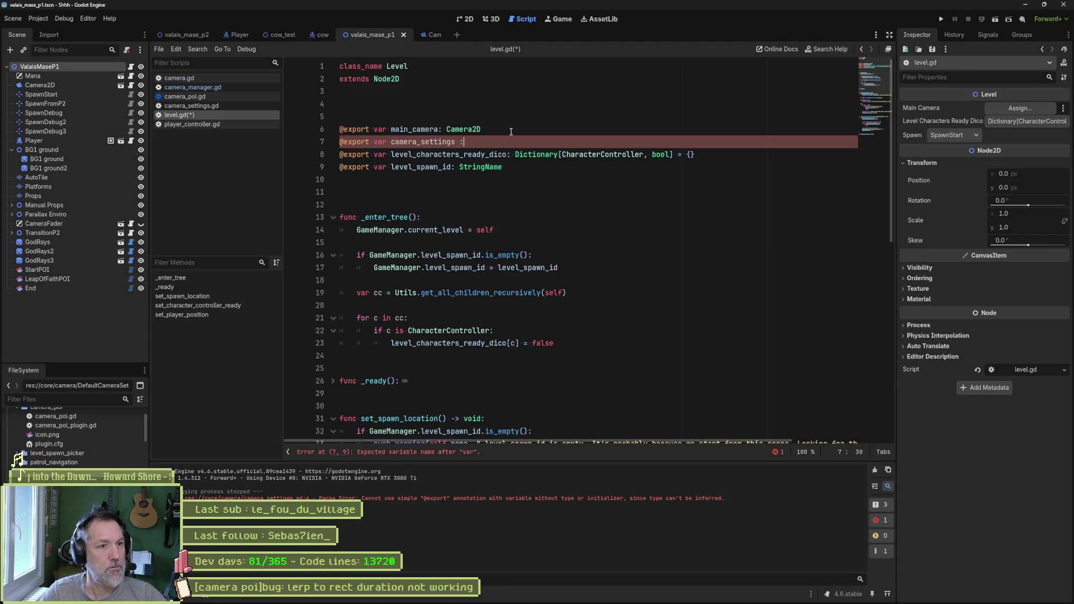
text(Settin)
key(Return)
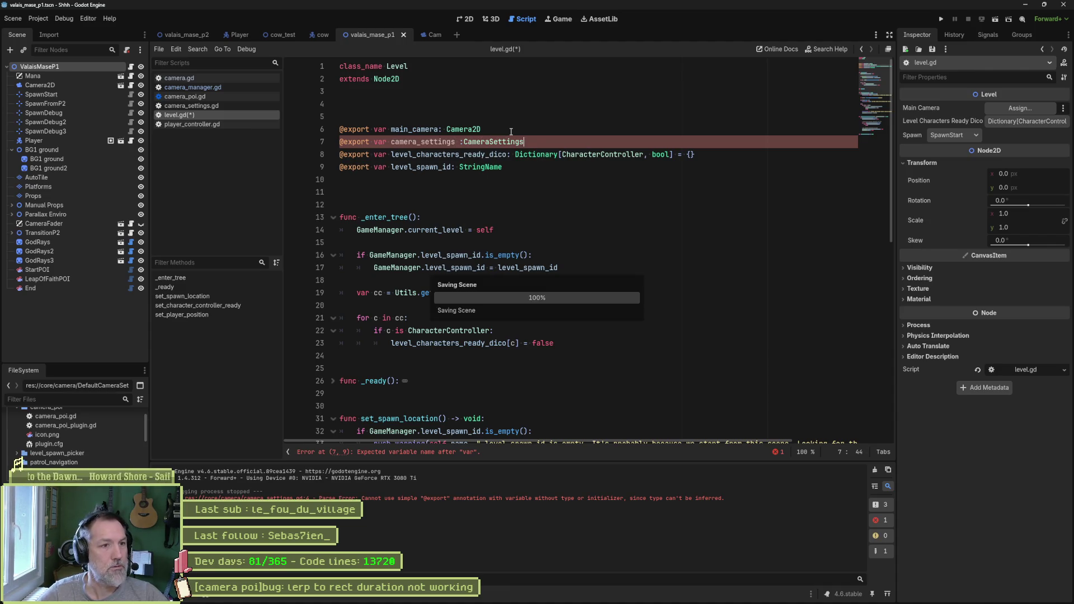
key(ctrl+s)
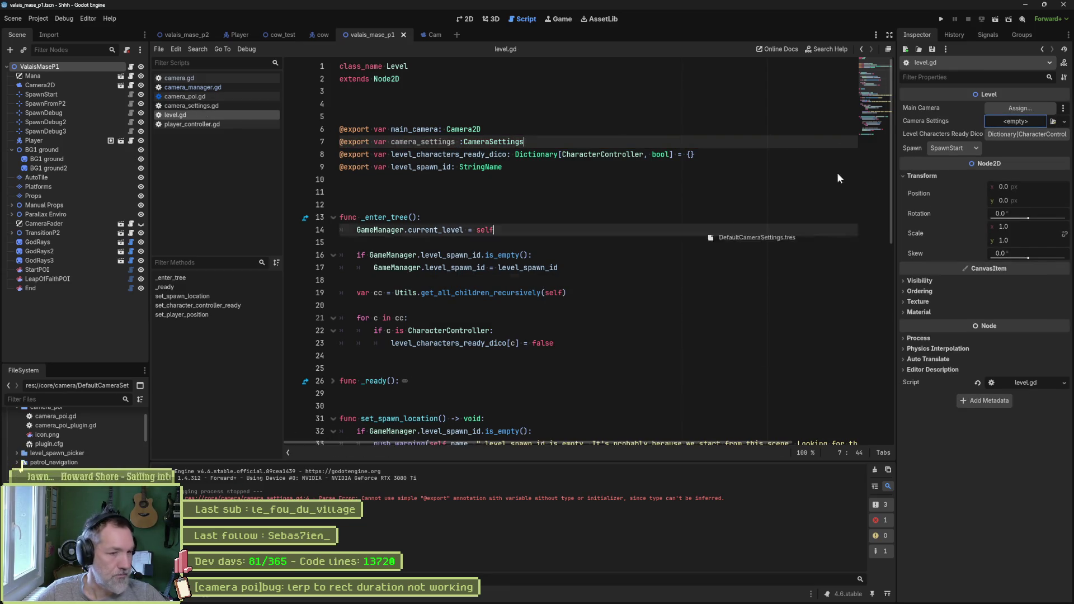
drag(837, 172, 1030, 121)
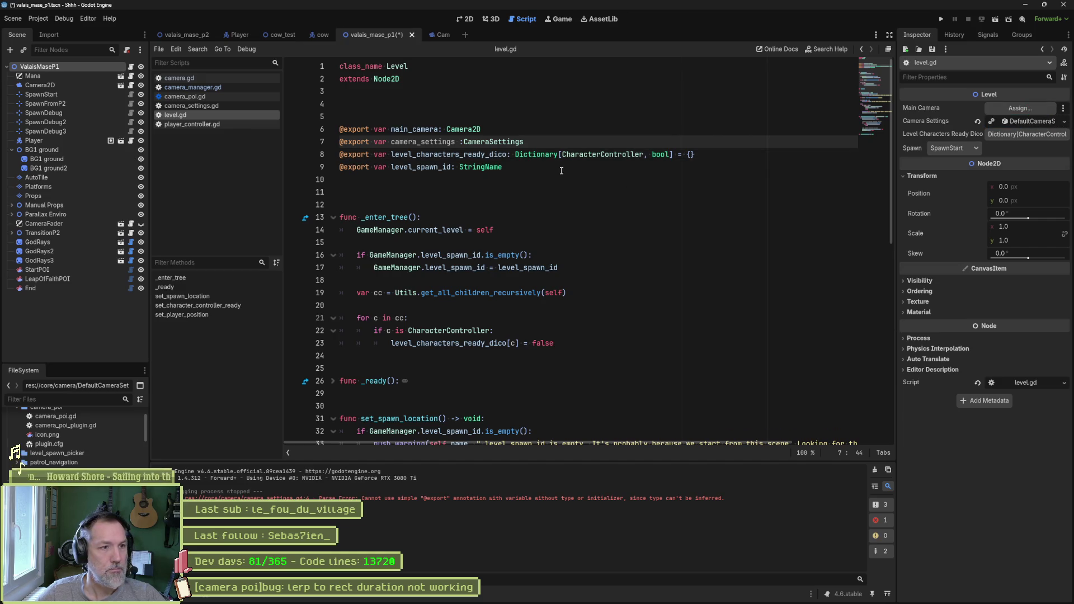
key(ctrl+s)
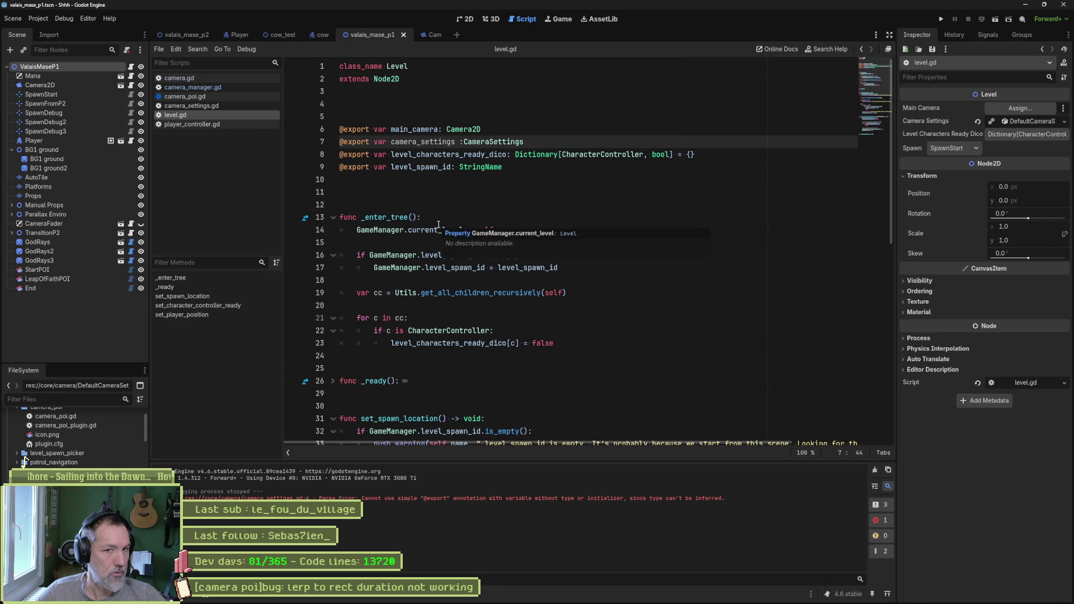
Add 'CameraManager.camera_settings = camera_settings' in _enter_tree, save, and run the scene with F6.
click(486, 220)
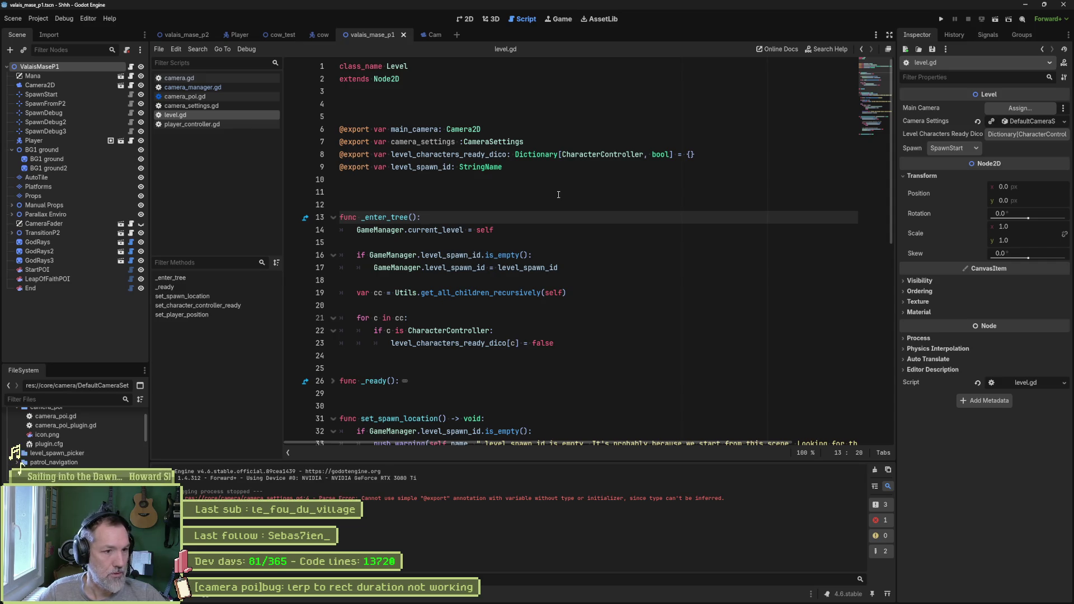
key(Return)
text(CameraM)
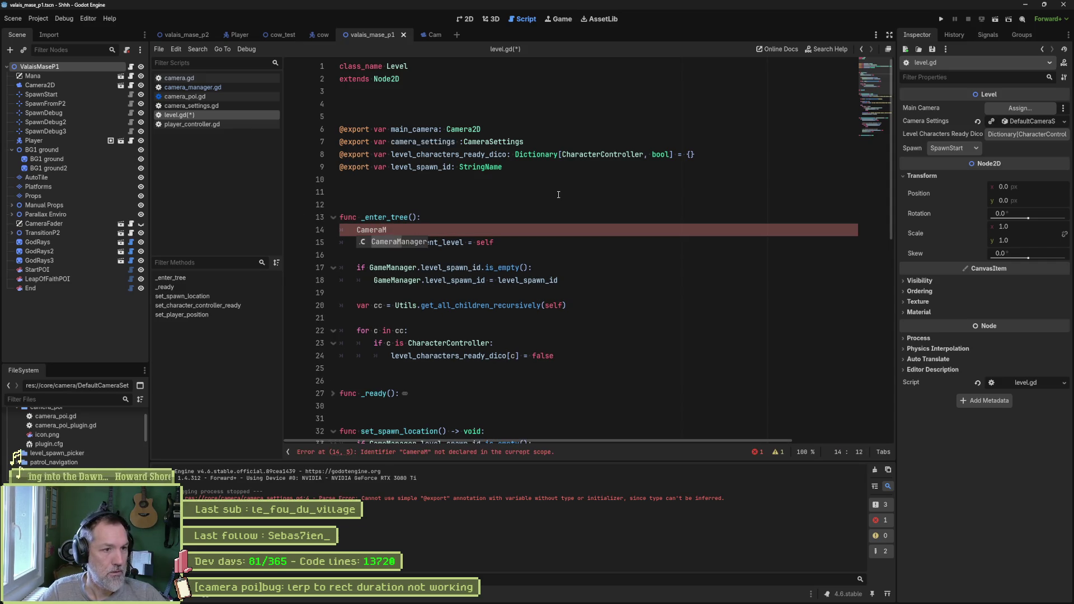
key(Return)
text(.camer)
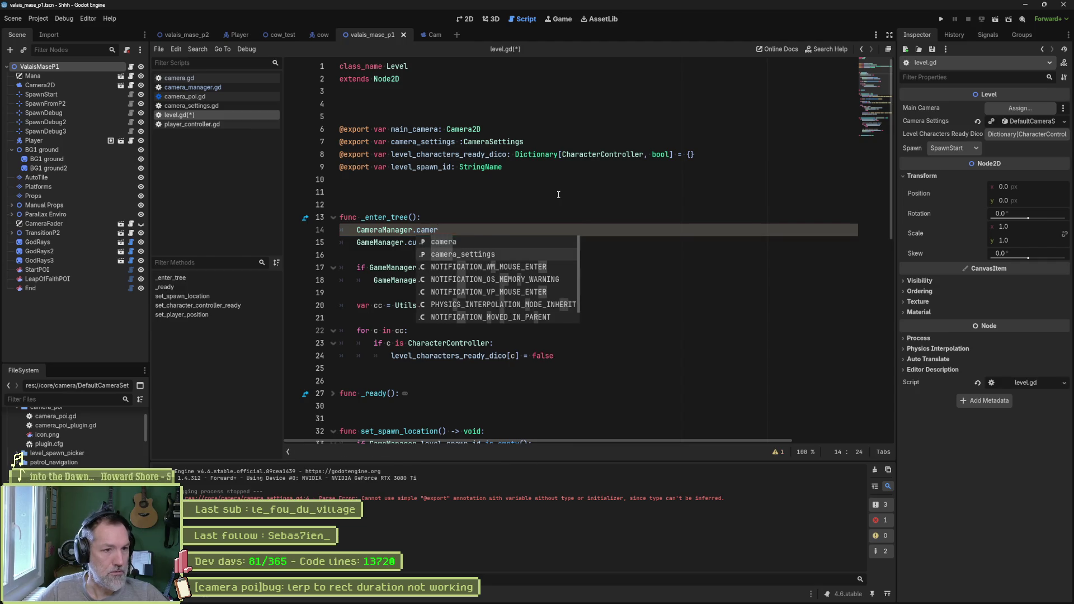
key(Return)
text(= cam)
key(Return)
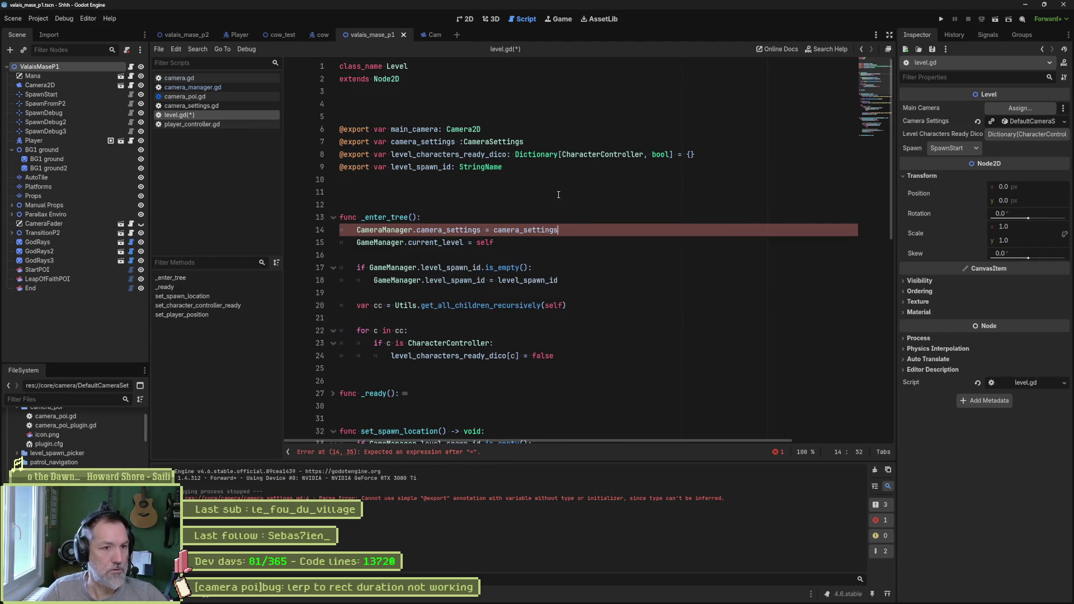
key(ctrl+s)
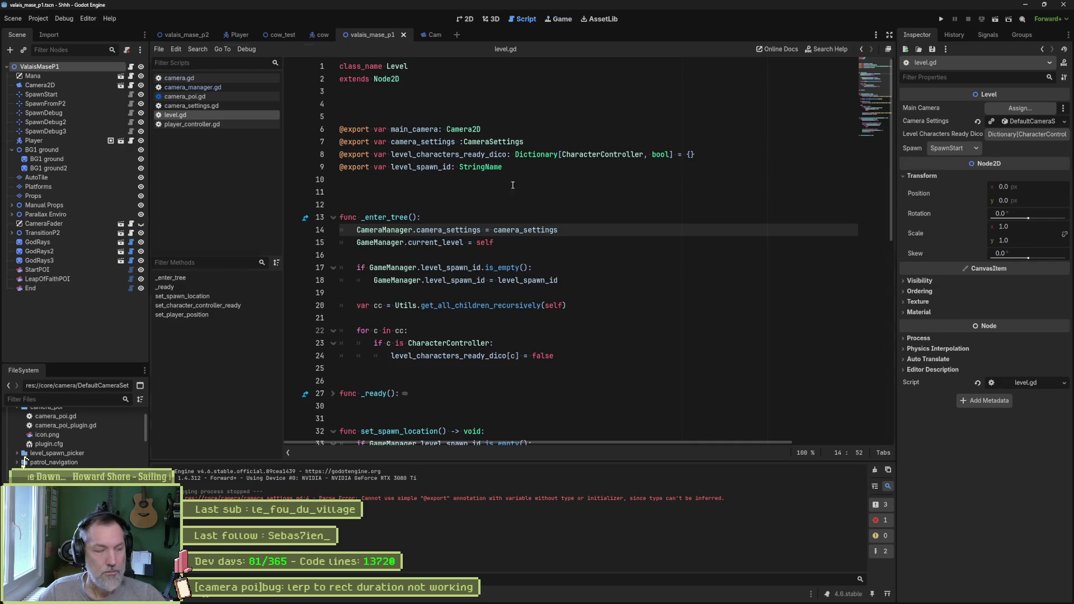
key(F6)
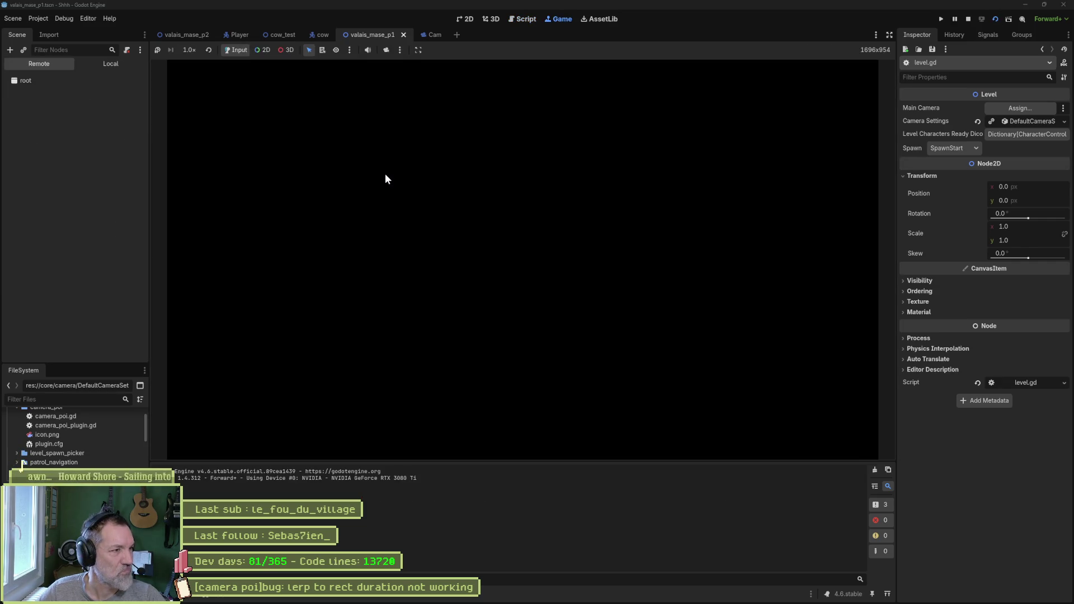
Check CameraManager's Camera Settings in the remote tree, stop the game, and reselect ValaisMaseP1.
click(60, 128)
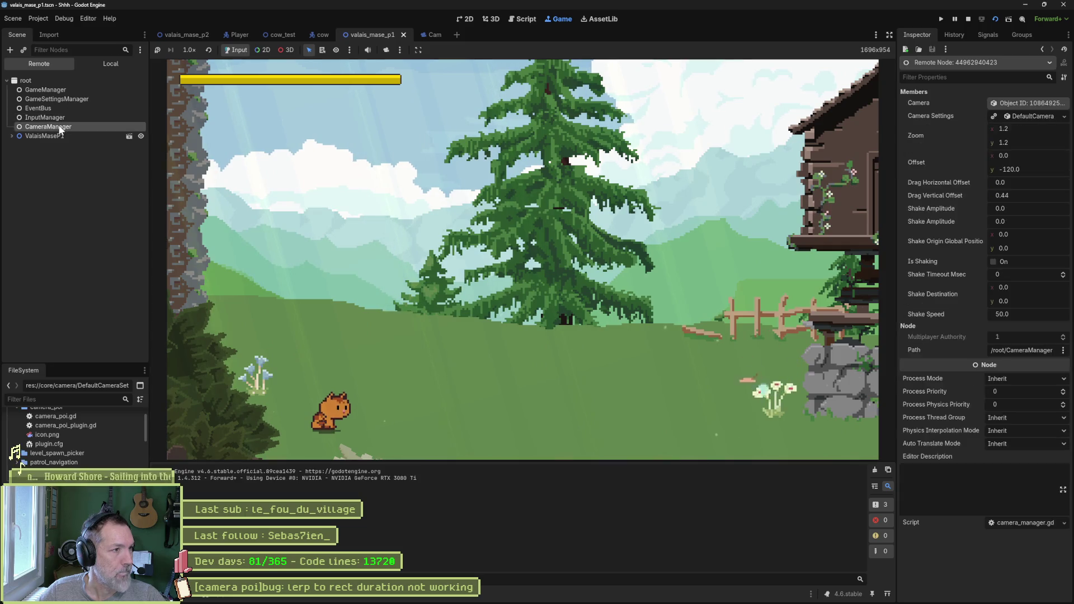
click(1028, 113)
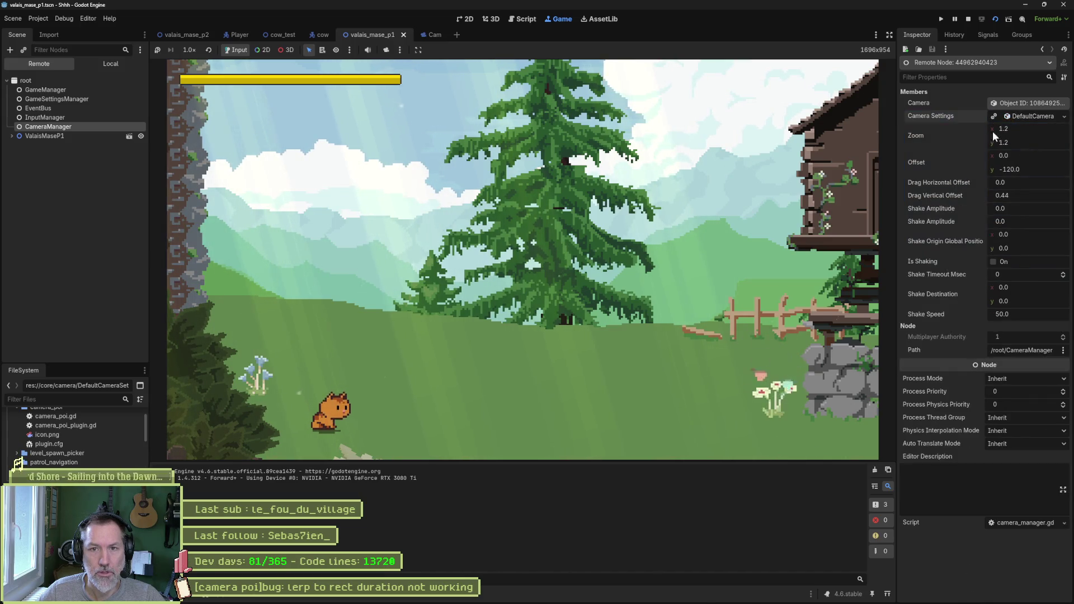
key(F8)
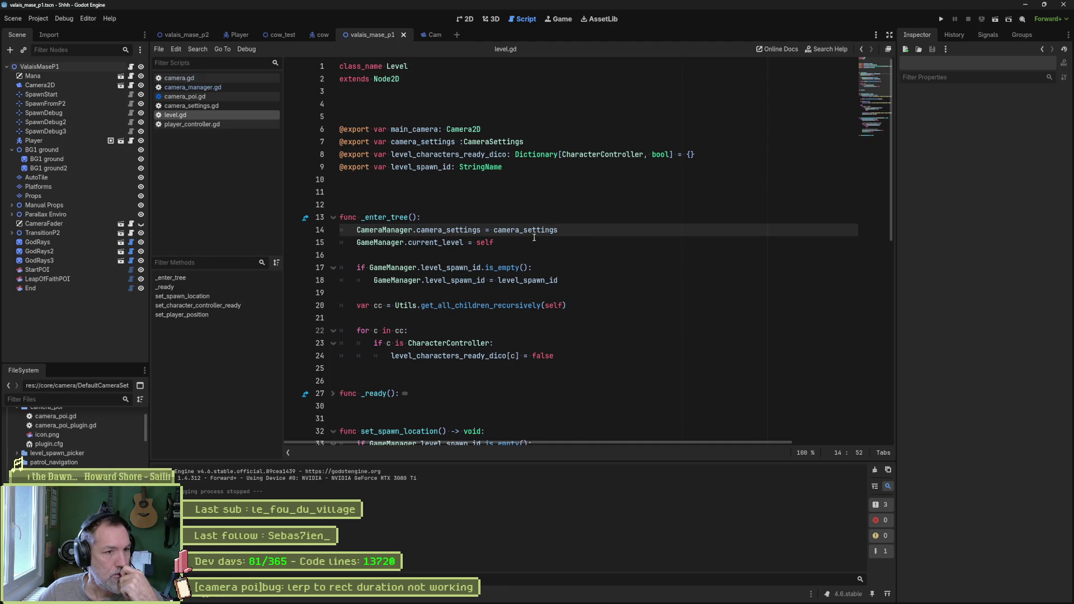
mouse_move(465, 225)
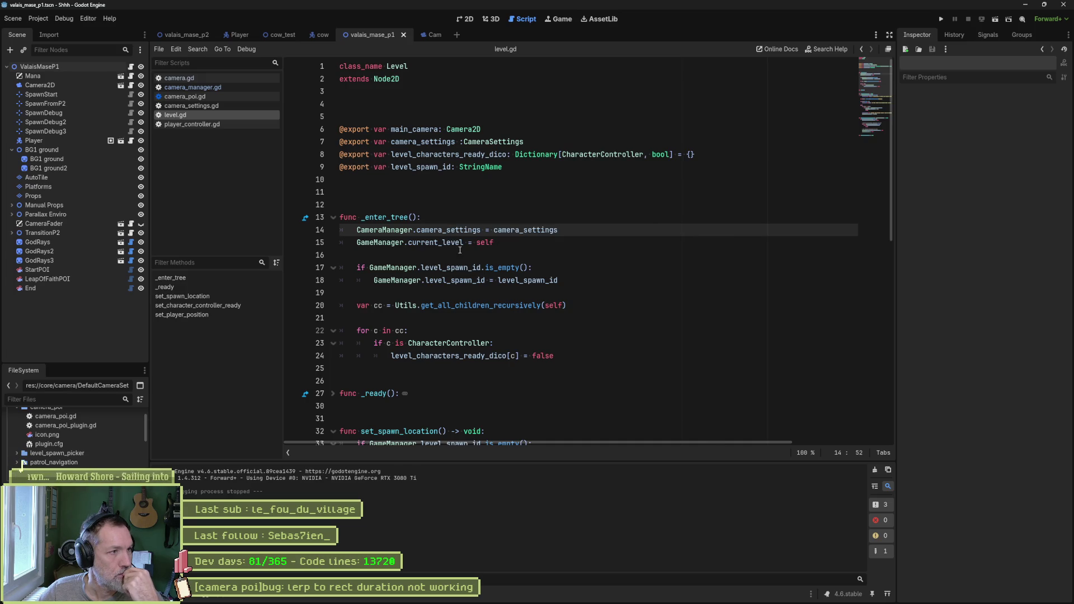
click(74, 68)
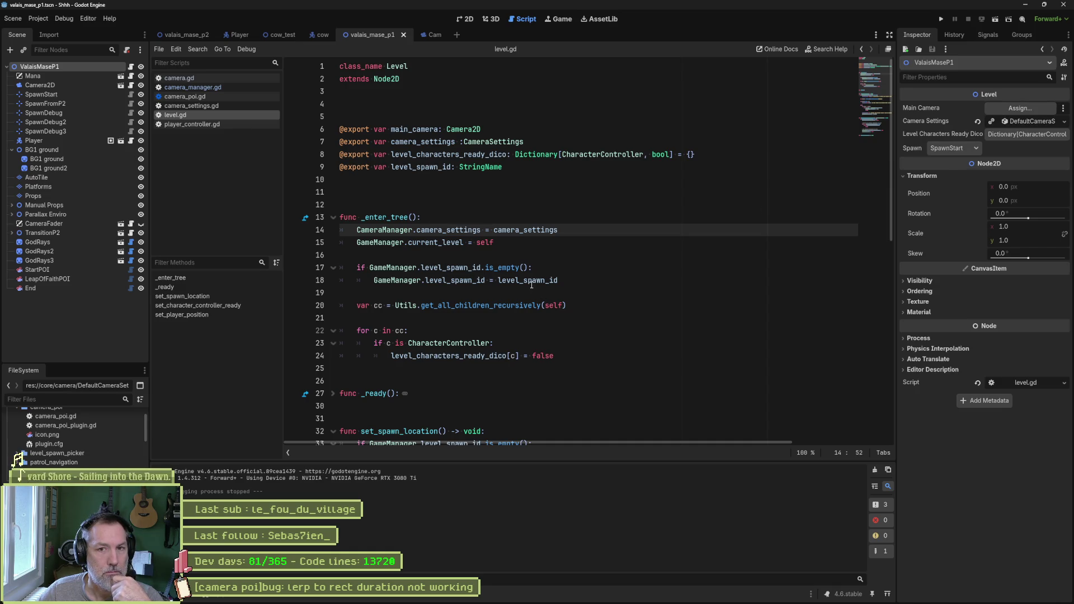
mouse_move(536, 286)
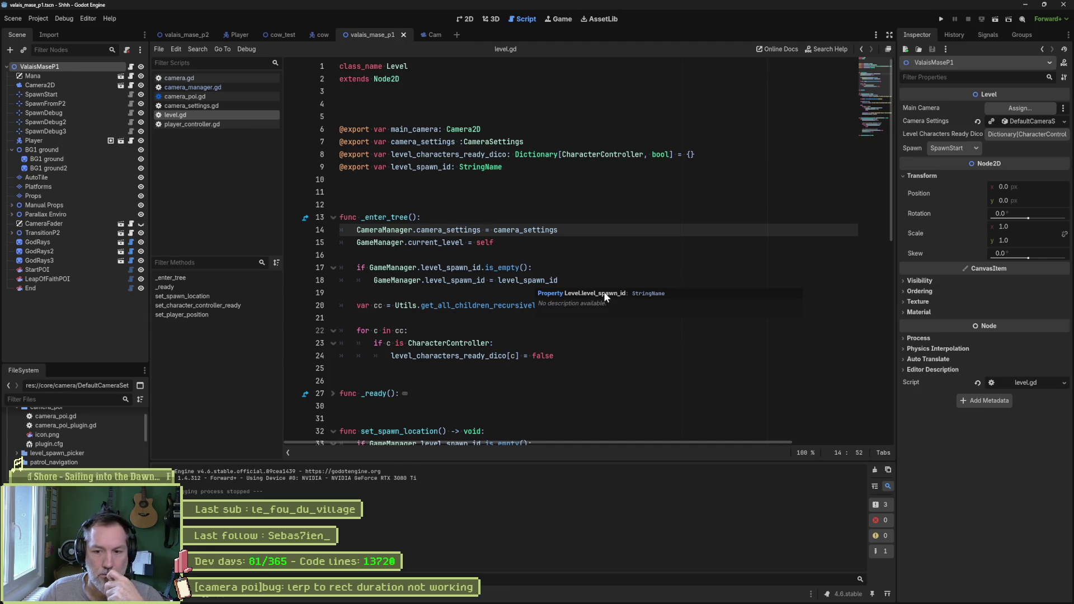
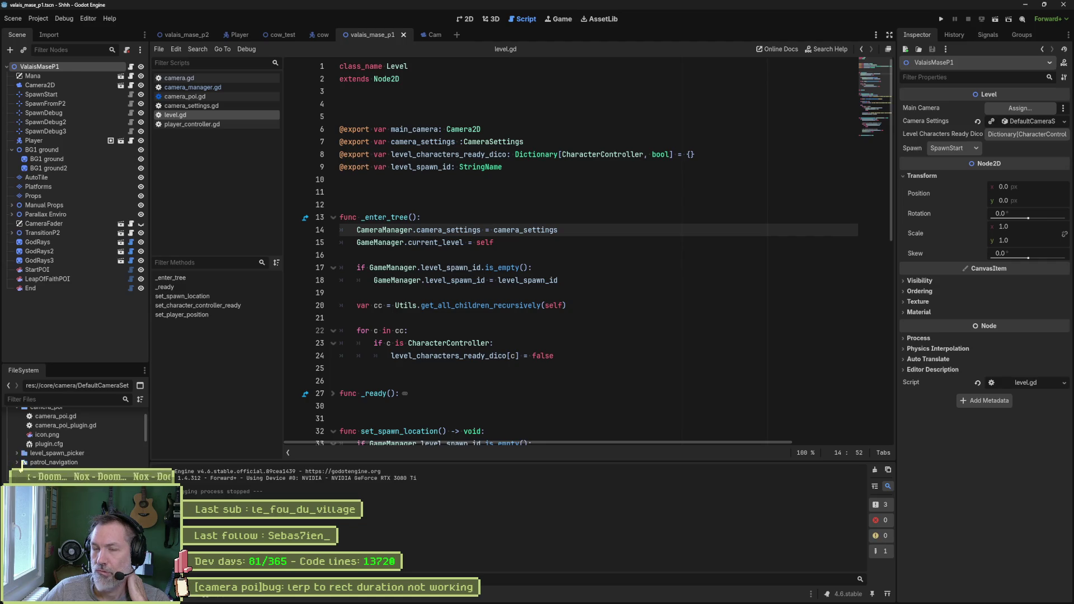
Switch from the current script through camera_poi.gd to camera_manager.gd.
click(580, 247)
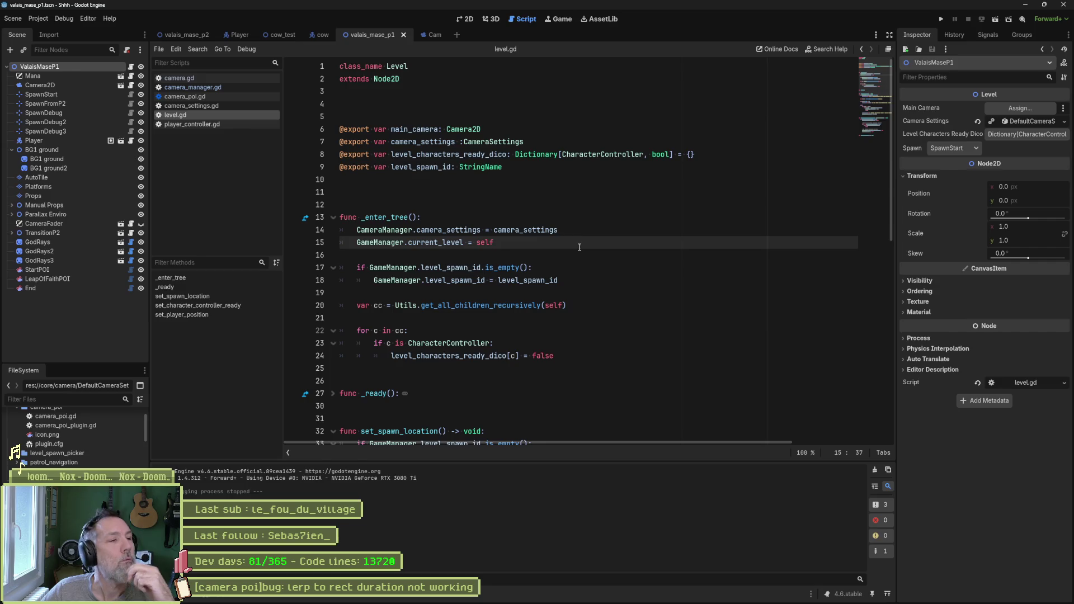
click(207, 99)
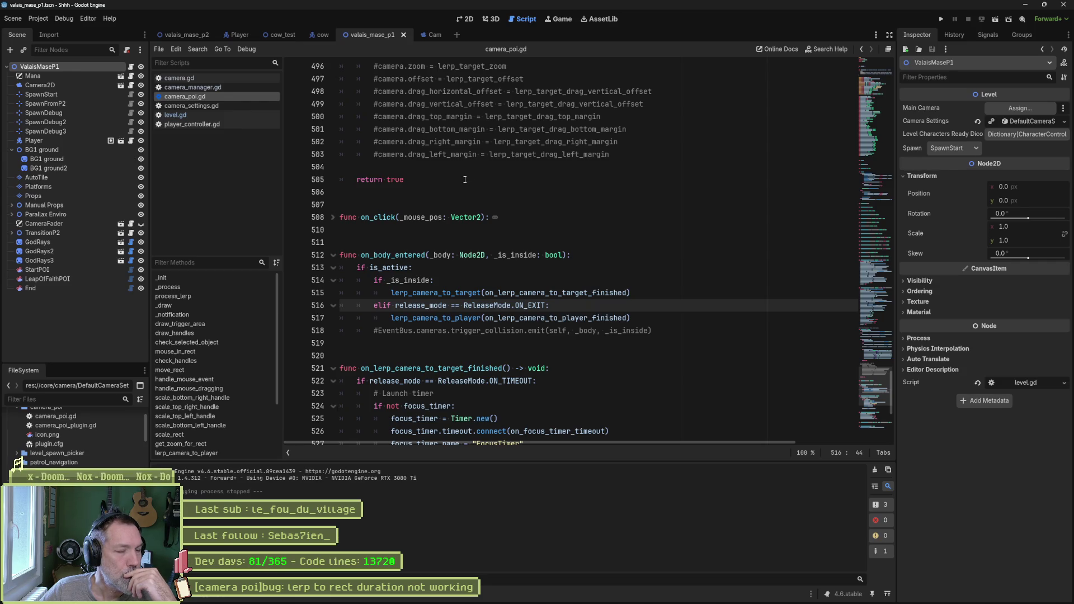
scroll(502, 188, up, 2)
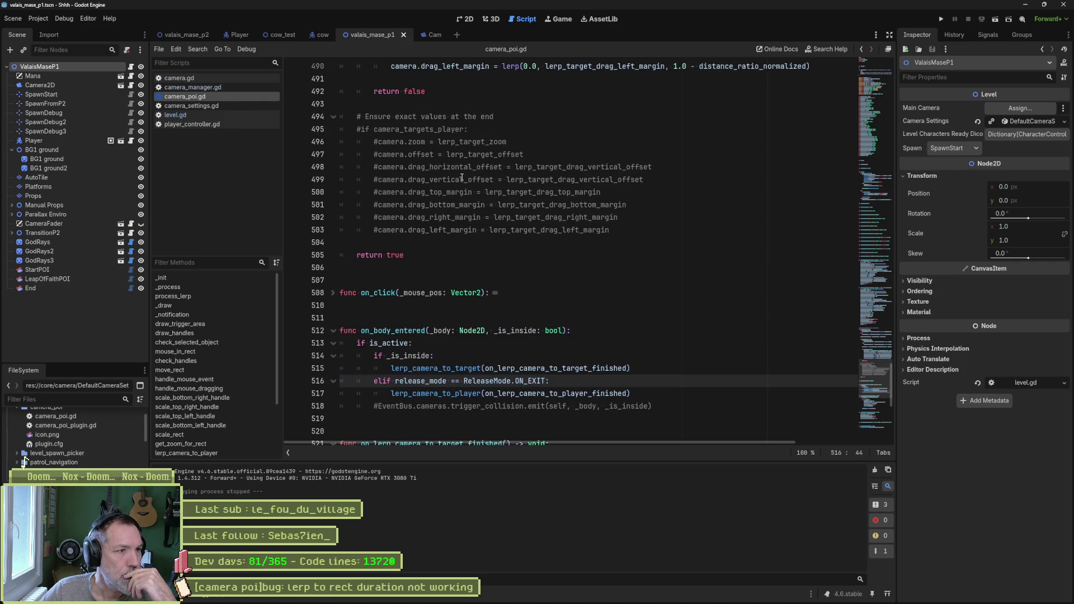
click(210, 87)
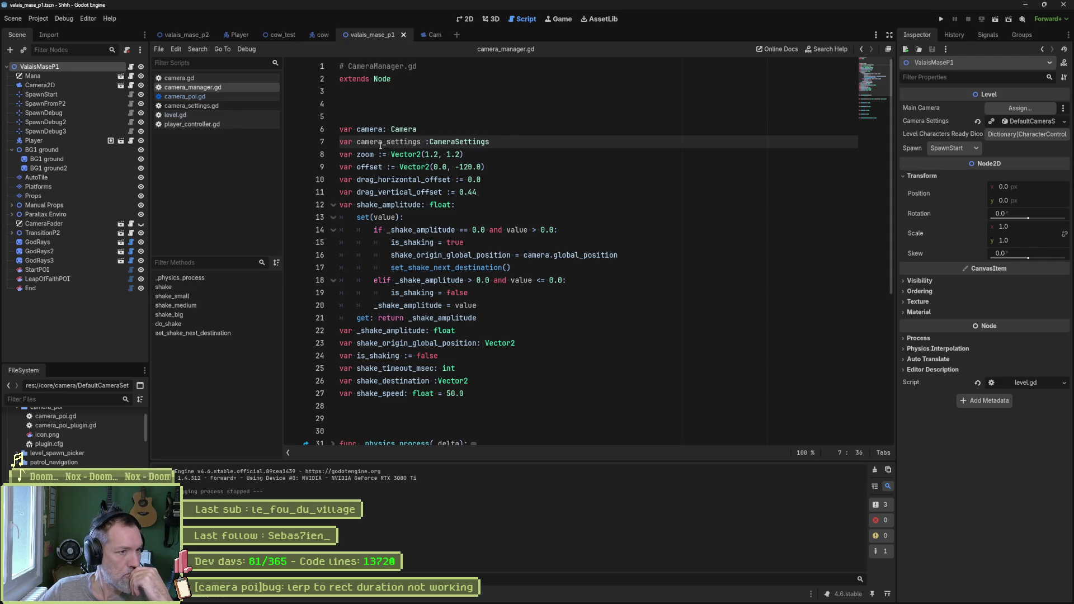
Delete the zoom, offset and drag offset variables, then run the scene with F6.
drag(373, 142, 379, 167)
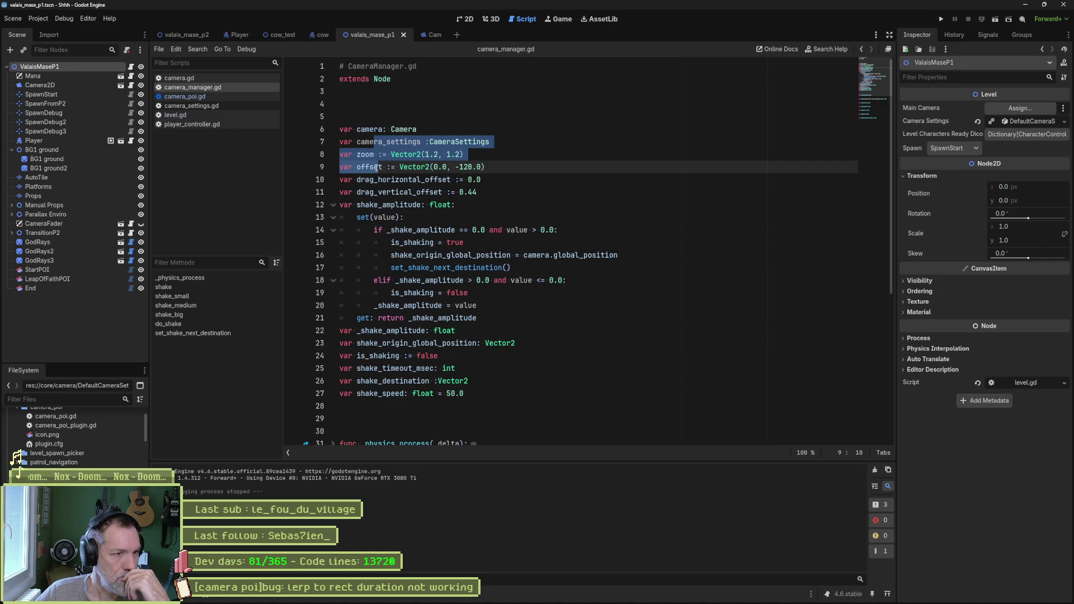
click(414, 155)
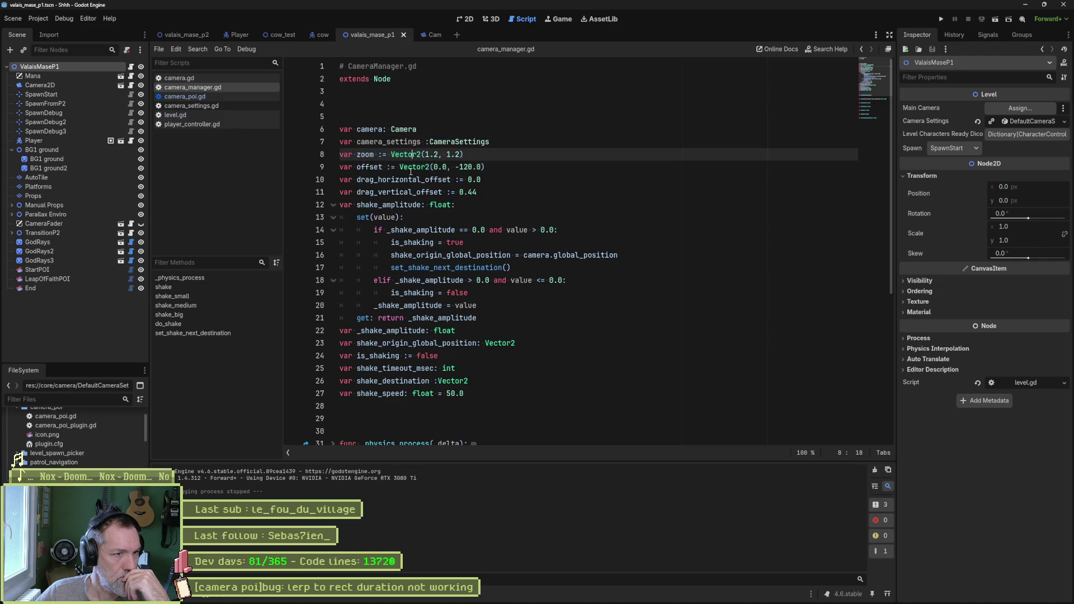
drag(487, 192, 539, 137)
key(BackSpace)
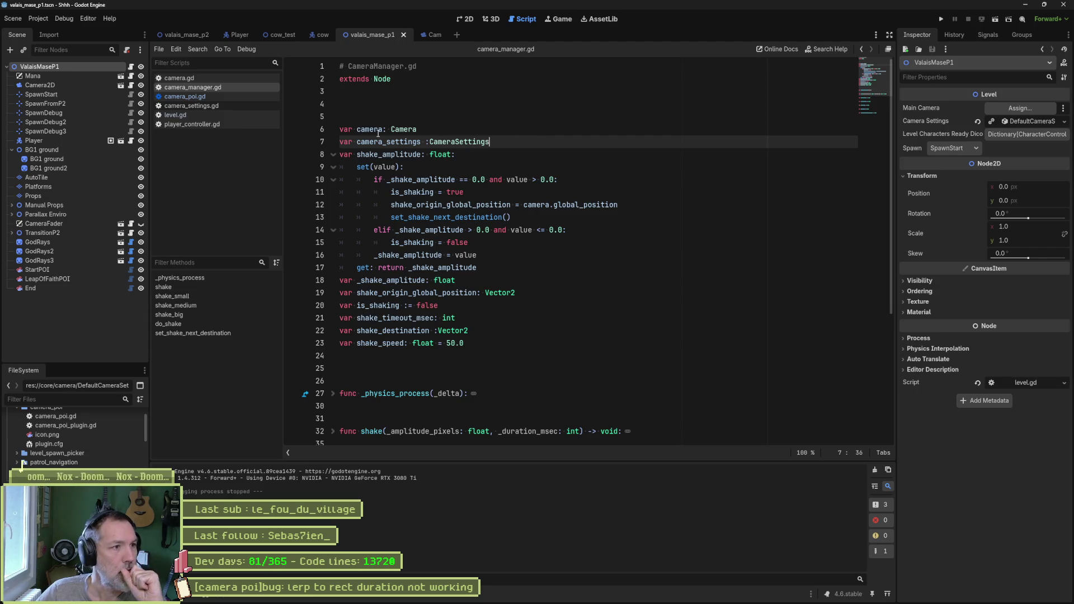
key(F6)
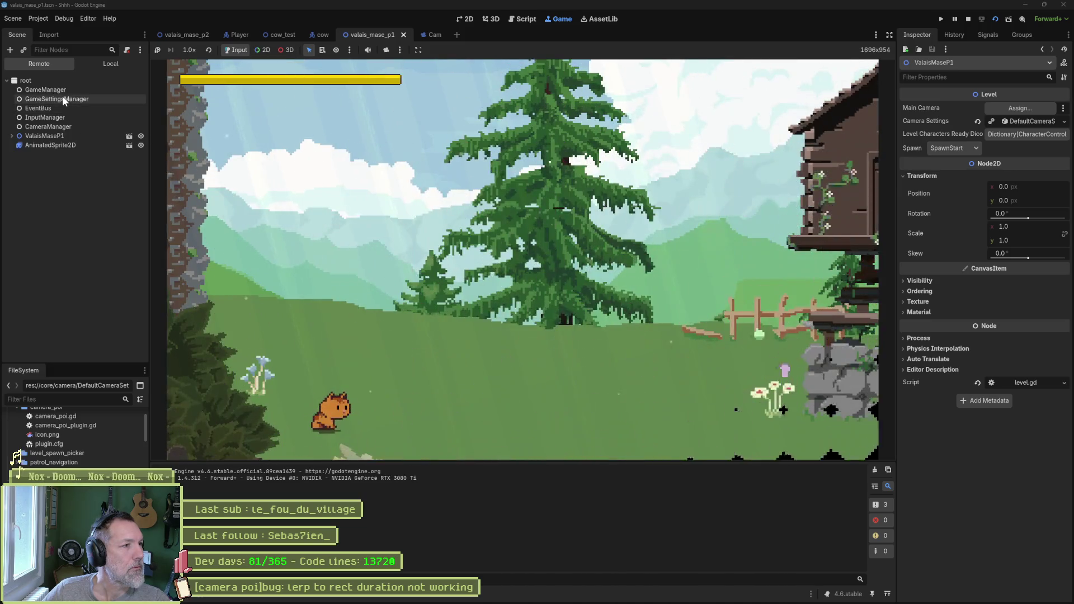
Inspect GameManager and CameraManager in the Remote tree, then stop the game with F8.
click(61, 91)
click(62, 125)
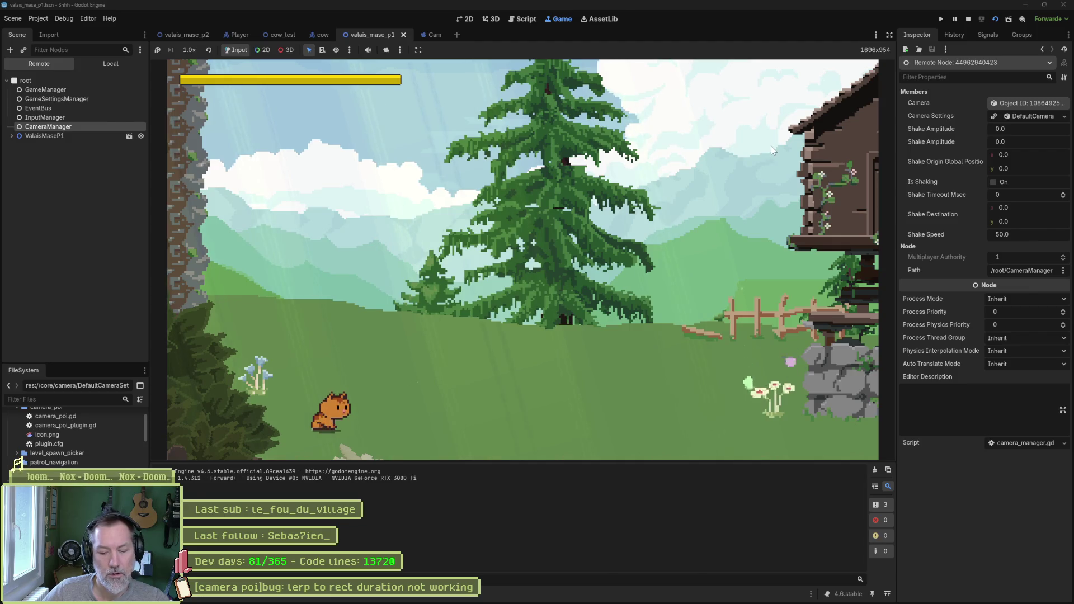
key(F8)
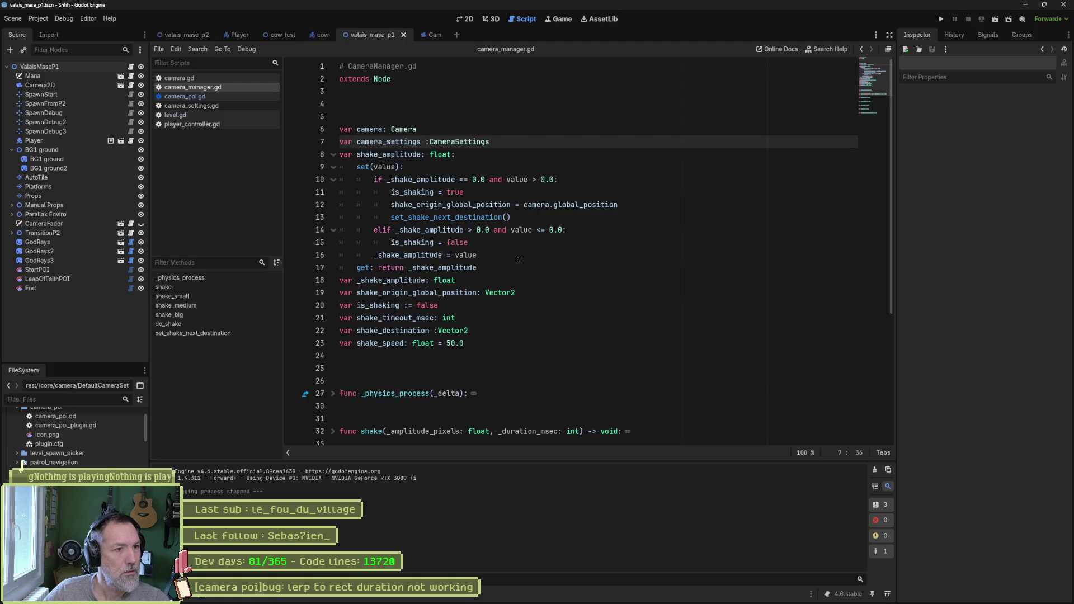
click(426, 142)
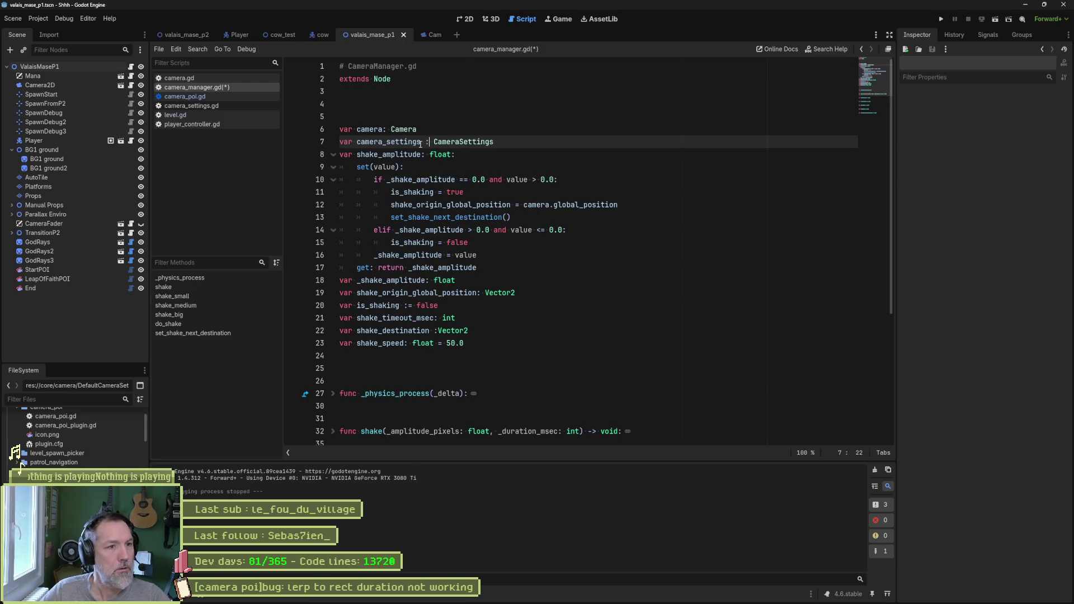
Change the type hints to ': CameraSettings' on line 7 and ': Vector2' on line 22.
key(ctrl+z)
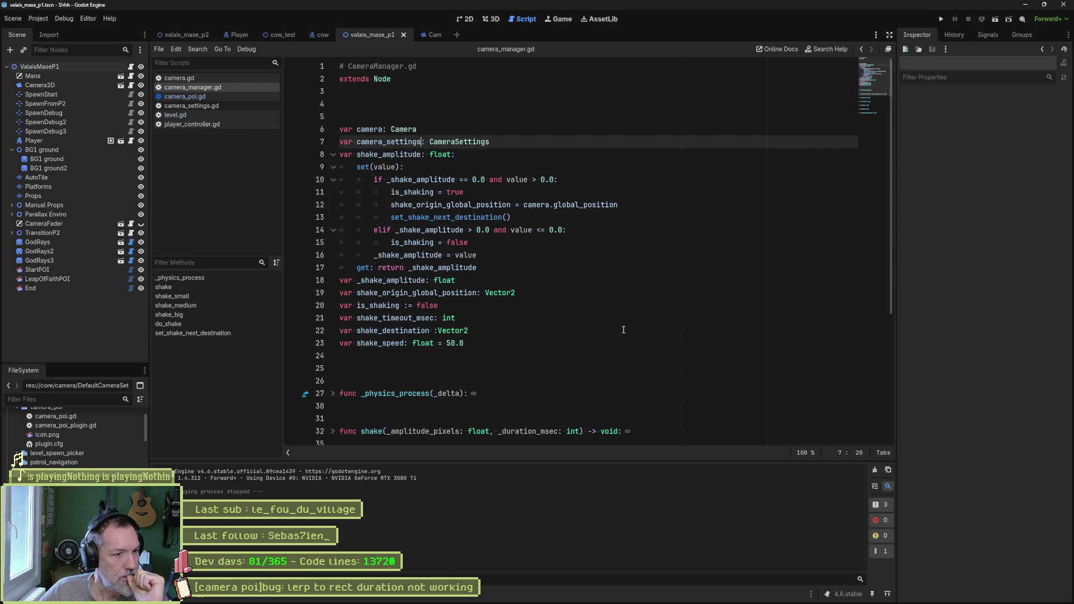
click(439, 330)
key(BackSpace)
key(BackSpace)
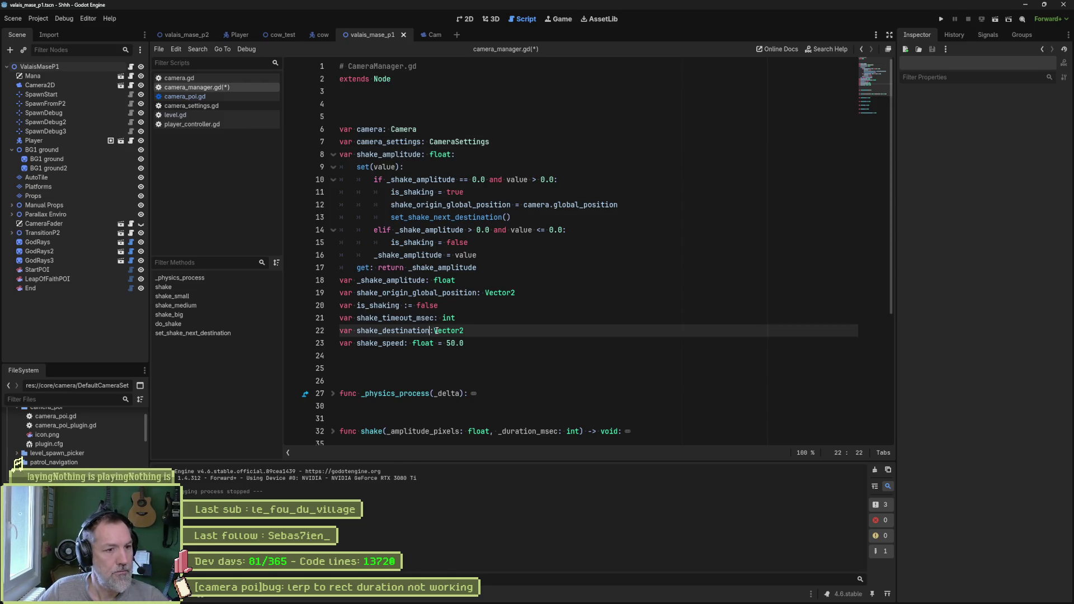
text(:)
click(493, 345)
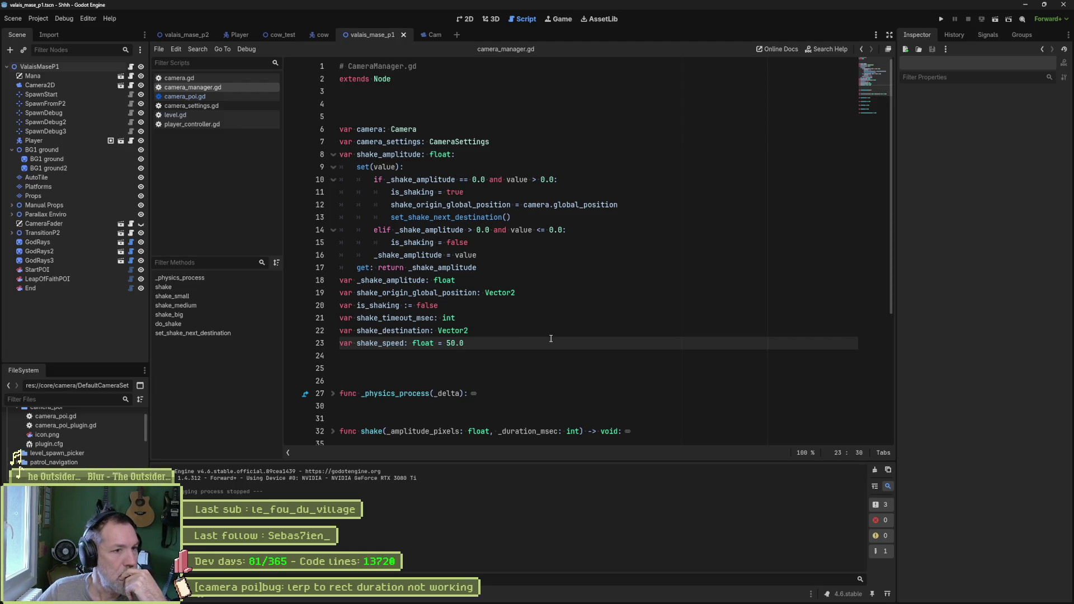
Review the lerp_camera_to_target call in camera_poi.gd, then switch to camera.gd.
click(208, 98)
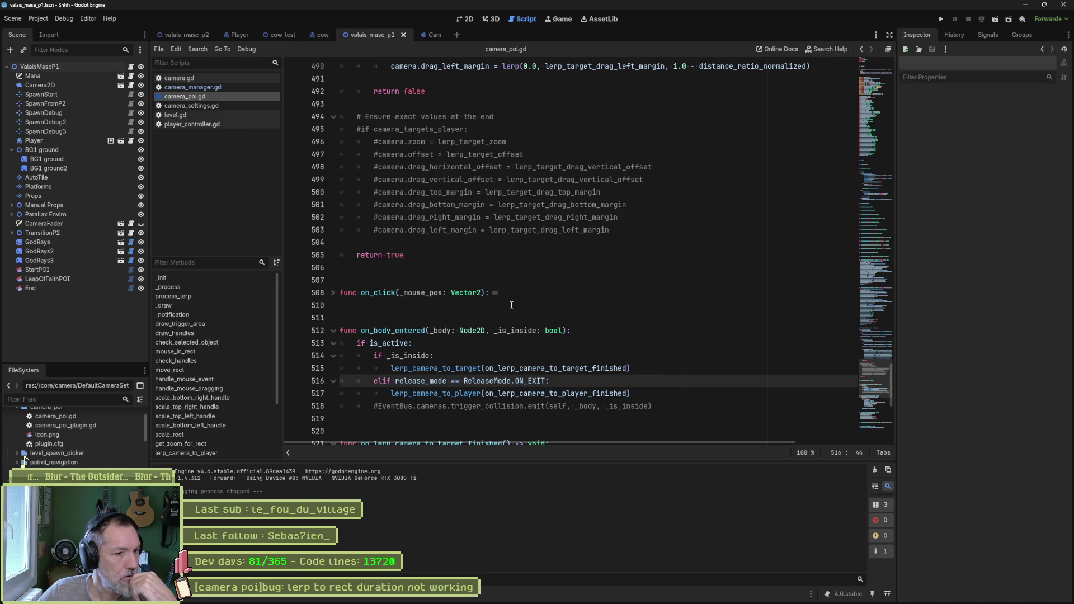
click(469, 363)
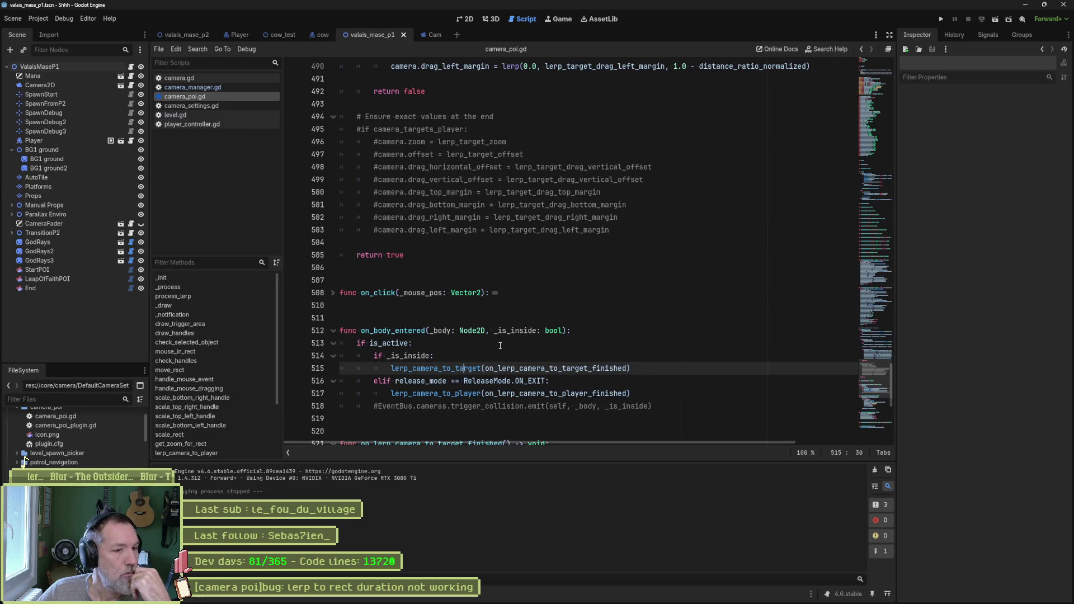
click(131, 87)
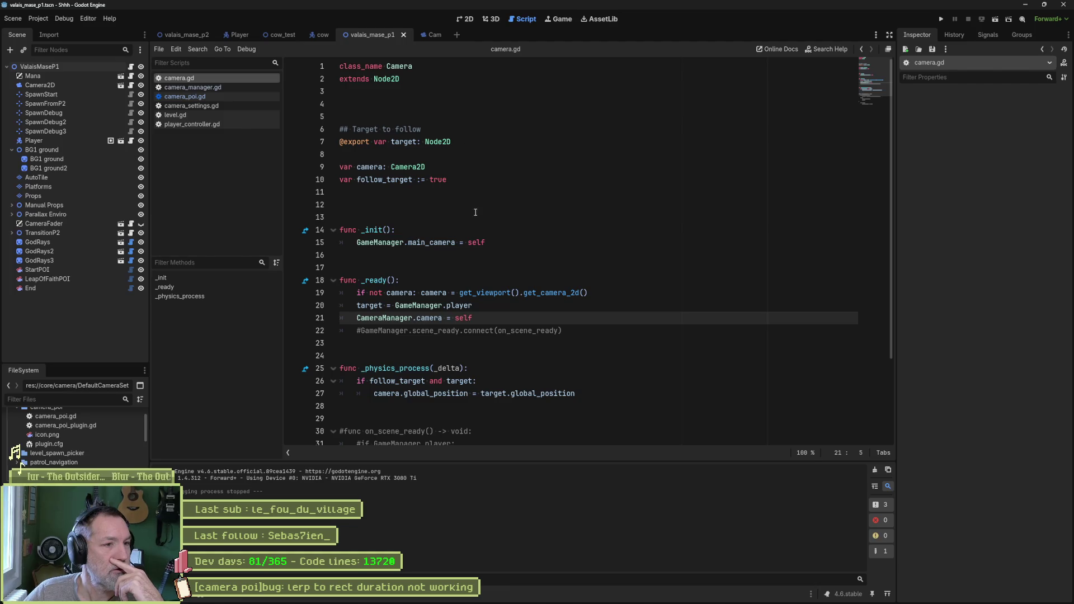
Check the camera_settings assignment in level.gd's _enter_tree, then return to camera.gd.
click(494, 241)
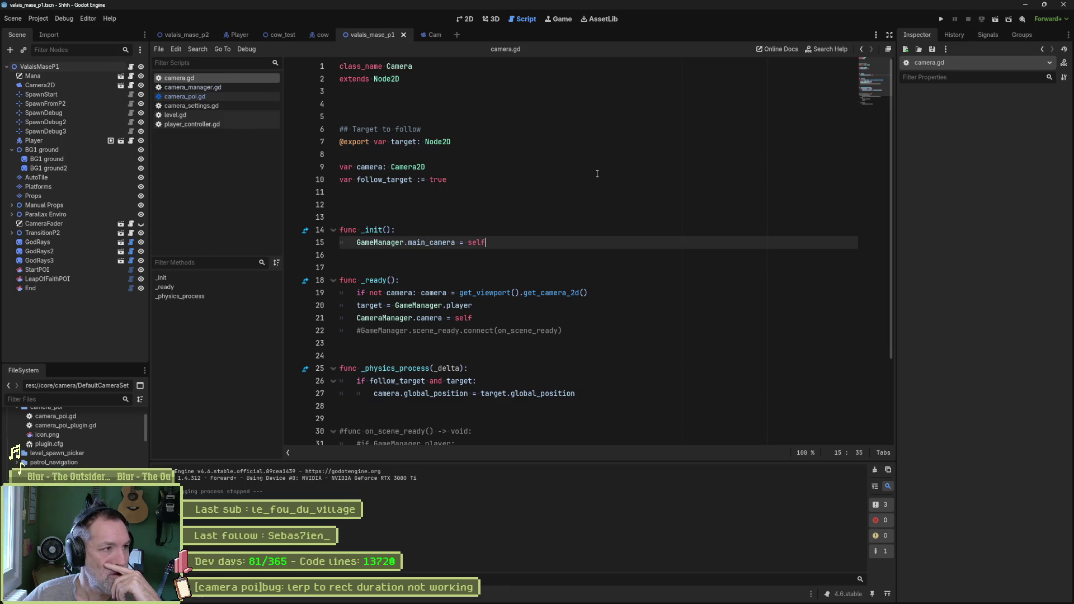
click(131, 66)
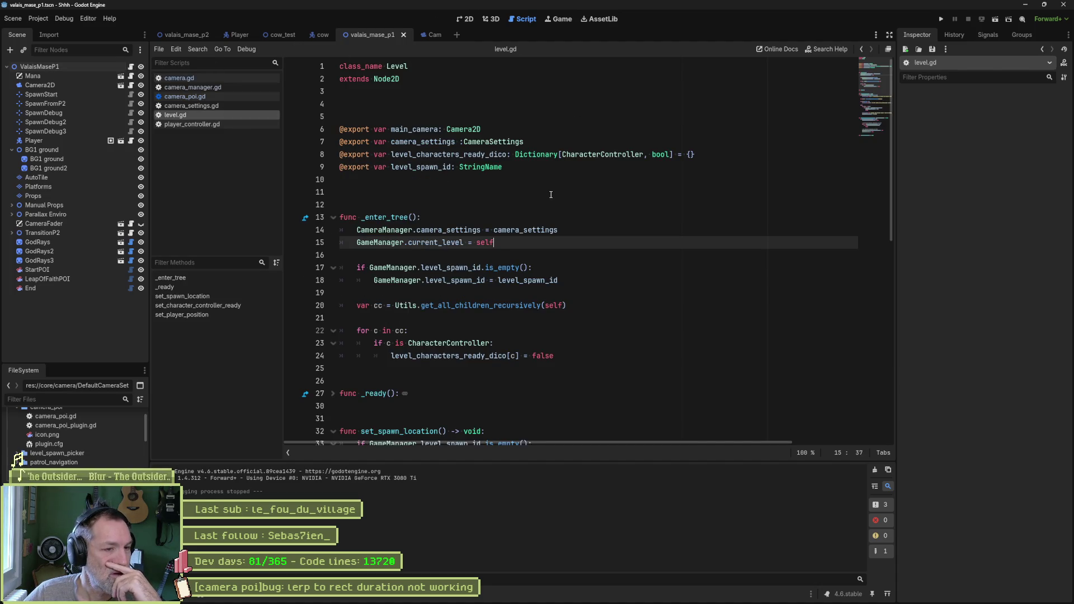
click(567, 229)
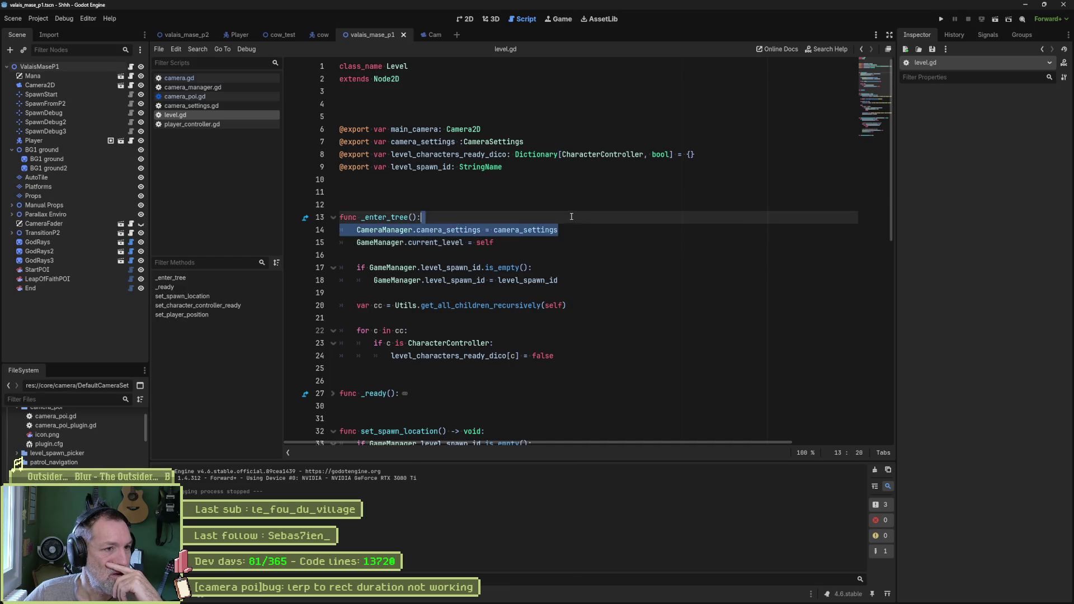
shift+click(570, 217)
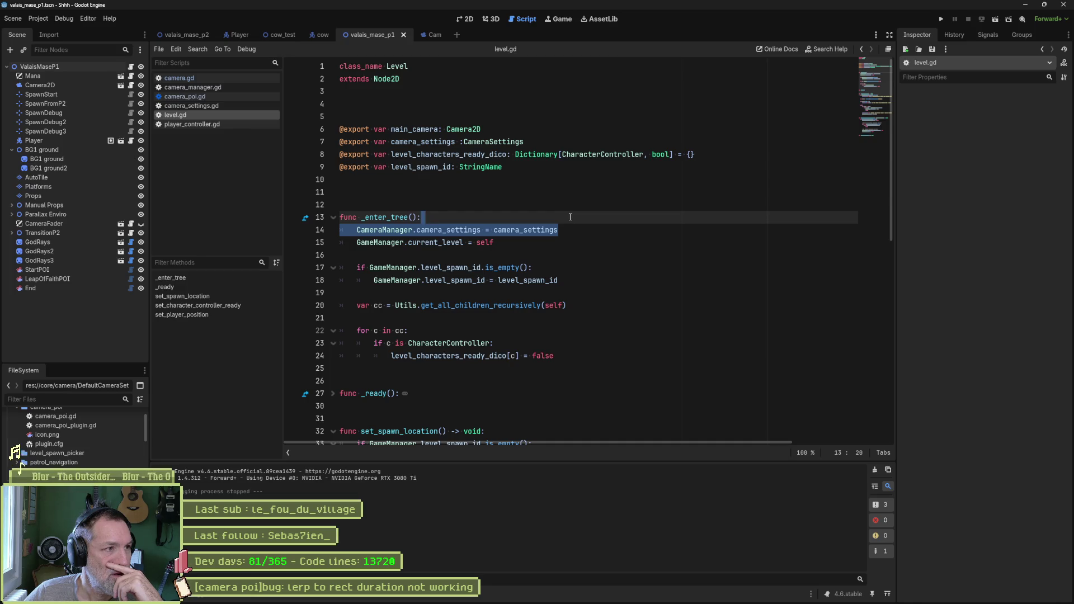
click(572, 230)
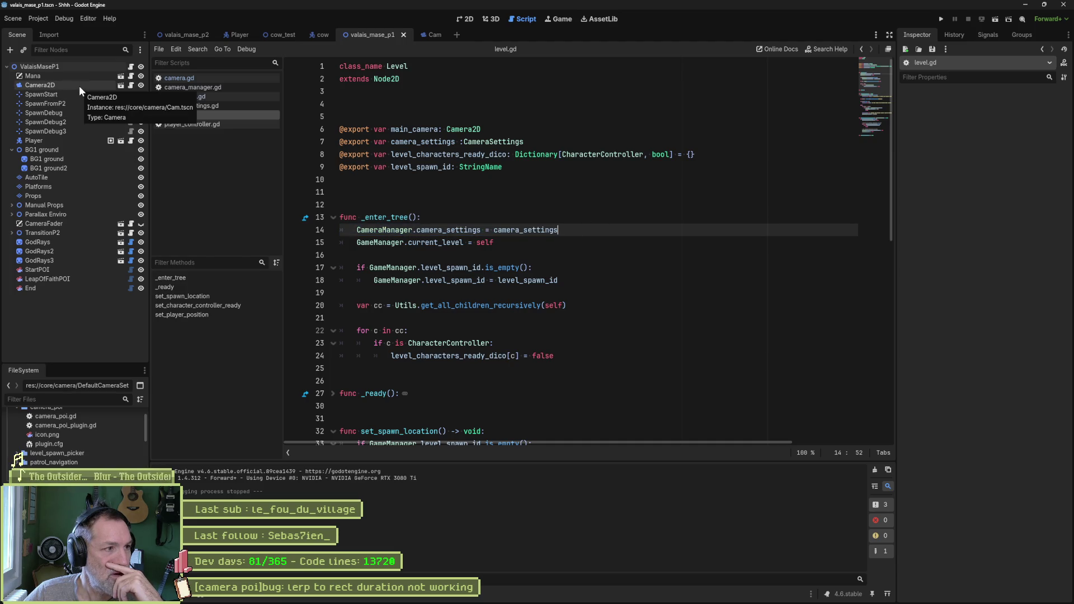
click(130, 85)
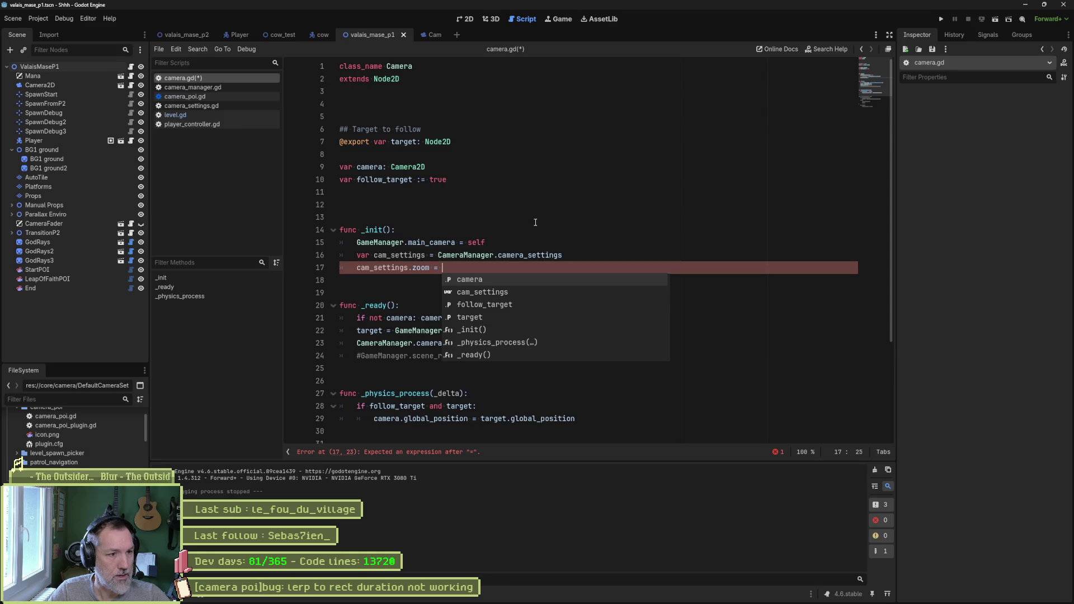
Move the two cam_settings lines from _init into the end of _ready.
click(522, 241)
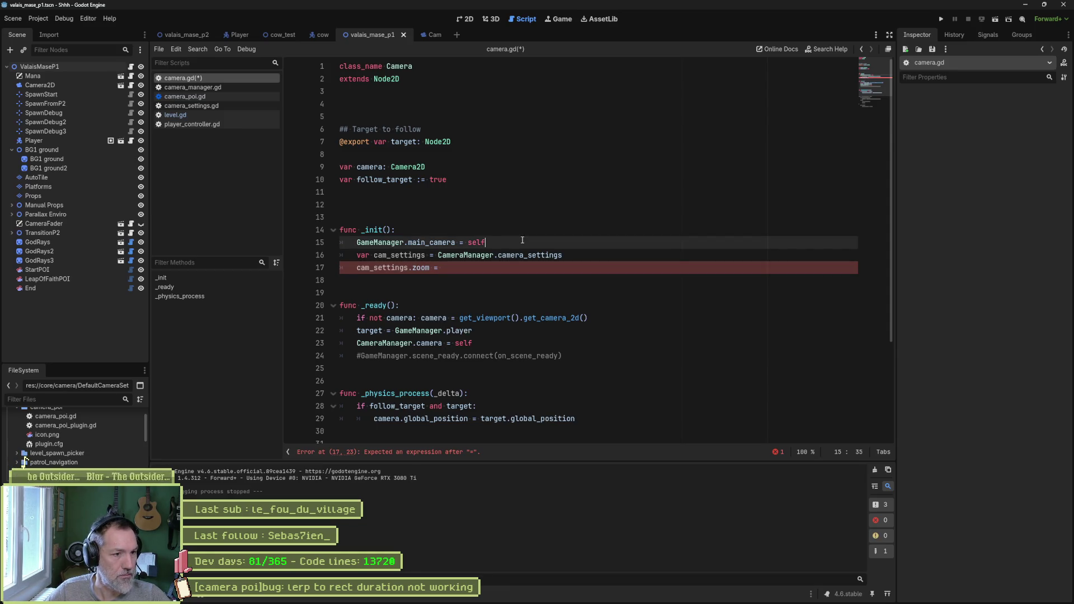
key(shift+Down)
key(shift+Down)
key(ctrl+c)
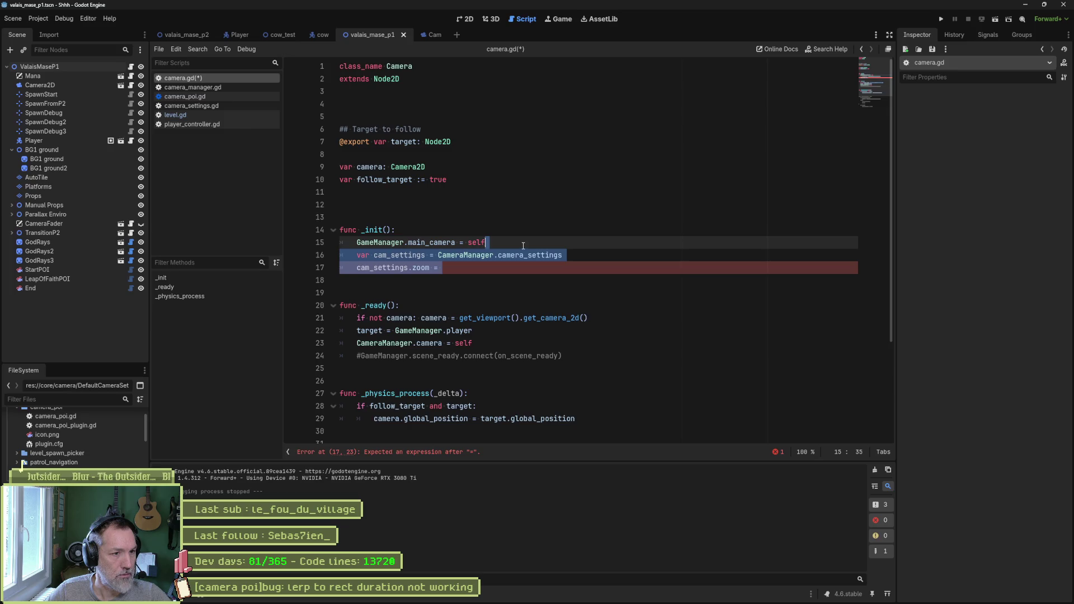
key(Delete)
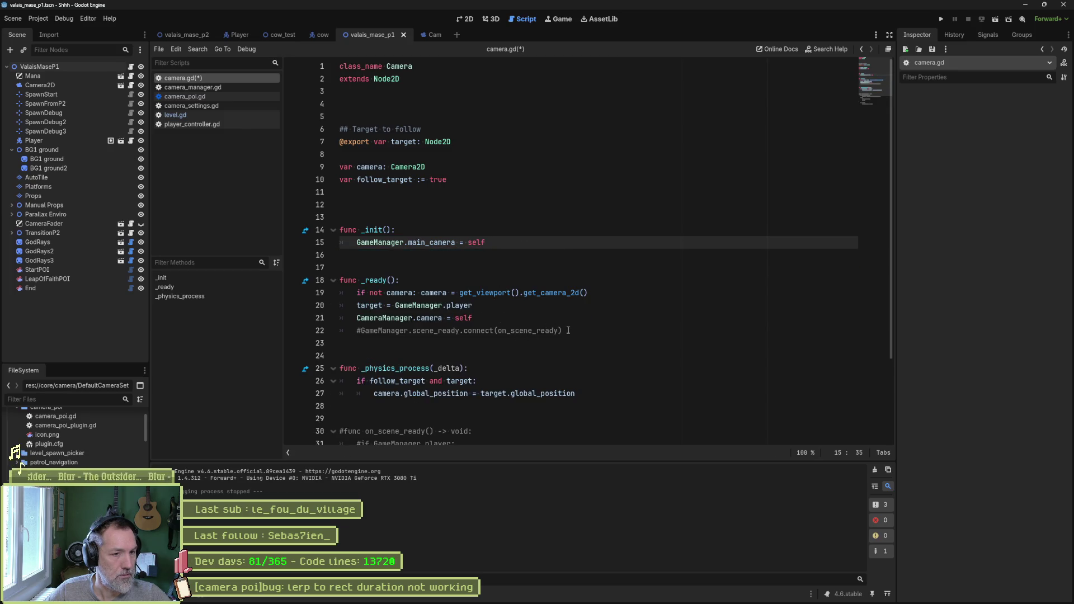
click(572, 333)
key(ctrl+v)
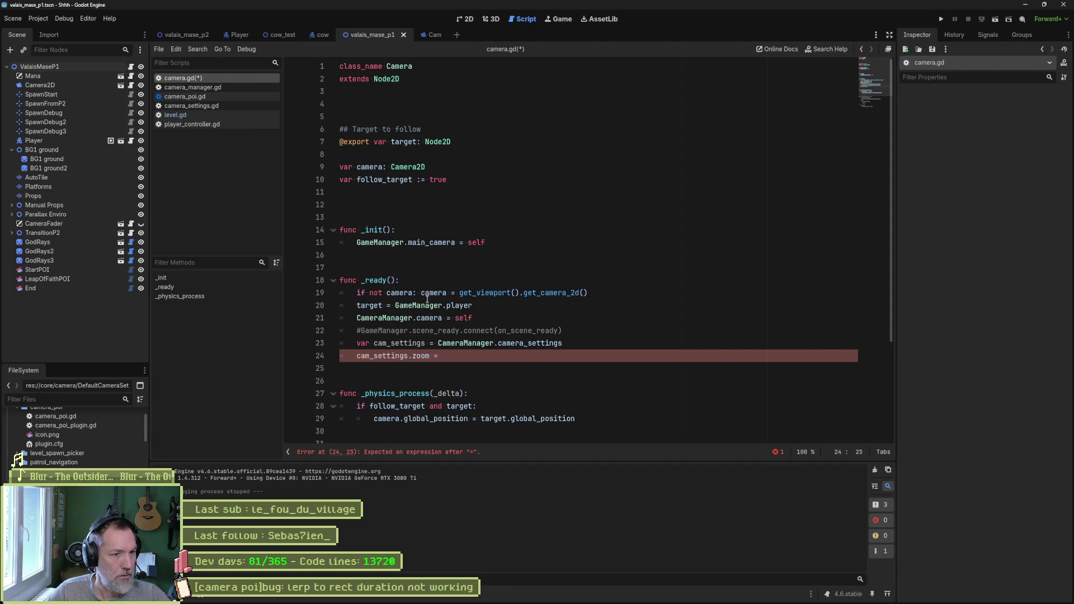
Finish the line as cam_settings.zoom = camera.zoom, save camera.gd, and select Camera2D.
double_click(427, 297)
click(472, 358)
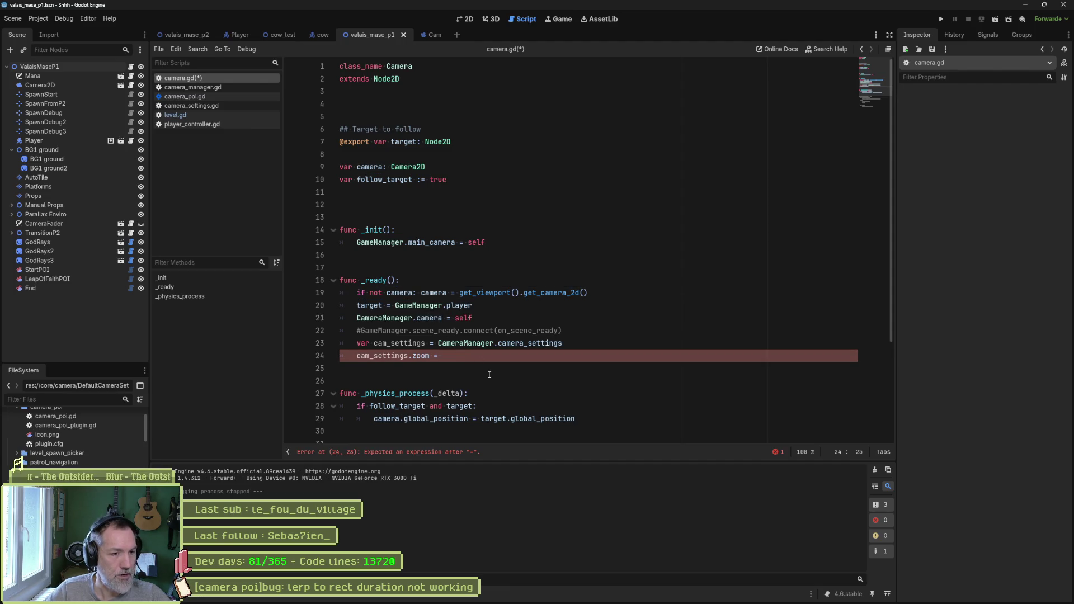
text(.z)
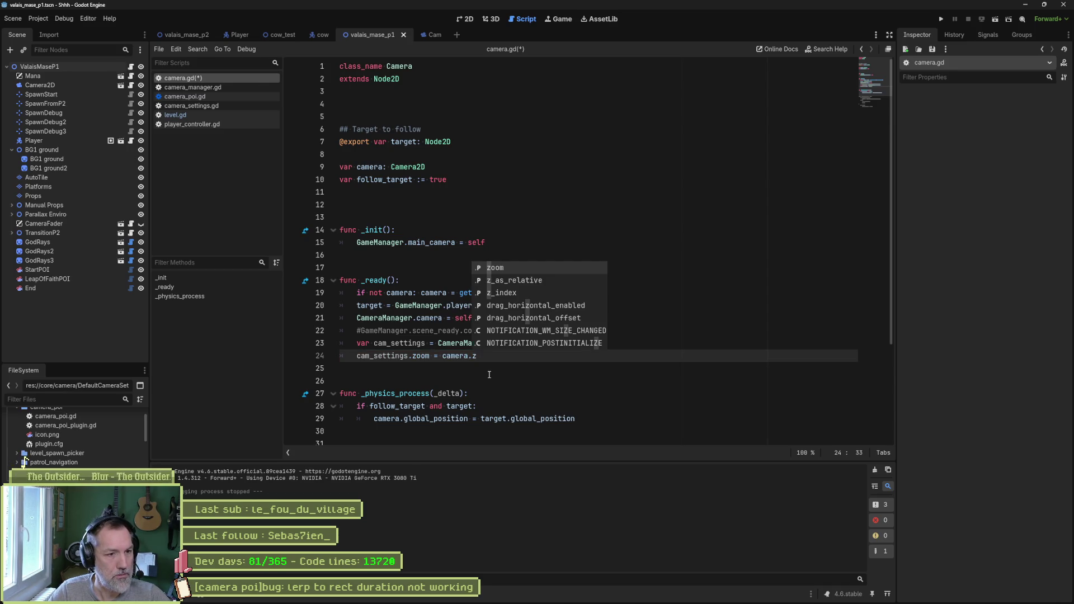
key(Return)
key(ctrl+s)
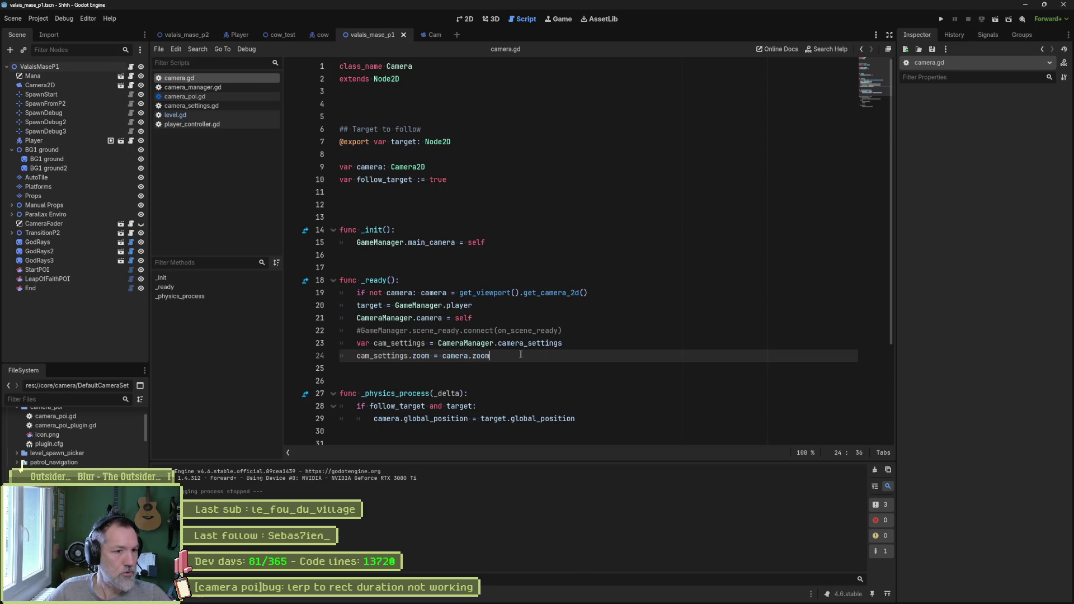
click(39, 85)
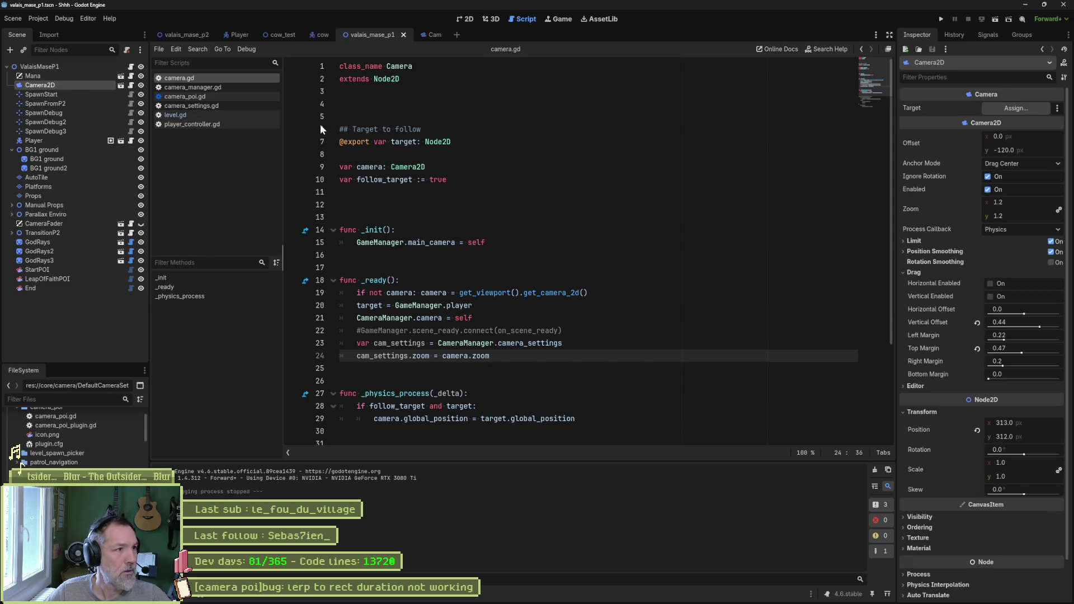
Set the Camera2D zoom to 2.2 and run the scene.
click(1029, 203)
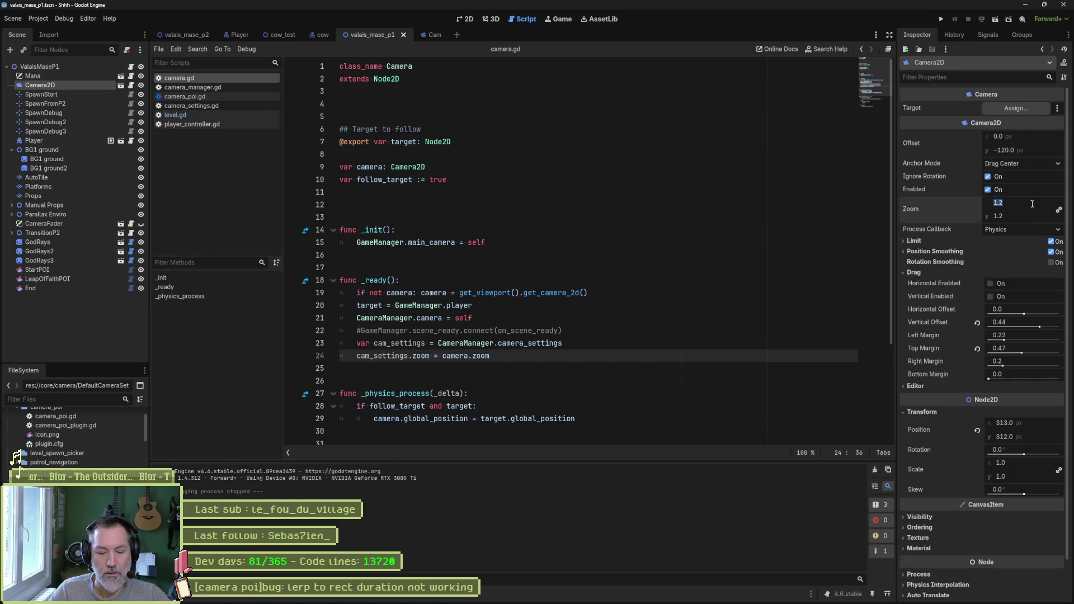
key(Return)
click(416, 268)
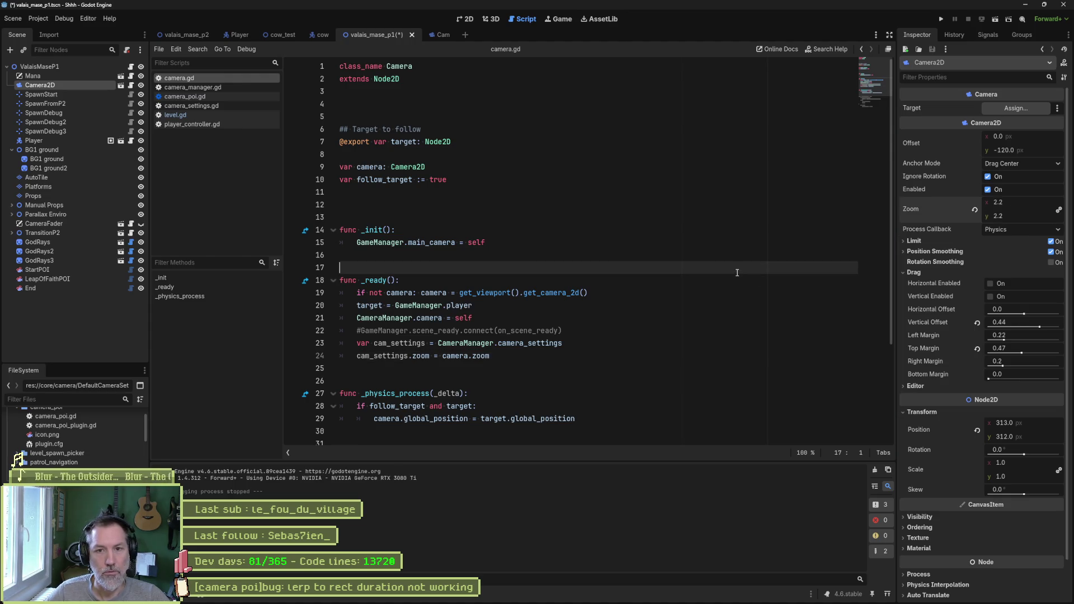
key(F6)
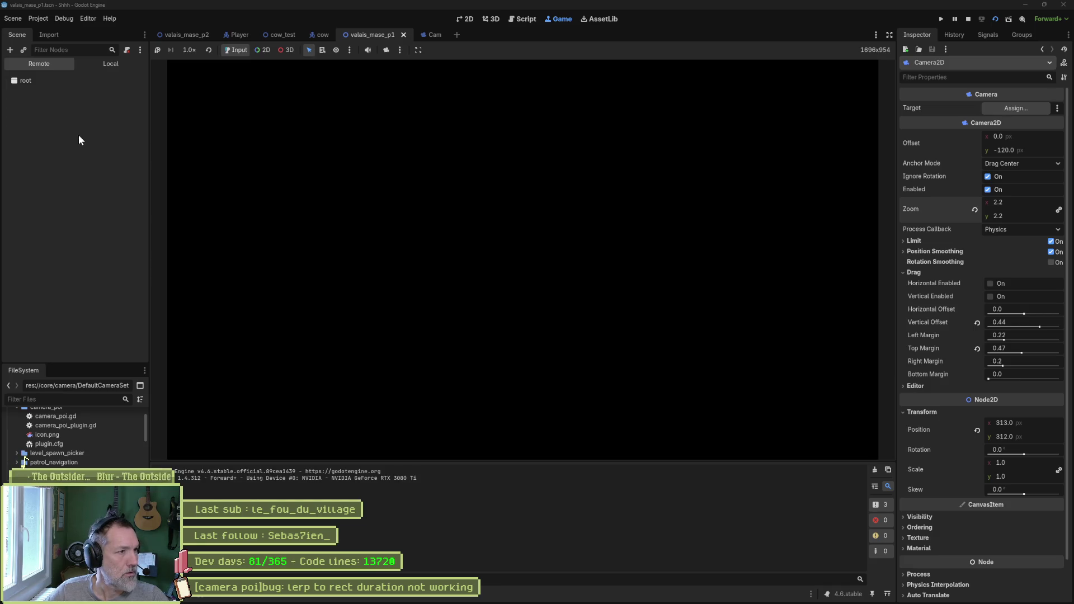
Check that the running CameraManager's camera settings zoom reads 1.2, then stop the game.
click(72, 130)
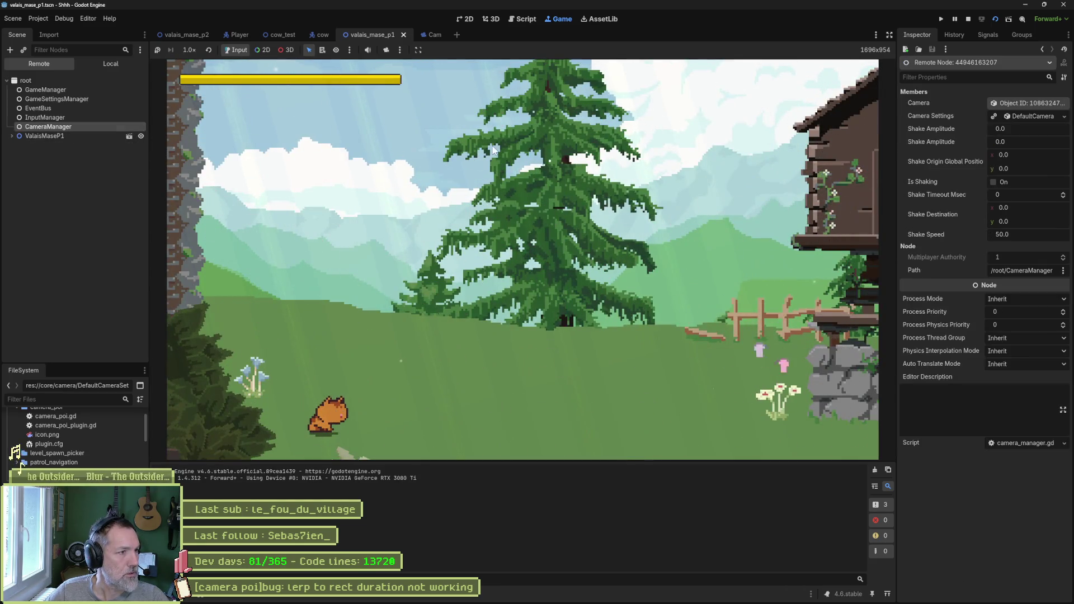
click(1031, 102)
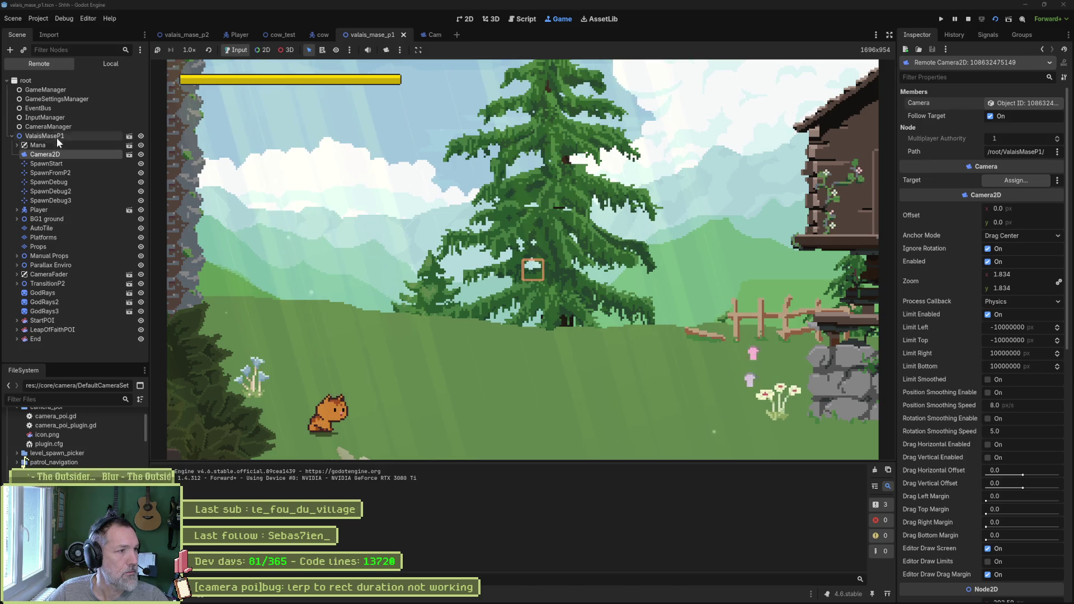
click(49, 125)
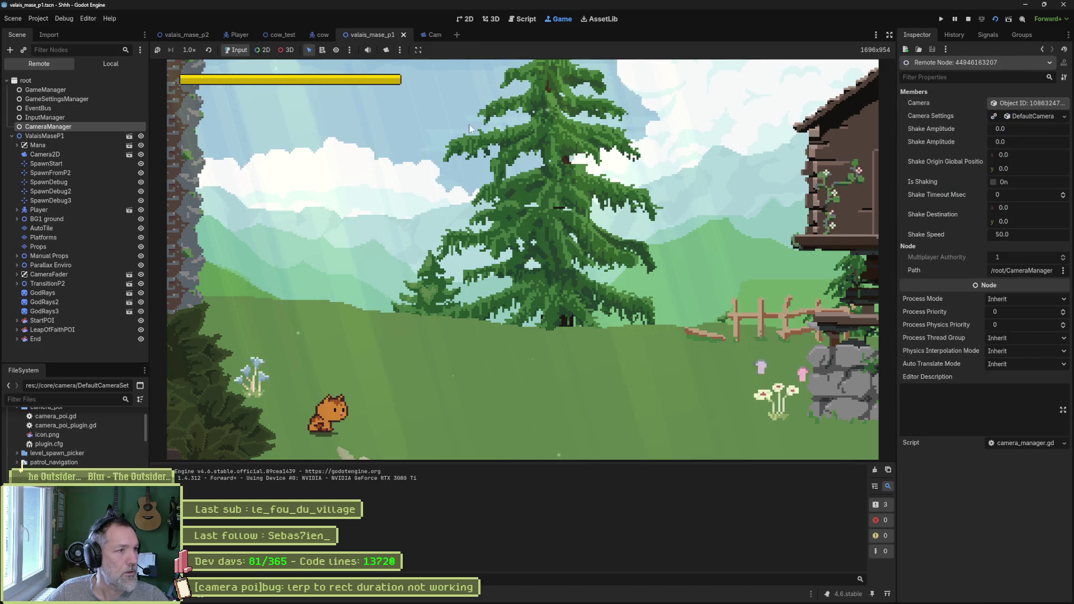
click(1028, 117)
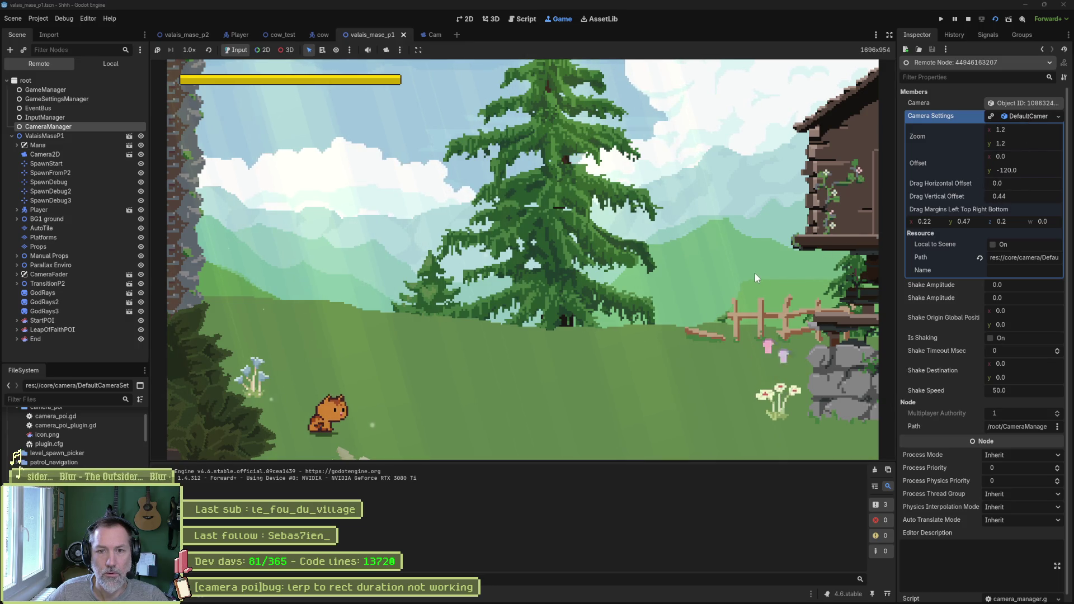
key(F8)
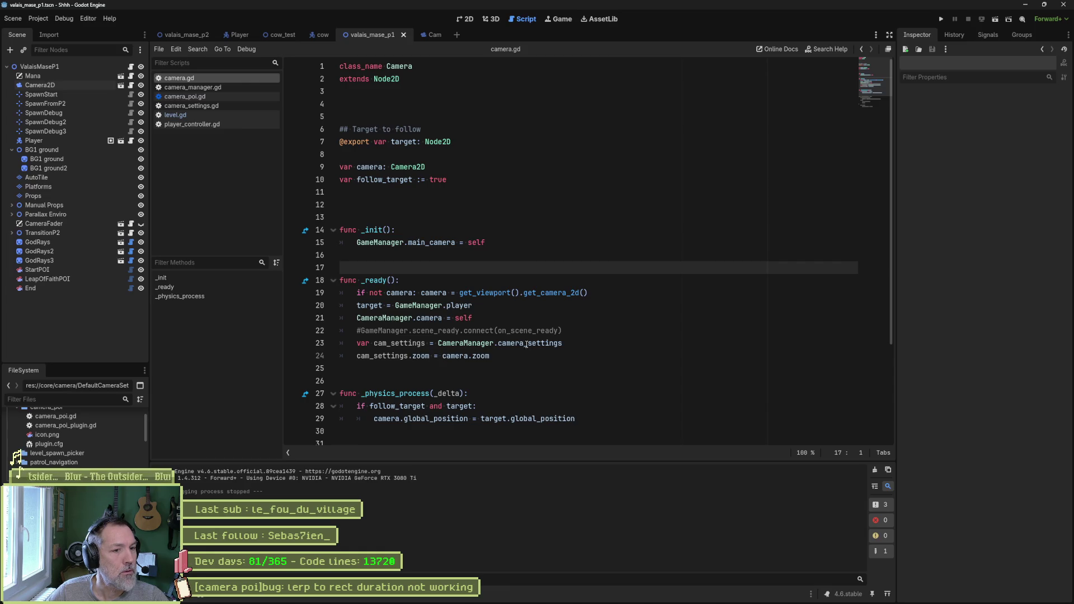
Replace cam_settings on line 24 with CameraManager.camera_settings, delete its declaration, and rerun.
drag(439, 346, 569, 345)
key(ctrl+c)
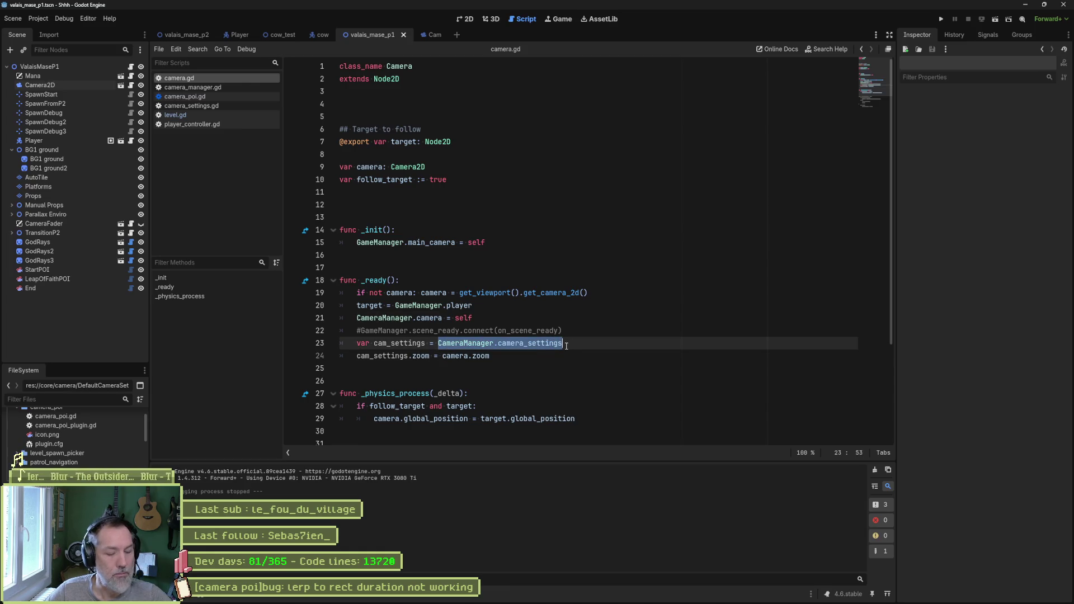
drag(357, 356, 407, 356)
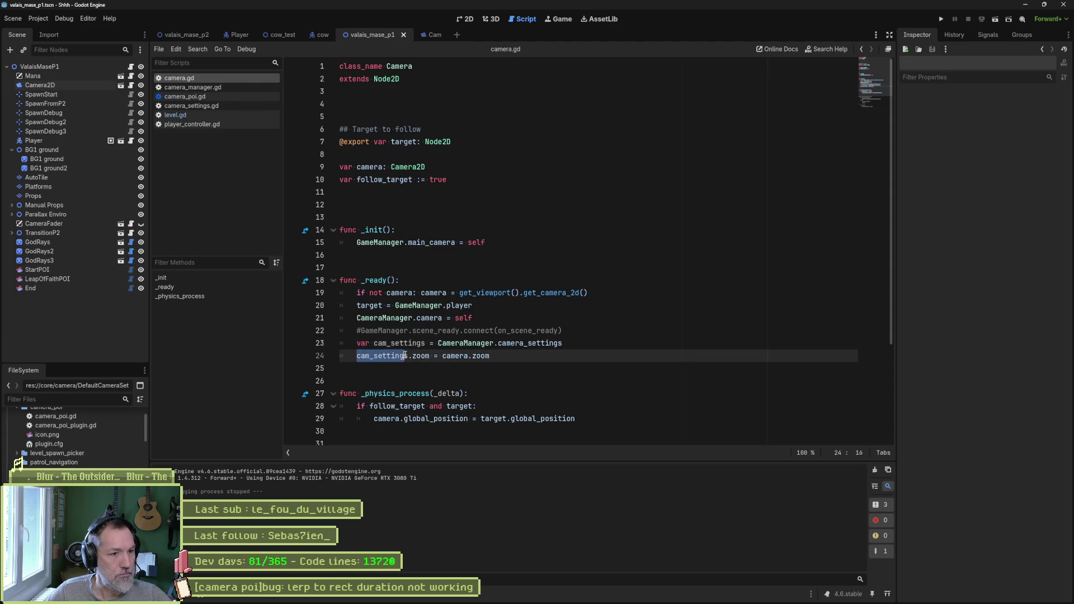
key(ctrl+v)
click(391, 343)
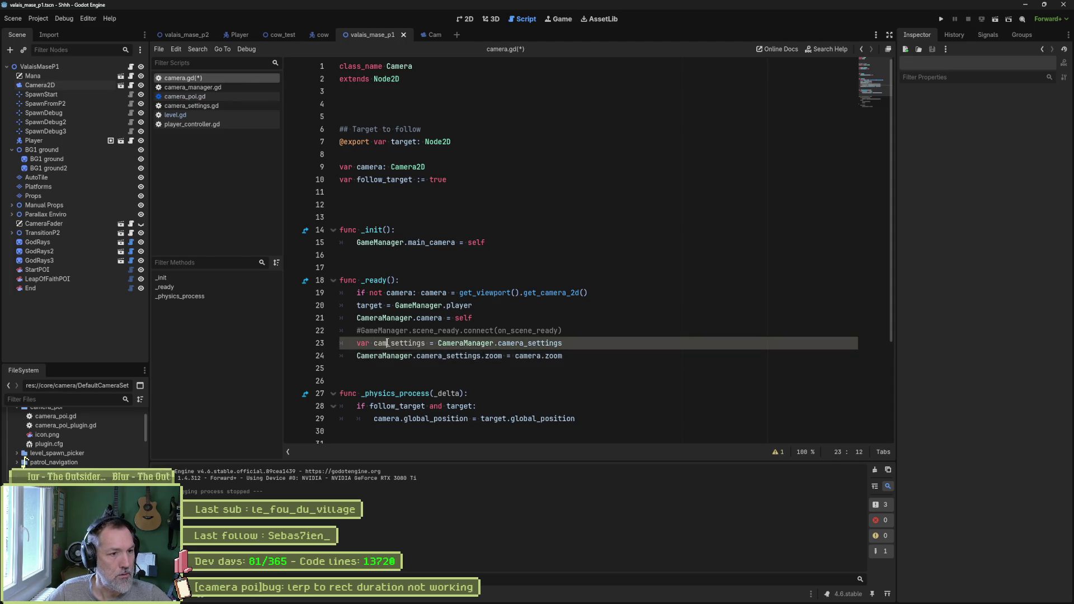
key(ctrl+shift+k)
key(F6)
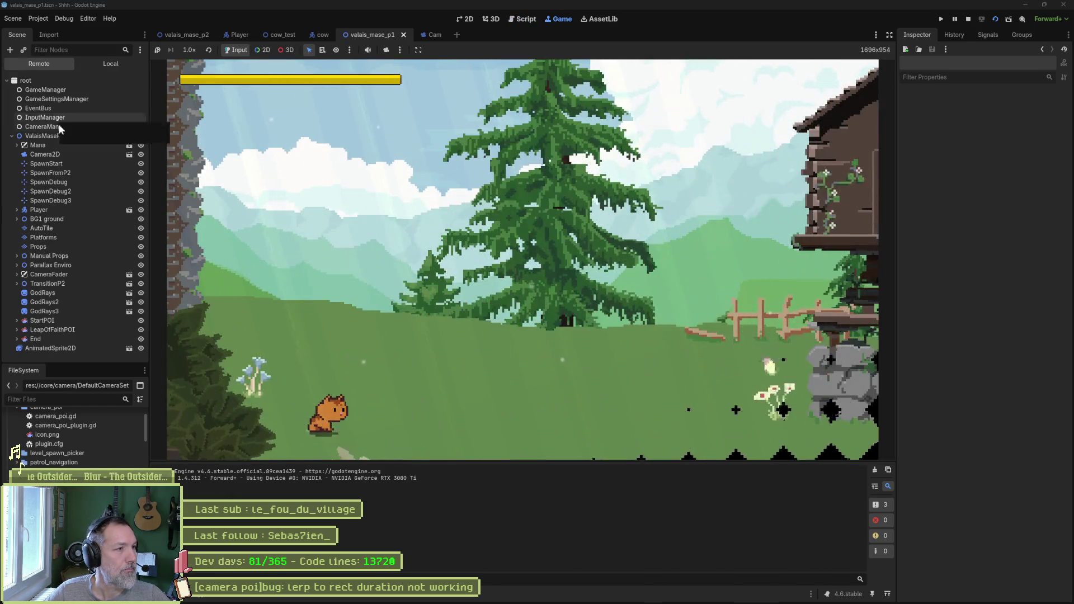
Confirm the live CameraManager camera settings zoom is 1.2, stop the game, and select Camera2D.
click(56, 127)
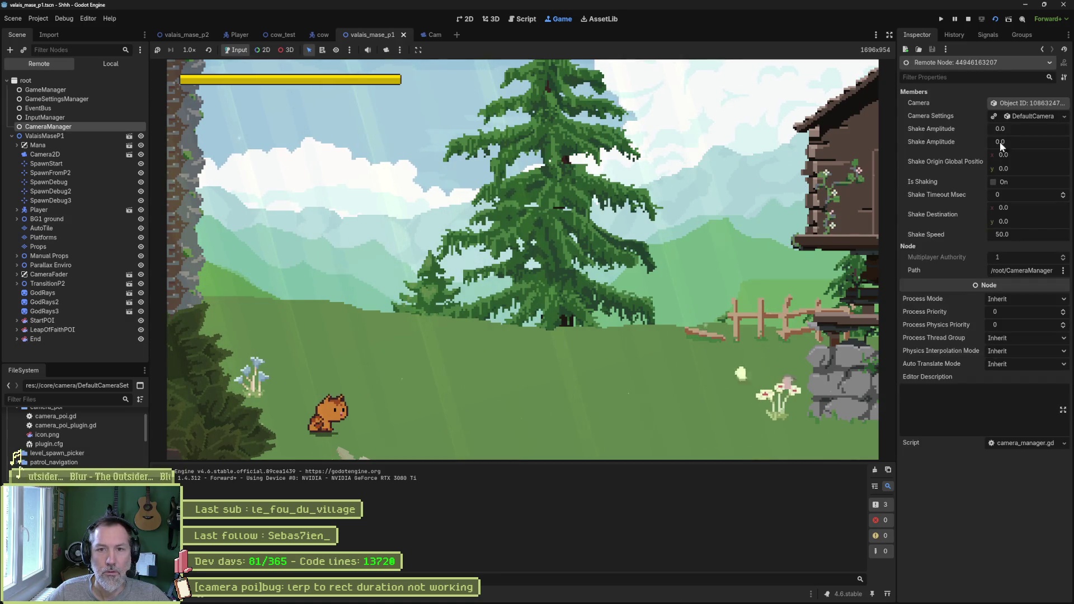
click(1026, 117)
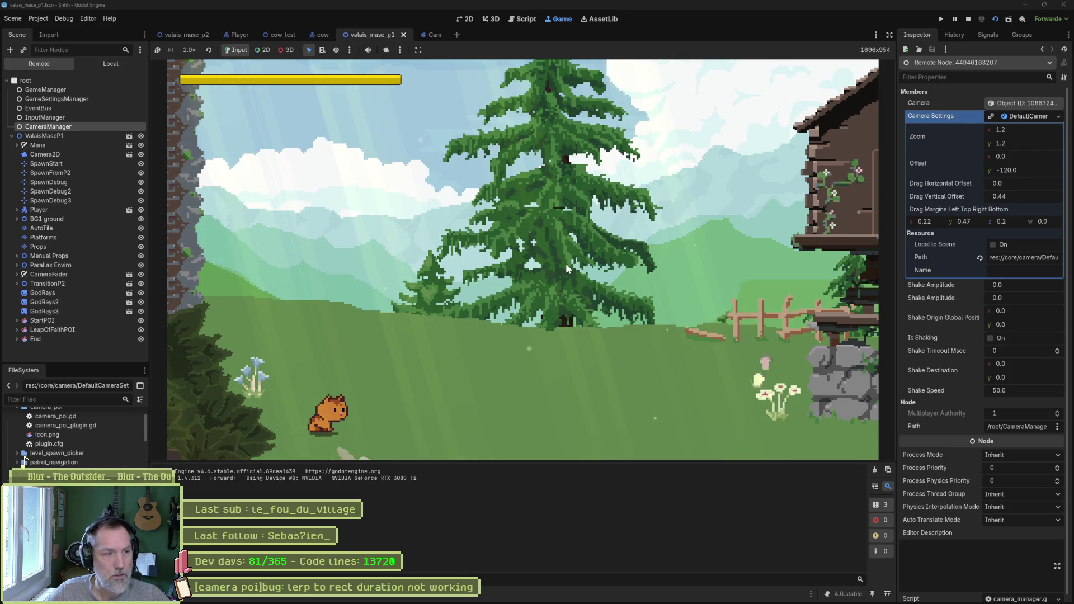
key(F8)
click(59, 79)
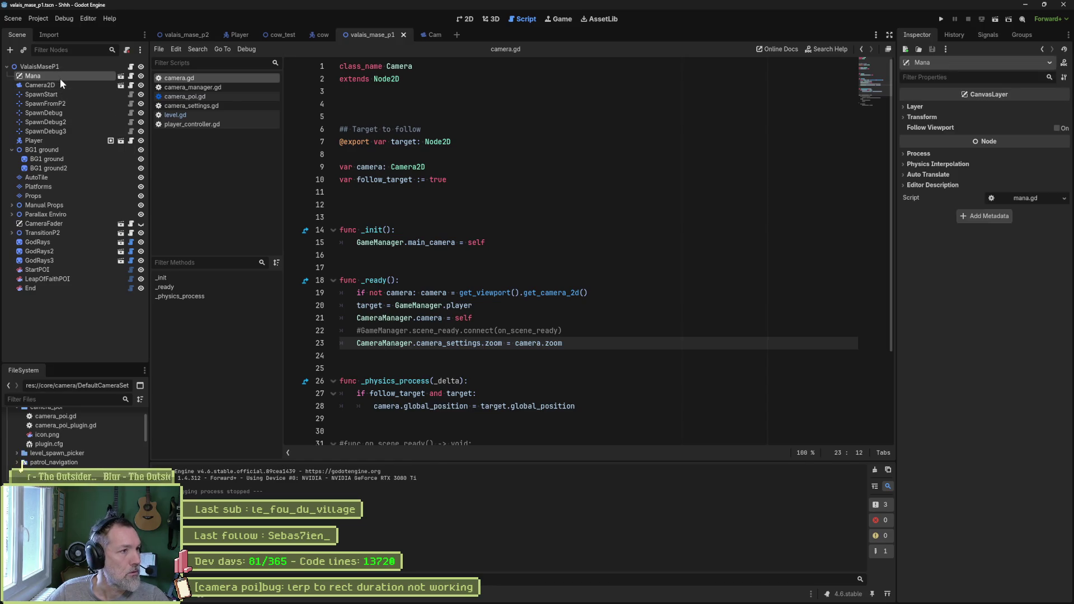
Start a print_debug(self, ...) line above the zoom assignment in _ready.
click(59, 85)
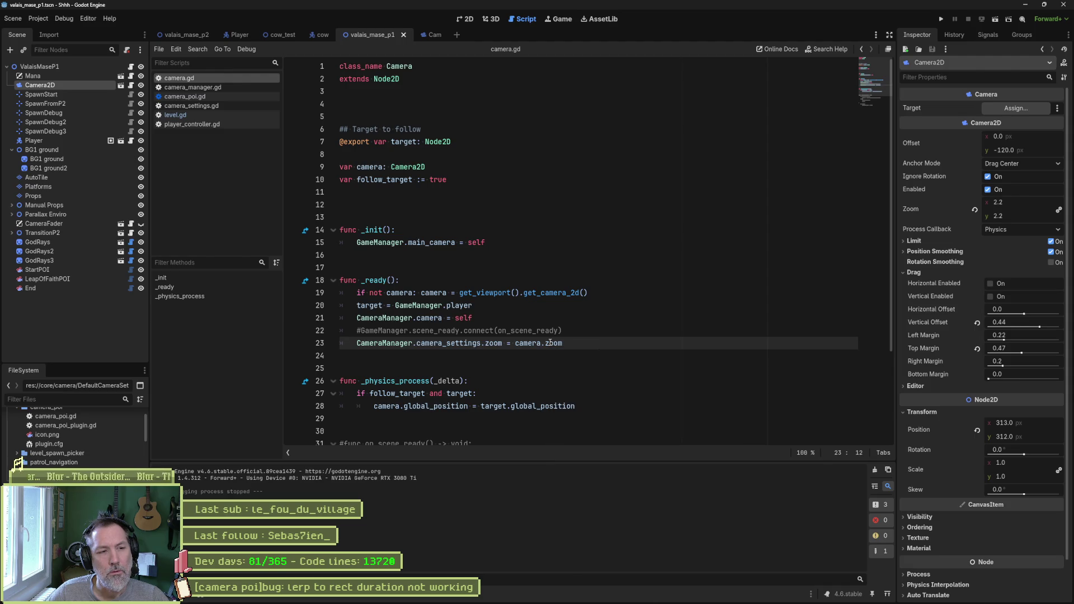
mouse_move(550, 343)
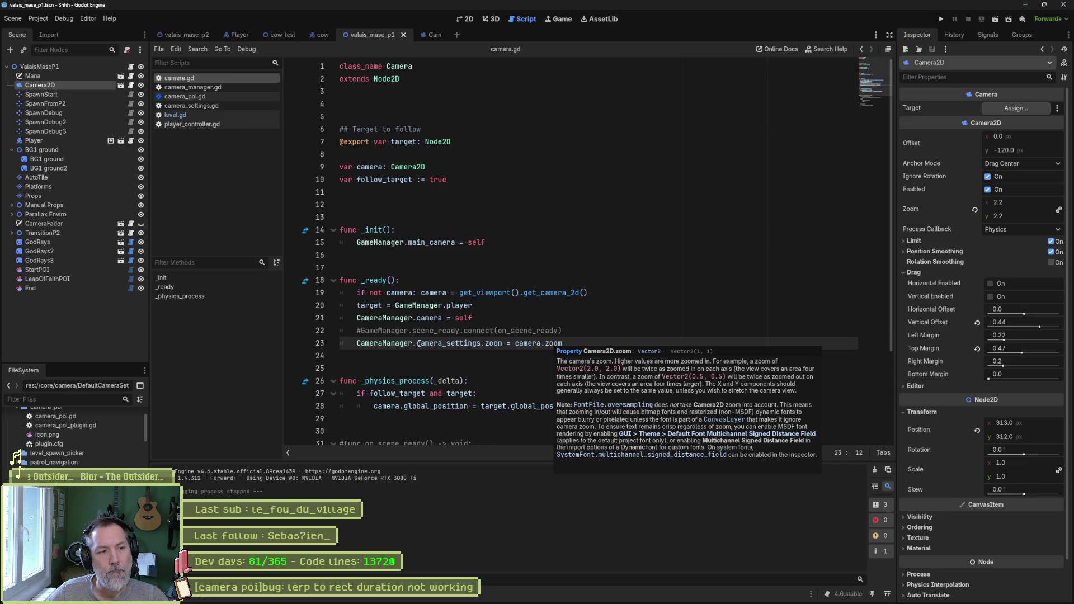
click(591, 332)
key(Return)
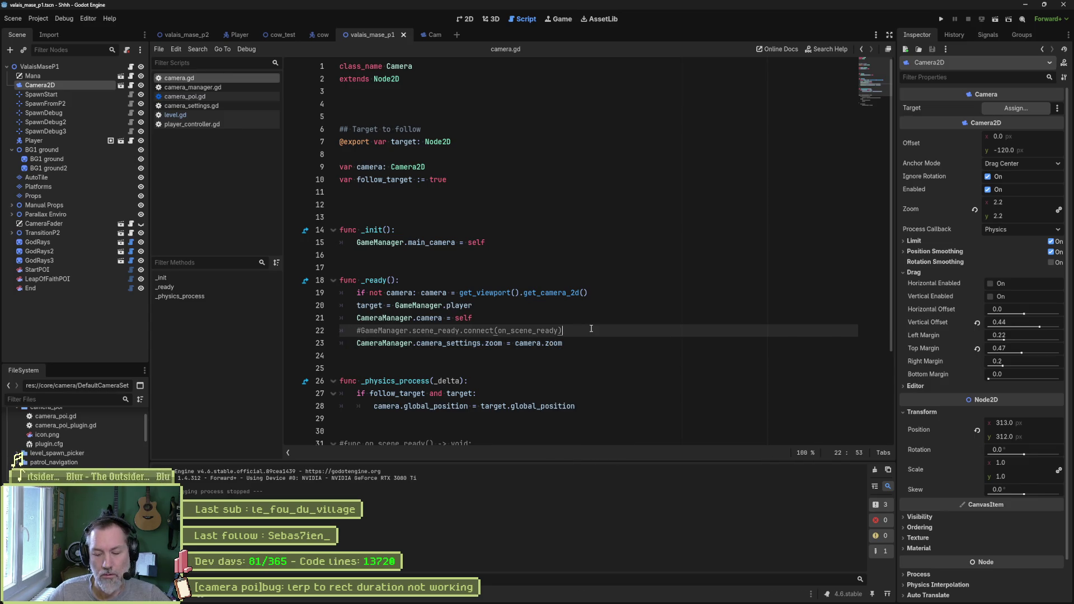
text(print_debug()
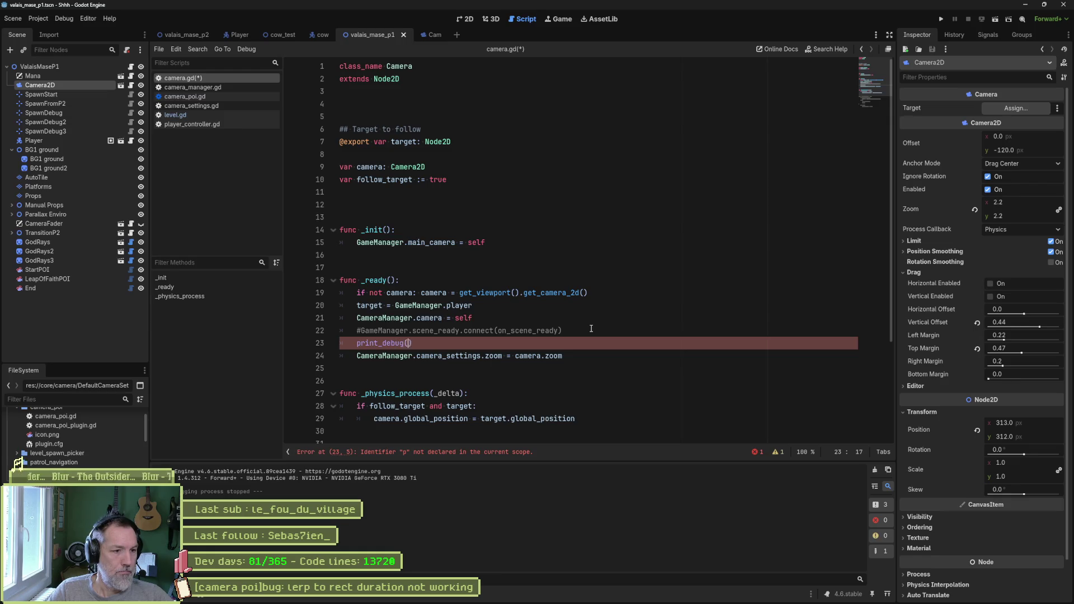
text(self,)
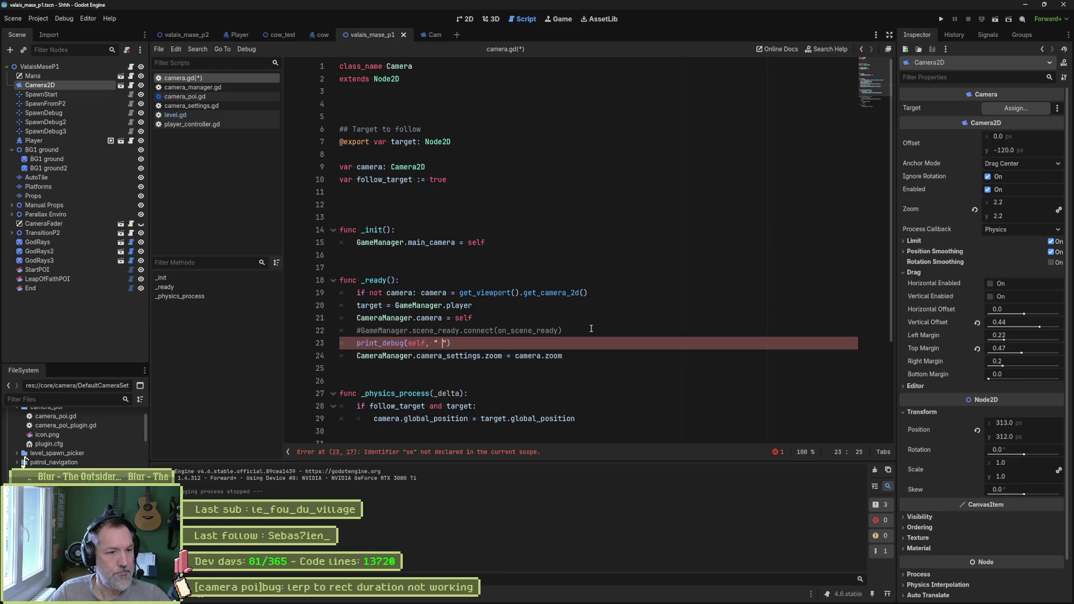
click(412, 292)
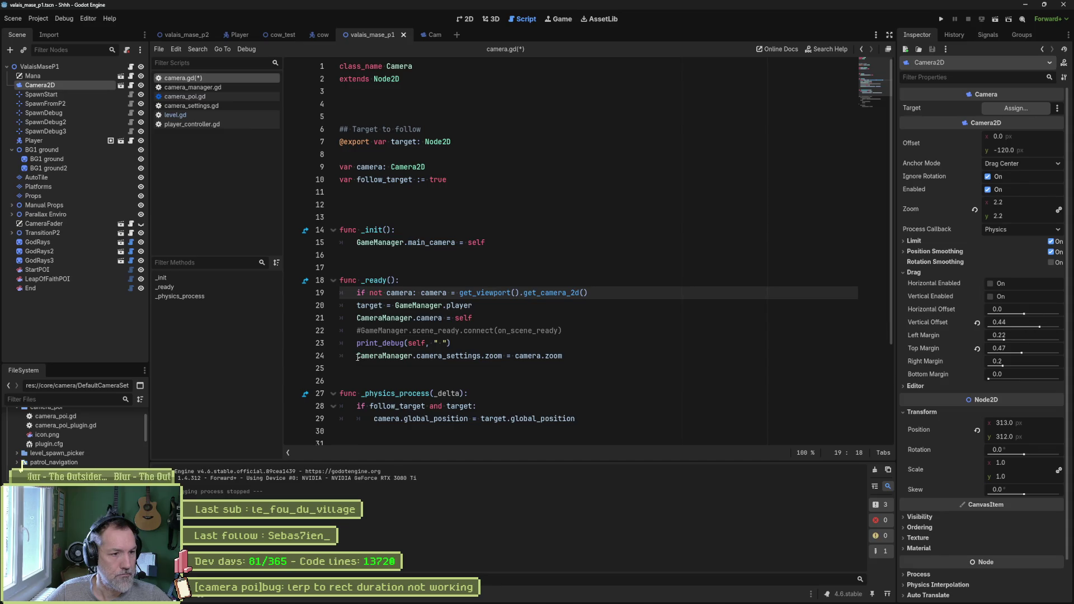
Add a "CameraManager.camera_settings.zoom: " label and its value to the print_debug call.
drag(357, 357, 502, 357)
key(ctrl+c)
click(443, 343)
key(ctrl+v)
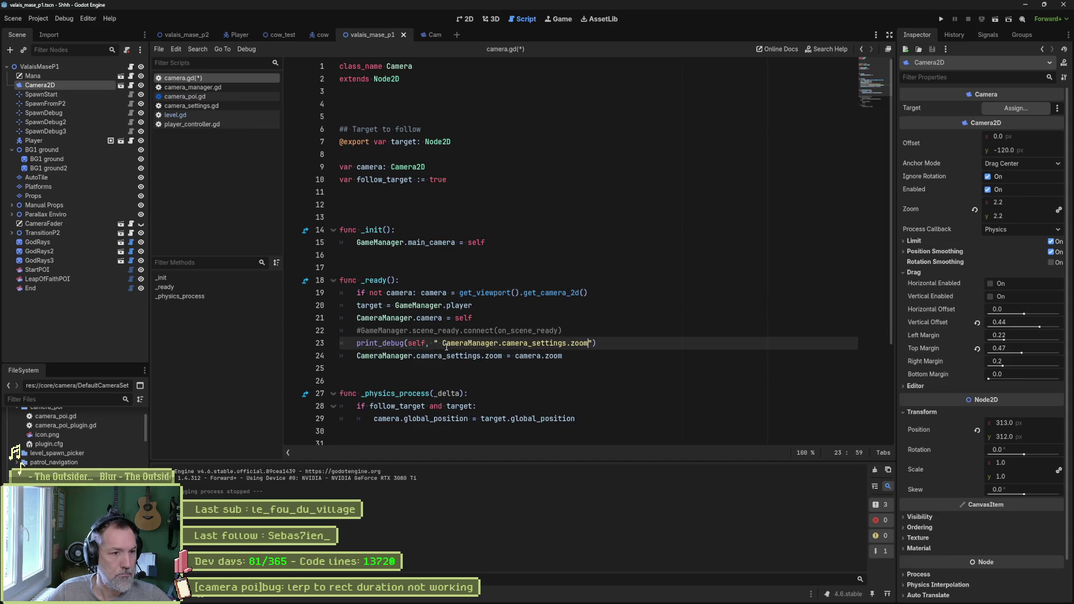
text(",)
key(ctrl+v)
text(, ")
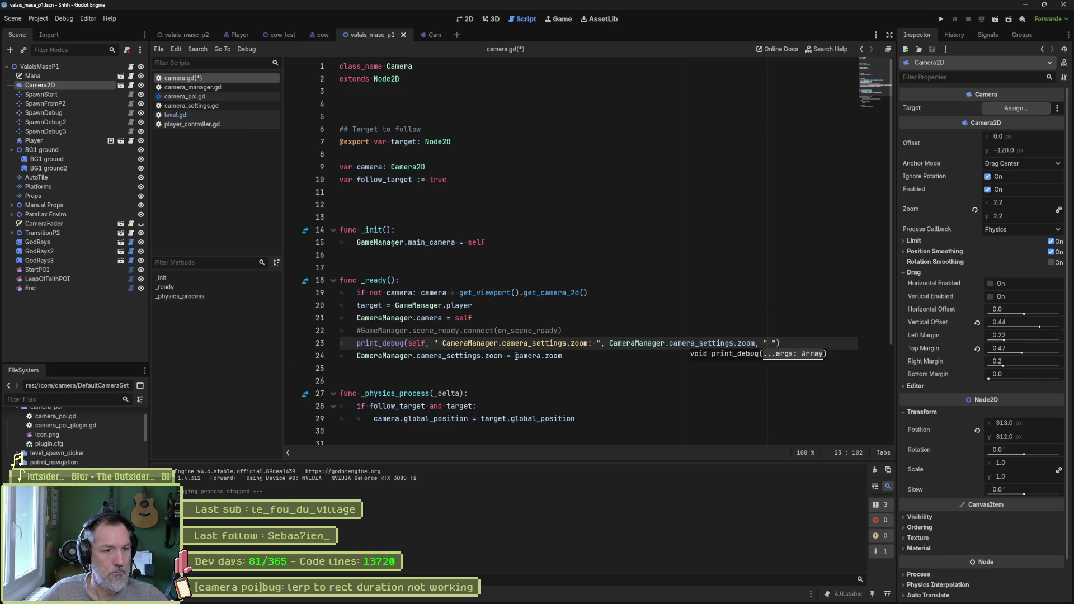
Add a "camera.zoom: " label and camera.zoom to the print, then run with F5.
drag(516, 356, 563, 356)
click(767, 342)
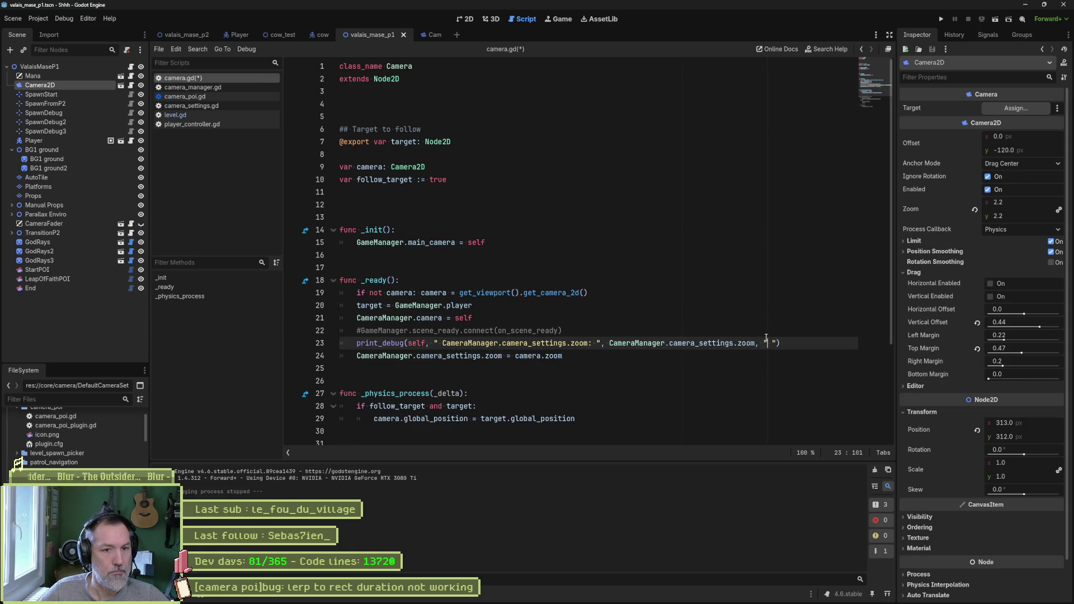
key(ctrl+v)
text(:)
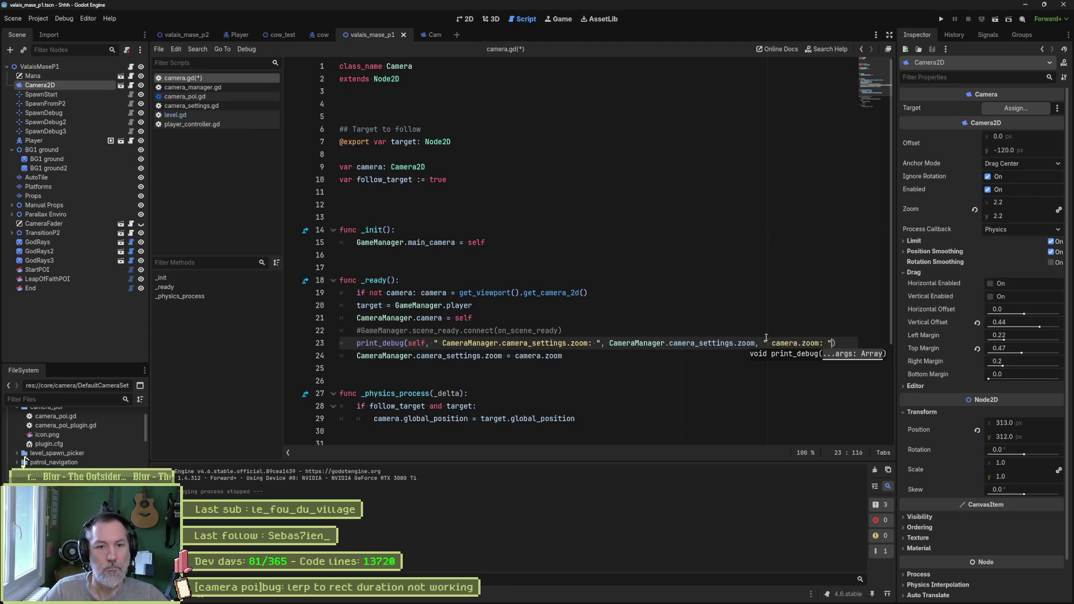
key(Right)
text(,)
key(ctrl+v)
key(F5)
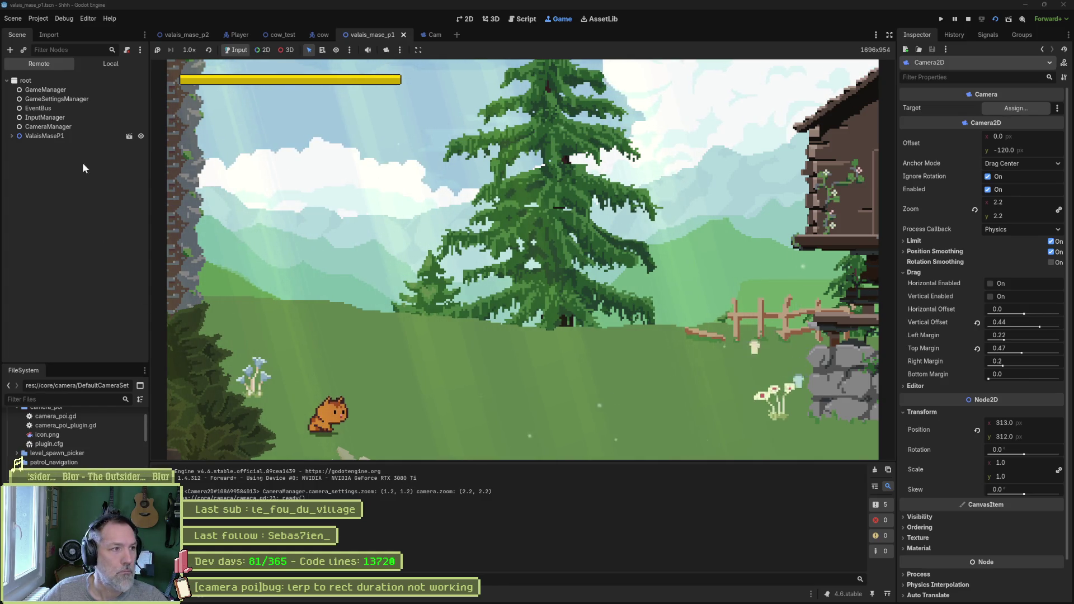
Expand CameraManager's live Camera Settings to read zoom 1.2, then stop the game.
click(91, 126)
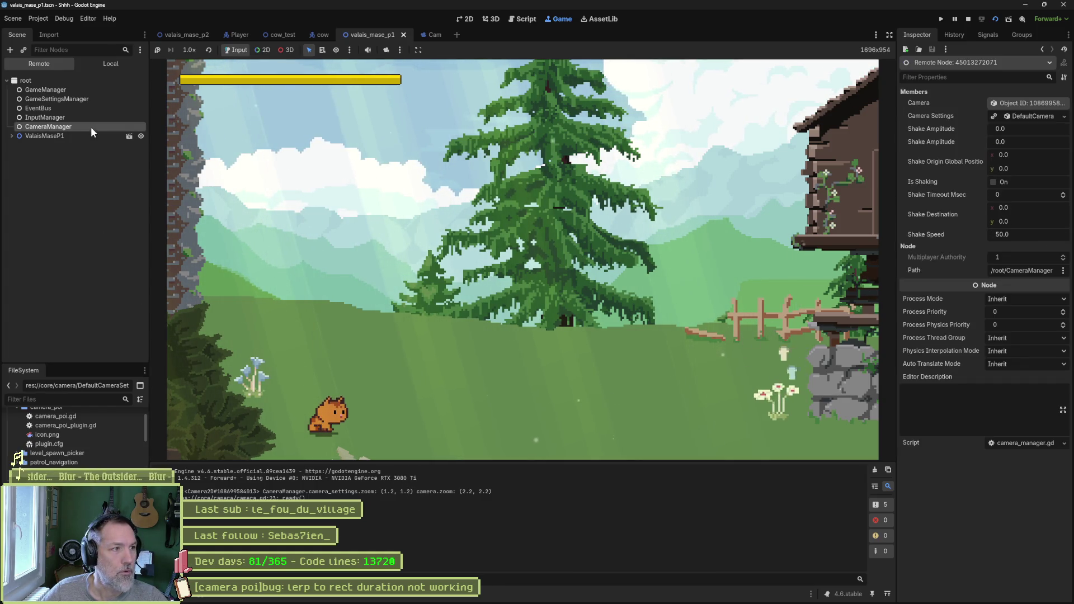
click(1029, 114)
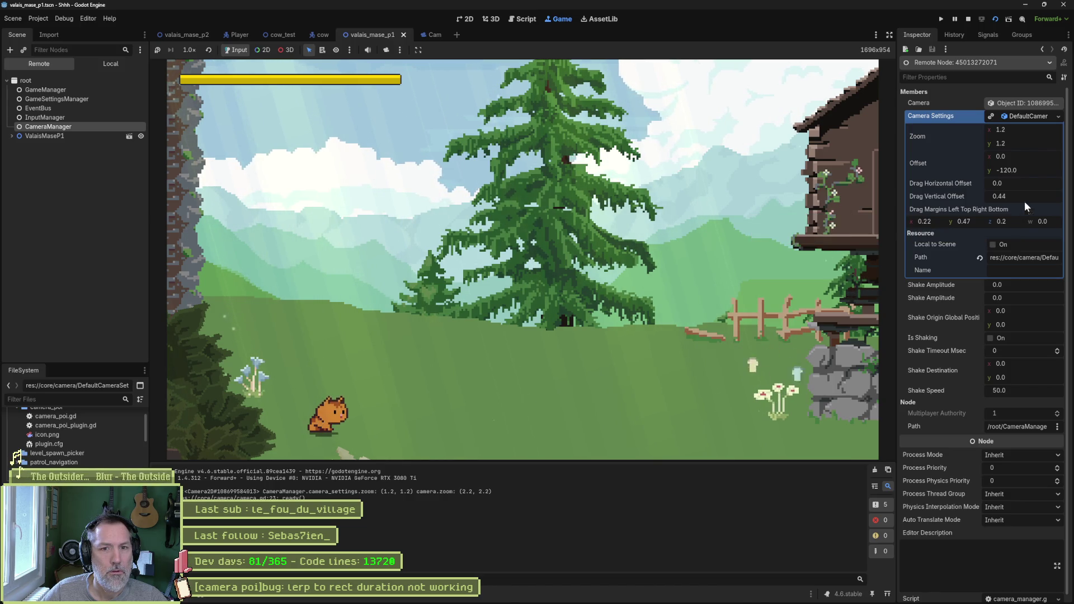
key(F8)
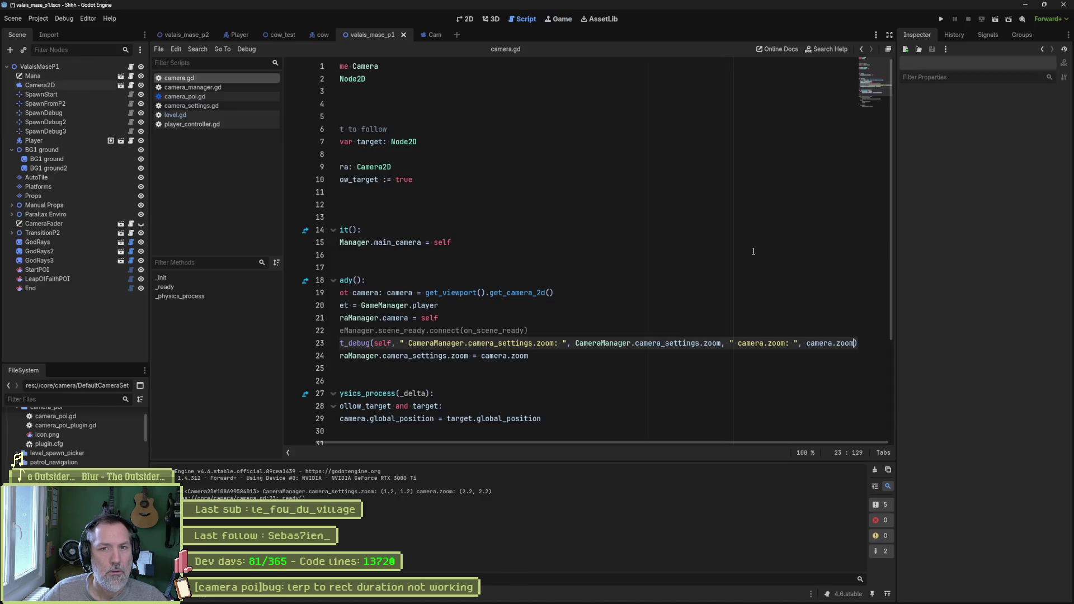
Revert DefaultCameraSettings zoom from 1.665 to 1.2, then reselect Camera2D.
click(75, 84)
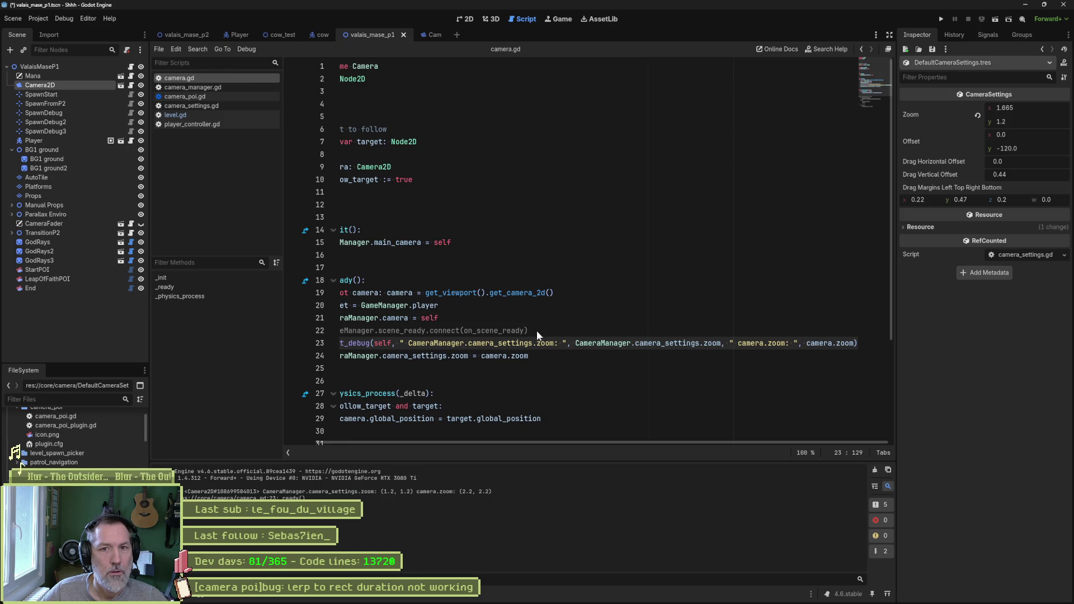
click(977, 115)
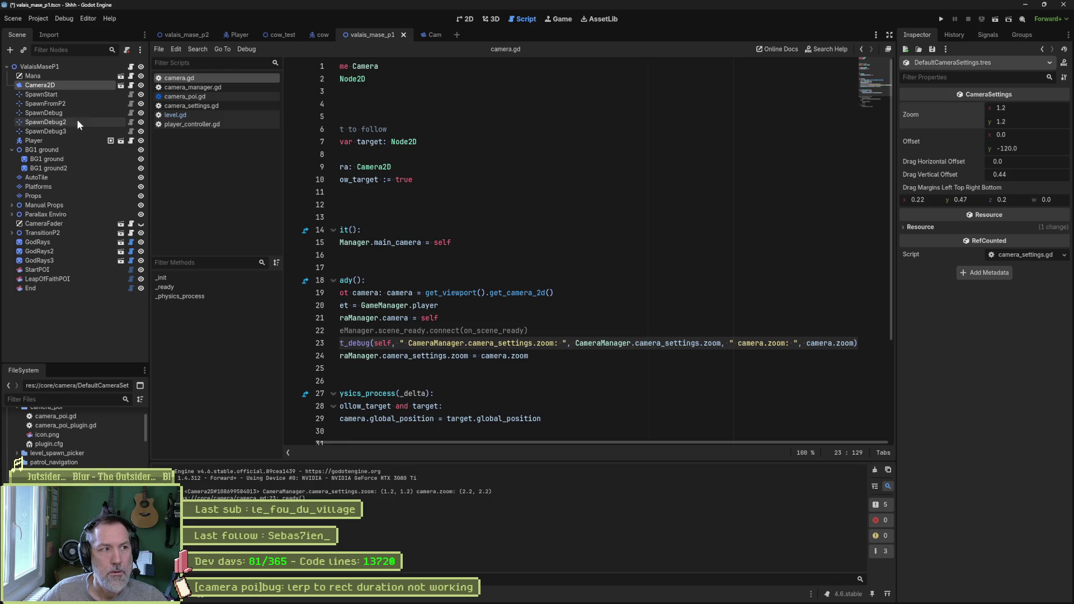
click(63, 83)
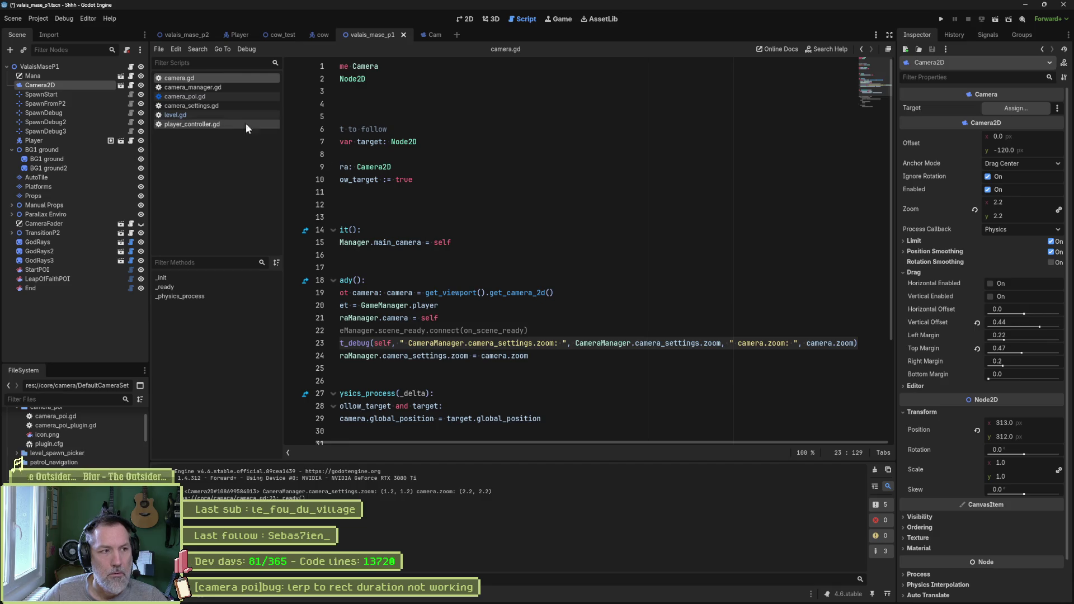
Compare camera.gd with camera_settings.gd, finishing with camera_settings.gd in view.
click(193, 88)
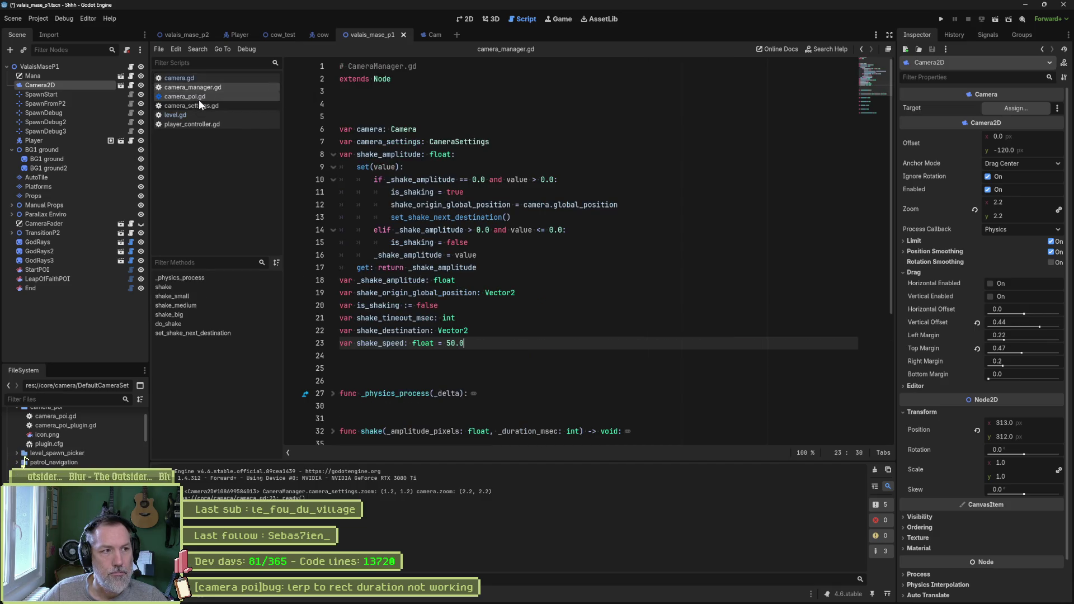
click(212, 78)
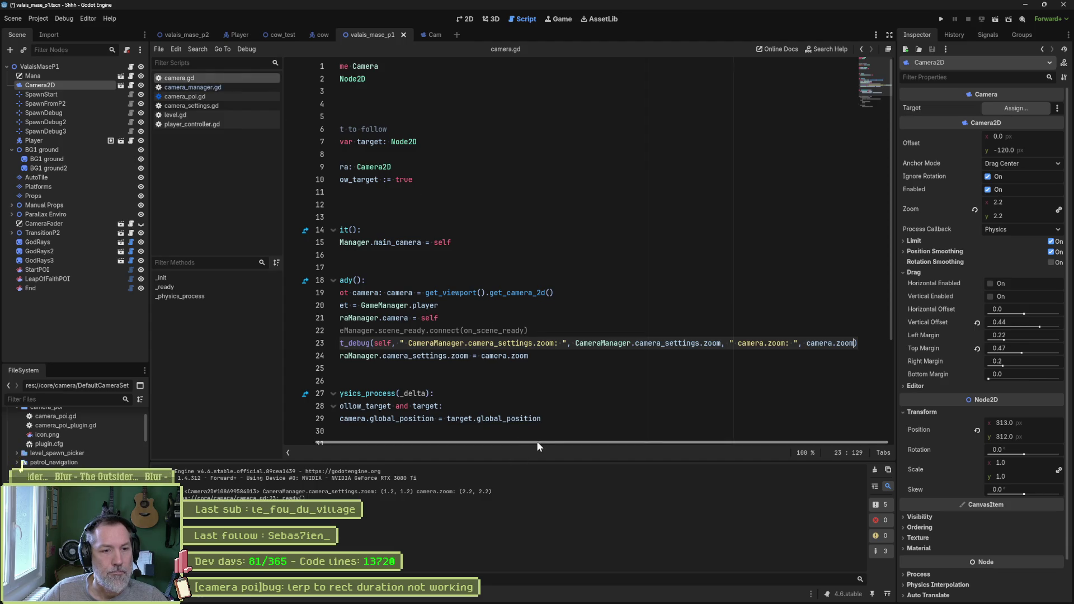
drag(536, 441, 442, 443)
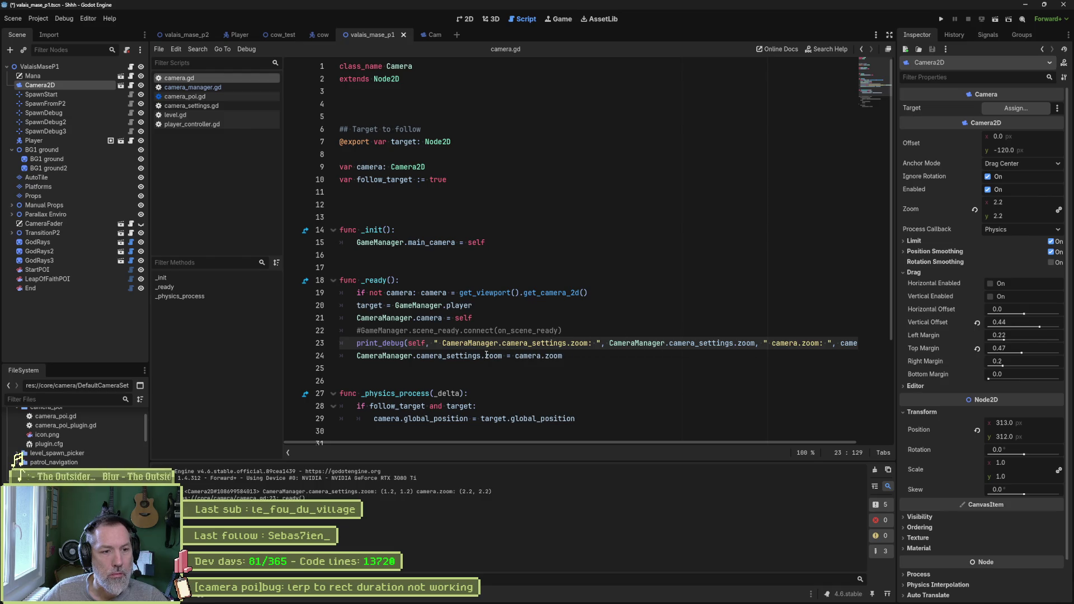
mouse_move(486, 355)
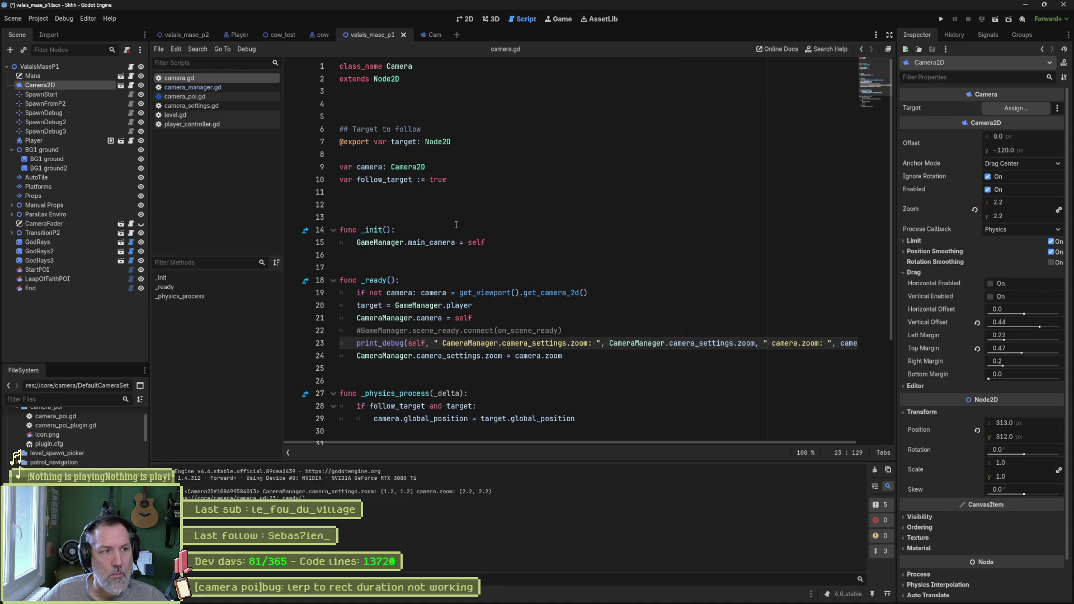
click(208, 106)
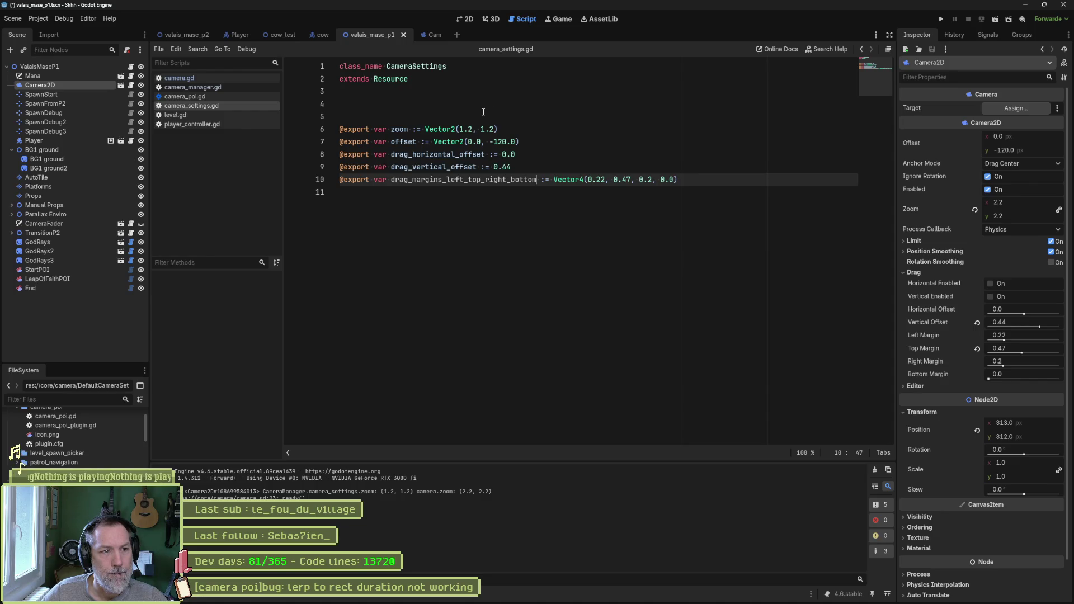
click(233, 78)
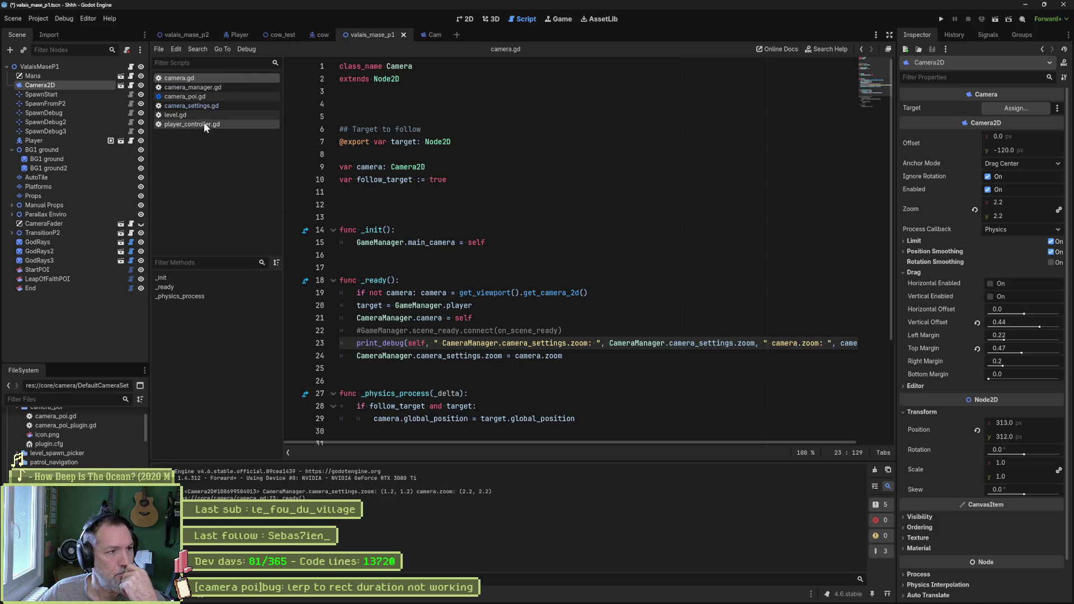
click(203, 106)
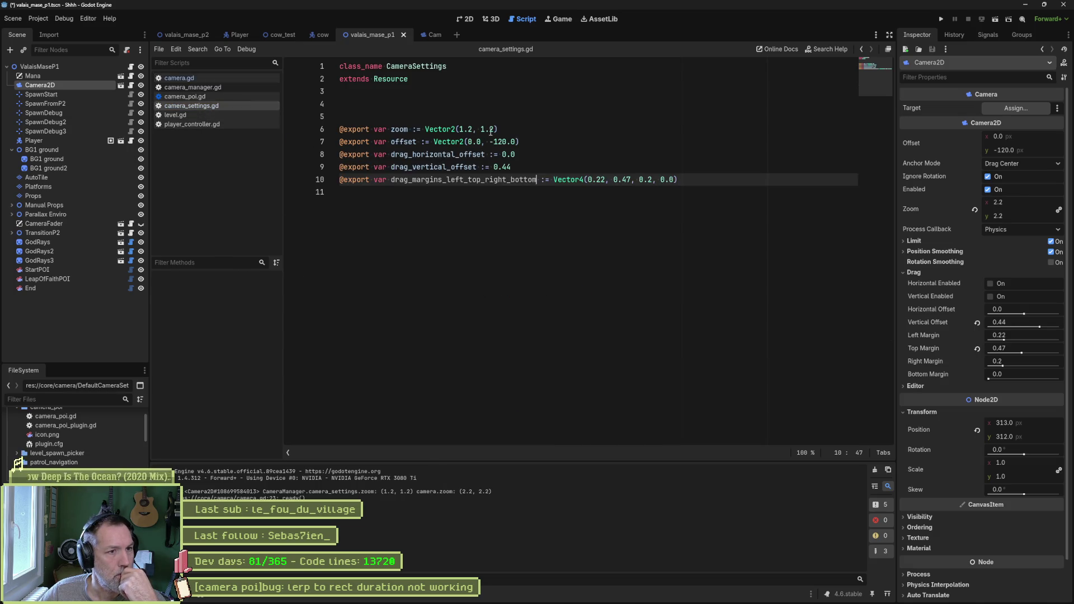
Add a set(value) block to the zoom export with print_debug("new zoom: ", value), then save and run the scene.
click(491, 129)
key(End)
text(:)
key(Return)
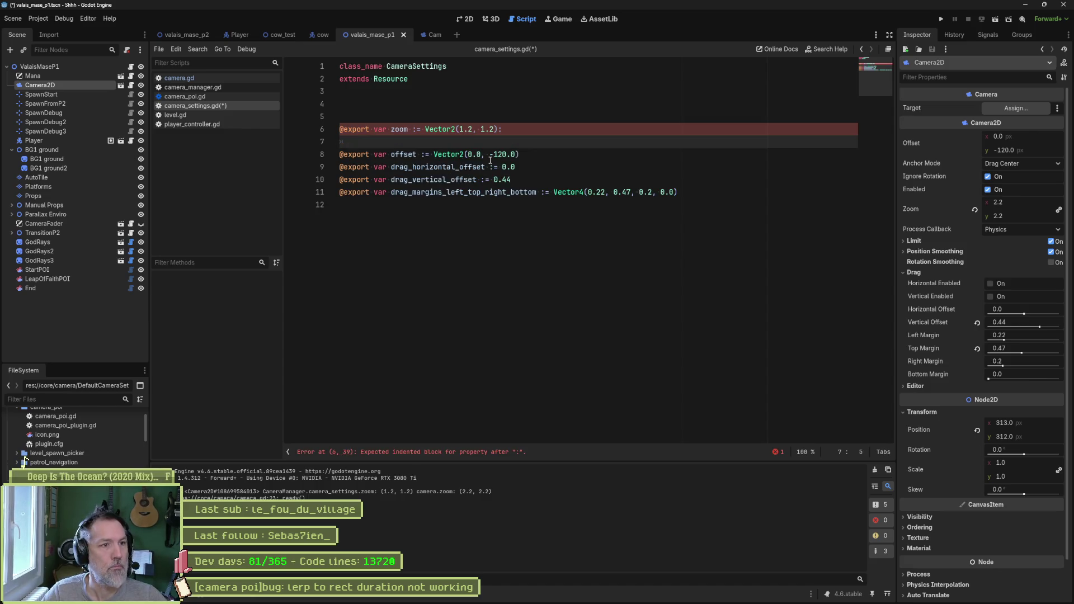
text(set(value):)
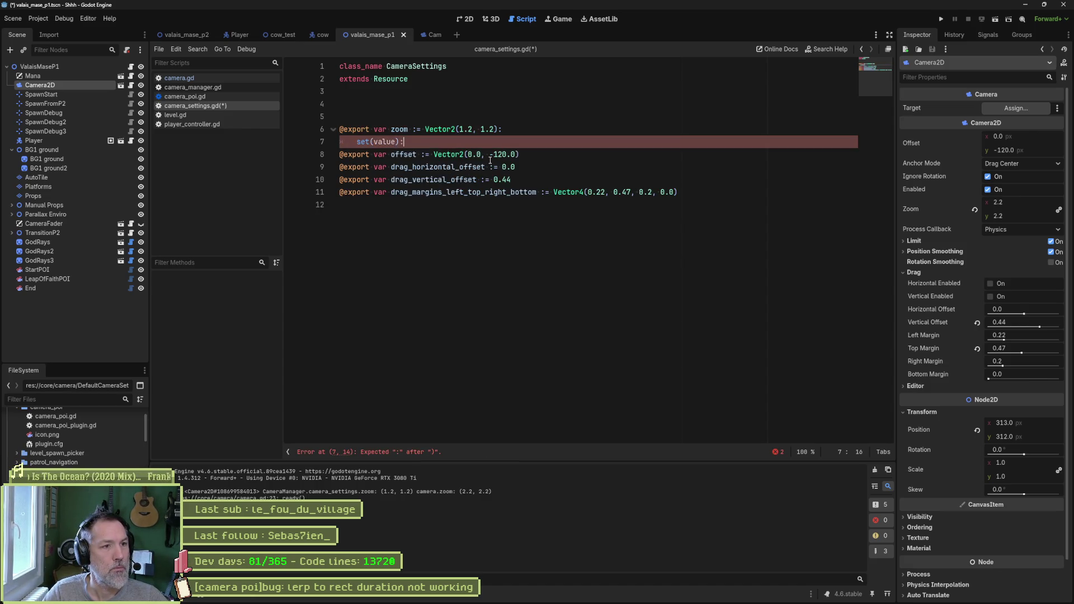
key(Return)
text(print_debug)
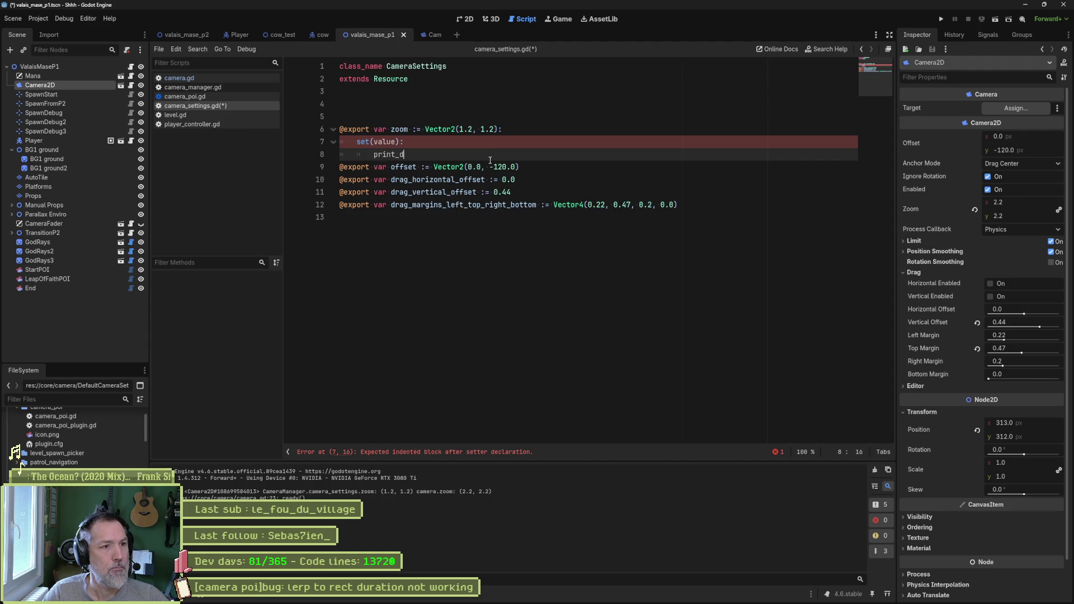
text(()
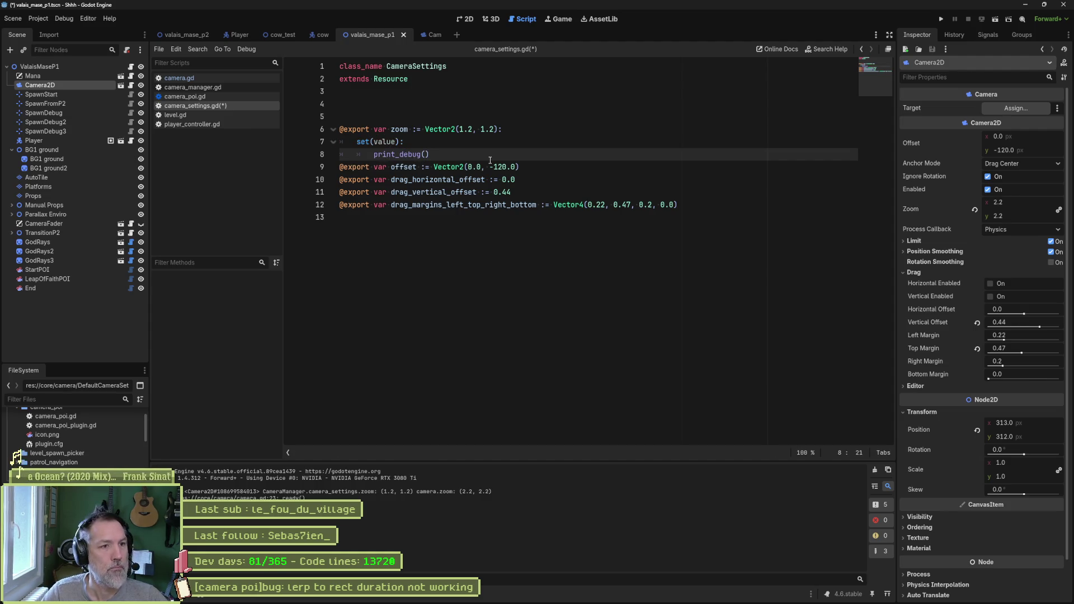
text(")
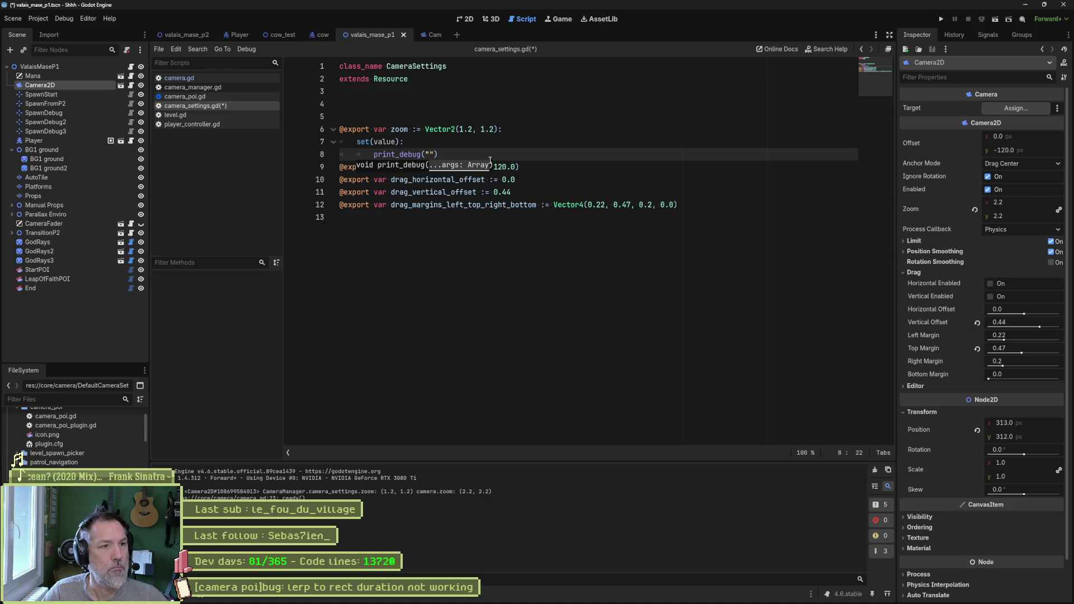
text(new zoom: ", )
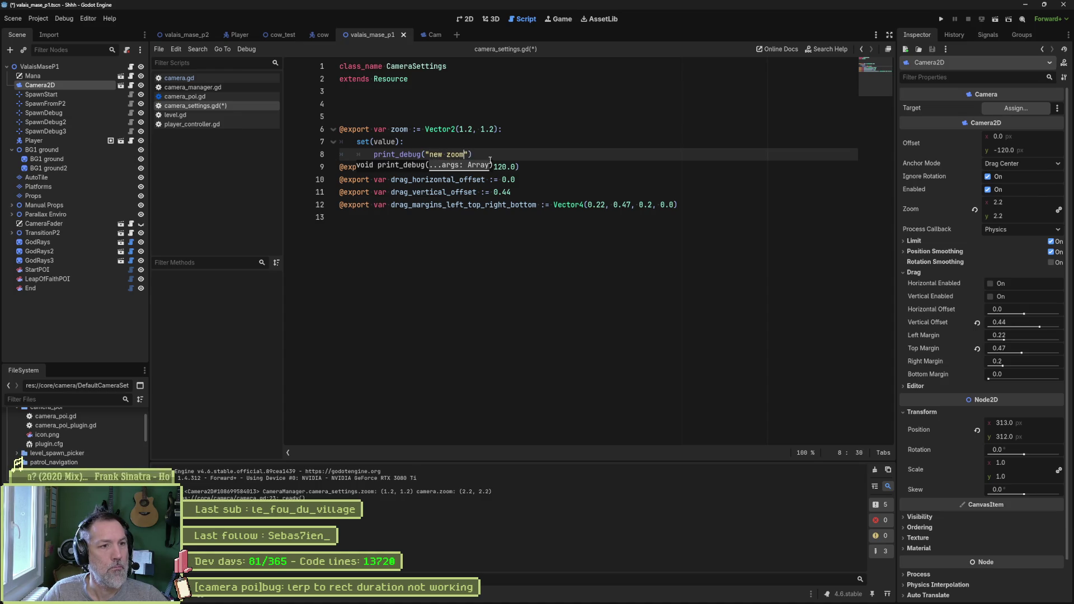
text(value))
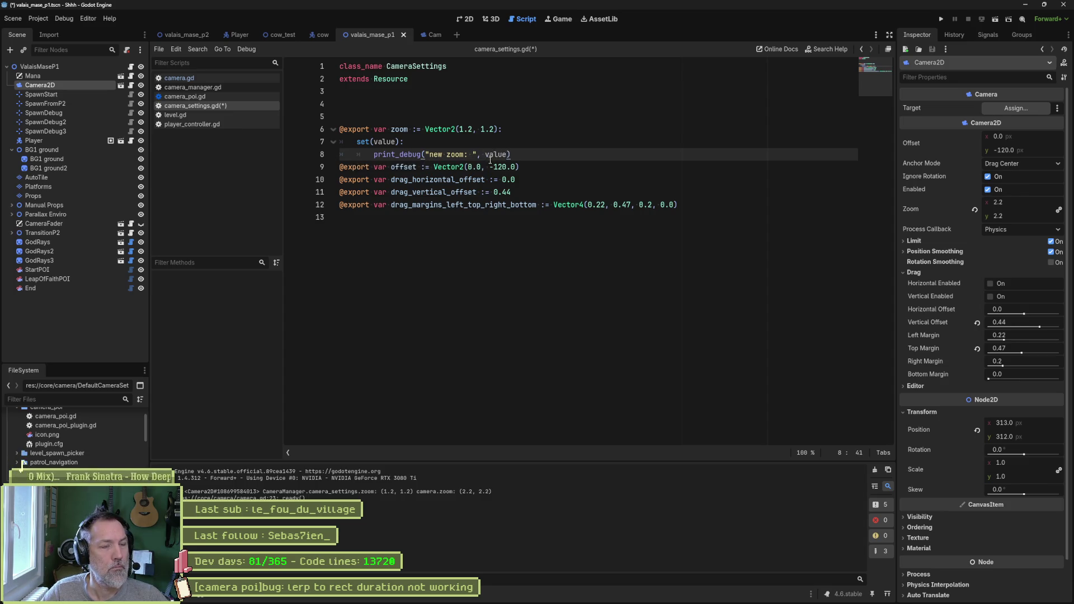
key(F6)
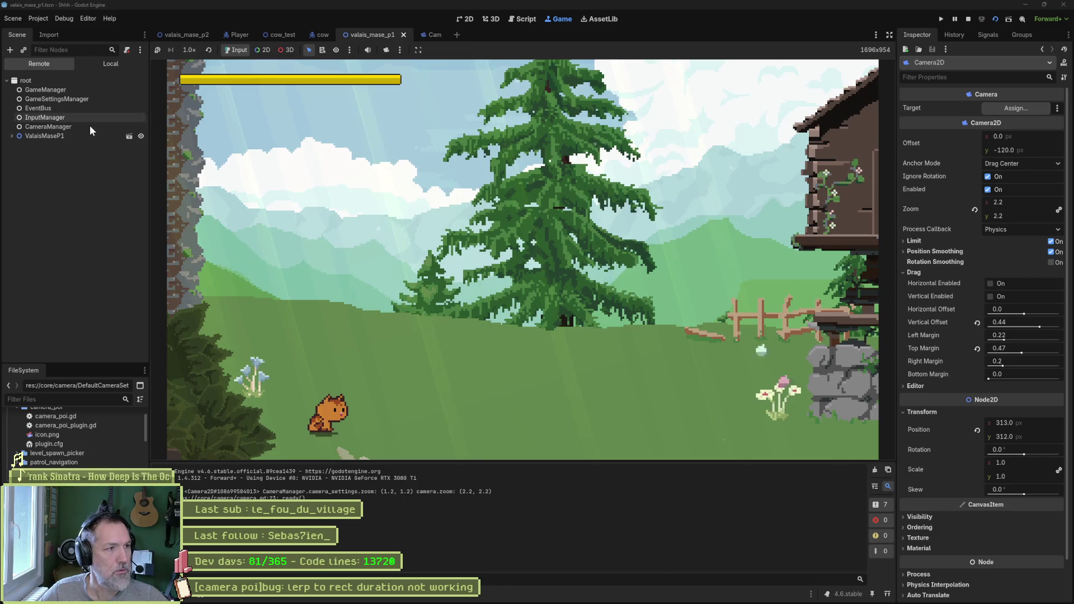
Inspect the running CameraManager's DefaultCamera settings showing zoom (1.2, 1.2), then stop the game.
click(41, 128)
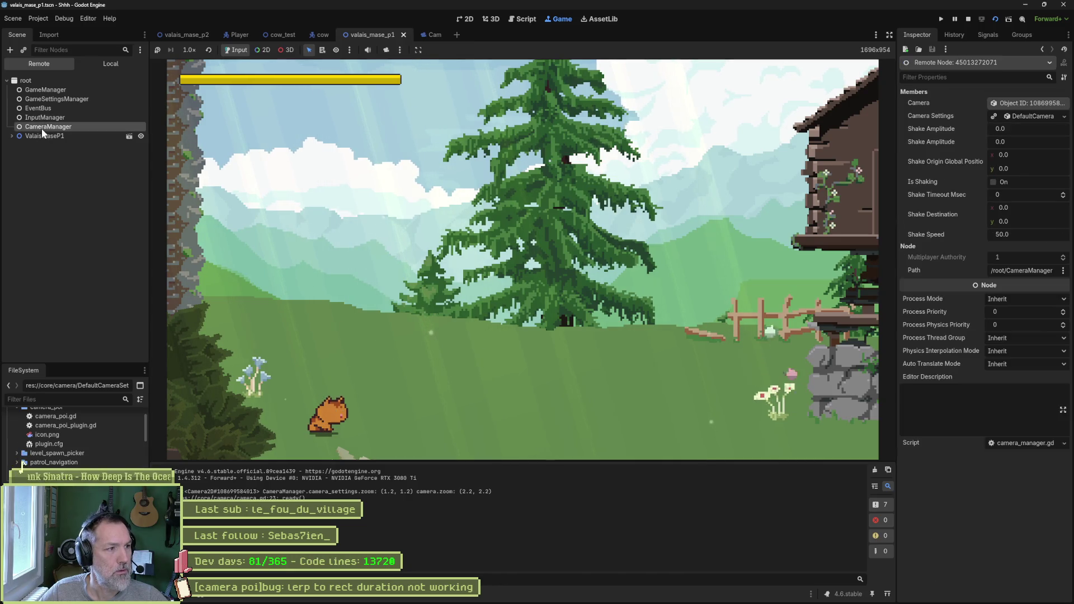
click(1028, 117)
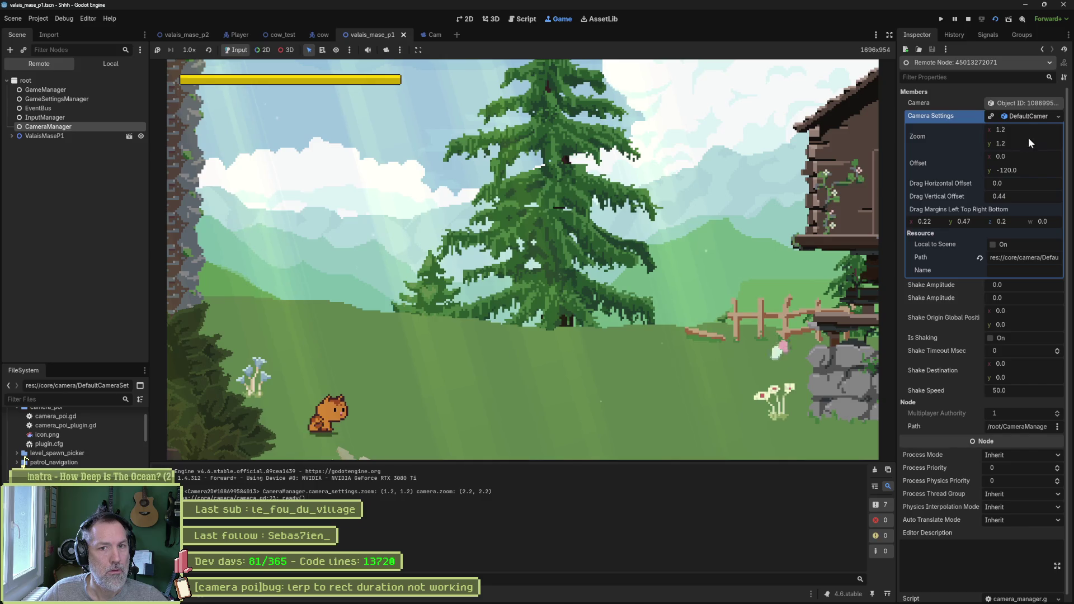
key(F8)
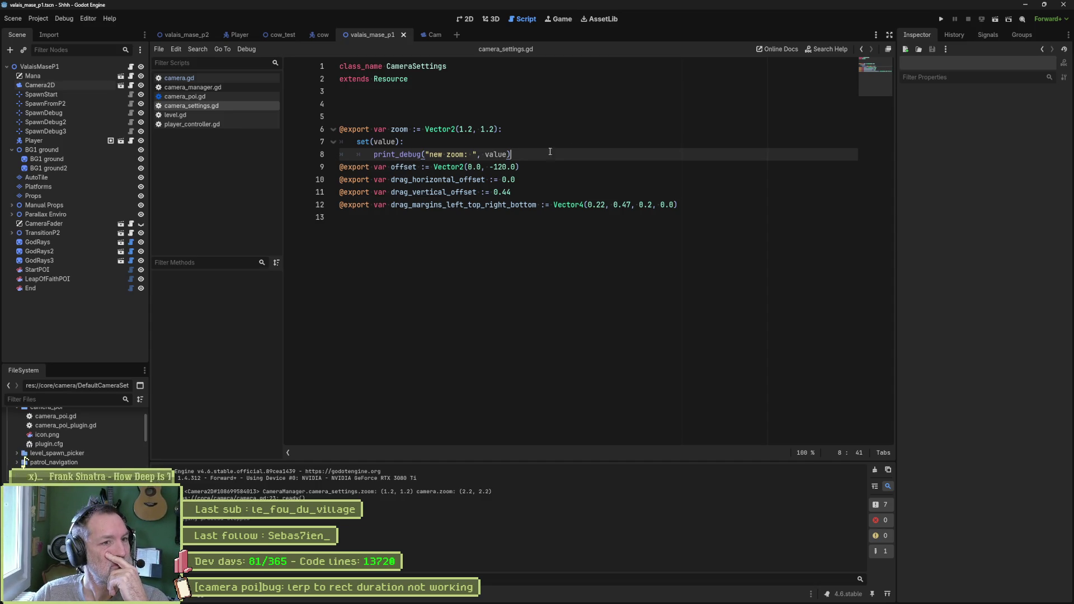
Delete the zoom setter block from camera_settings.gd and save the script.
drag(515, 154, 498, 129)
key(BackSpace)
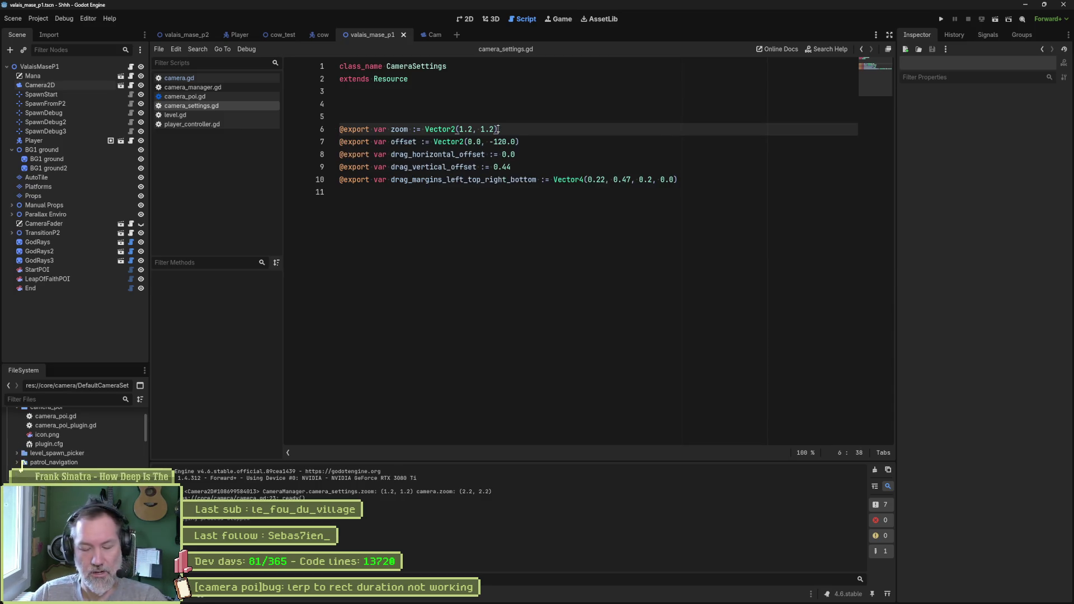
key(ctrl+s)
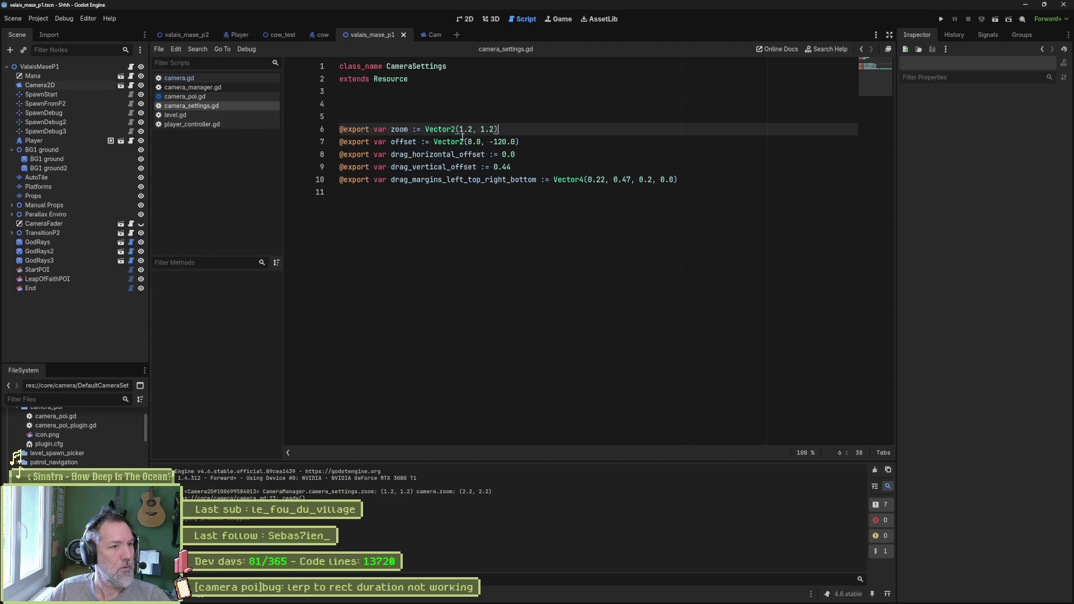
In camera.gd, select the CameraManager.camera_settings.zoom = camera.zoom assignment on line 24.
click(212, 79)
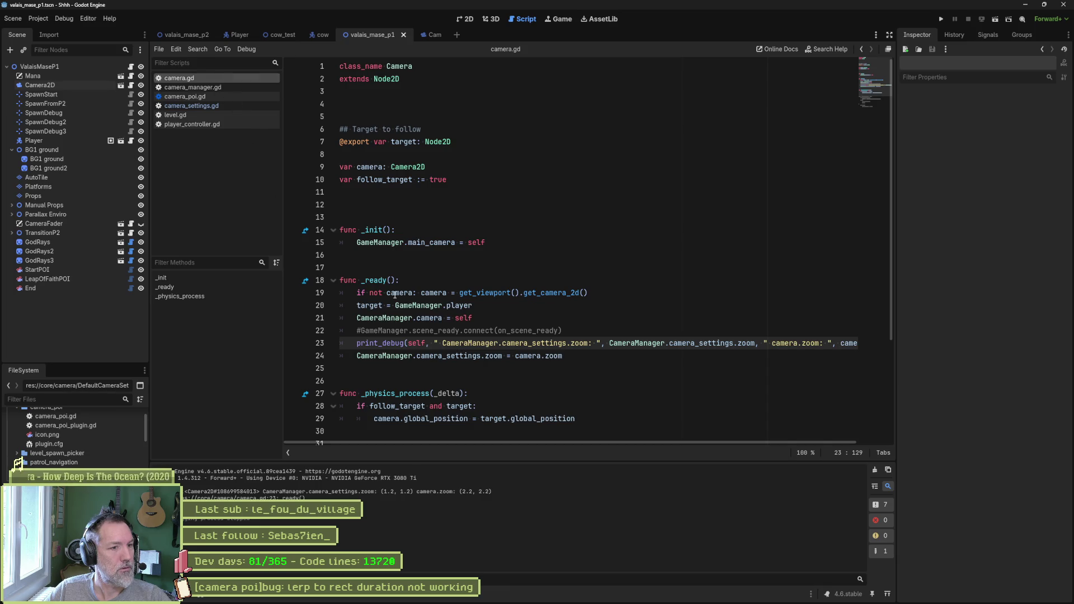
click(479, 357)
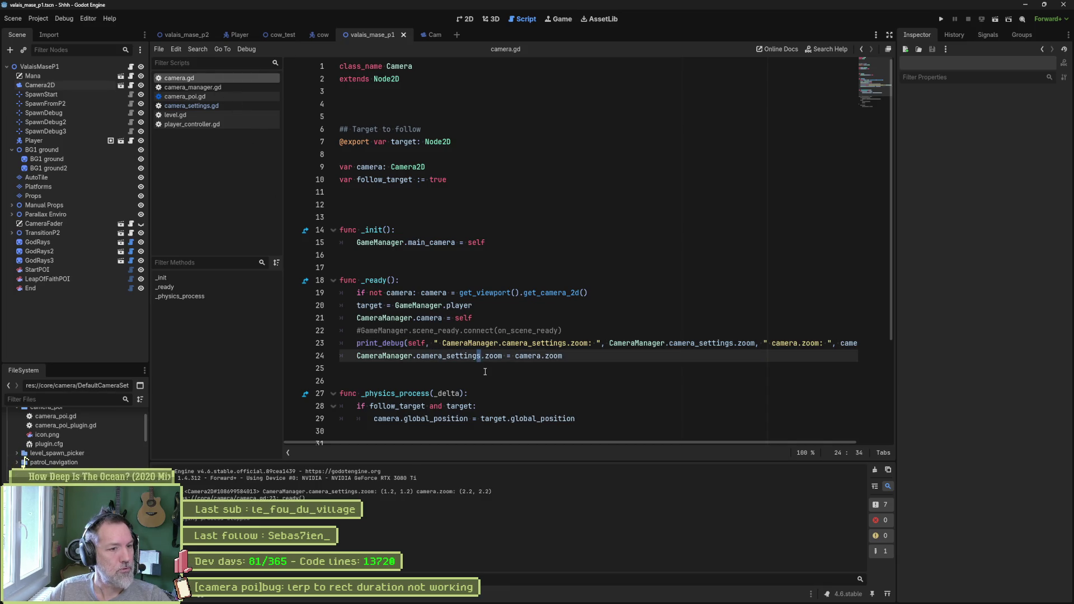
text(.re)
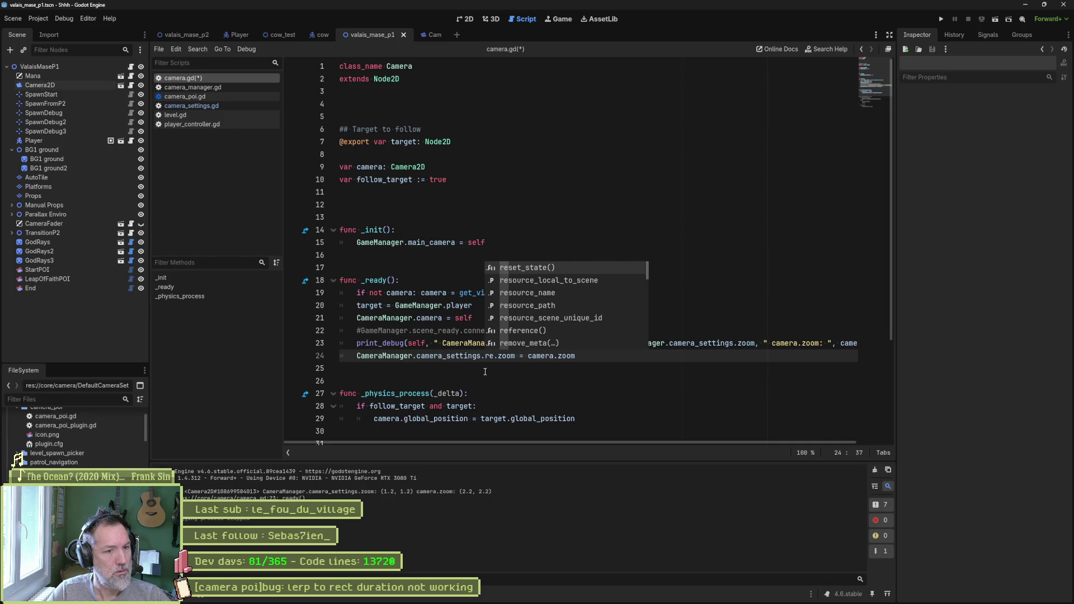
key(BackSpace)
key(BackSpace)
key(BackSpace)
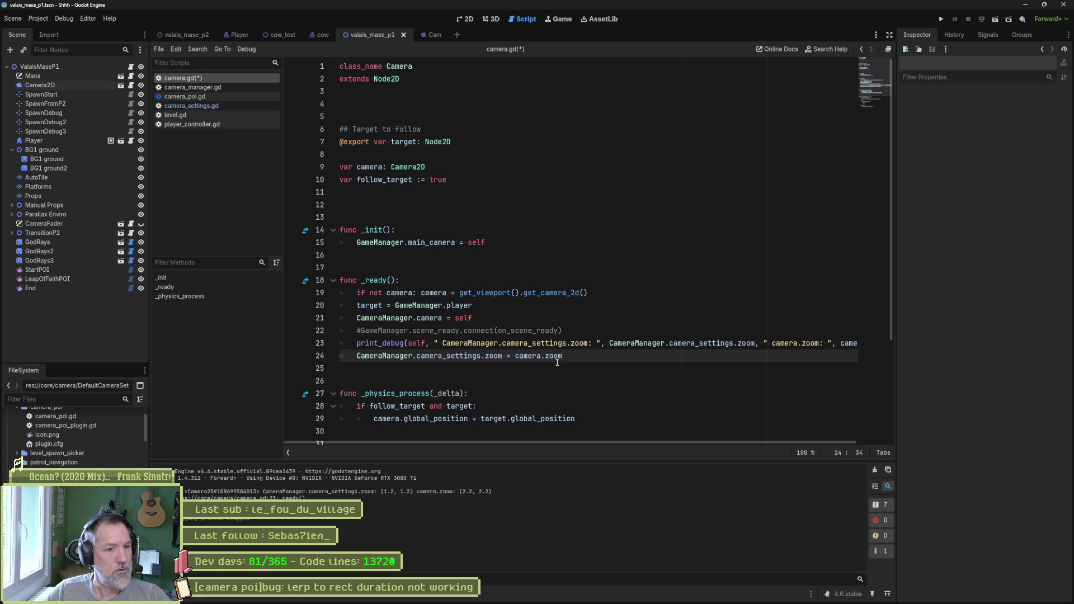
drag(563, 356, 342, 356)
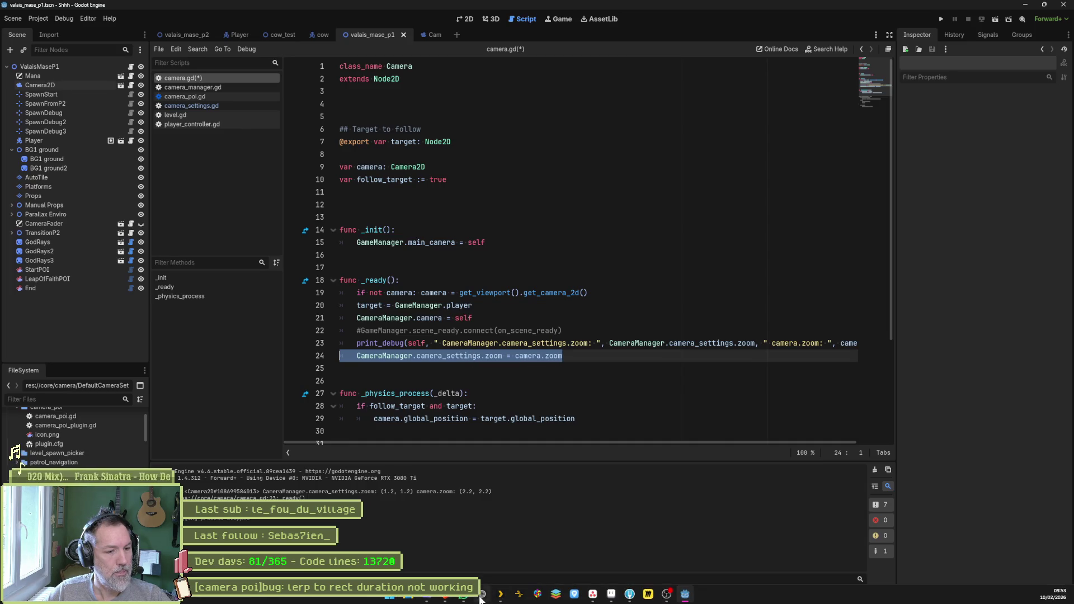
click(480, 598)
Ask Gemini, in French, why modifying the camera settings resource at runtime changes nothing.
text(dans g)
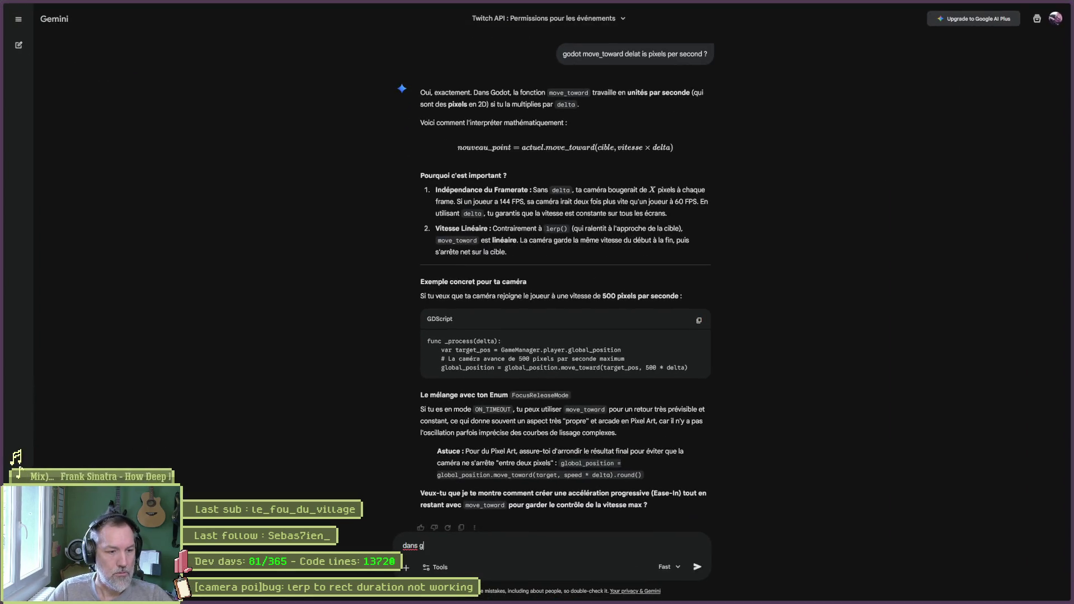
text(odot, j'ai )
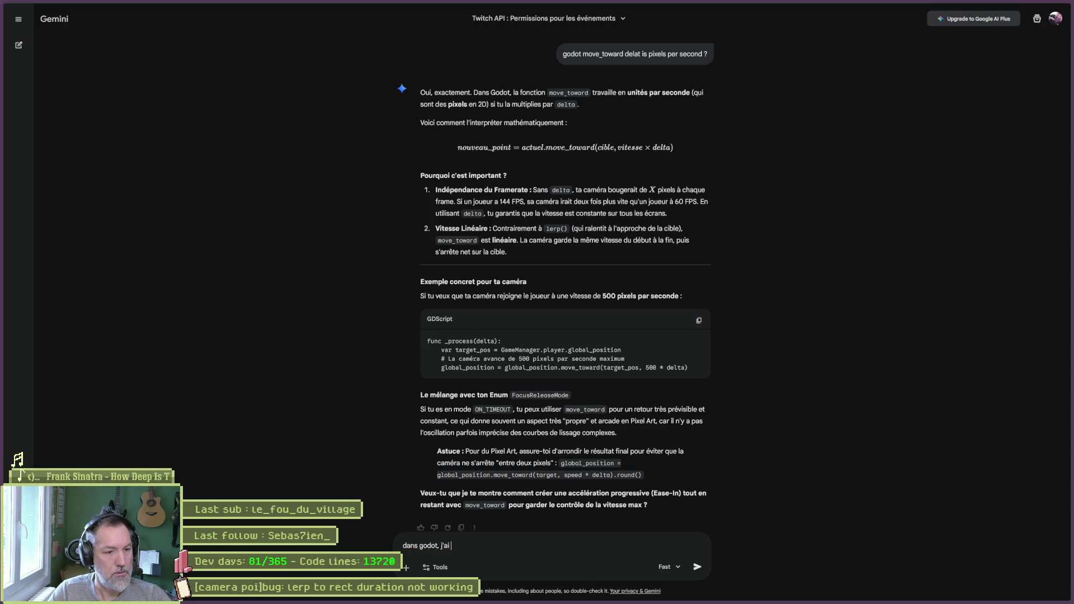
text(cree une resourc)
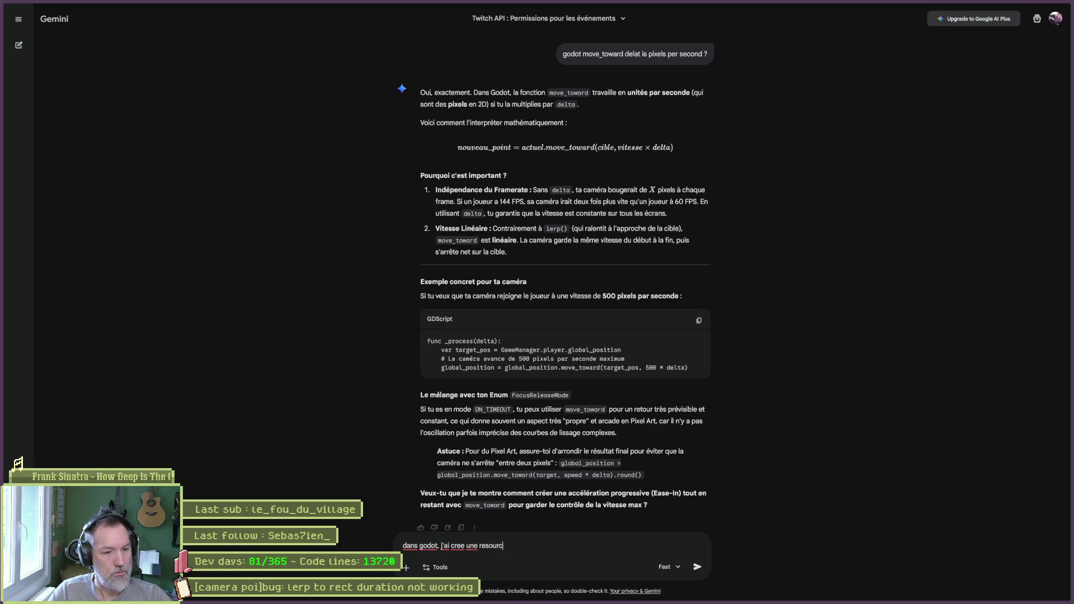
text(e qui stocke les stet)
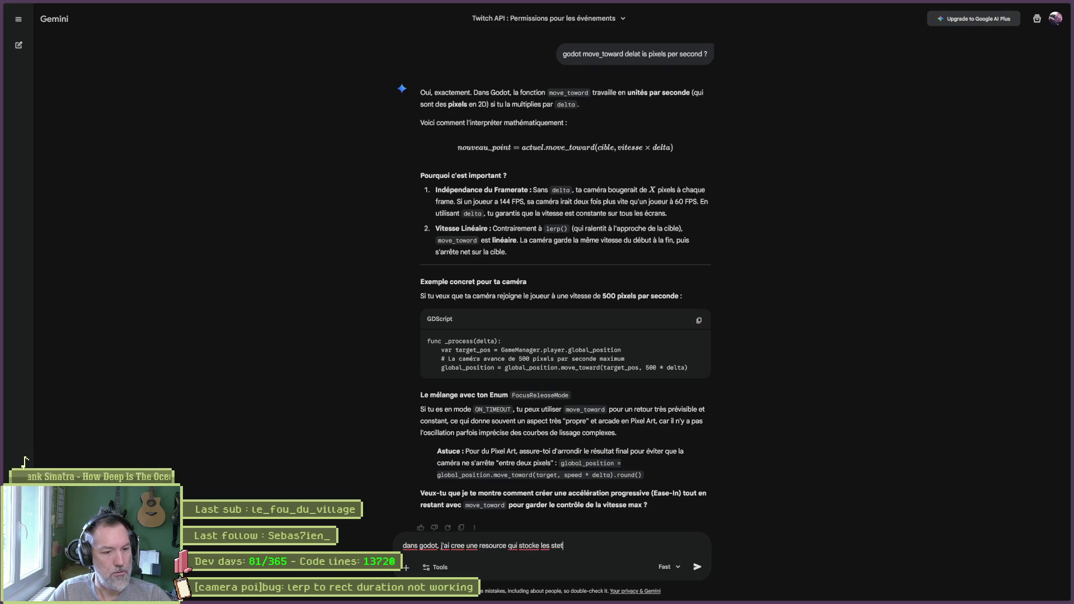
key(BackSpace)
key(BackSpace)
key(BackSpace)
text(ettings de la a)
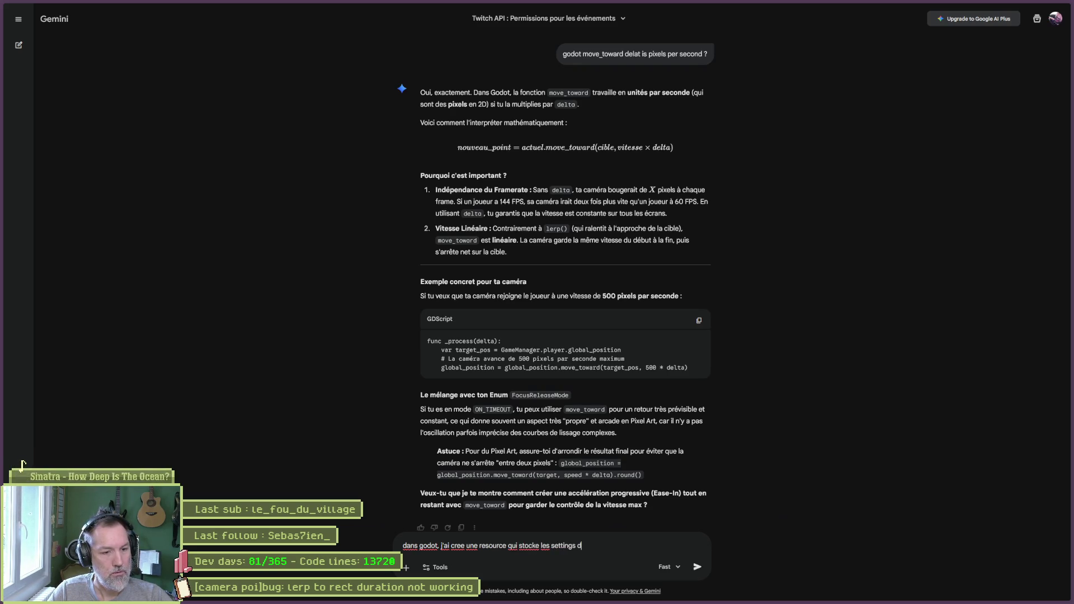
key(BackSpace)
text(camera et au ru)
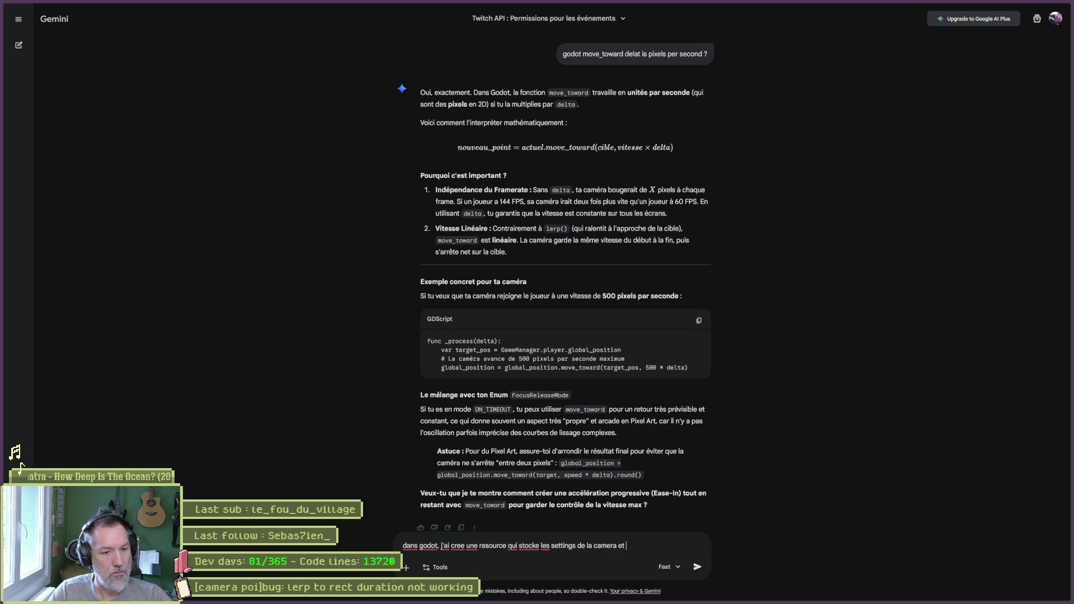
text(tnime )
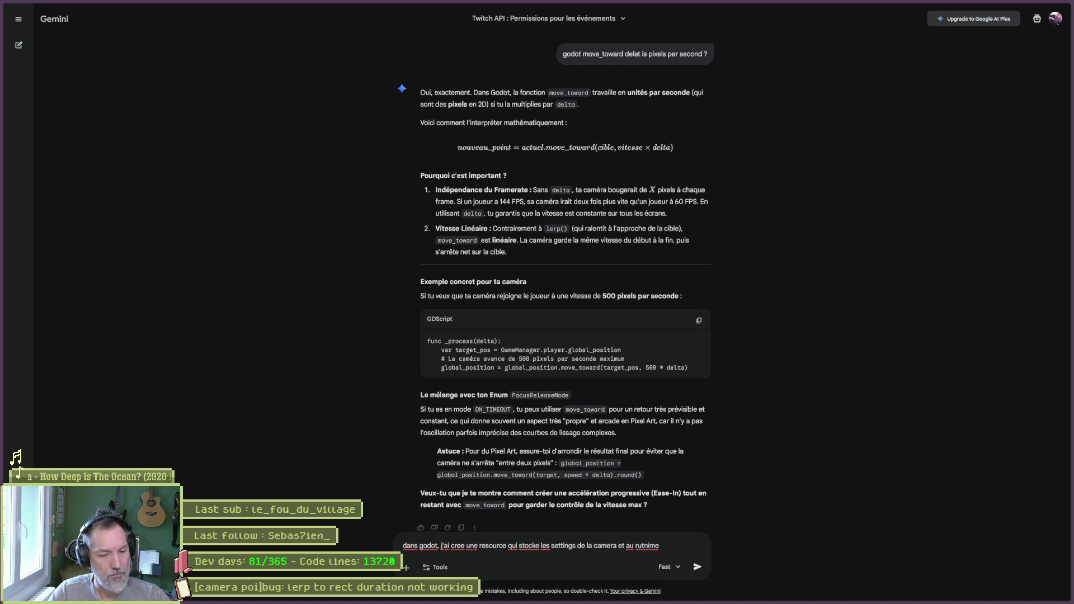
text(, j'essaye de modifi)
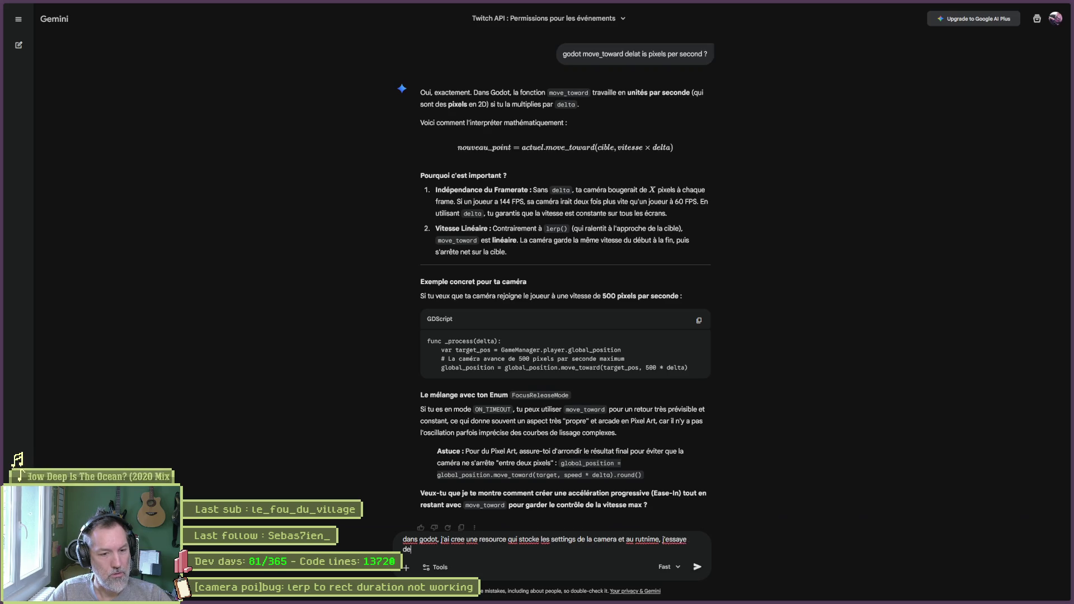
text(er un de ces settin)
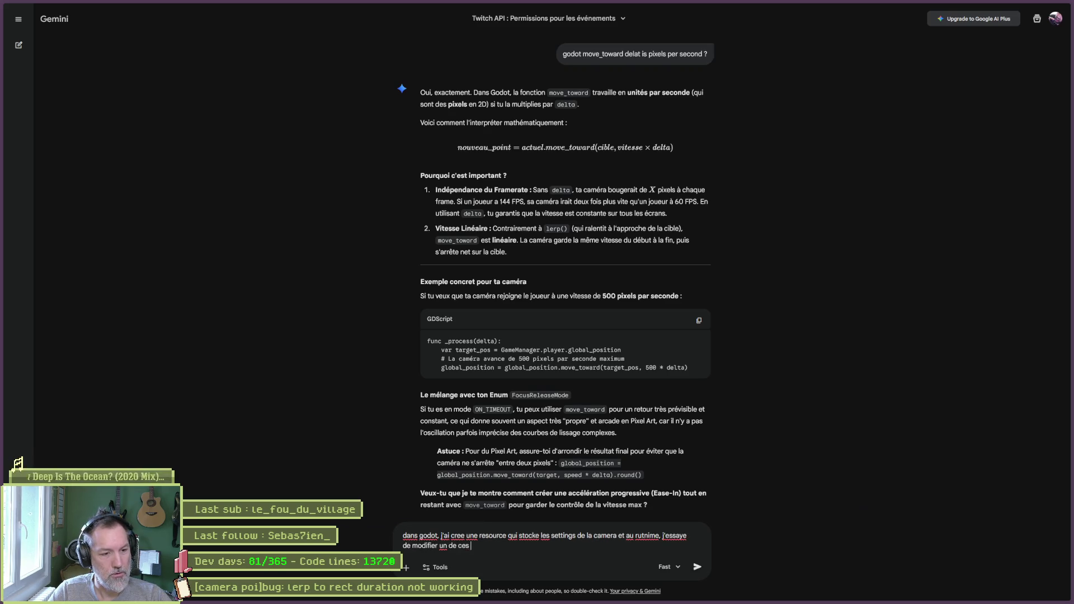
text(gs mais $a ne c)
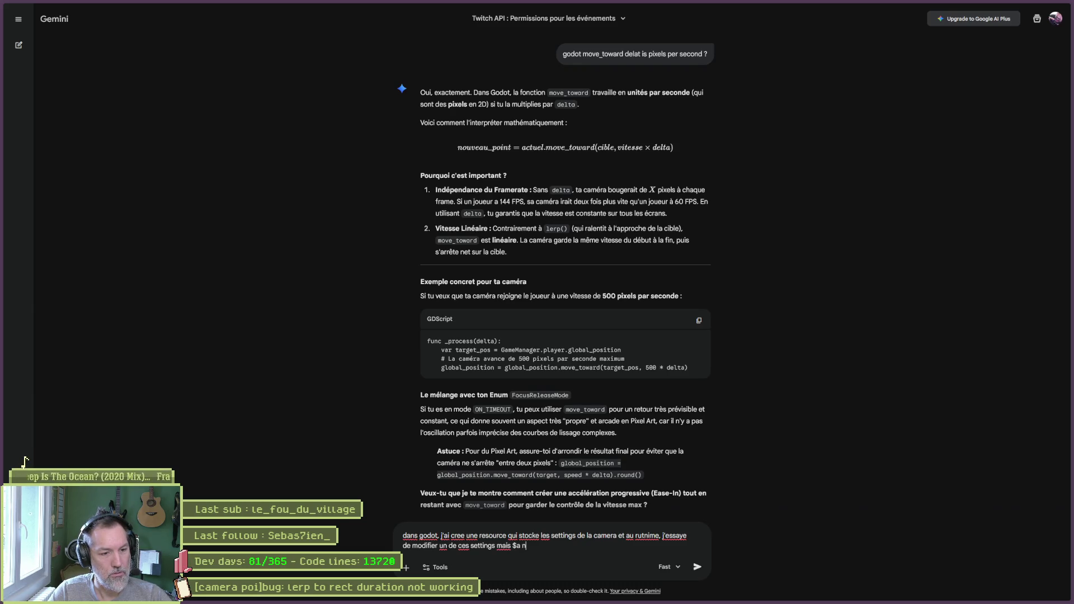
text(hange pas.)
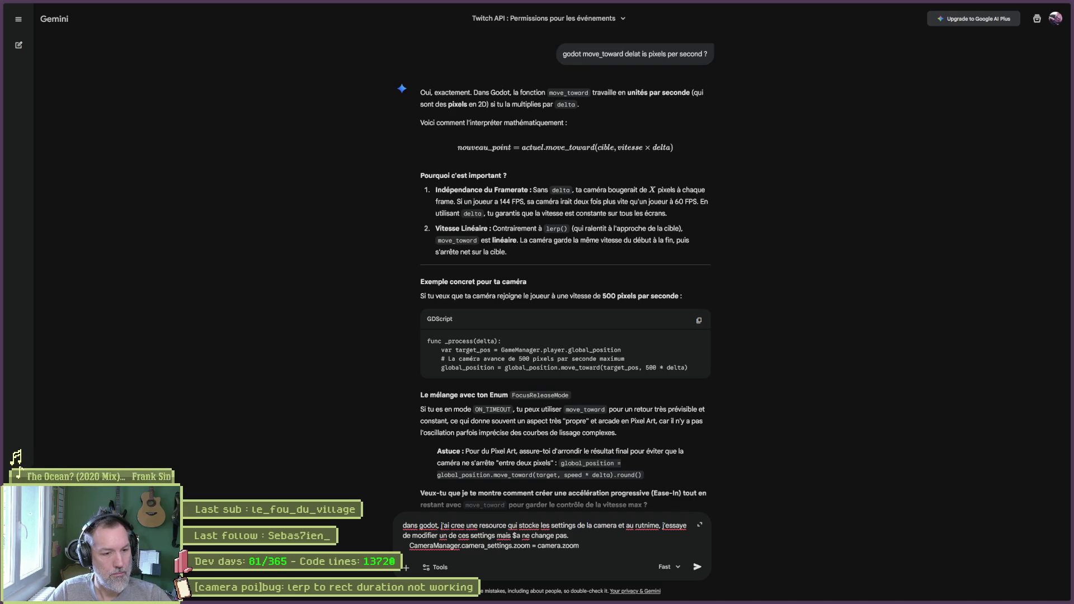
key(Return)
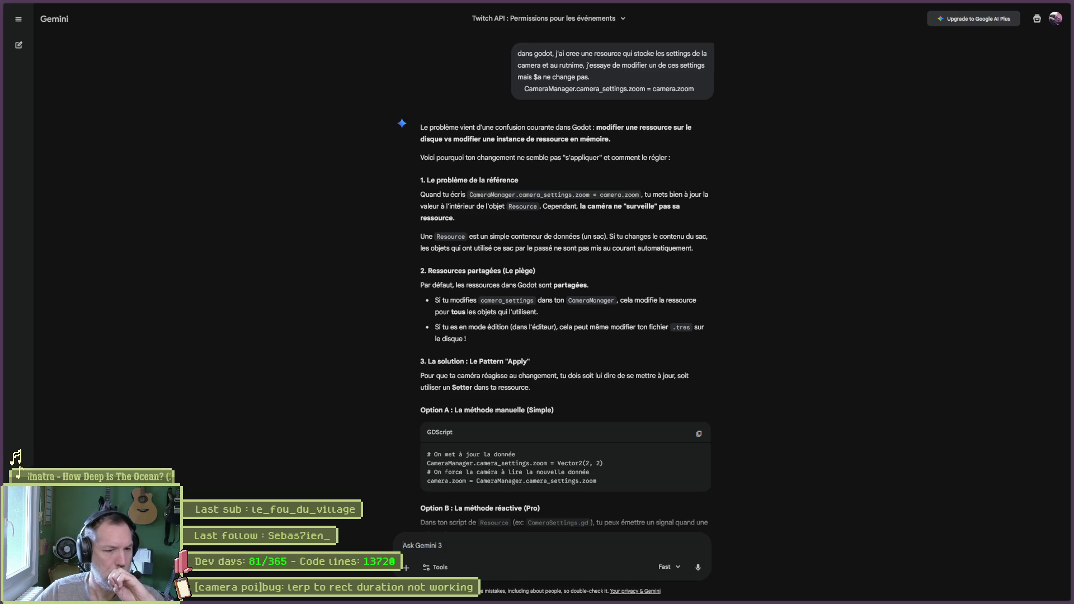
Read through Gemini's Option A and Option B fixes, then return to the Godot editor.
scroll(779, 409, down, 1)
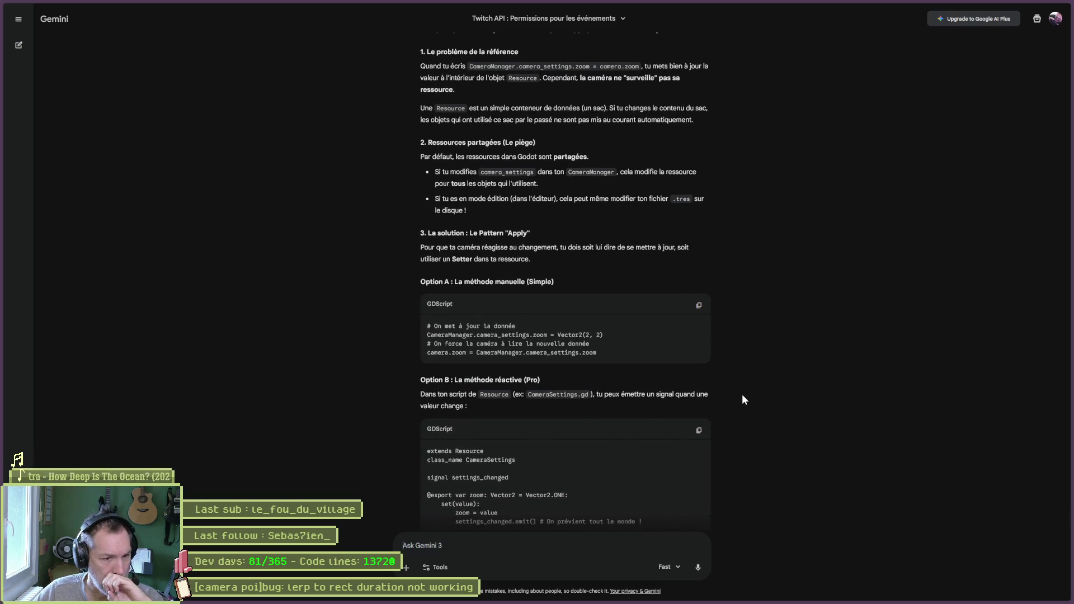
scroll(742, 394, down, 2)
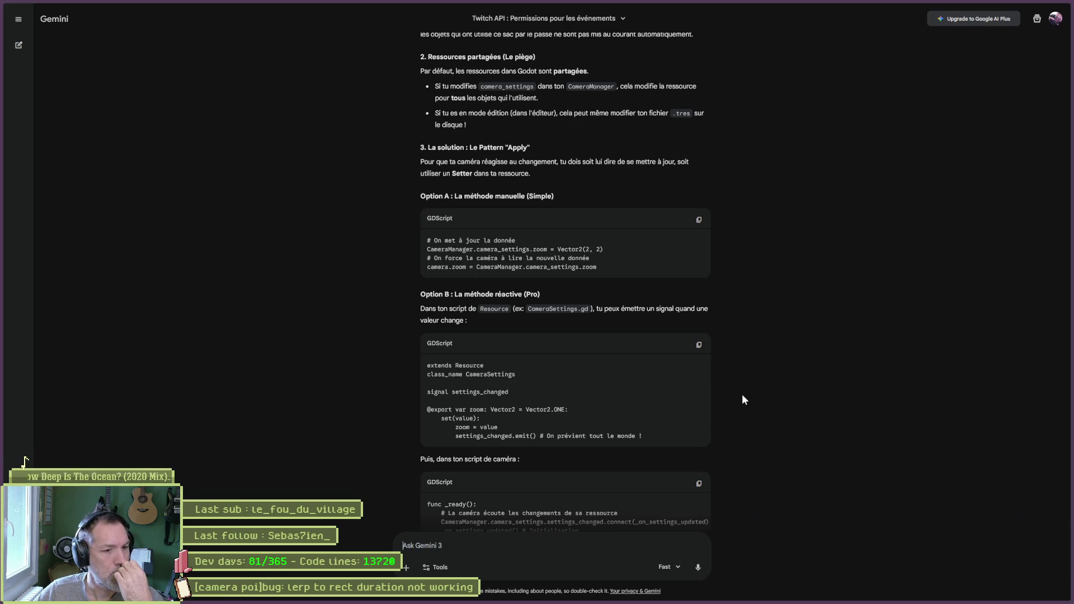
scroll(738, 394, down, 1)
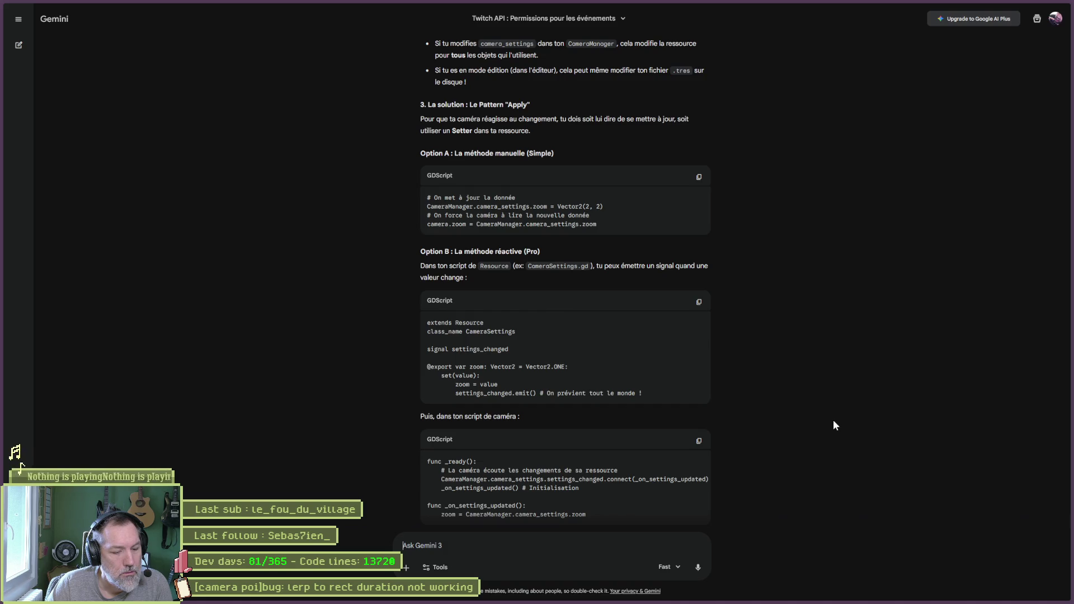
click(1026, 6)
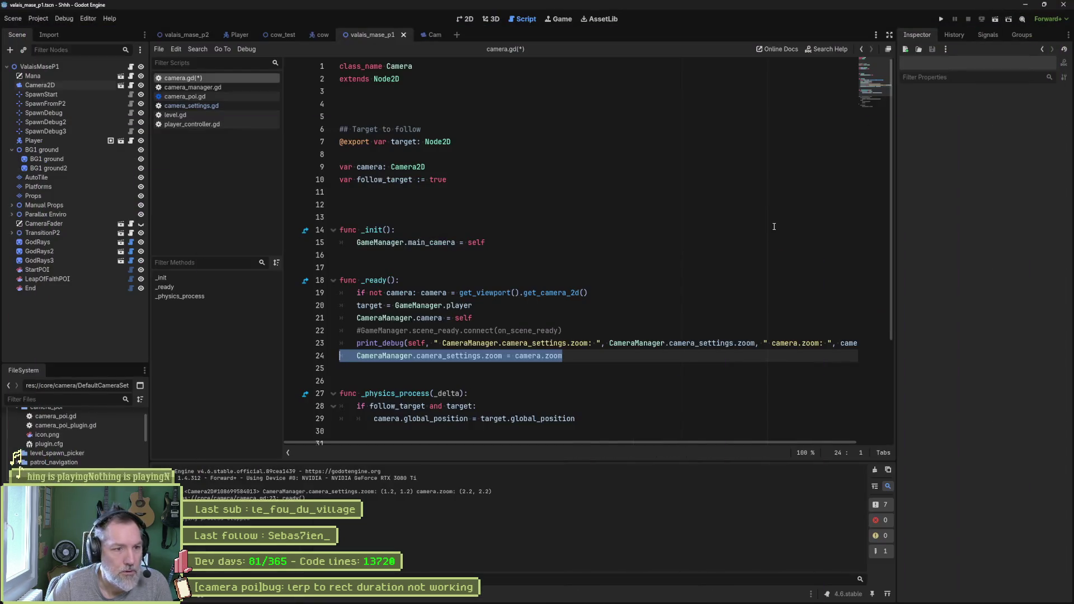
Turn on Local to Scene for DefaultCameraSettings.tres and run the project with F5.
click(575, 356)
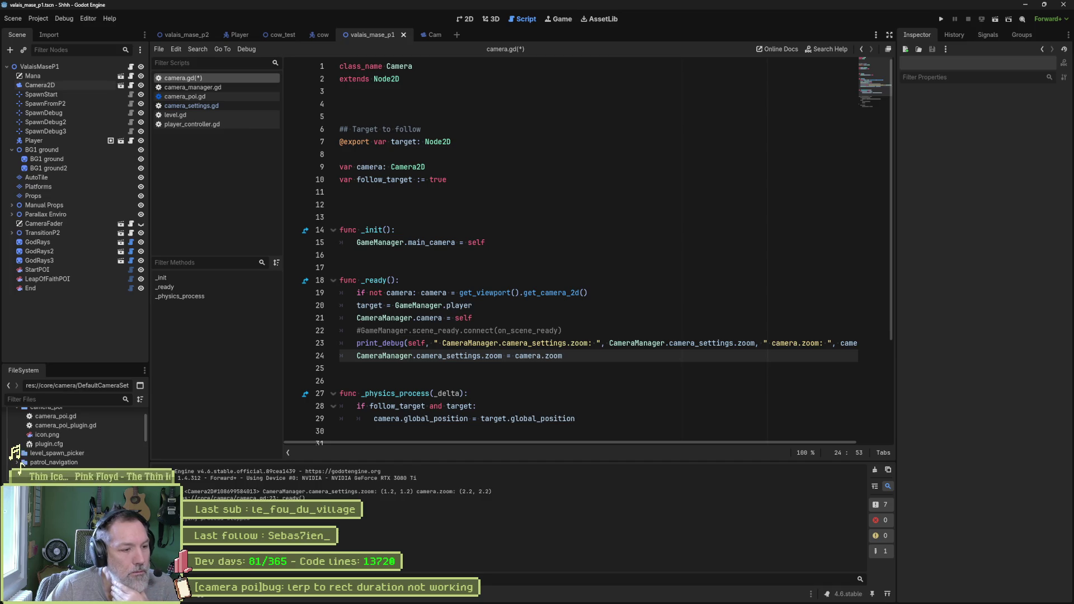
click(56, 472)
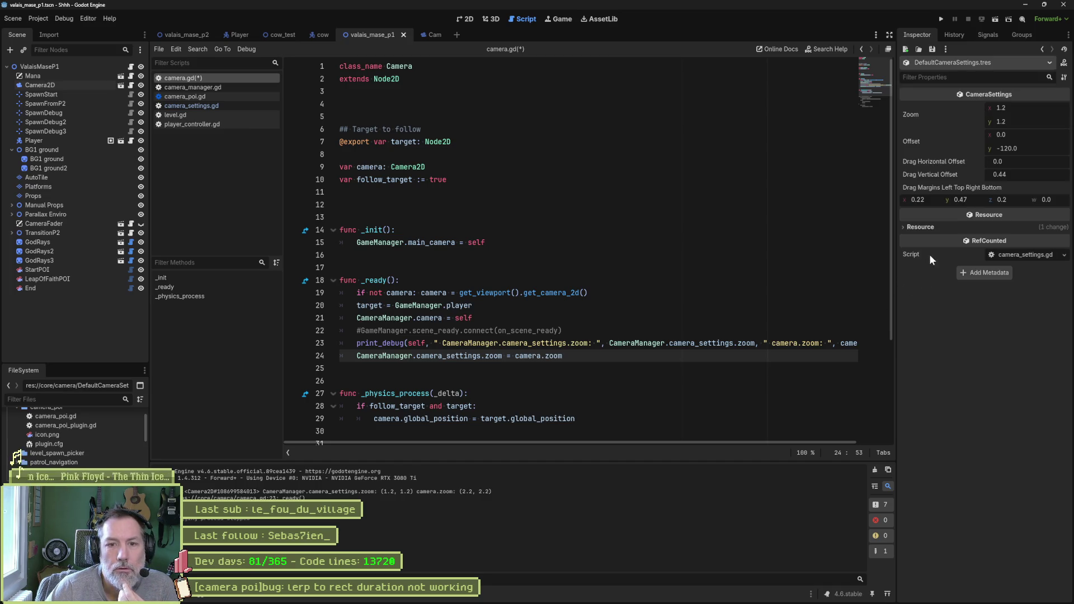
click(928, 230)
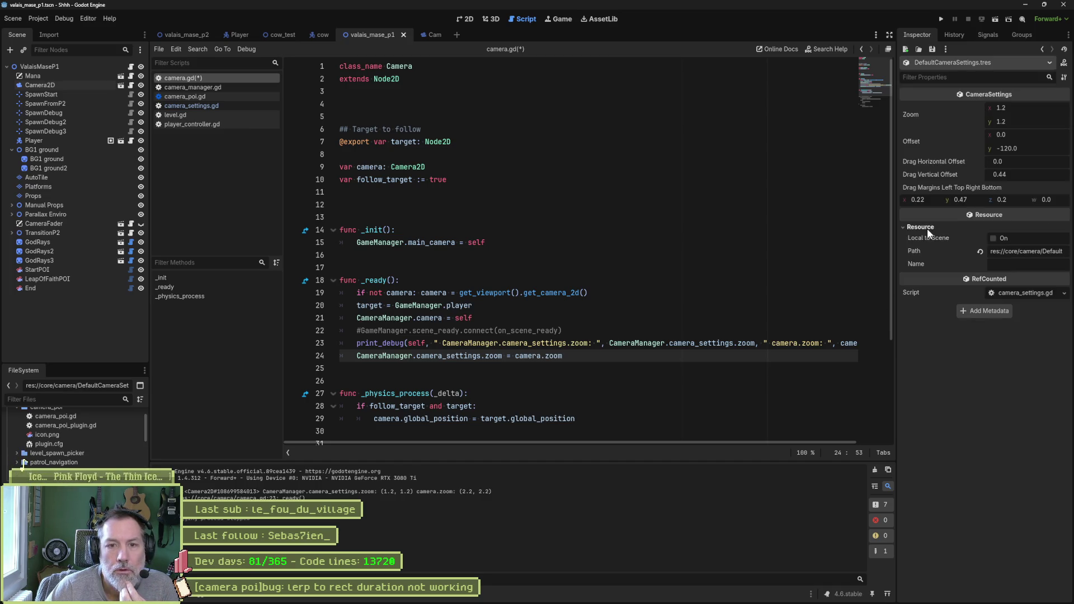
click(994, 237)
click(692, 364)
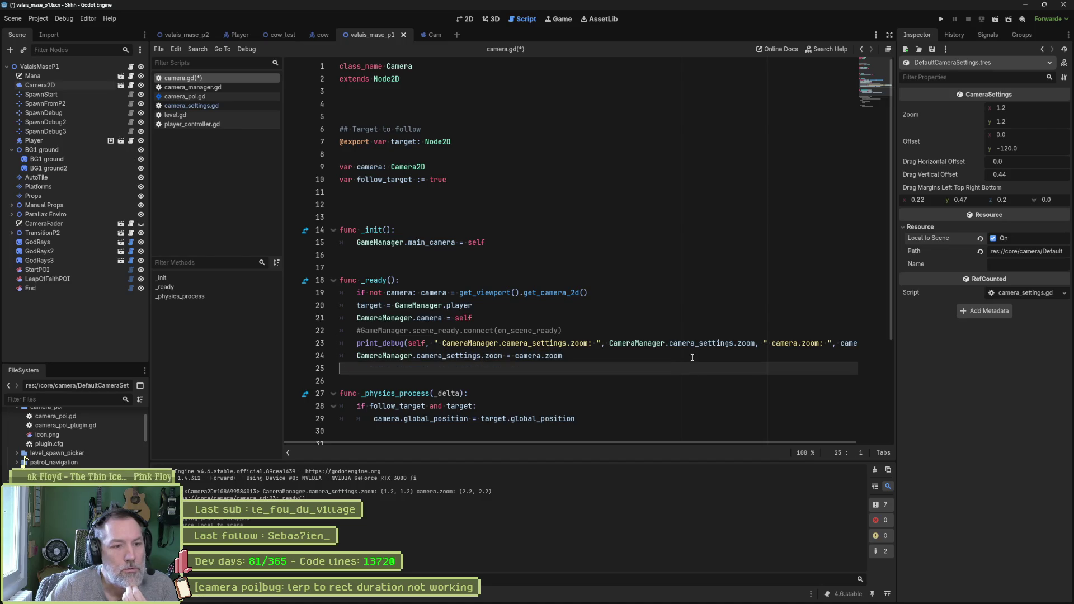
key(F5)
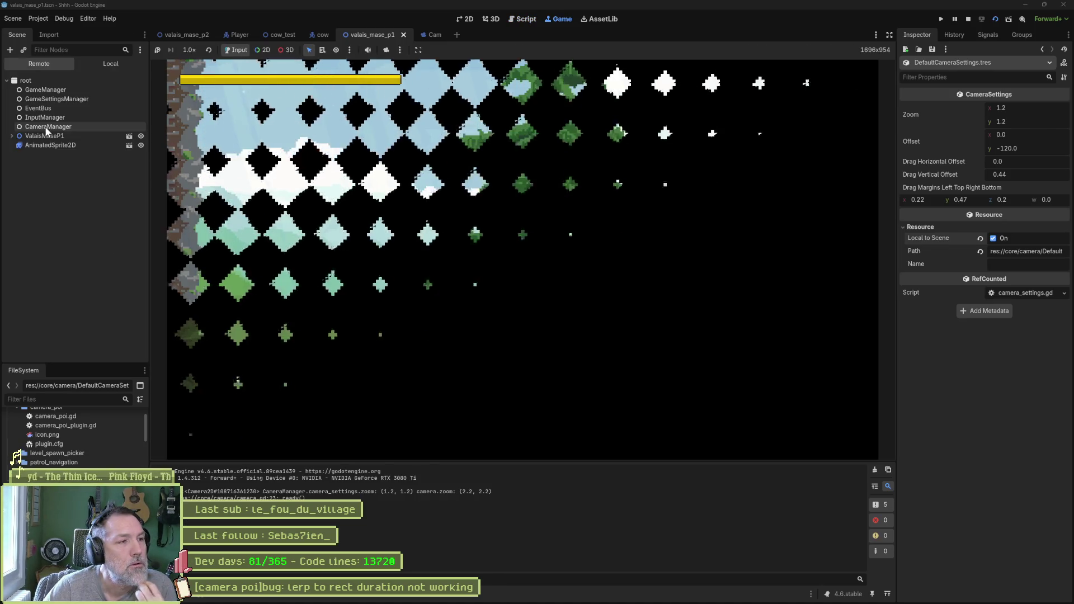
Confirm the running CameraManager's camera settings zoom reads 2.2, stop the game, and open camera_settings.gd.
click(61, 127)
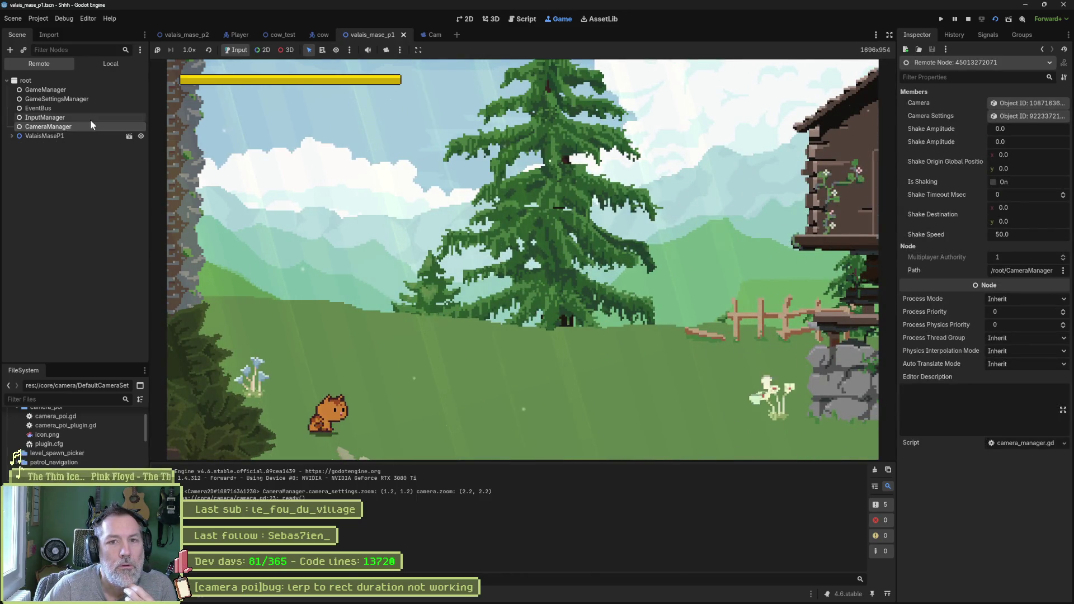
click(1012, 115)
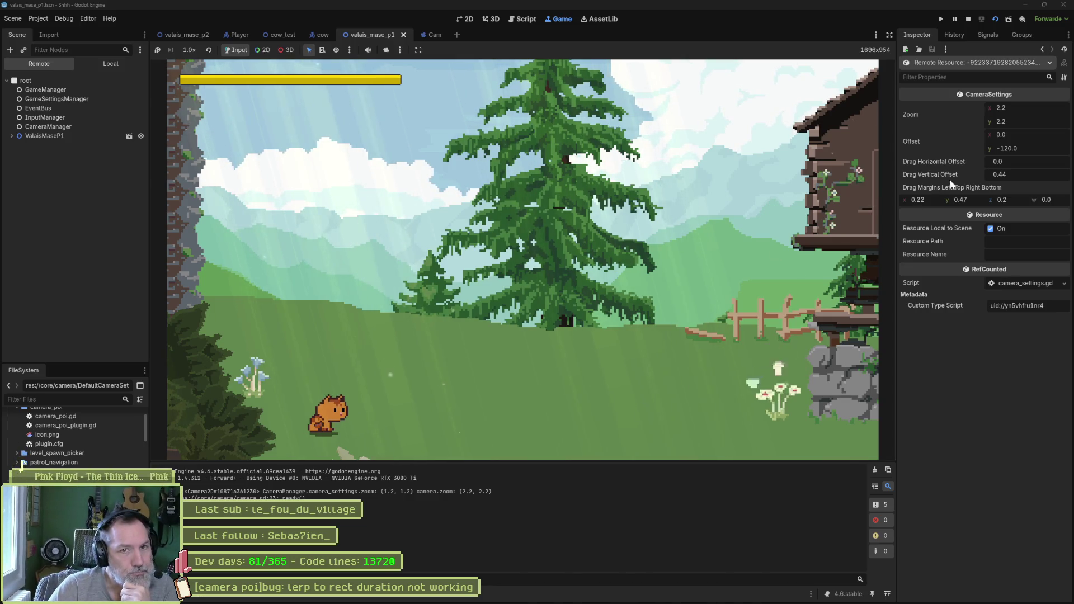
click(963, 20)
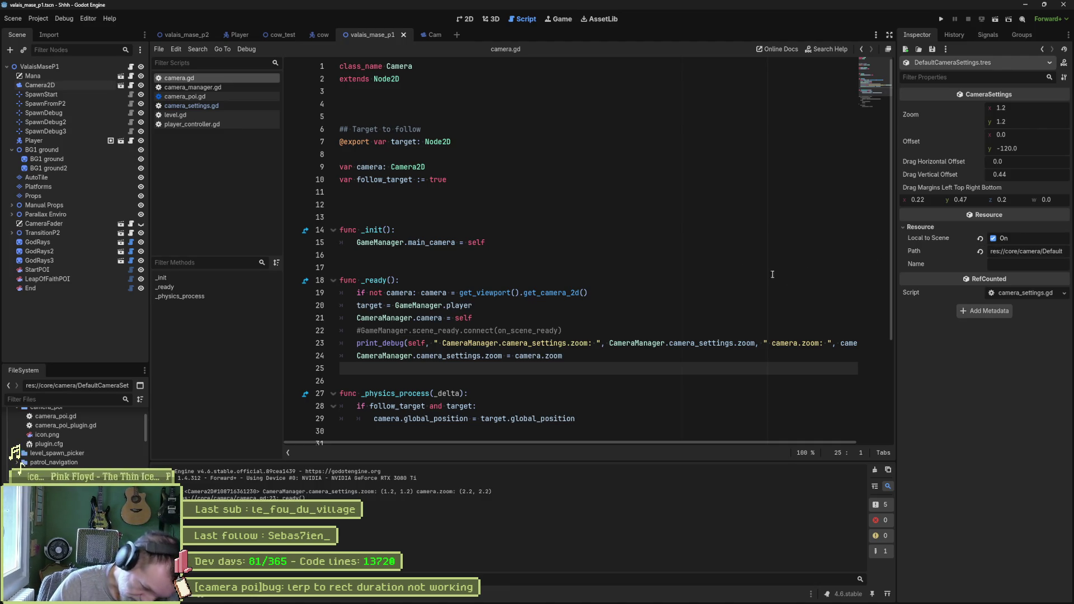
click(207, 104)
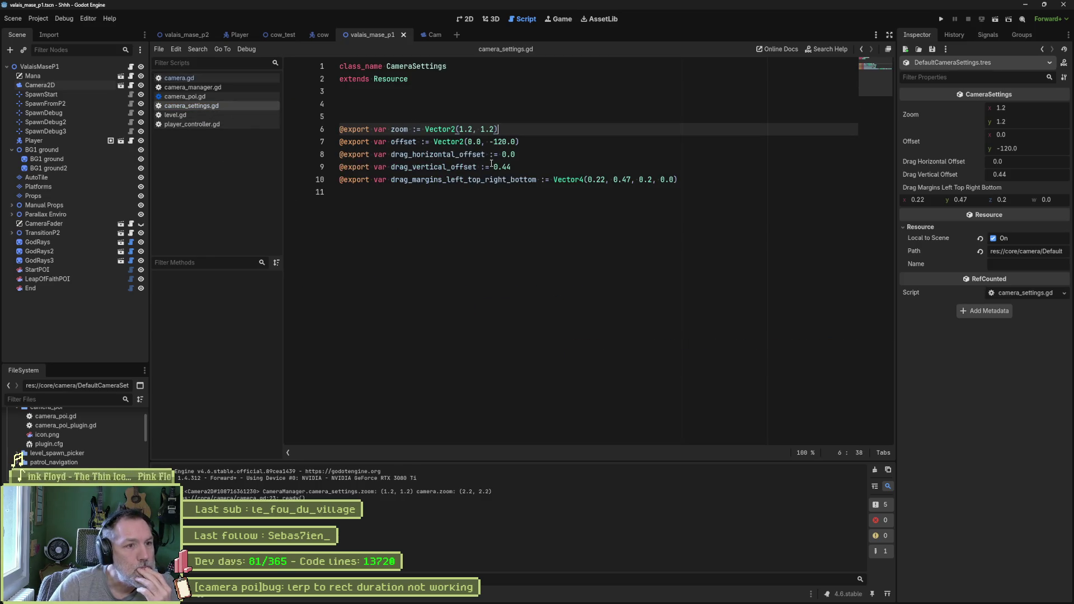
Add func _init() setting resource_local_to_scene = true, save, and untick Local to Scene on DefaultCameraSettings.
click(464, 193)
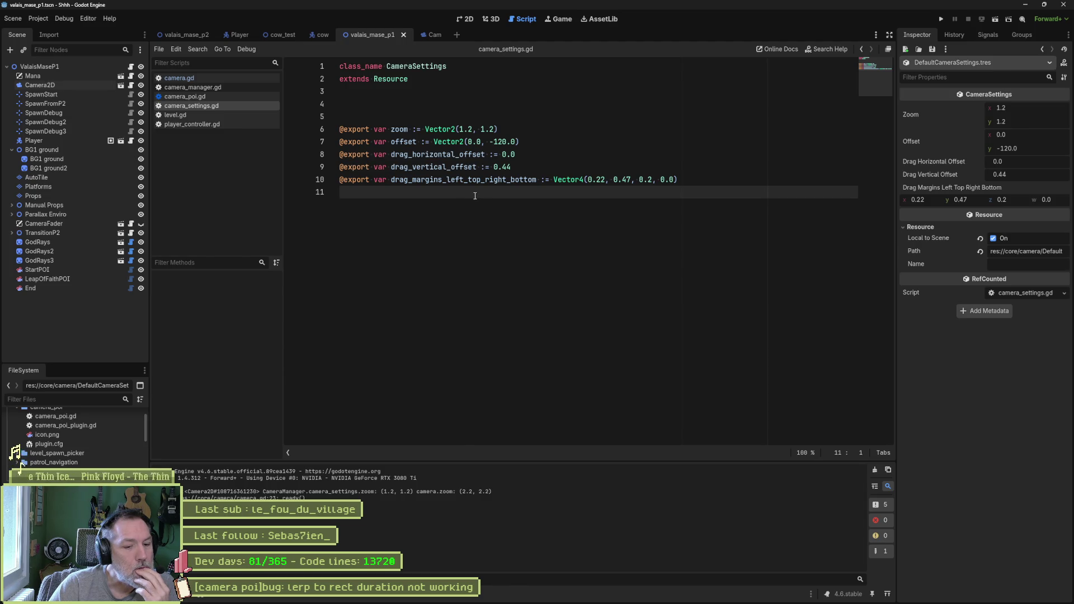
key(Return)
key(Return)
key(Return)
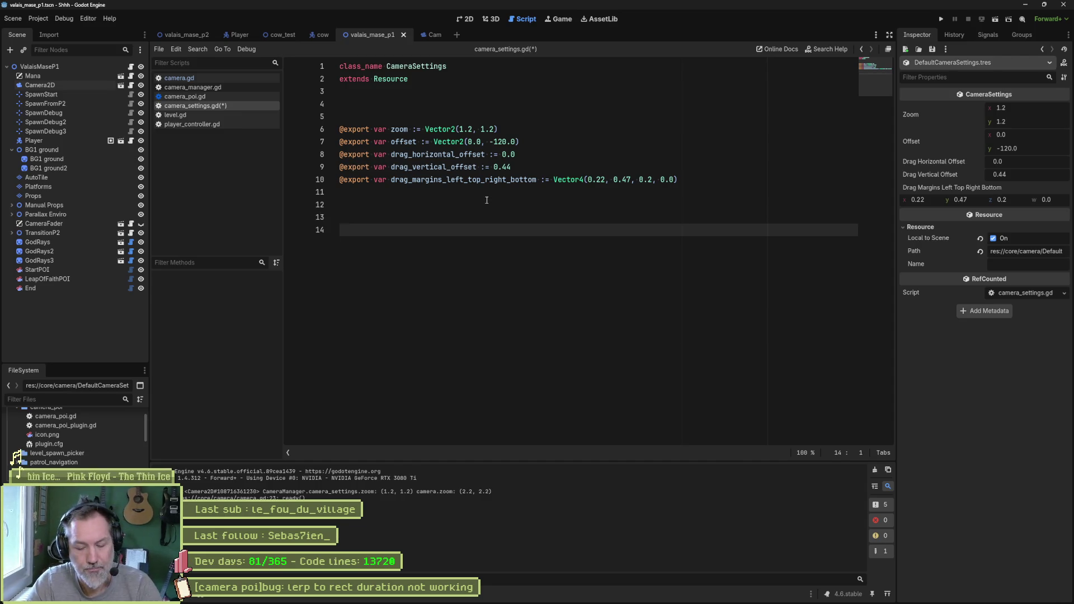
text(func _init():)
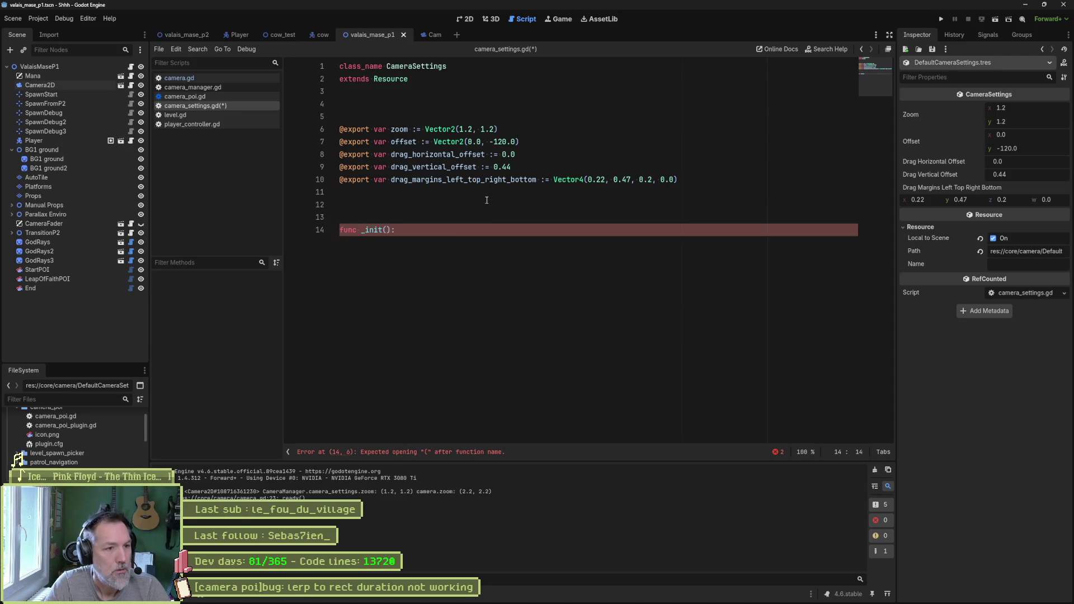
key(Return)
text(local)
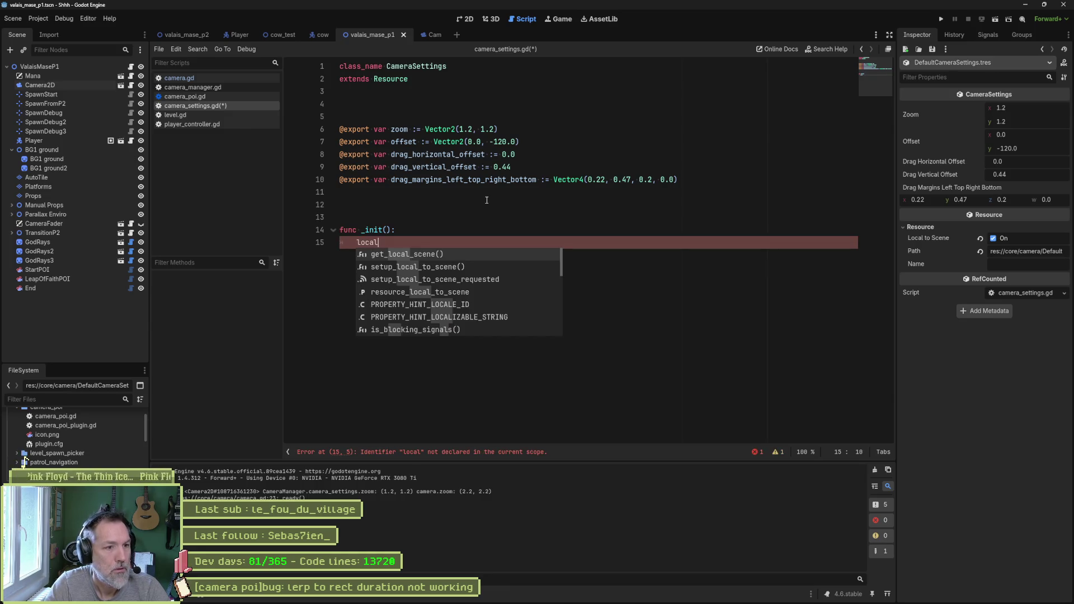
key(Down)
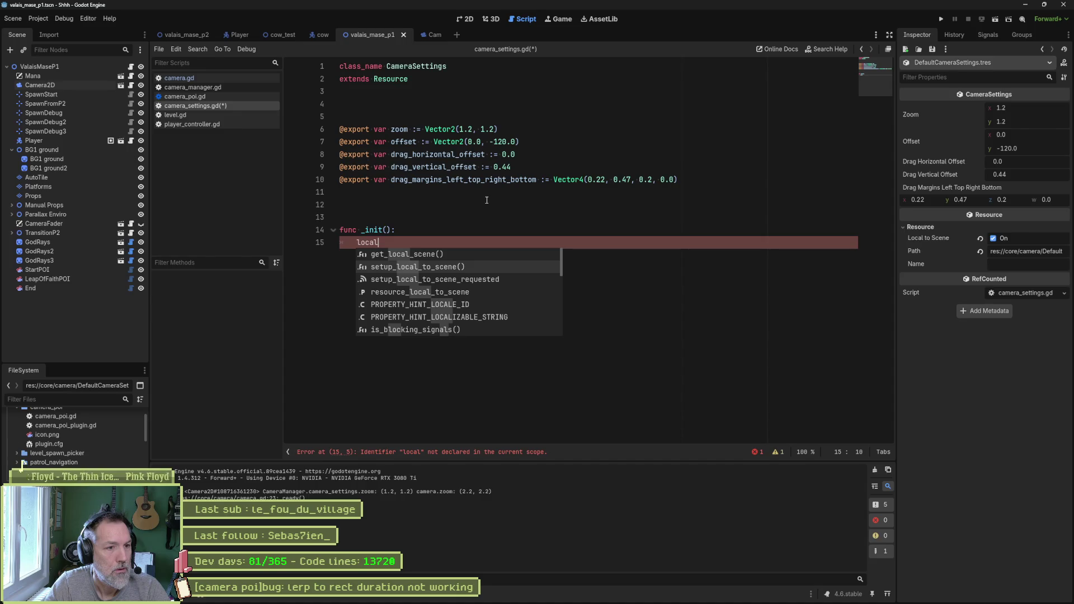
key(Down)
key(Down)
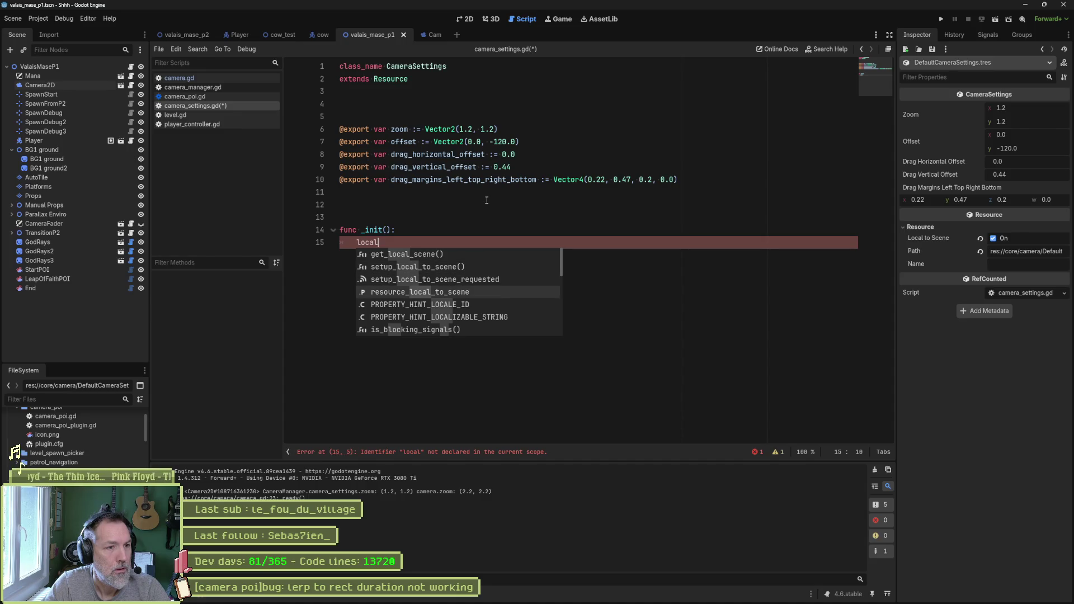
key(Return)
text(= )
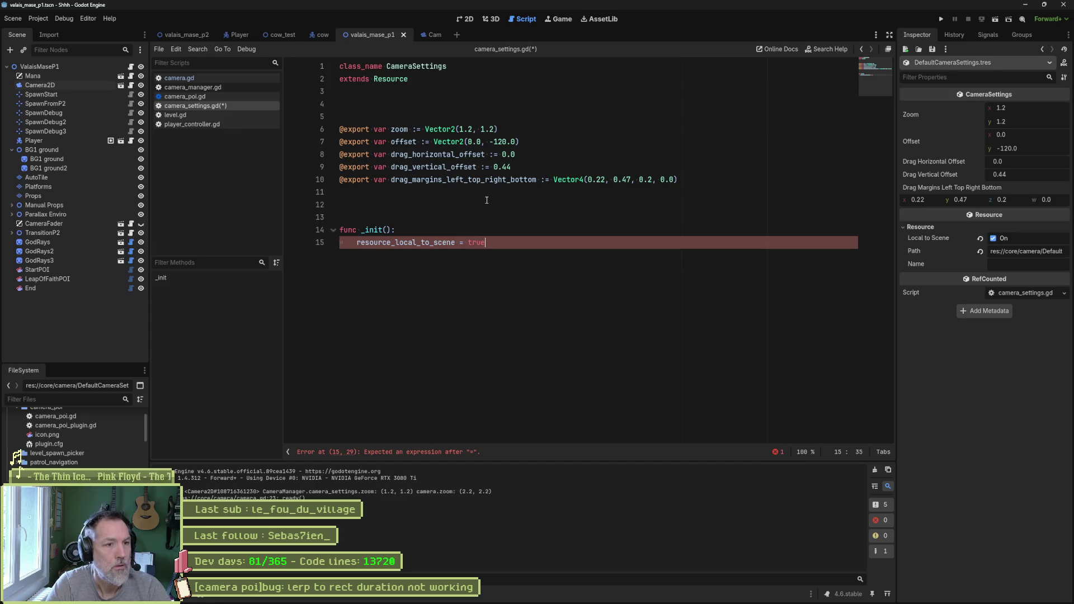
text(true)
key(ctrl+s)
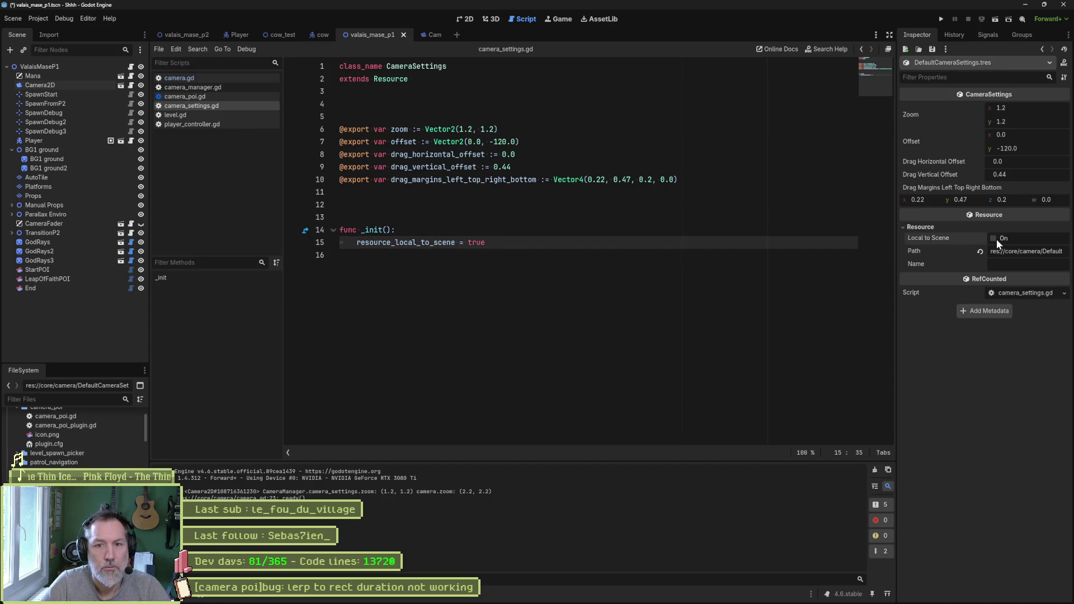
click(993, 238)
Run the project, inspect the running CameraManager's camera settings, then stop the game.
key(F5)
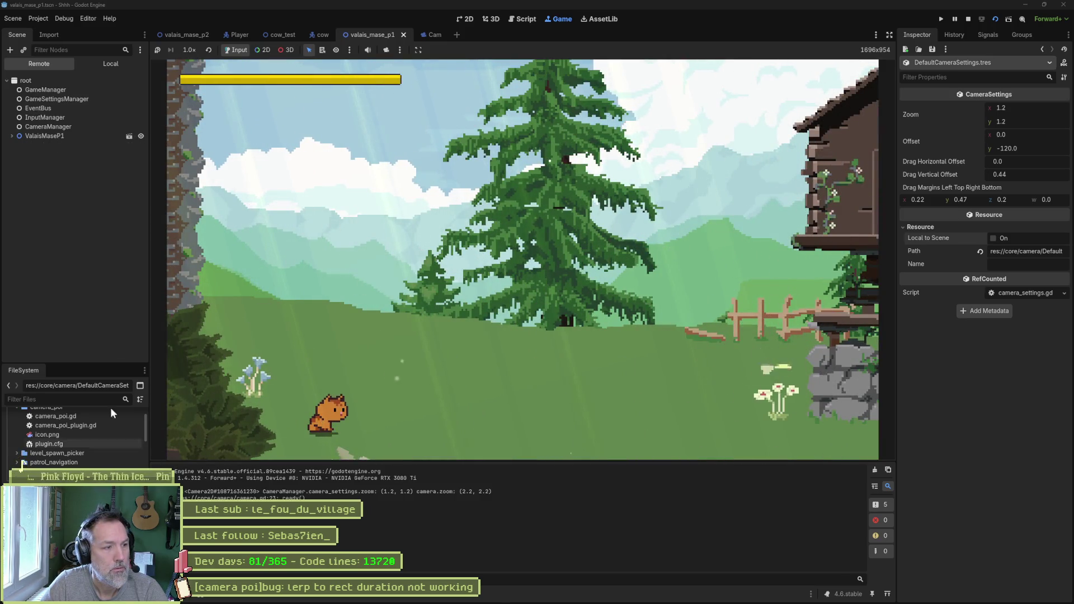
click(37, 127)
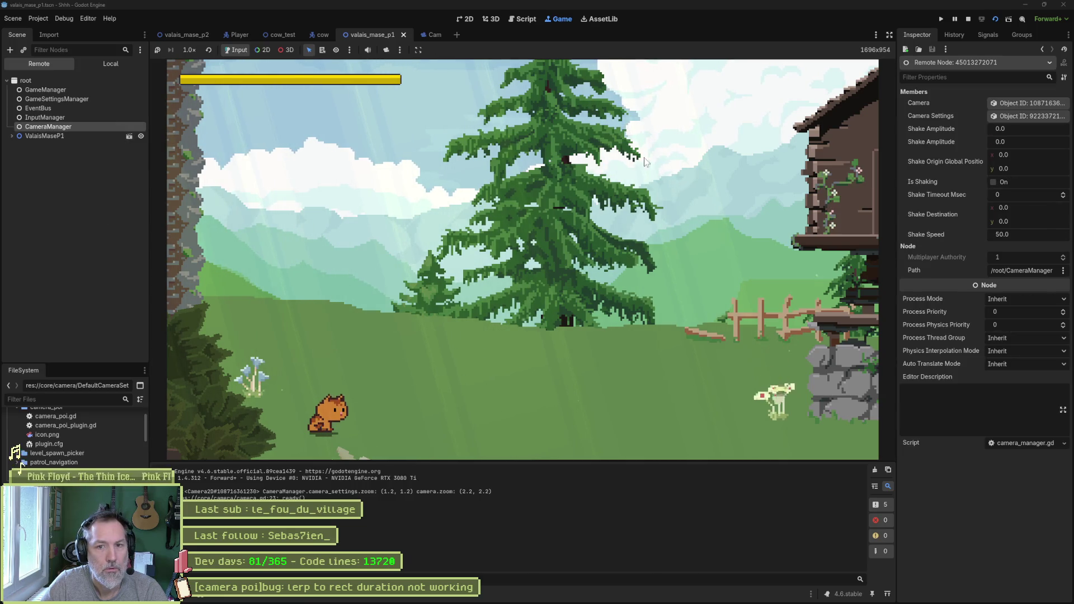
click(1042, 116)
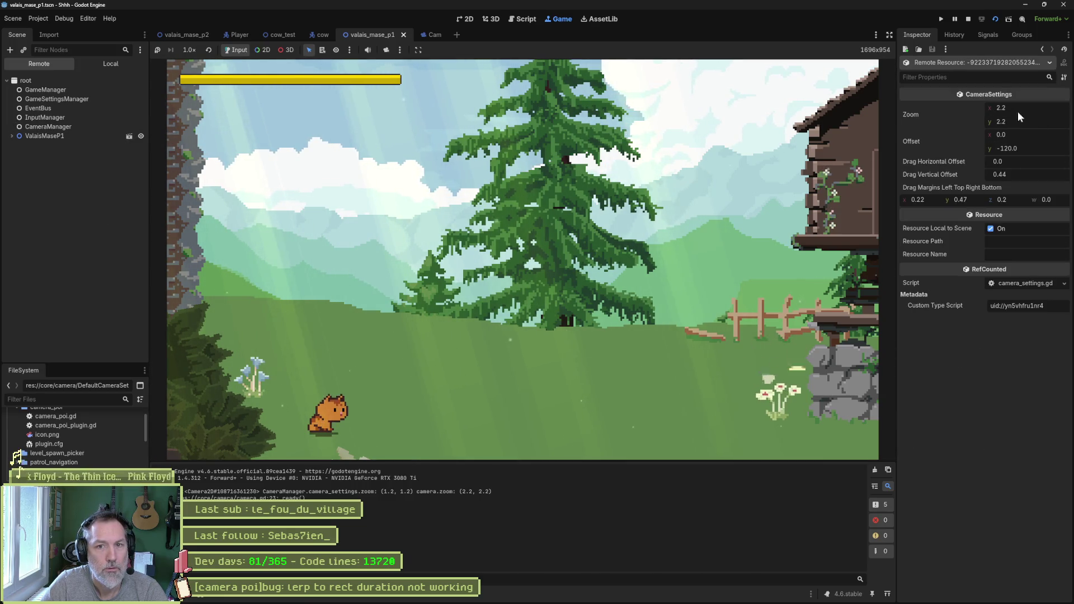
key(F8)
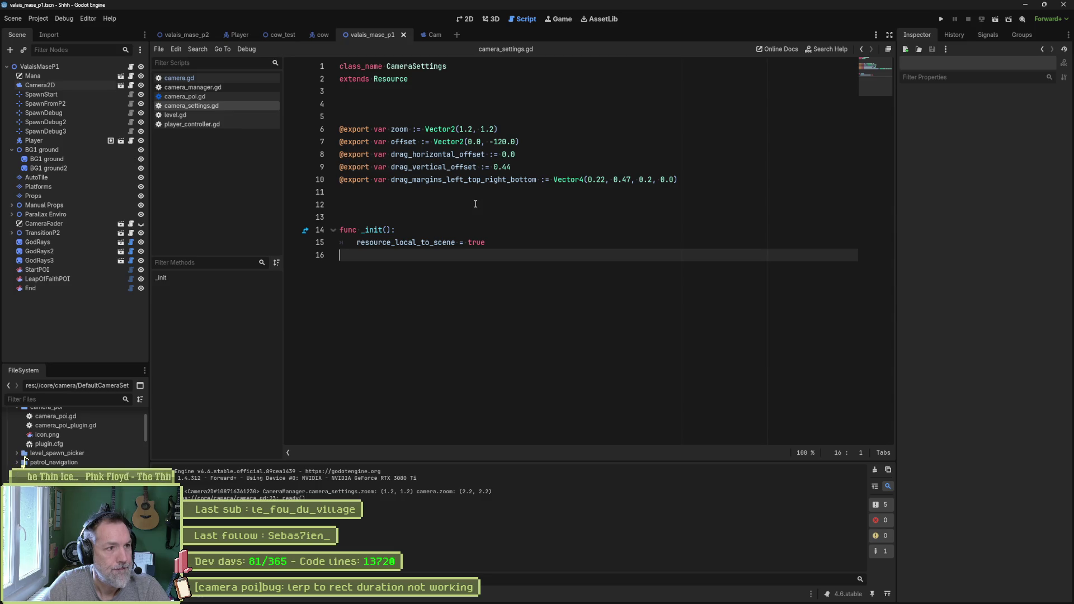
Revert the Camera2D zoom to its default 1.2 and reopen camera.gd.
click(62, 84)
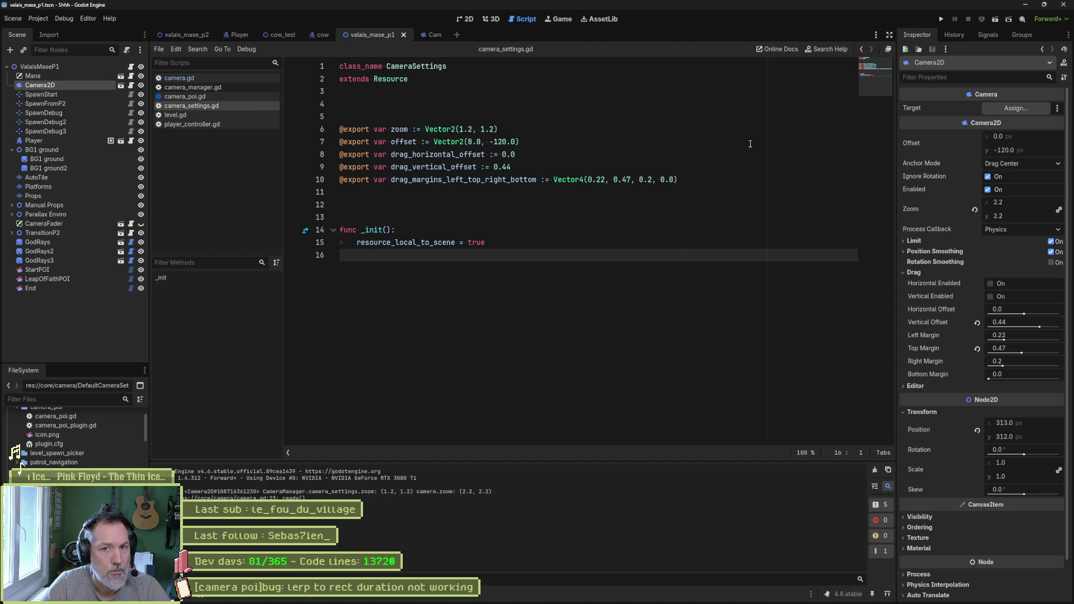
click(975, 210)
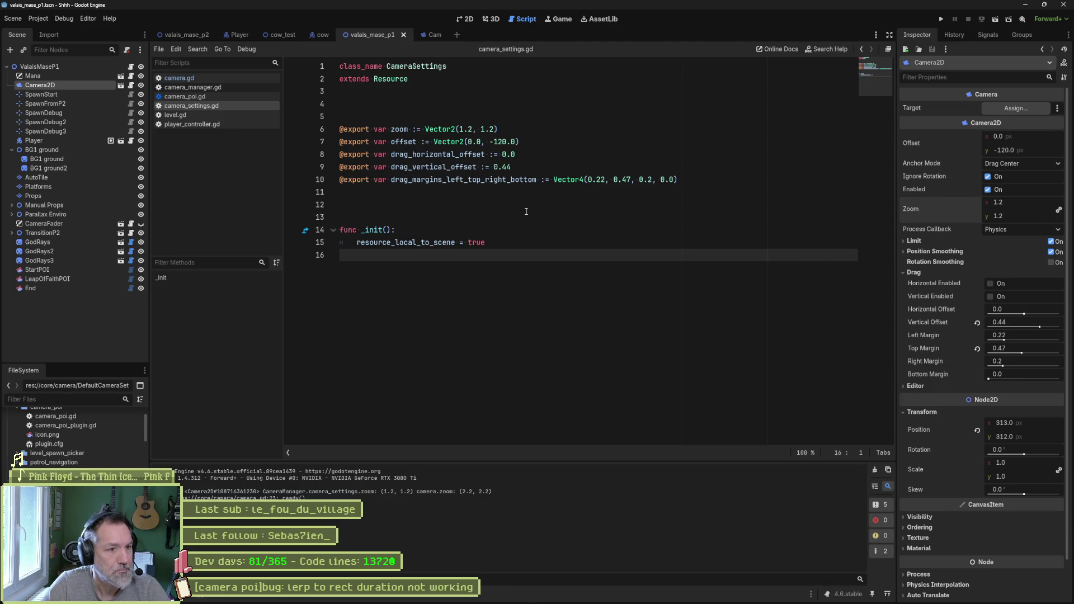
click(206, 89)
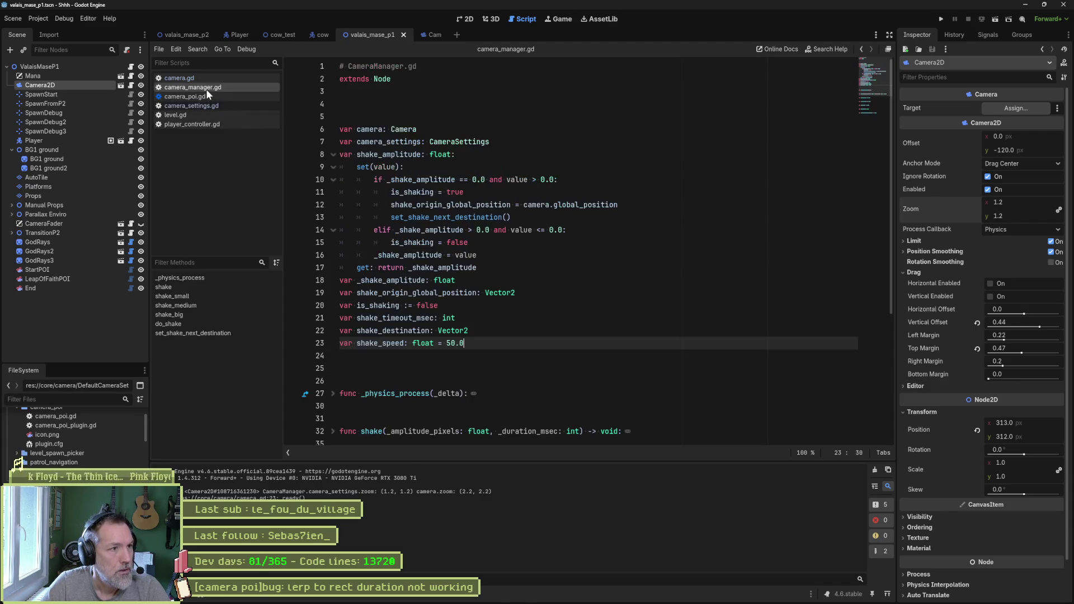
click(207, 82)
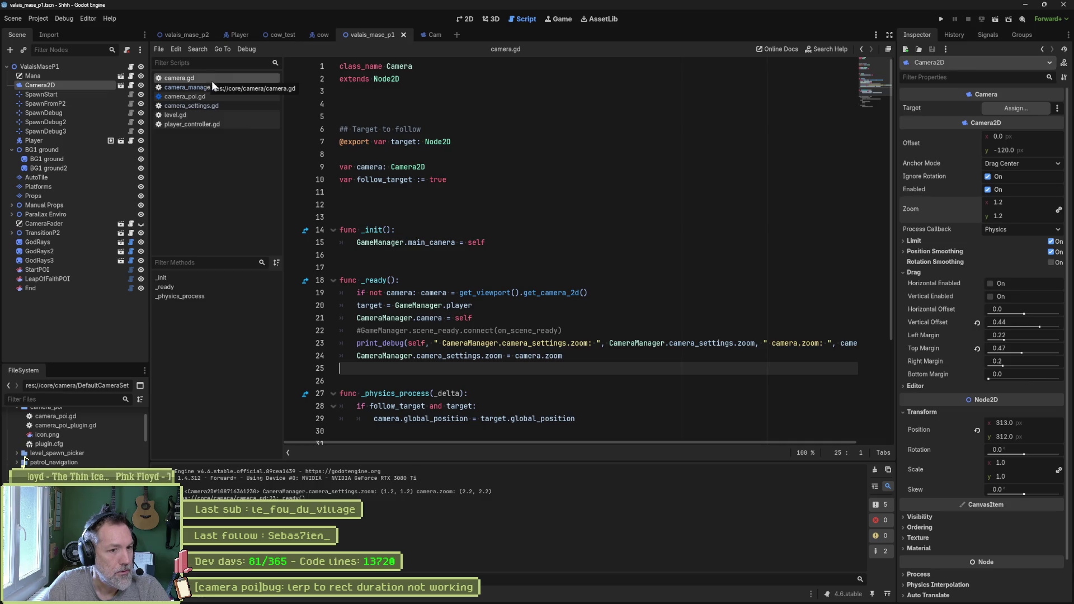
Duplicate the camera_settings.zoom assignment in _ready into three extra lines.
drag(566, 356, 358, 359)
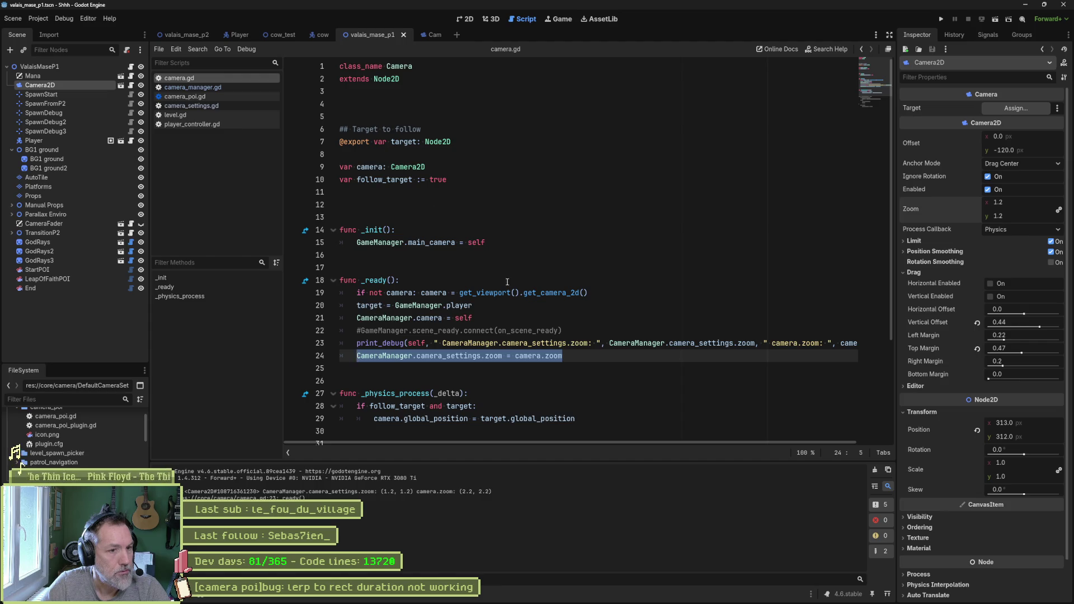
click(576, 355)
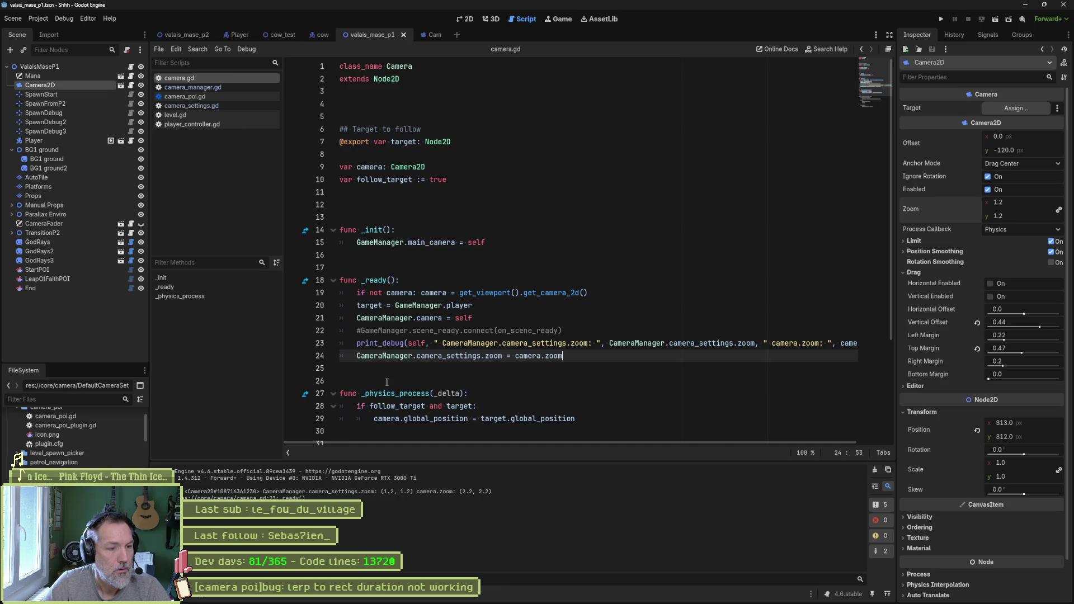
drag(411, 443, 810, 406)
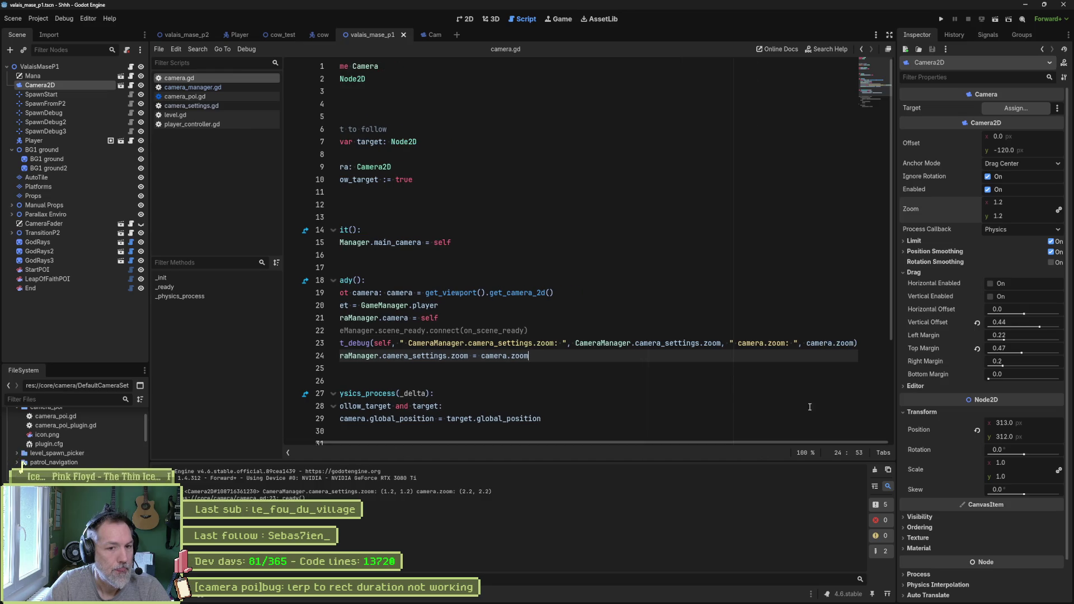
shift+click(862, 343)
key(ctrl+shift+d)
key(ctrl+shift+d)
key(ctrl+shift+d)
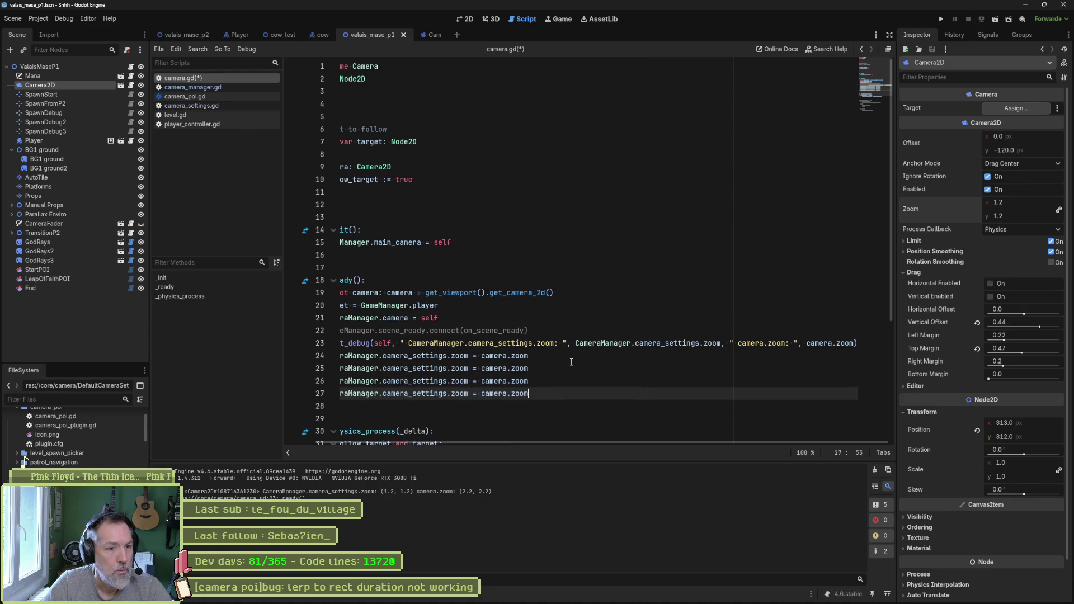
drag(536, 442, 491, 443)
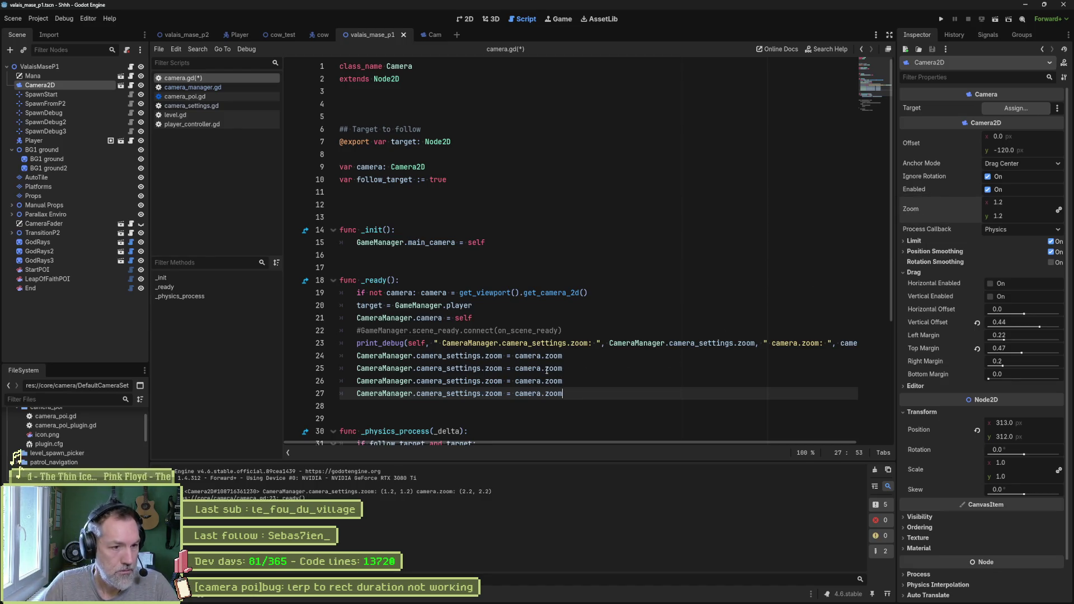
Change line 25 to copy camera.offset into camera_settings.offset.
click(498, 367)
double_click(498, 368)
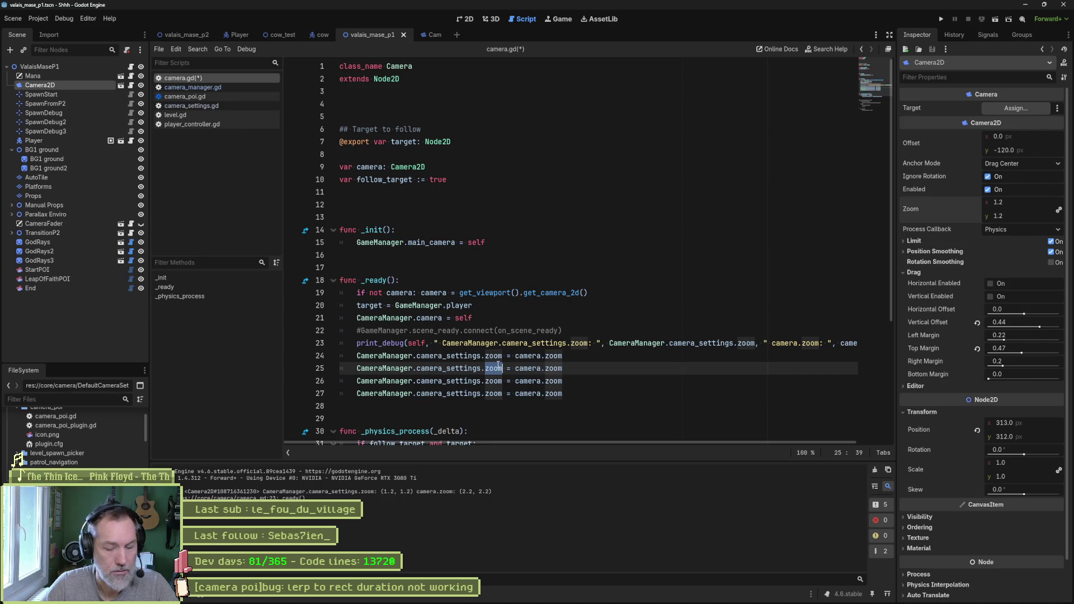
key(BackSpace)
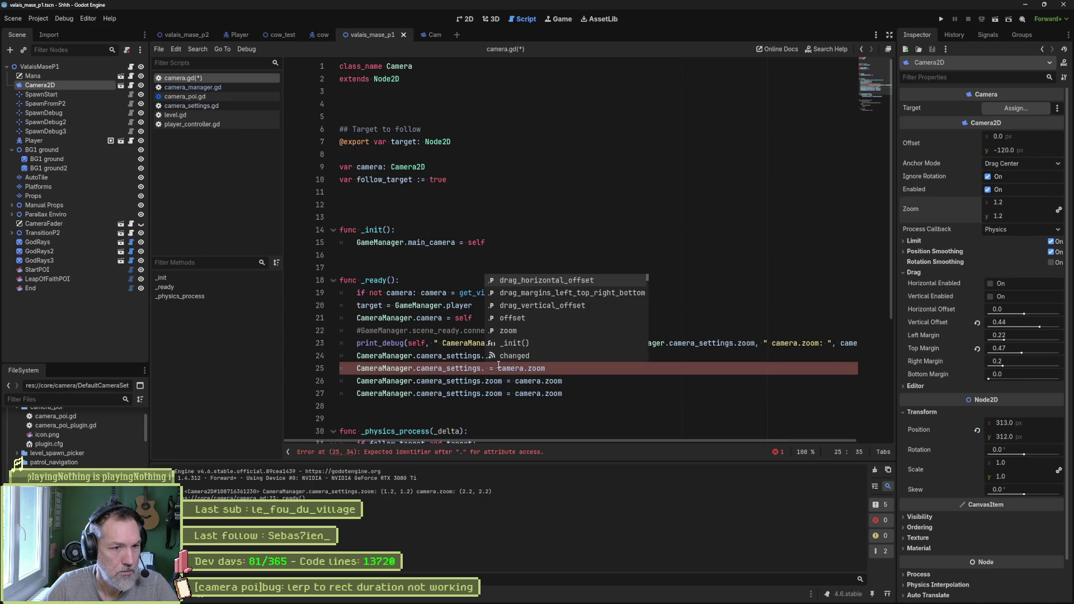
key(Down)
key(Down)
key(Down)
key(Return)
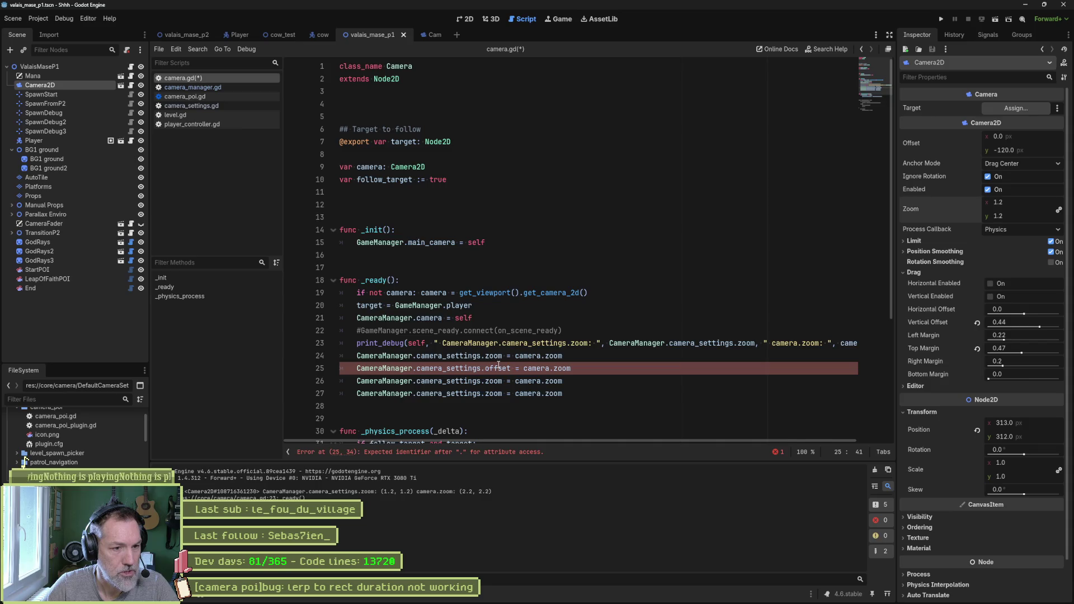
key(Right)
key(Right)
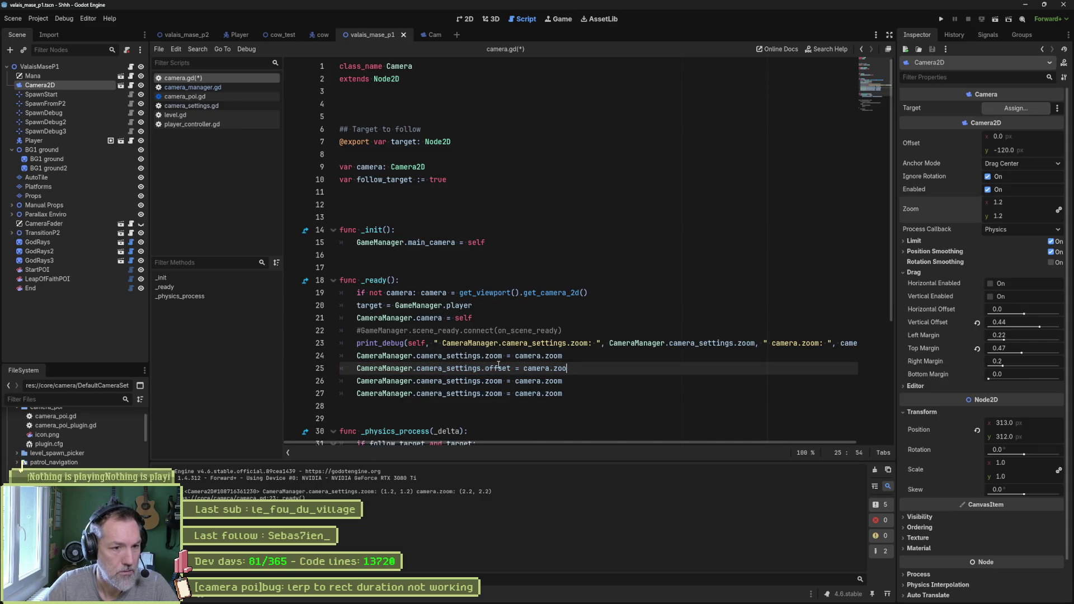
key(BackSpace)
key(BackSpace)
key(BackSpace)
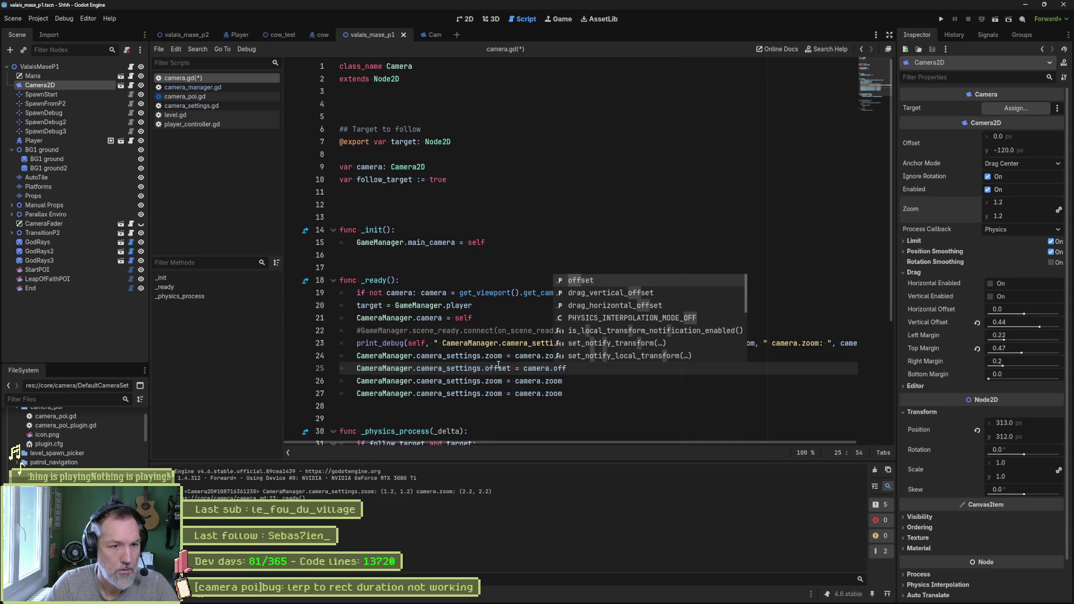
key(Return)
Make line 26 assign camera.drag_horizontal_enabled to the settings' drag_horizontal_offset property.
double_click(494, 381)
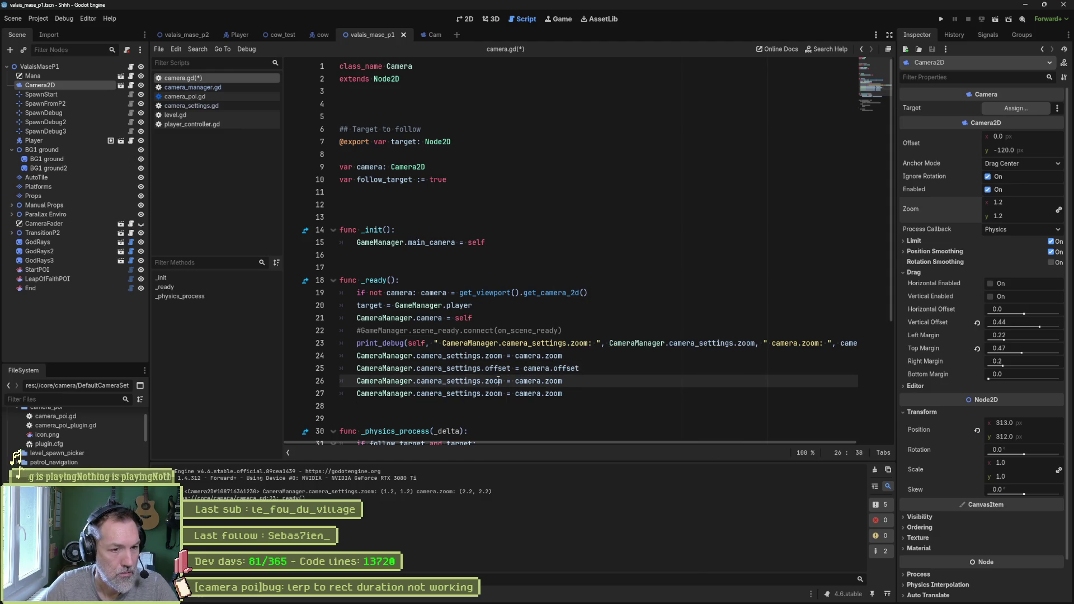
text(dra)
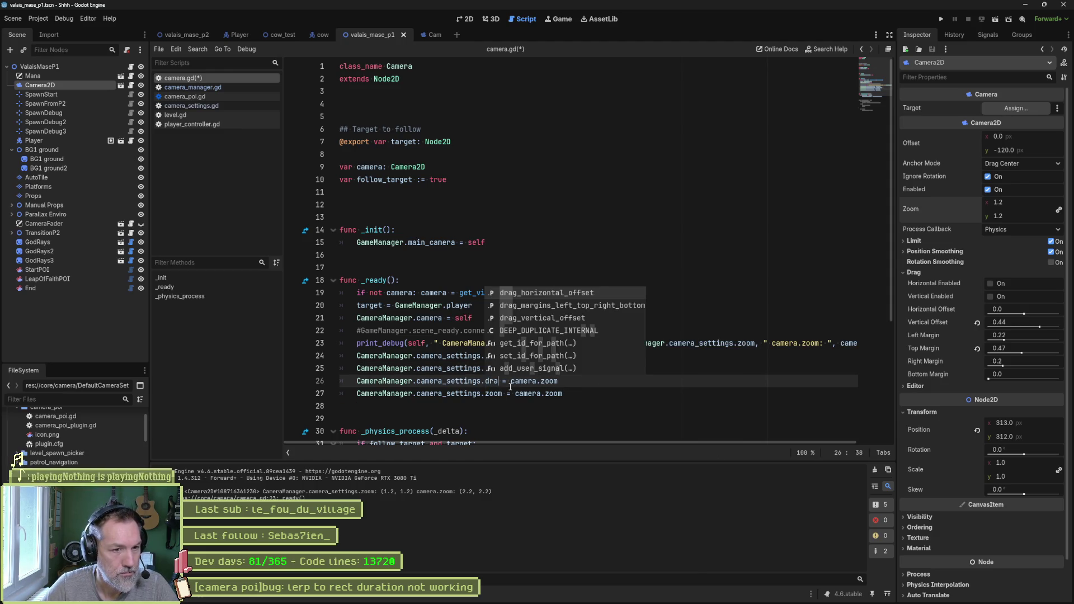
key(Return)
double_click(630, 381)
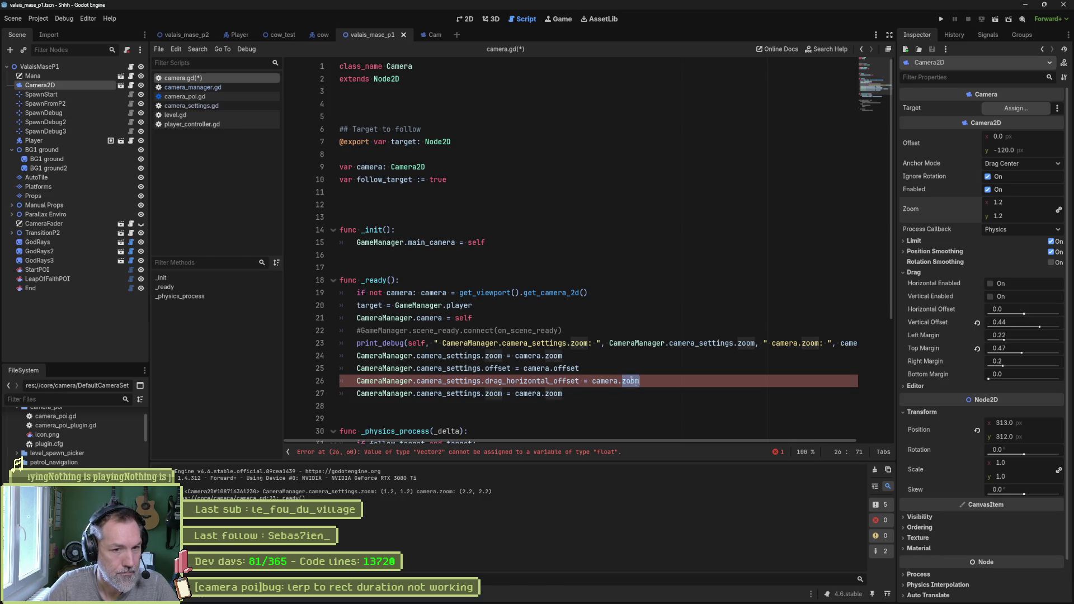
text(dra)
key(Down)
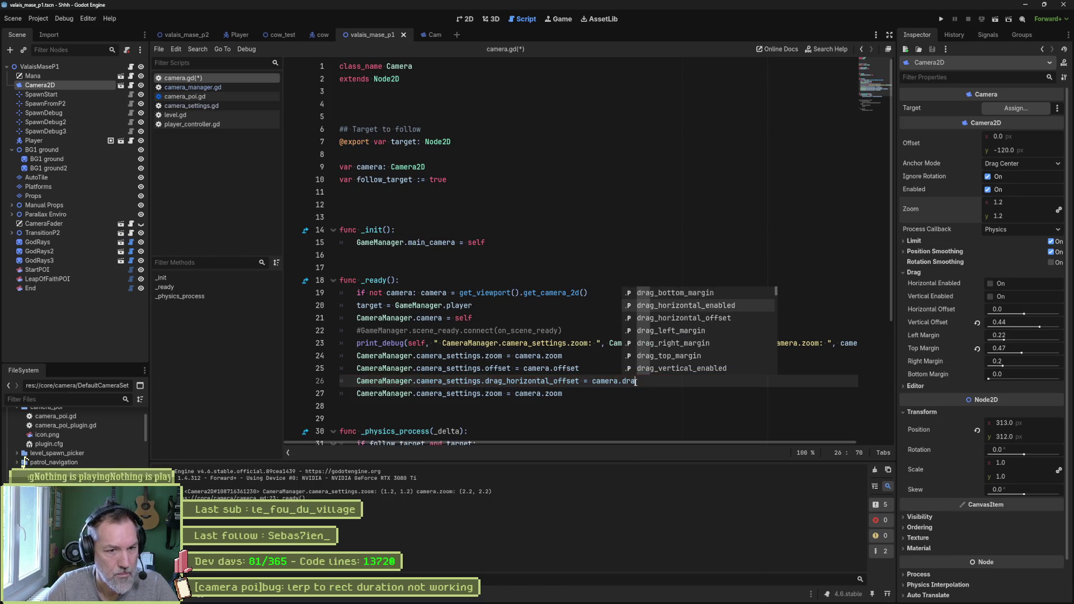
key(Return)
Copy line 26 to a new line 27 and change both 'horizontal' words to 'vertical'.
drag(721, 381, 735, 371)
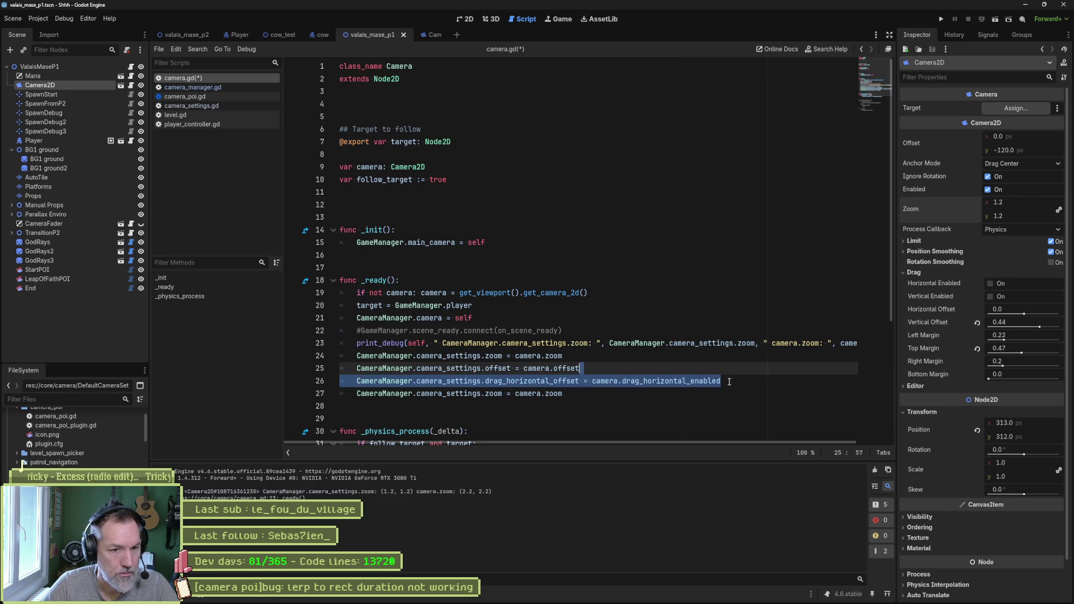
key(ctrl+c)
click(729, 382)
key(ctrl+v)
double_click(546, 395)
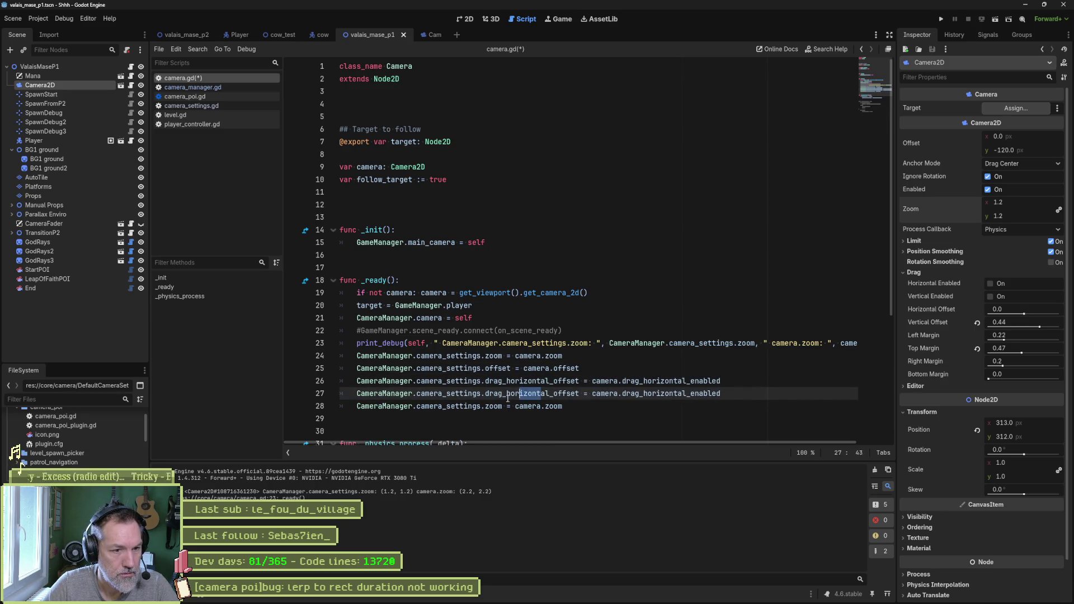
text(vertial)
key(Left)
key(Left)
text(c)
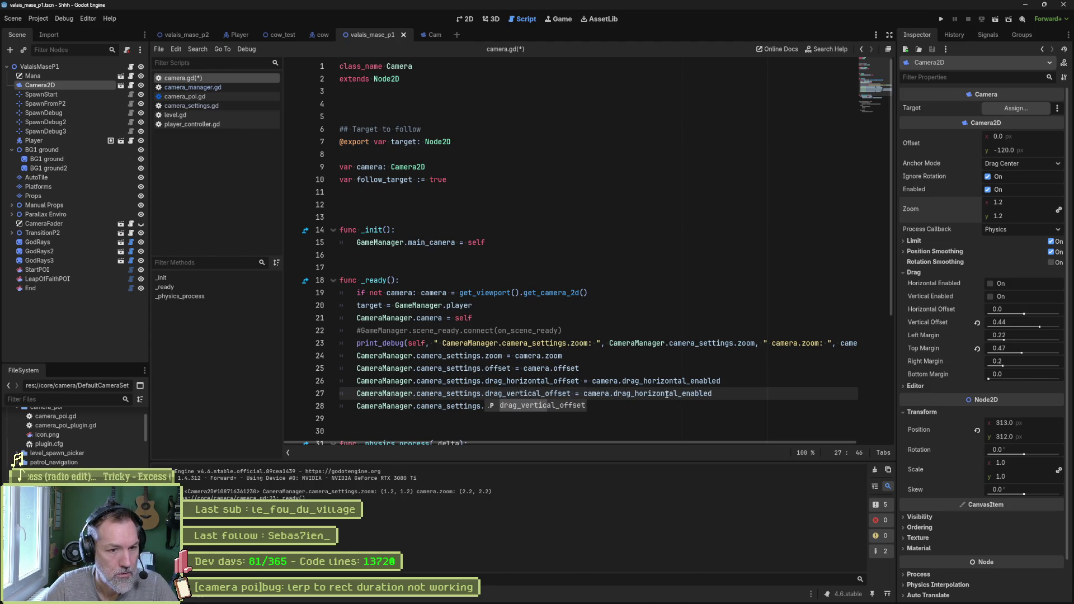
drag(669, 395, 636, 394)
text(vertical)
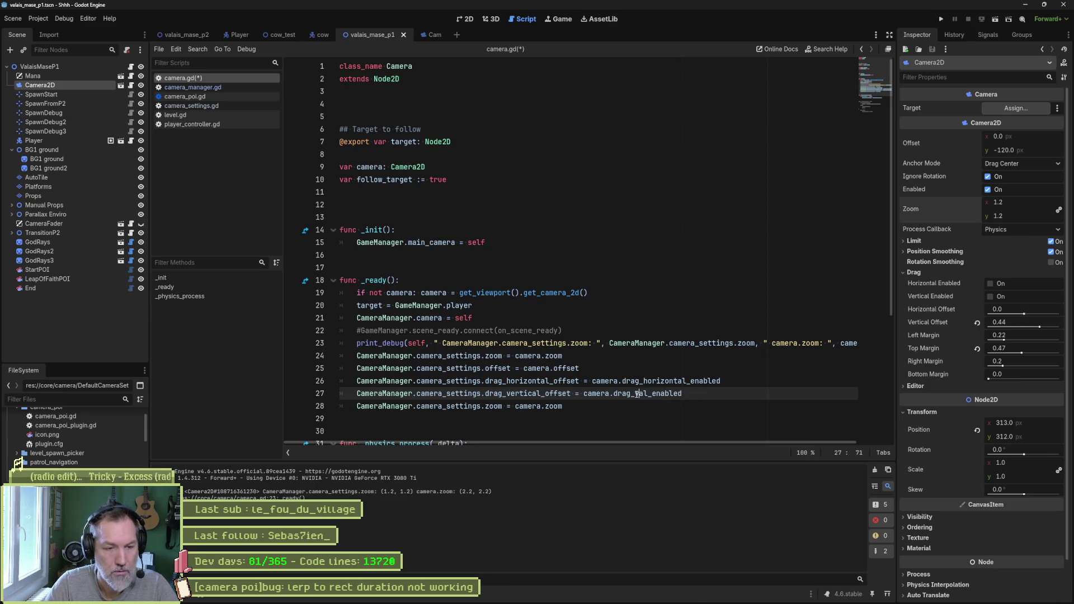
Point line 28 at camera_settings.drag_margins_left_top_right_bottom.
click(576, 408)
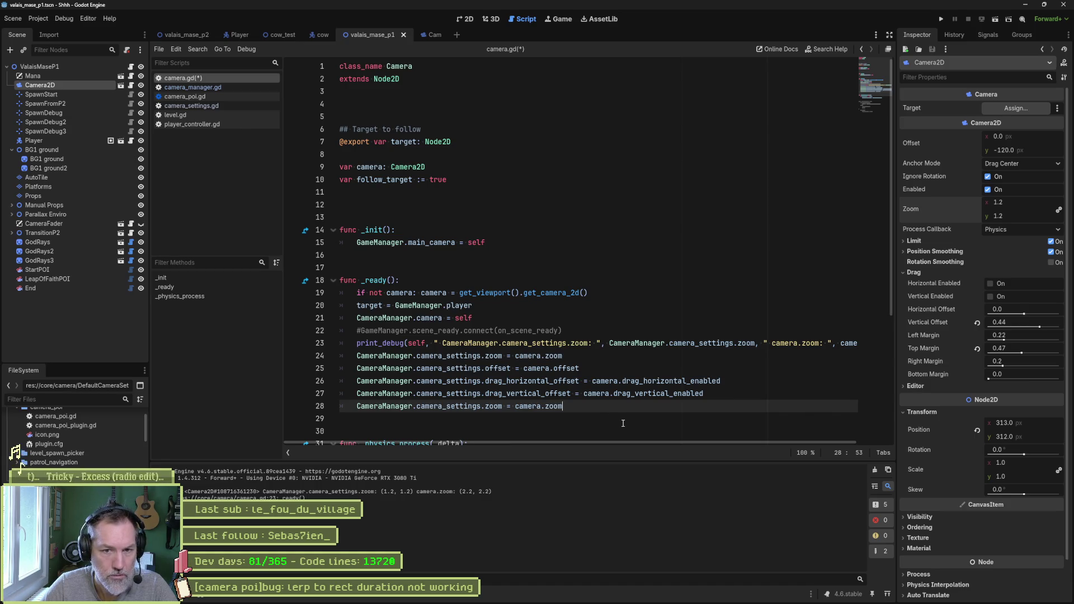
double_click(494, 406)
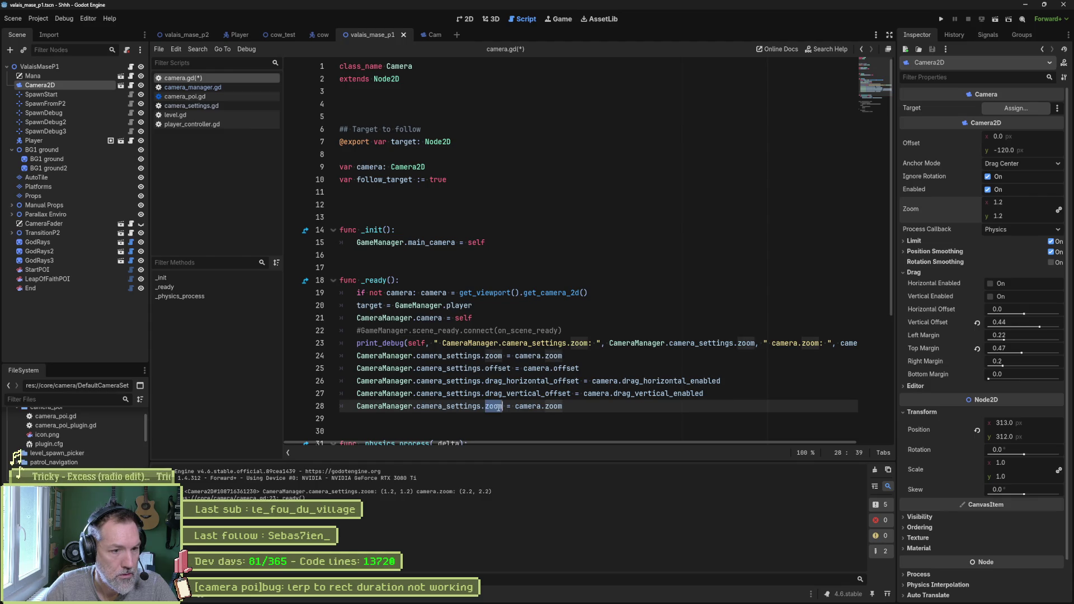
text(dra)
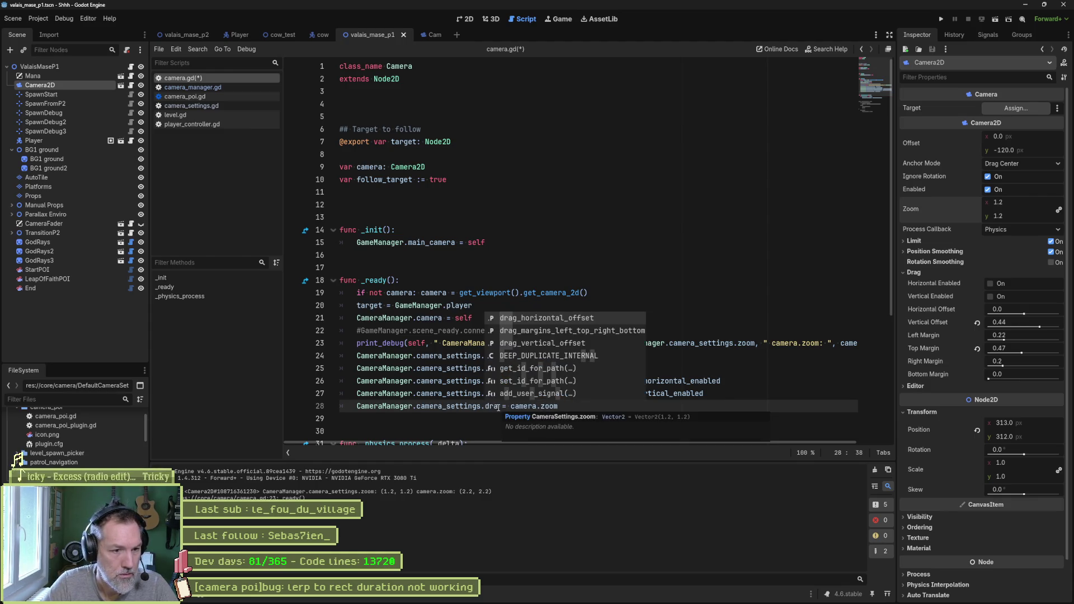
key(Down)
key(Return)
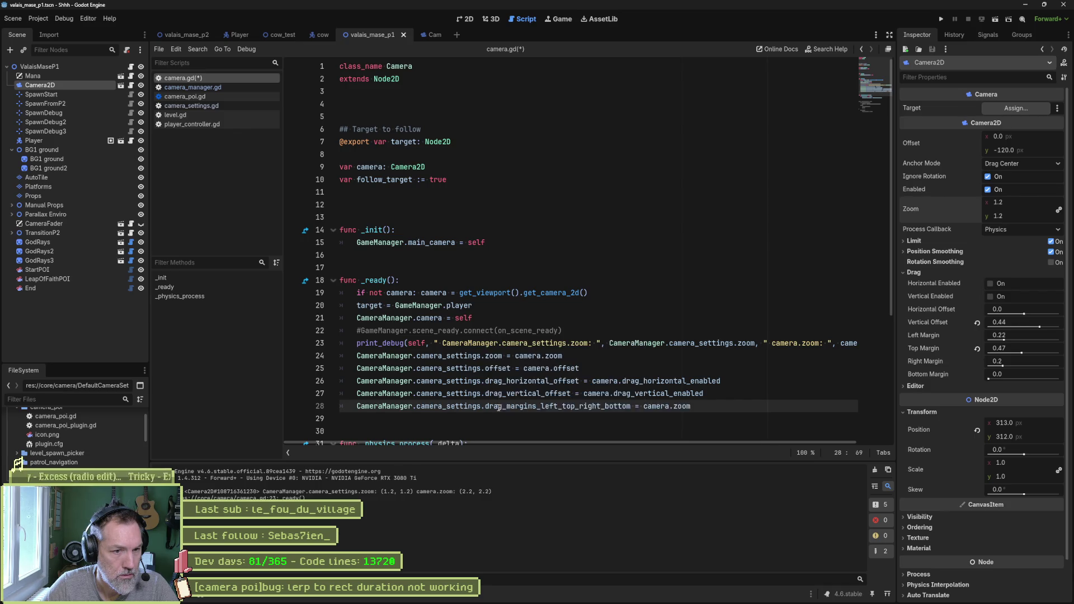
Replace line 28's camera.zoom value with Vector4(camera.drag_left_margin, ...).
drag(647, 407, 703, 407)
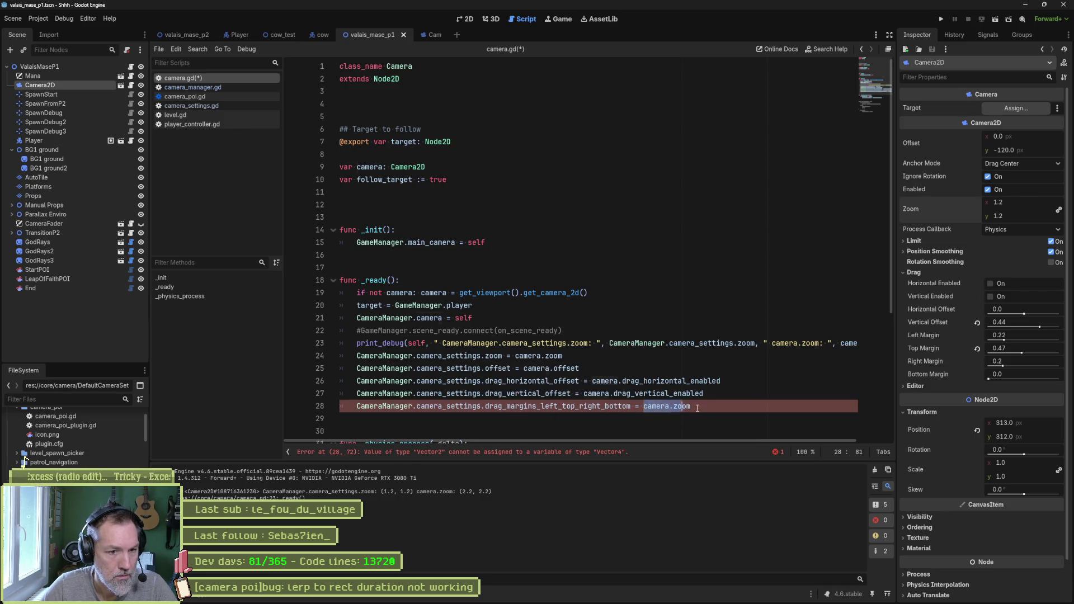
key(BackSpace)
text(Vector4)
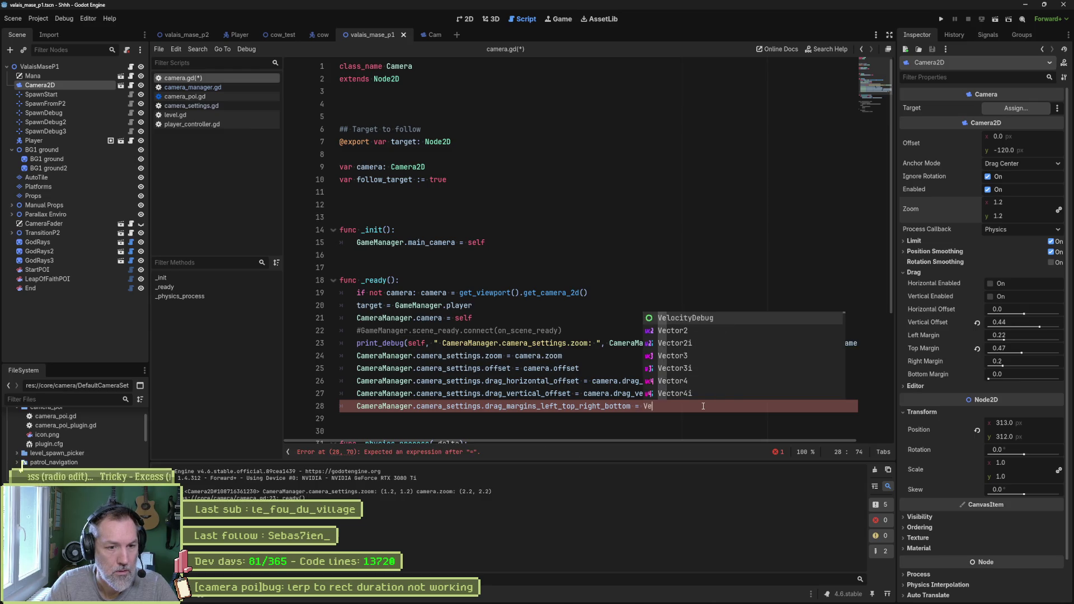
text(())
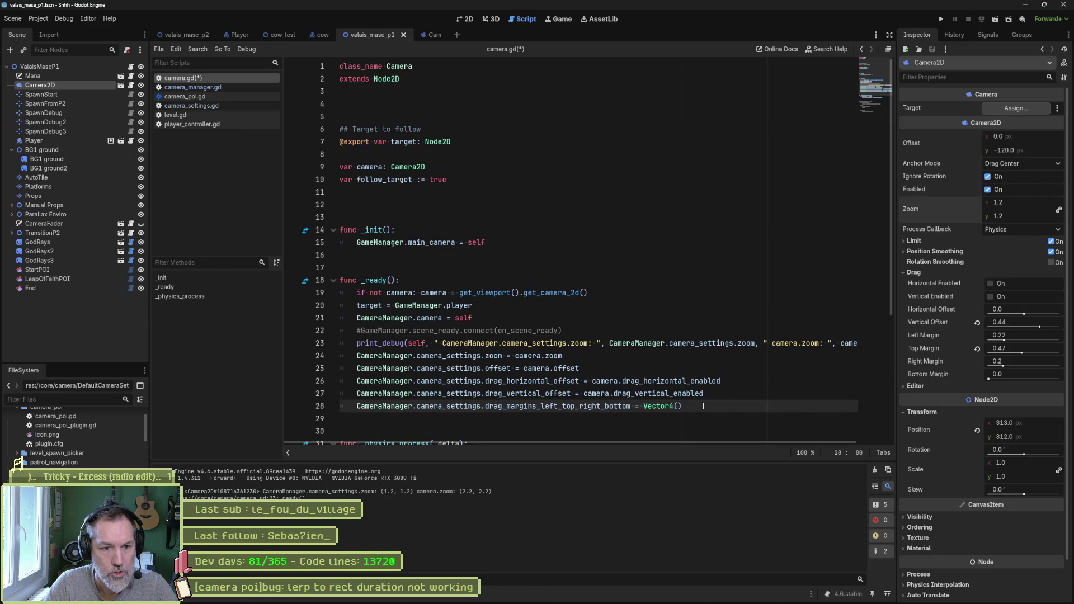
text(camera.)
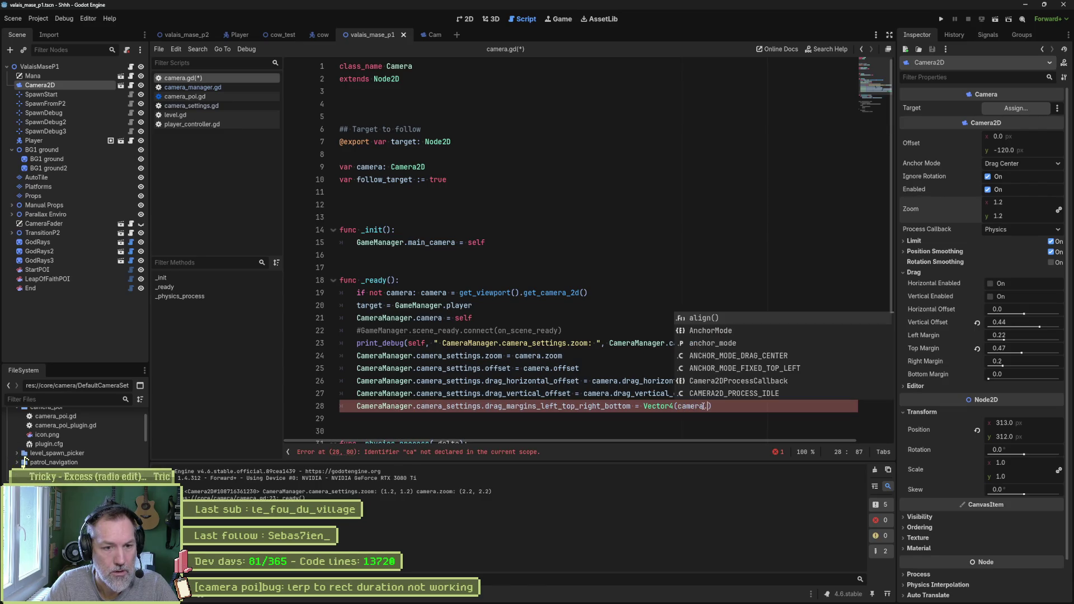
text(drag)
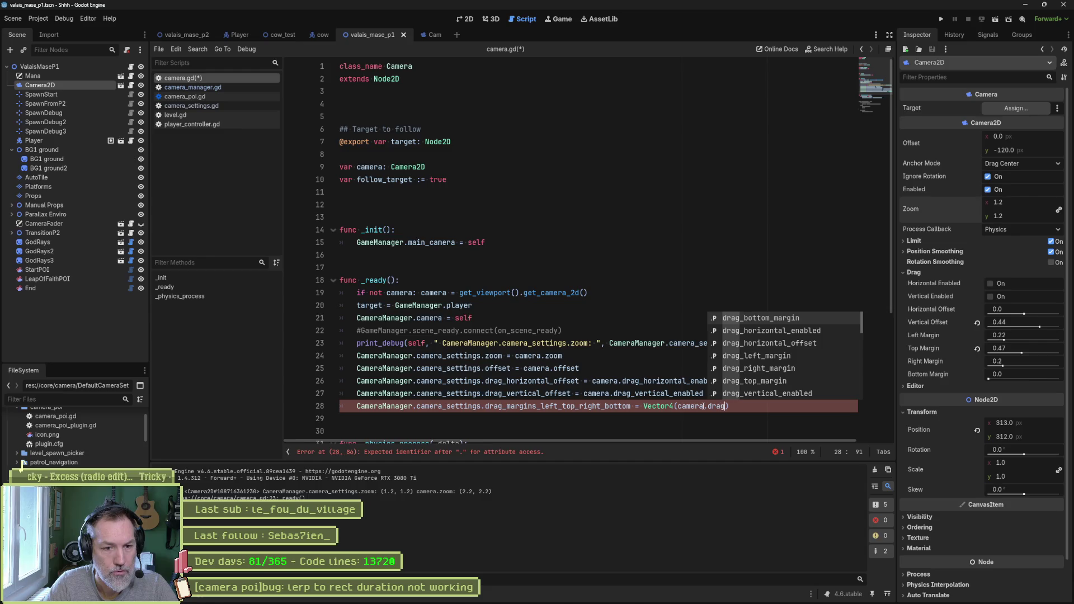
key(Down)
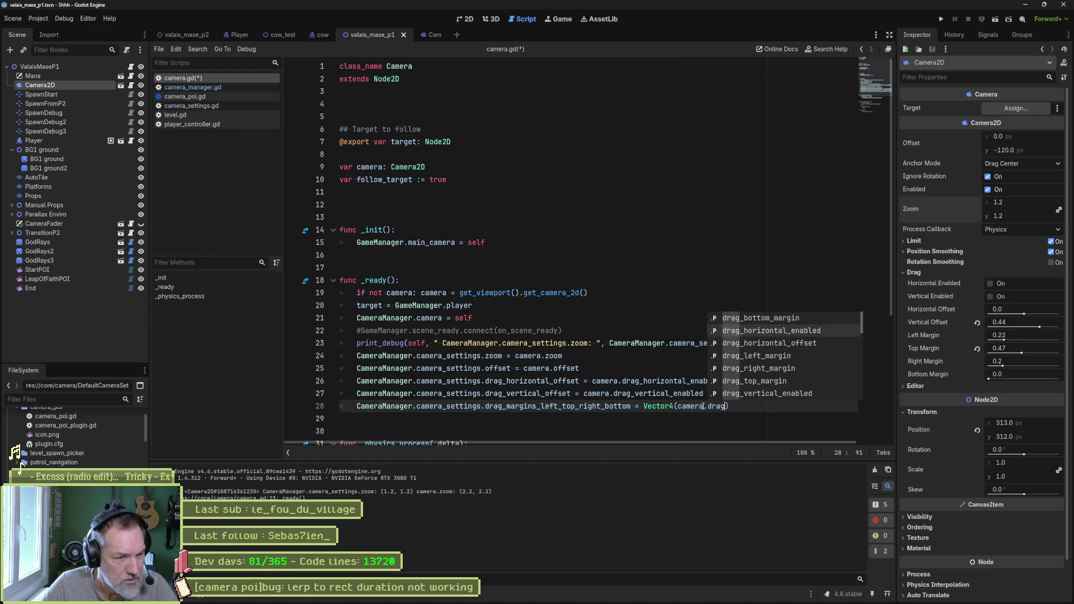
key(Down)
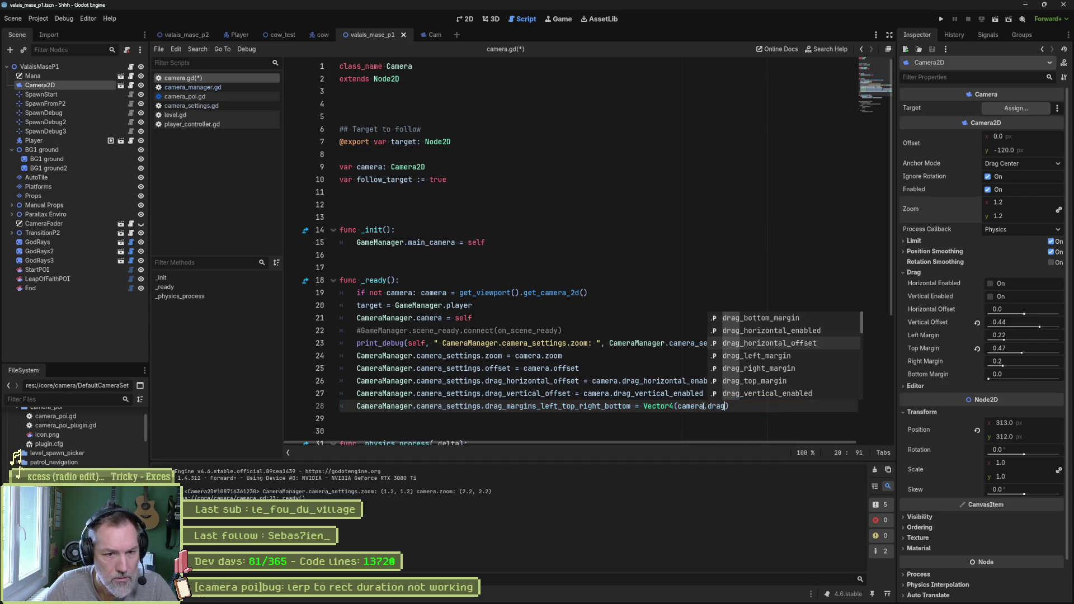
key(Down)
key(Return)
key(ctrl+shift+Left)
key(ctrl+shift+Left)
key(ctrl+c)
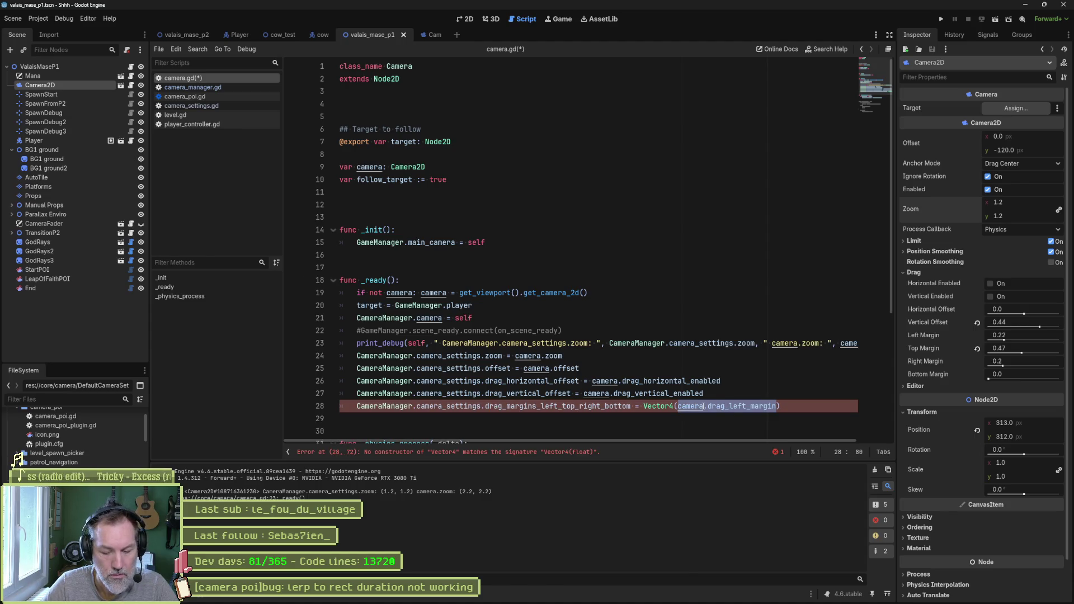
key(Right)
text(,)
Add drag_top_margin, drag_right_margin and drag_bottom_margin to the Vector4, and save camera.gd.
key(ctrl+v)
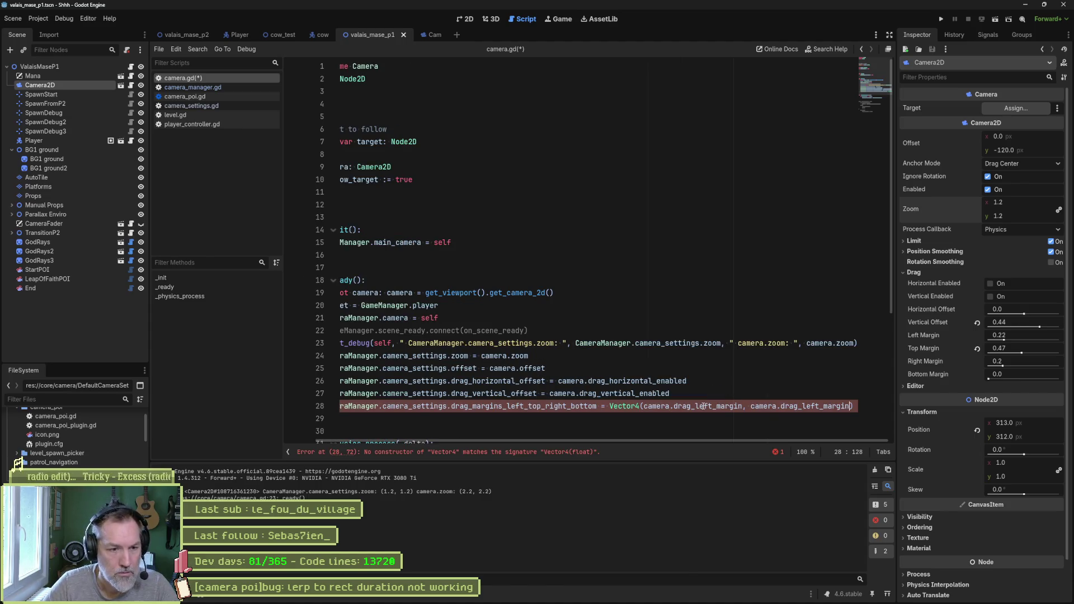
key(BackSpace)
key(BackSpace)
key(BackSpace)
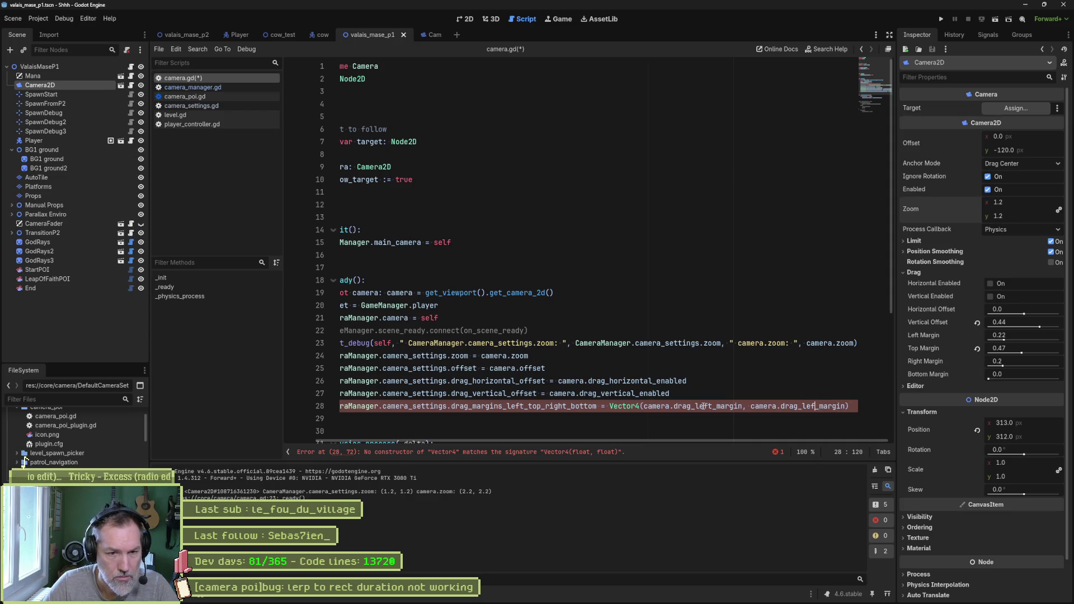
text(t)
key(Tab)
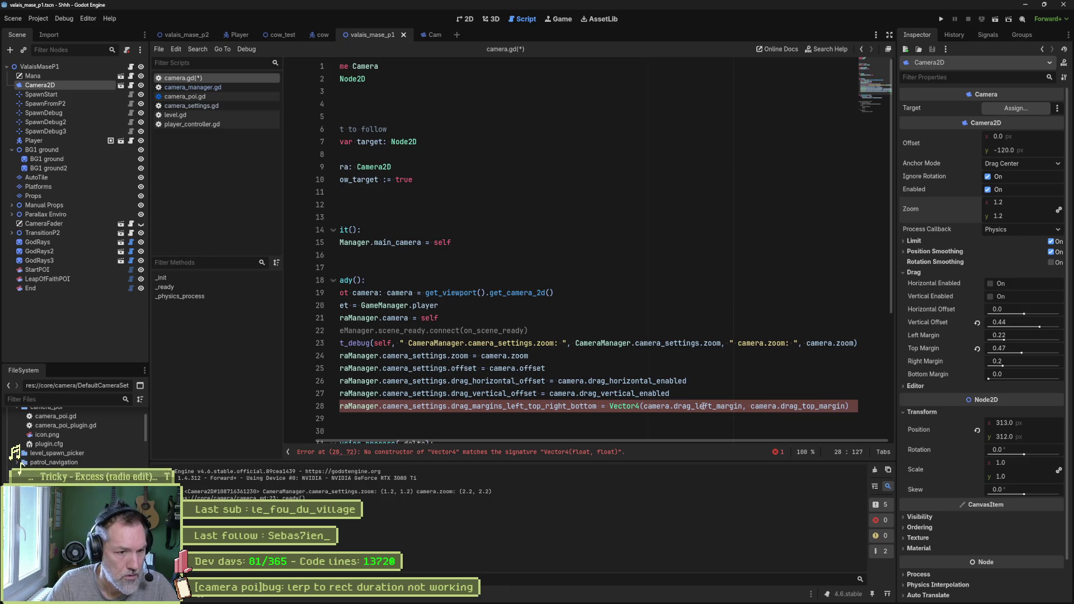
text(,)
key(ctrl+v)
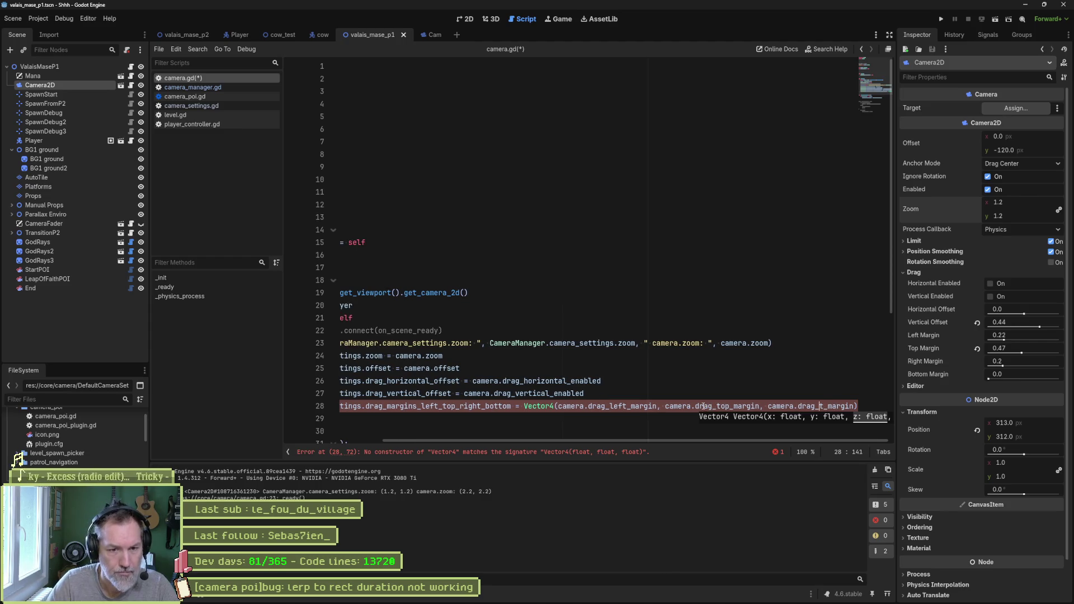
key(BackSpace)
key(BackSpace)
key(BackSpace)
text(righ)
text(,)
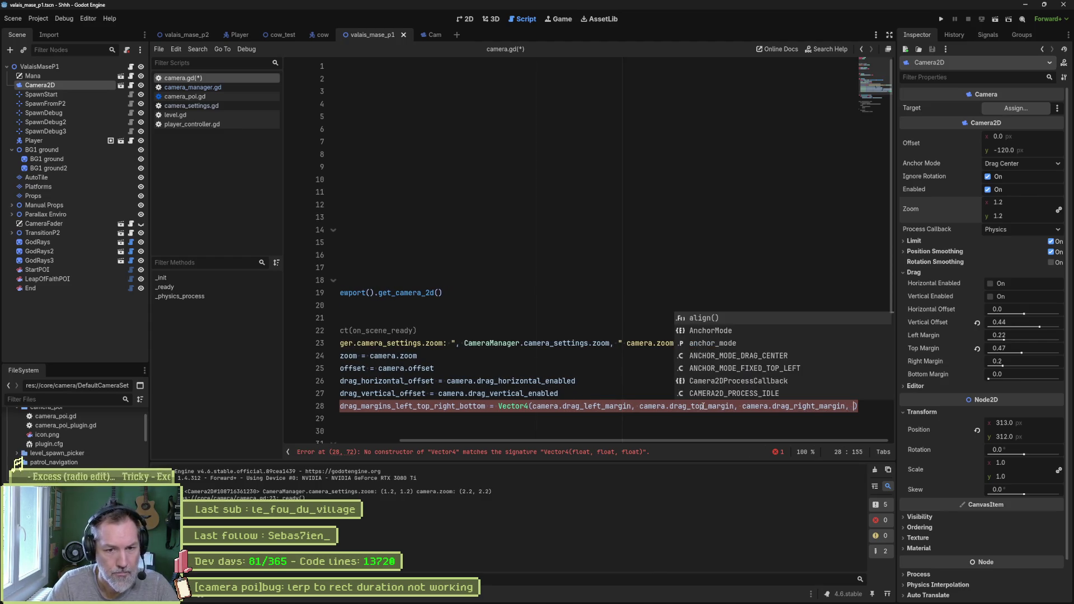
key(ctrl+v)
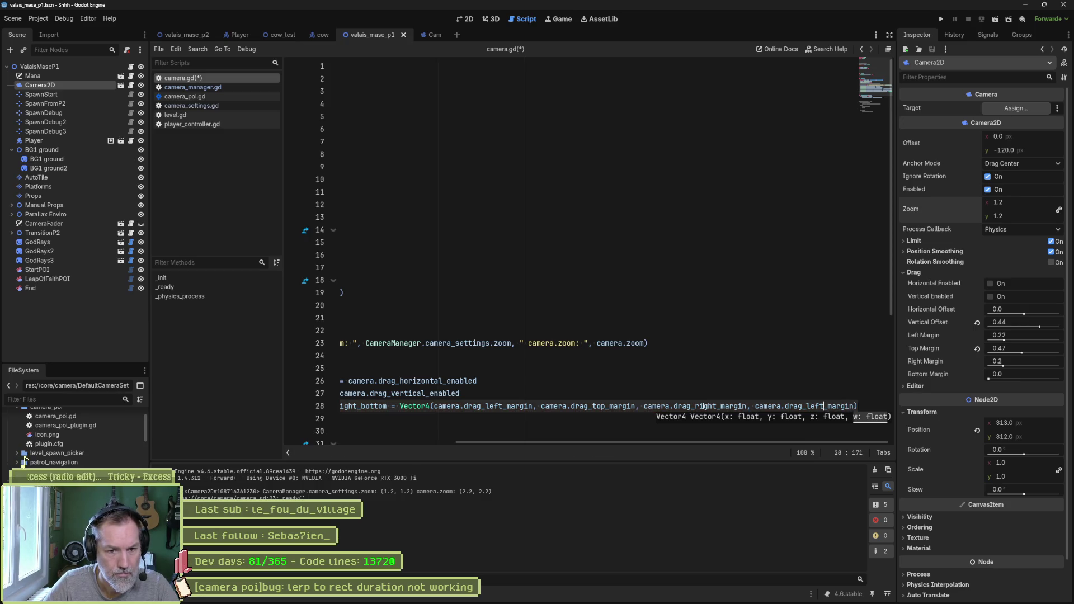
key(BackSpace)
key(BackSpace)
key(BackSpace)
text(bottom)
key(ctrl+s)
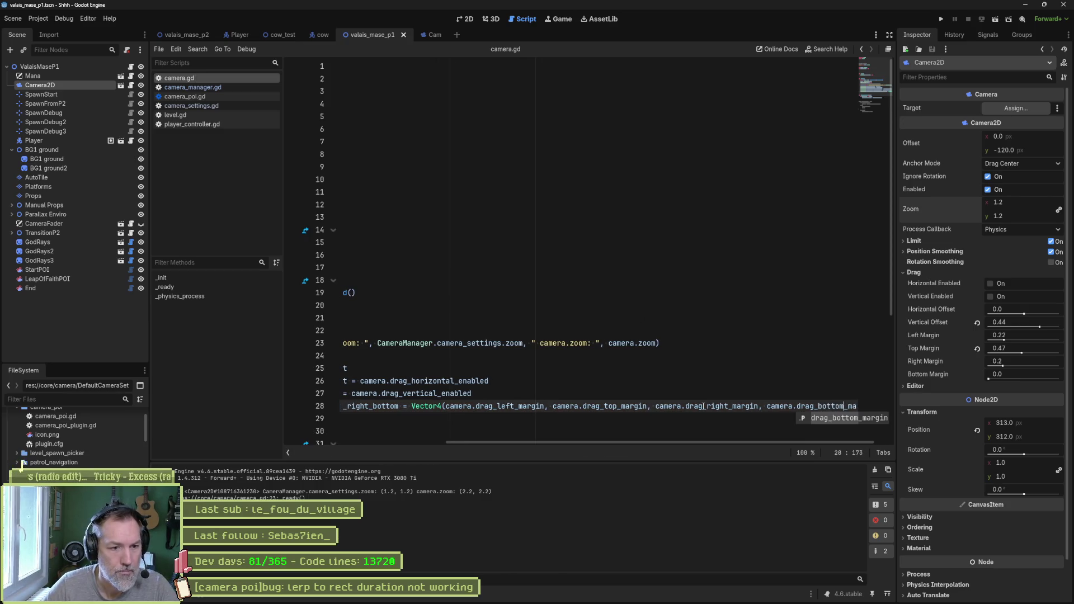
drag(673, 444, 509, 441)
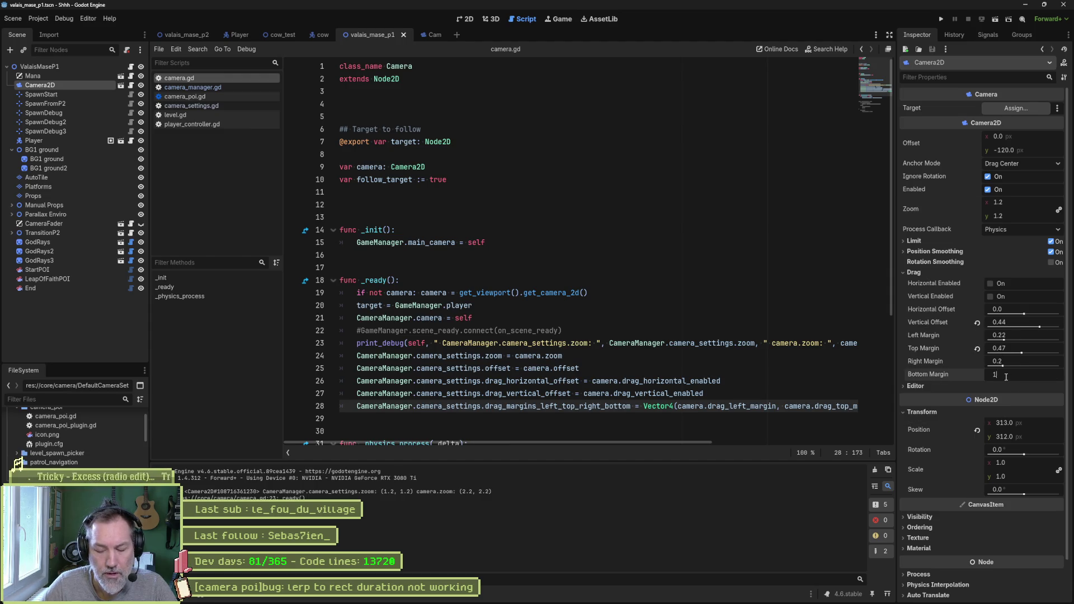
Set Bottom Margin to 1.0, run the scene, and confirm live margins 0.22, 0.47, 0.2, 1.0.
drag(1008, 378, 1060, 378)
key(F6)
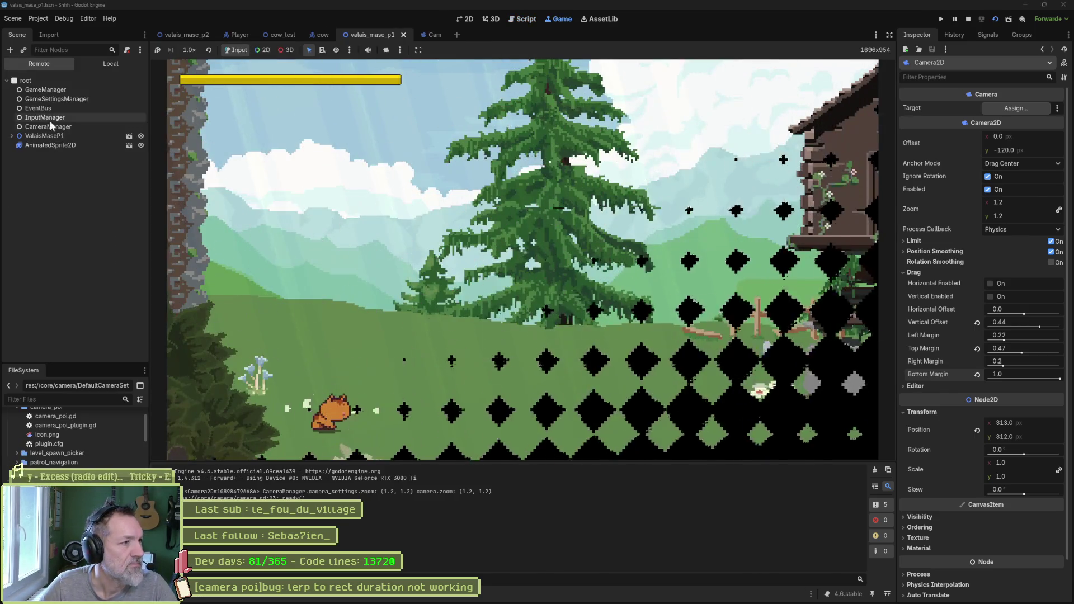
click(49, 127)
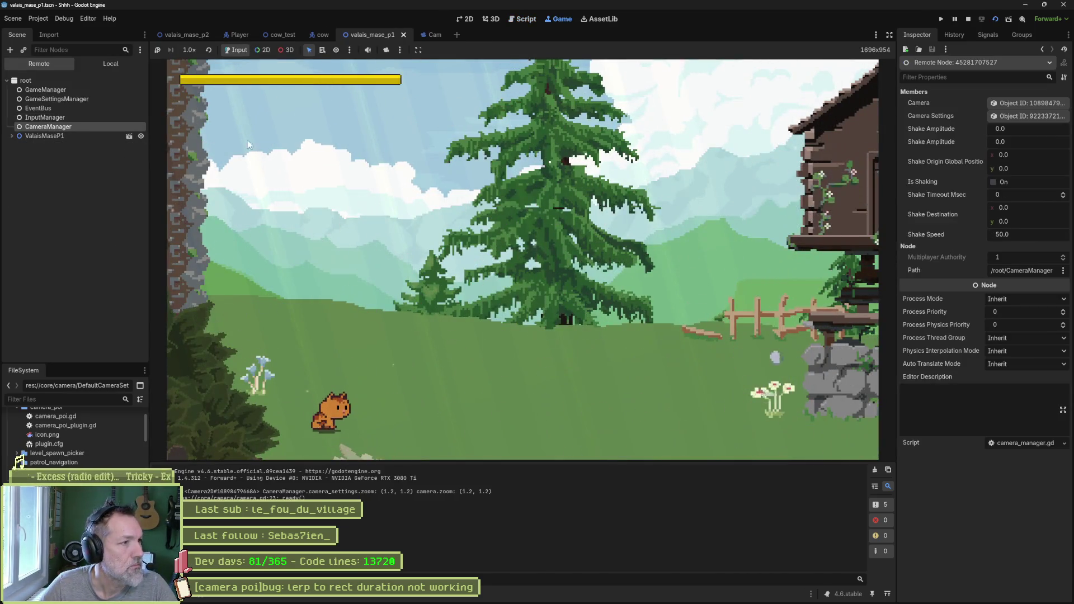
click(1026, 114)
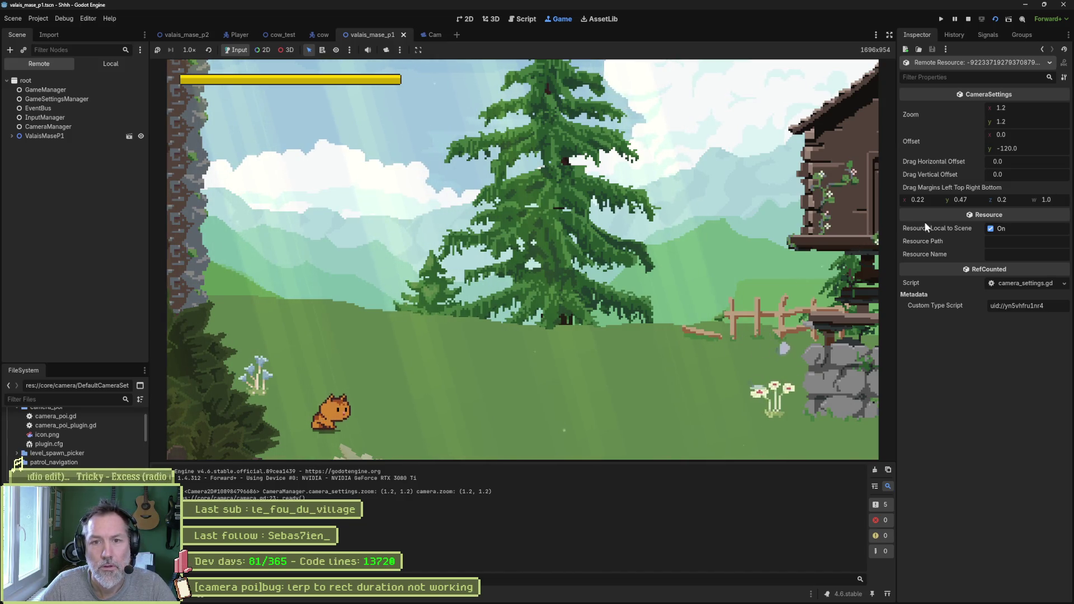
key(F8)
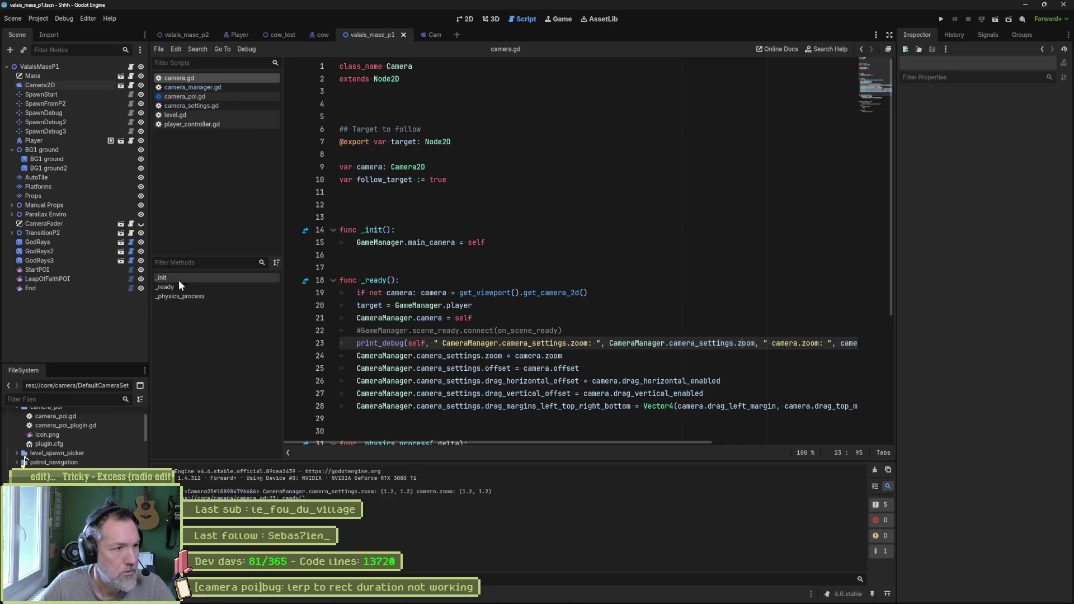
click(73, 87)
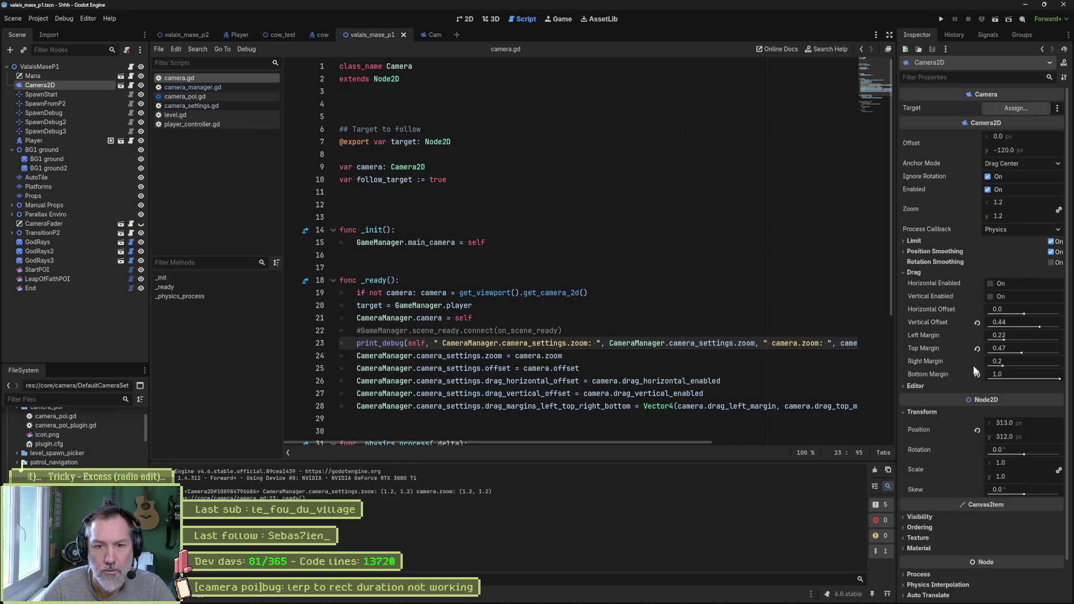
Save the scene and delete the print_debug line from camera.gd.
click(646, 296)
key(ctrl+s)
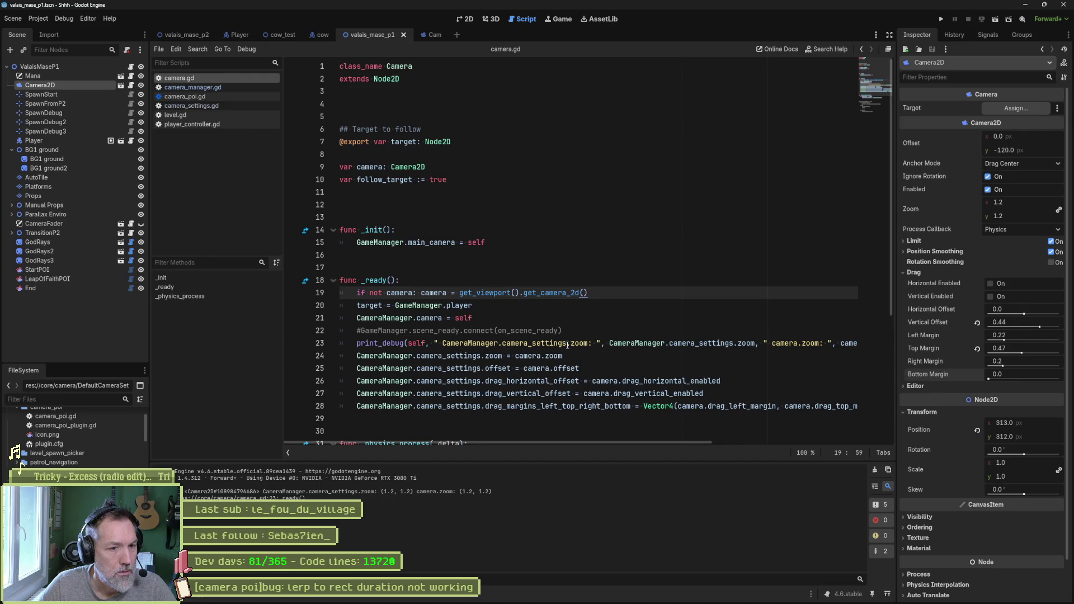
click(562, 344)
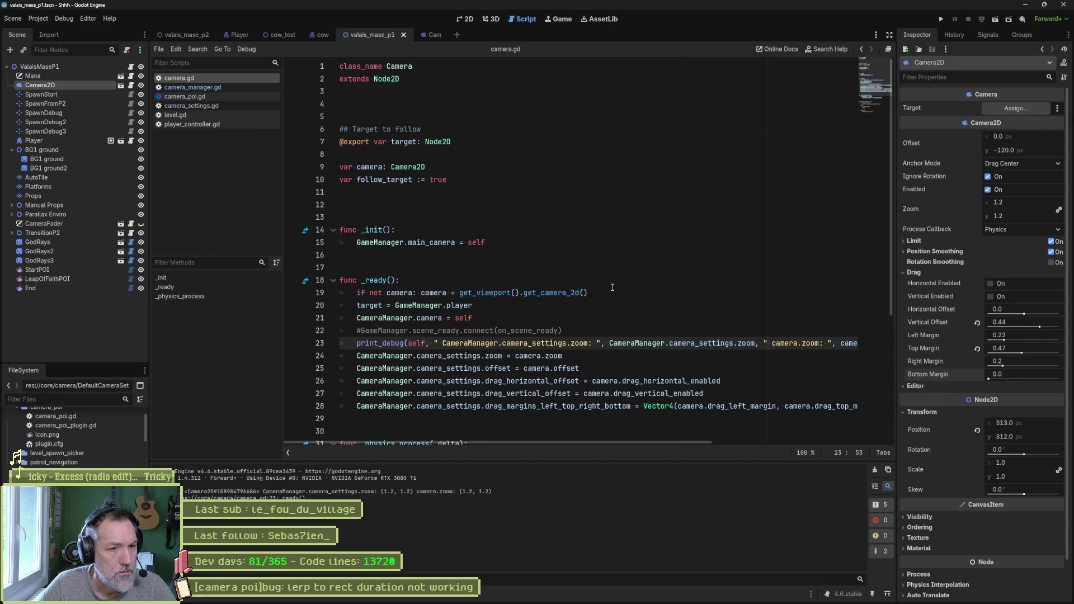
key(ctrl+shift+k)
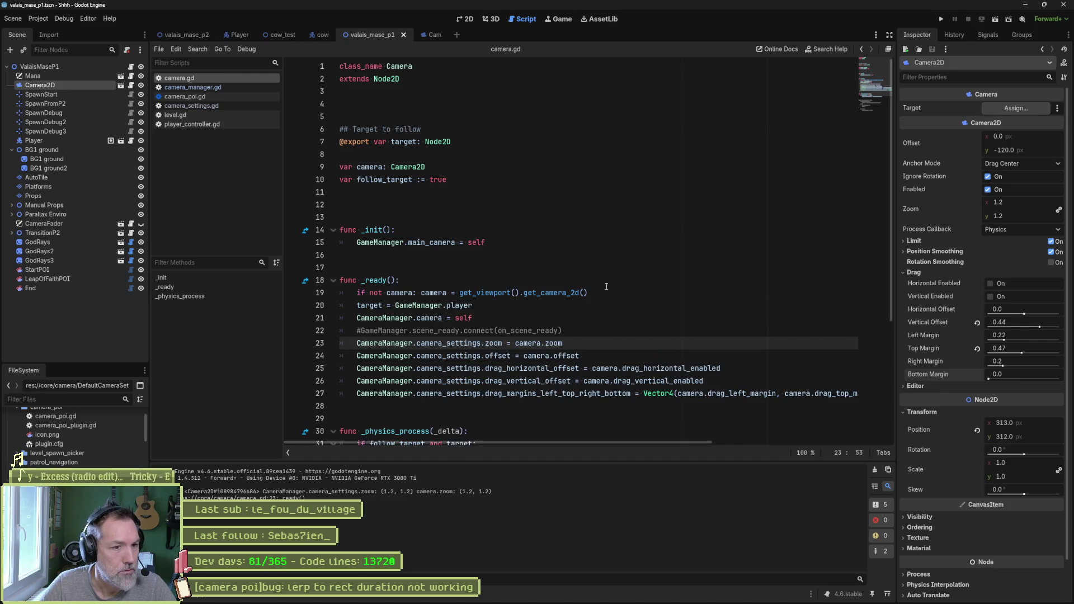
Look over camera_manager.gd and camera_poi.gd, then return to camera.gd.
click(207, 87)
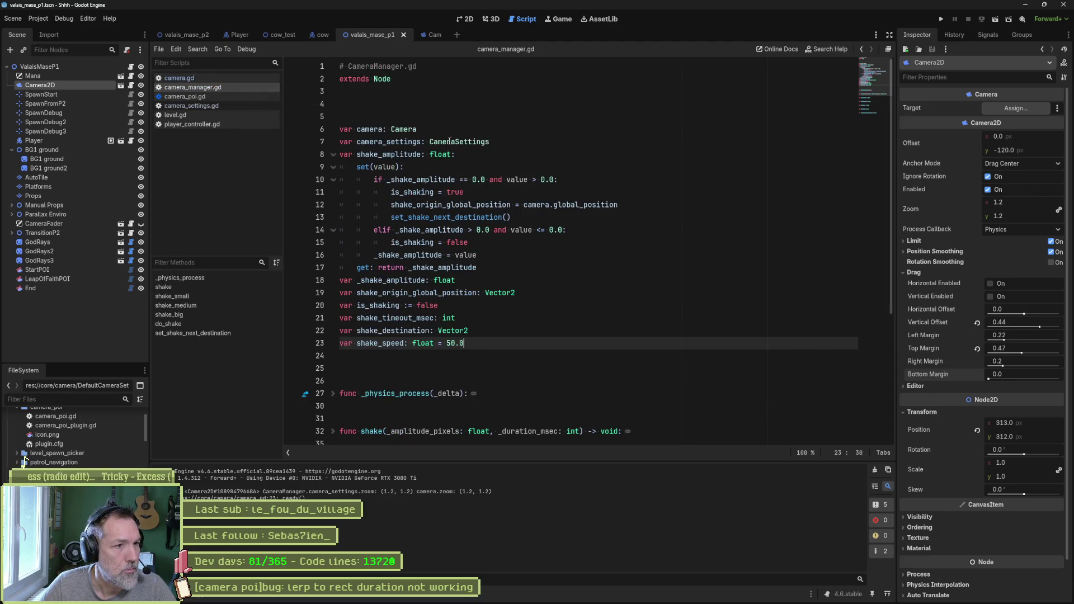
click(220, 98)
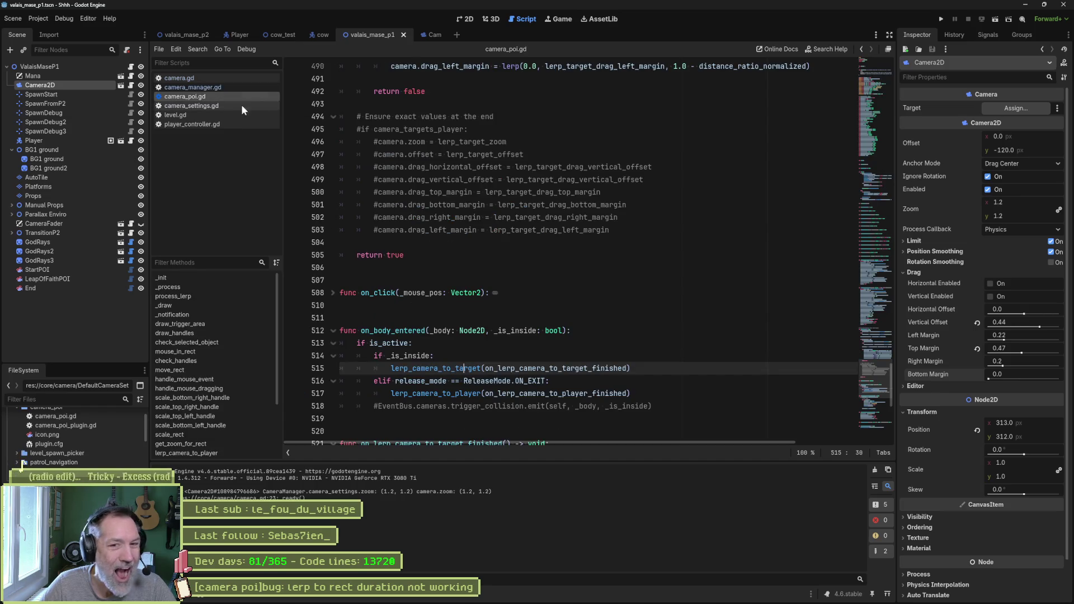
click(199, 78)
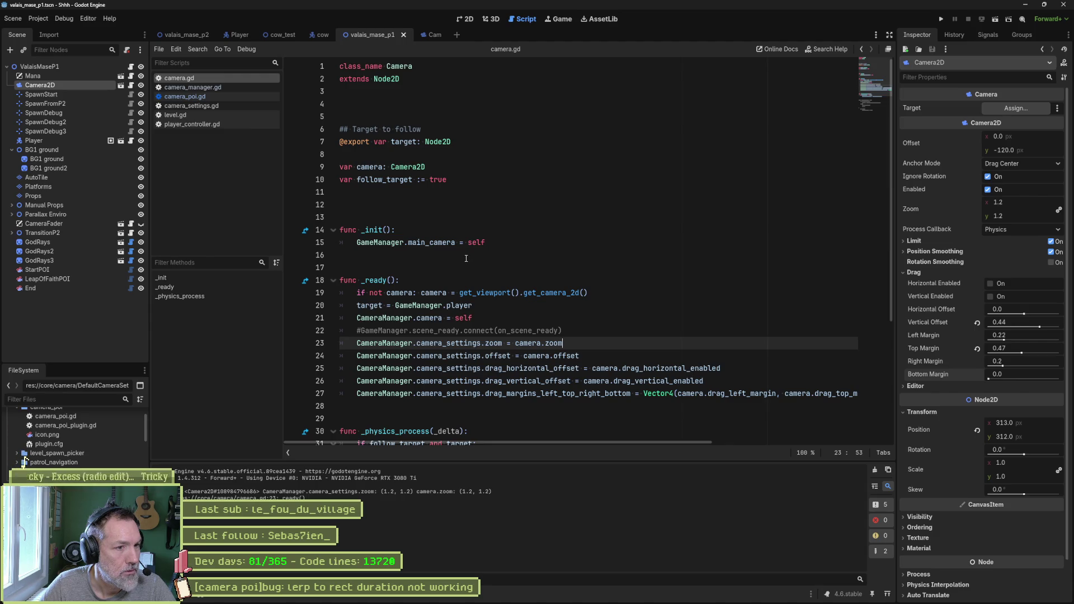
Review camera.gd lines 19-20 and camera_poi.gd, then view camera_poi.gd's diff in Fork.
drag(421, 292, 490, 293)
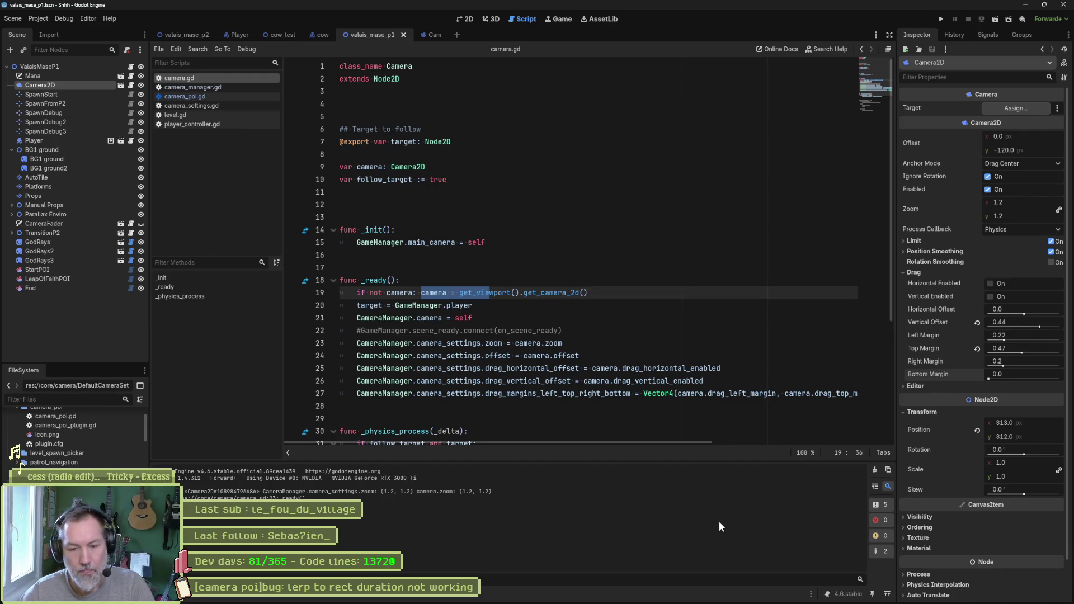
click(564, 305)
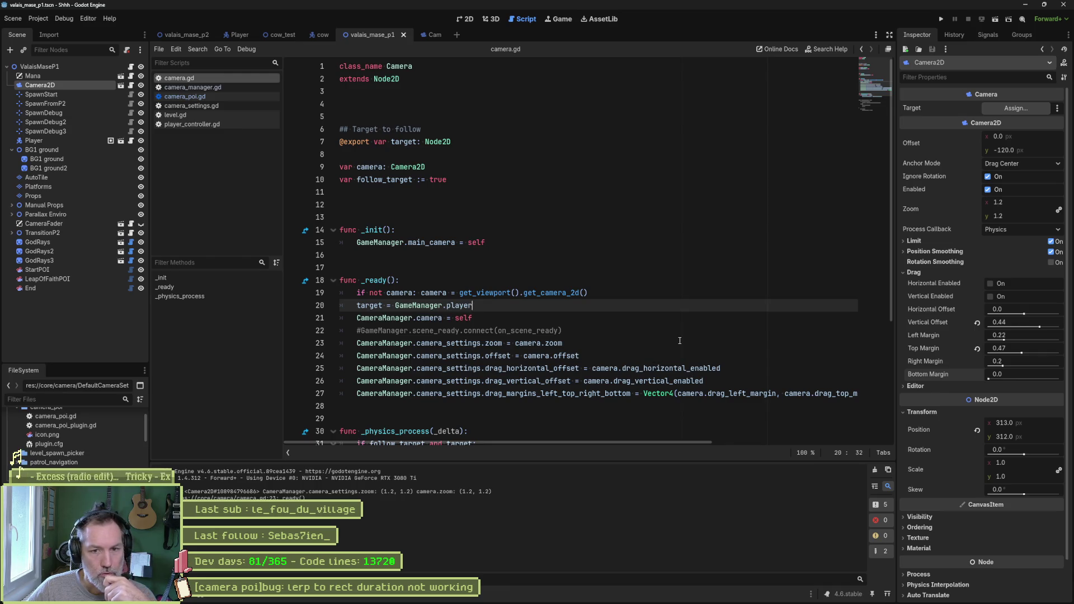
click(185, 96)
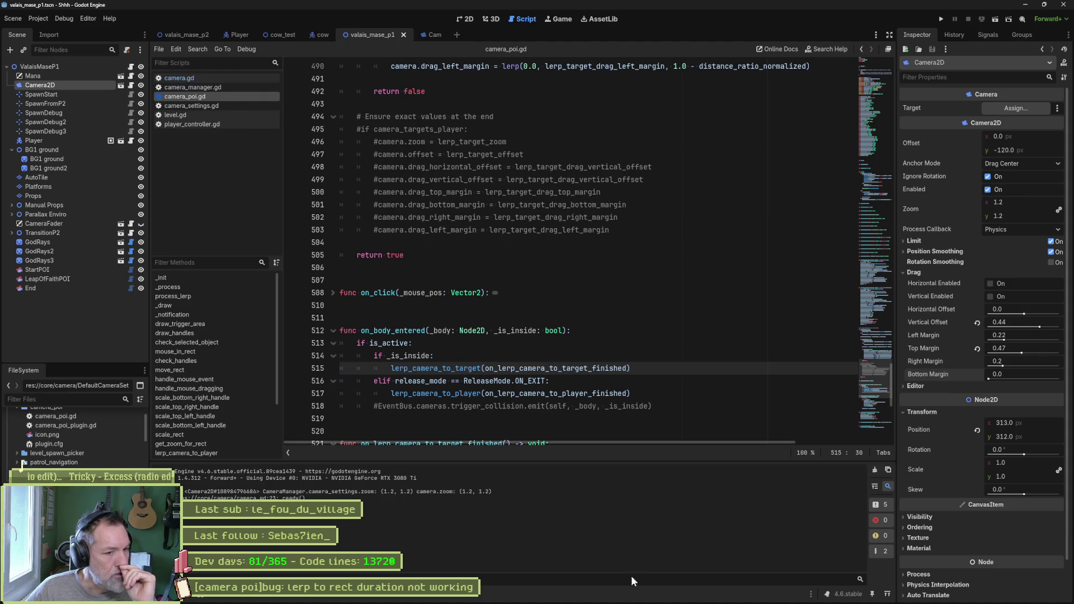
click(630, 594)
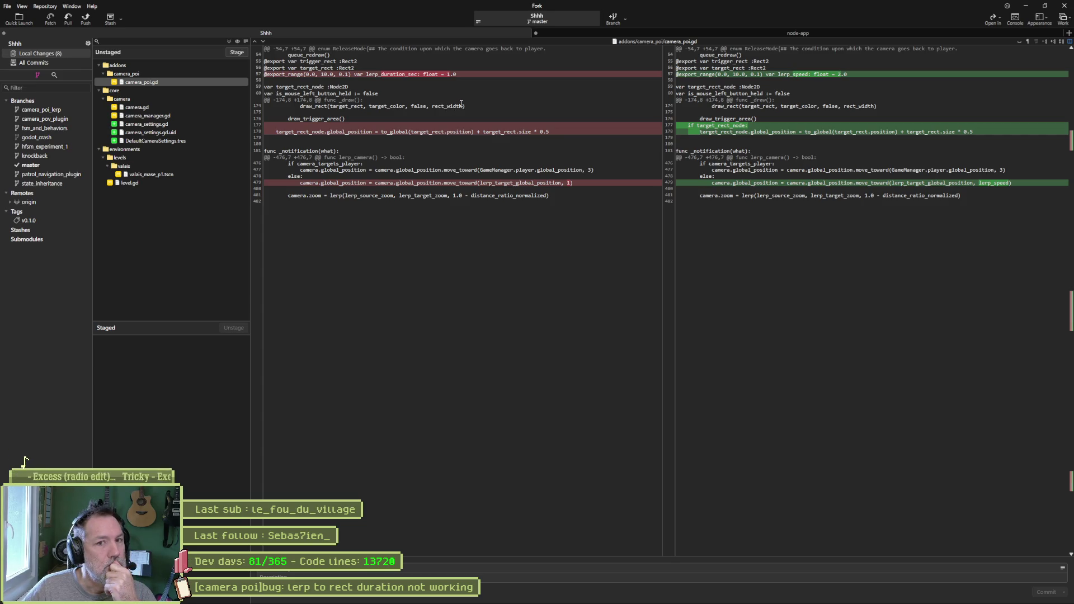
mouse_move(501, 601)
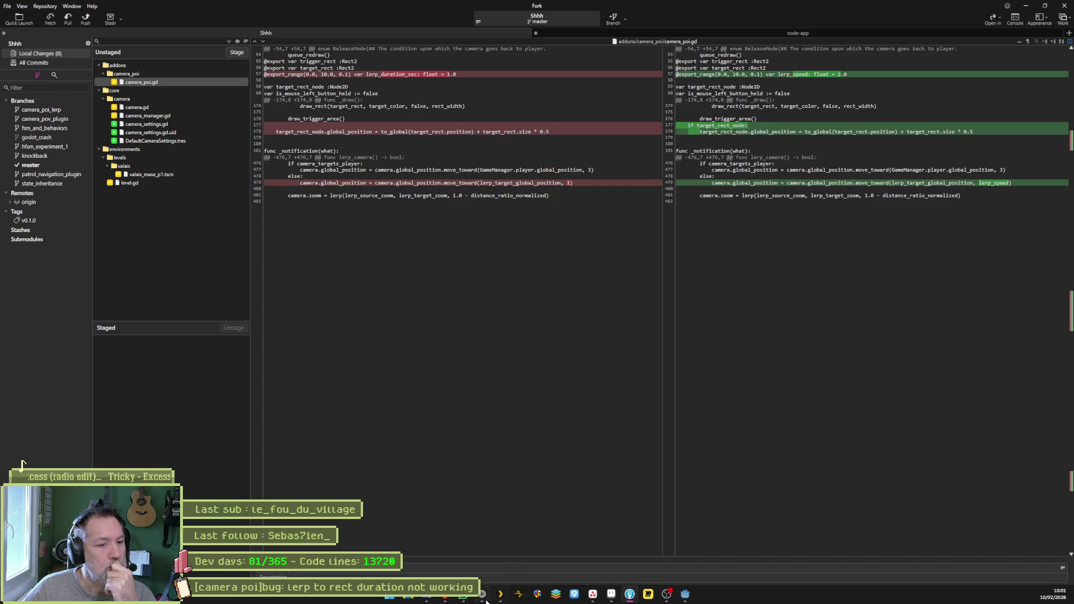
click(591, 595)
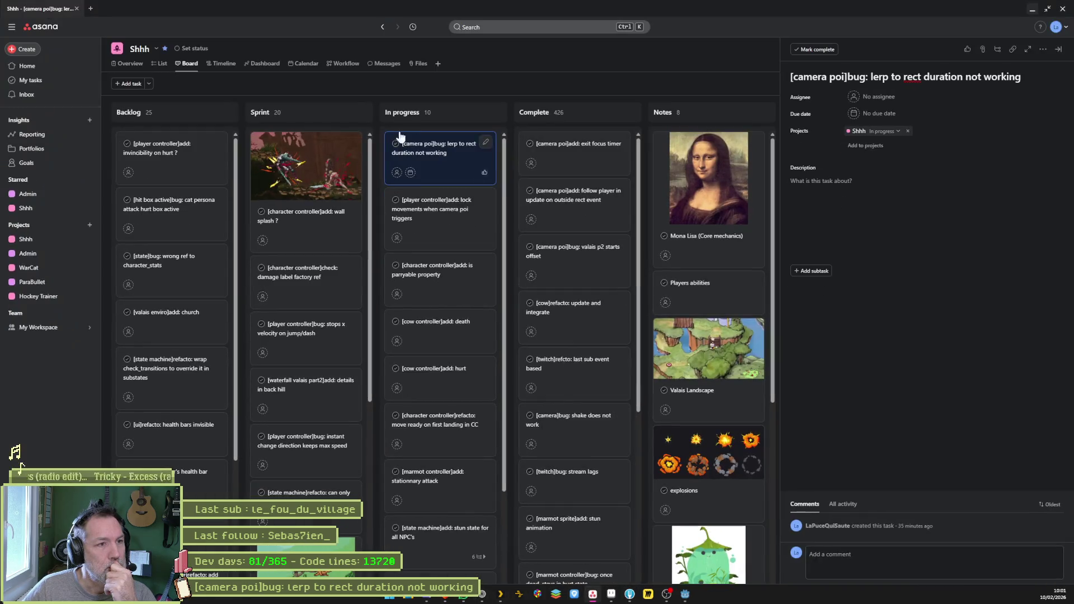
click(902, 85)
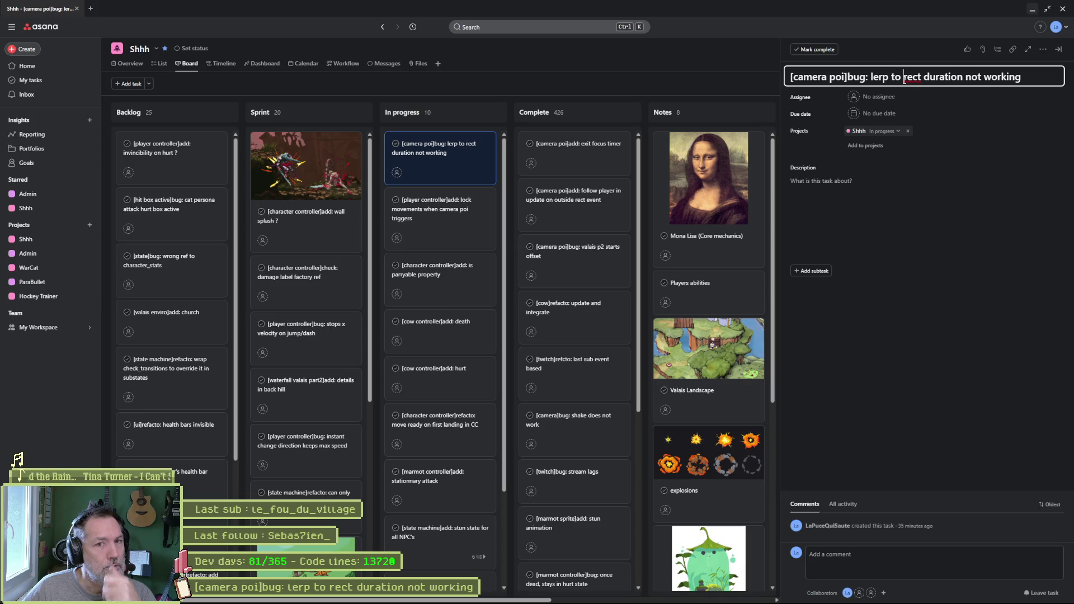
key(ctrl+a)
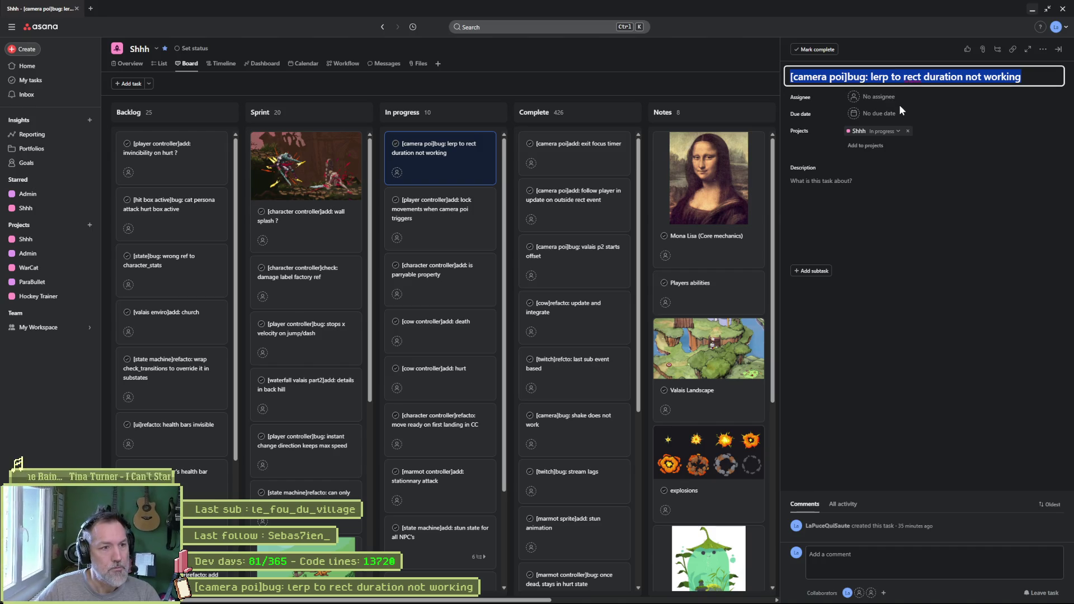
click(1033, 12)
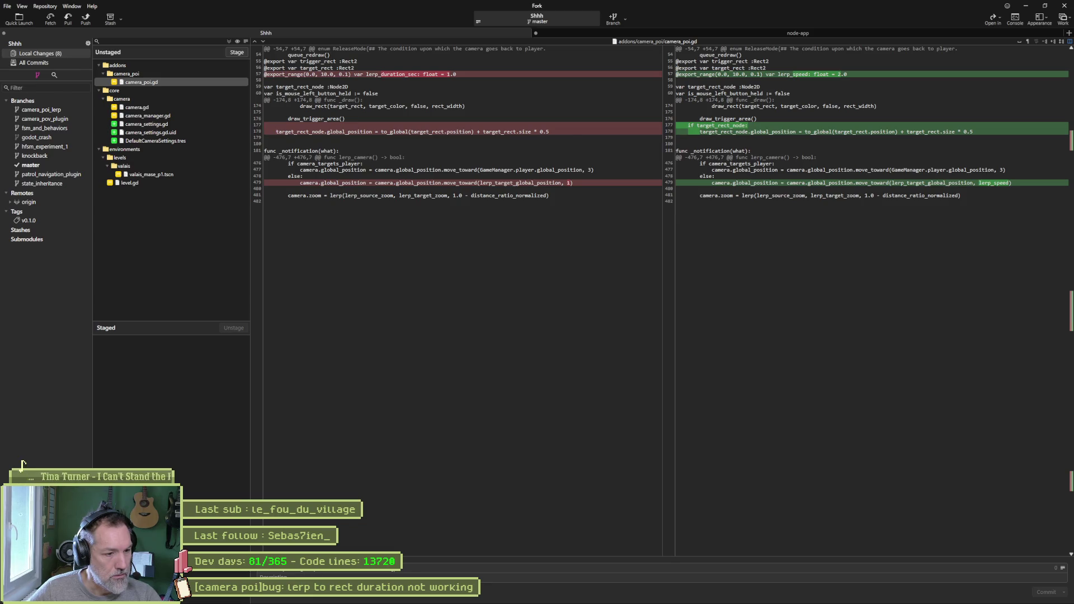
Paste into Fork's commit summary and continue it with 'now a speed variab'.
click(299, 568)
key(ctrl+v)
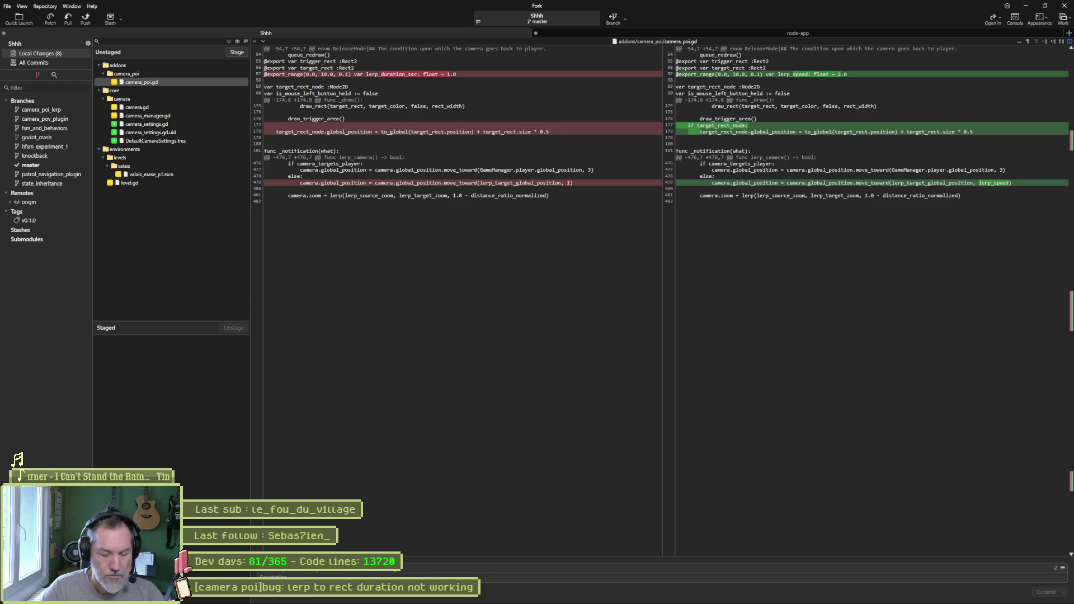
text(now a speed va)
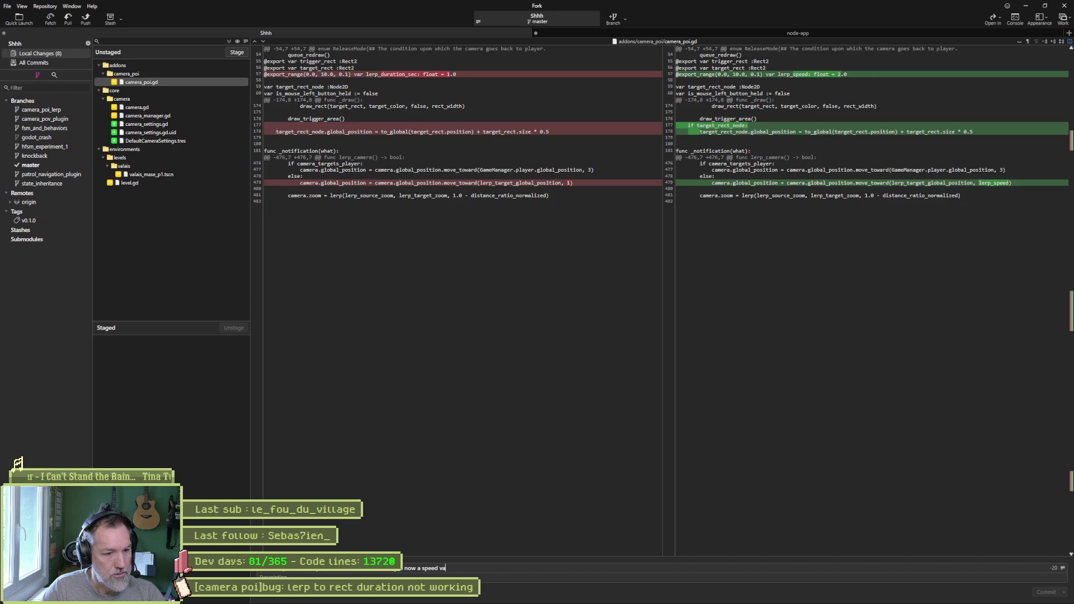
text(riable)
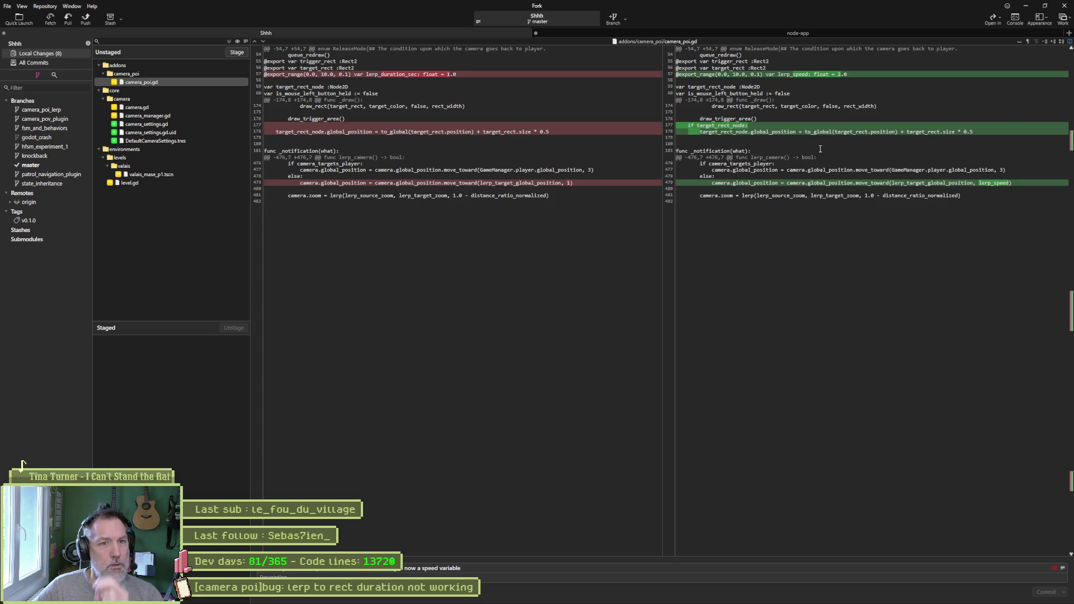
Review the camera.gd diff in Fork and go back to the Godot editor.
mouse_move(729, 133)
key(Down)
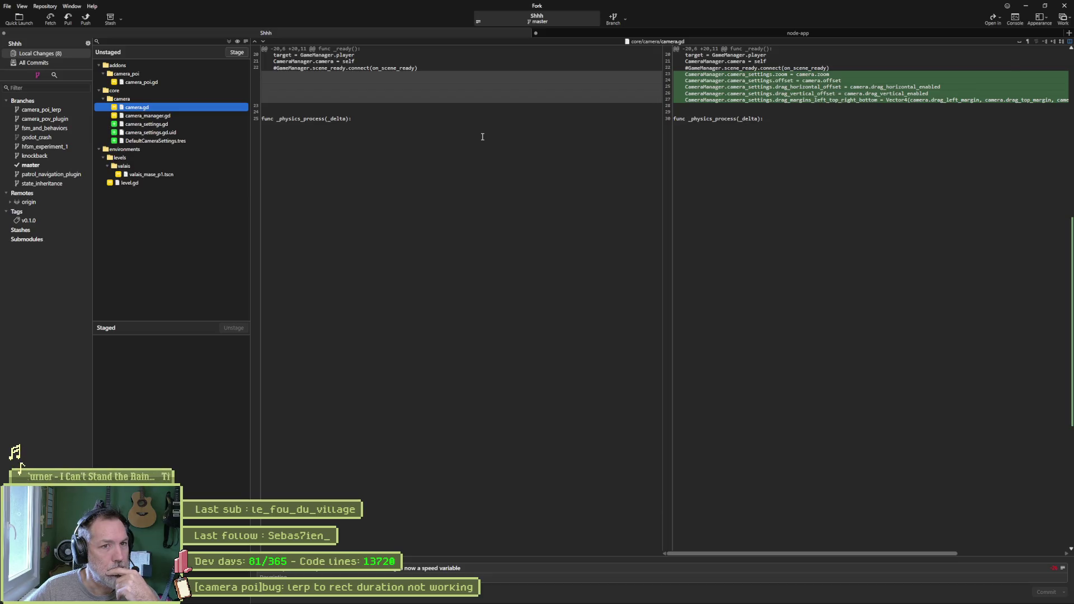
mouse_move(787, 81)
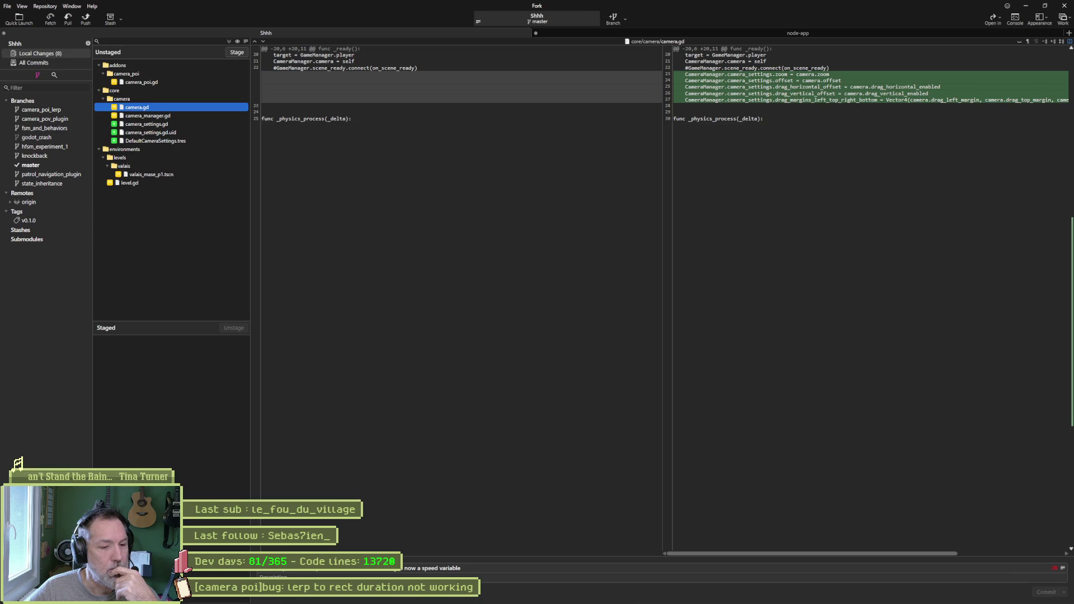
click(685, 594)
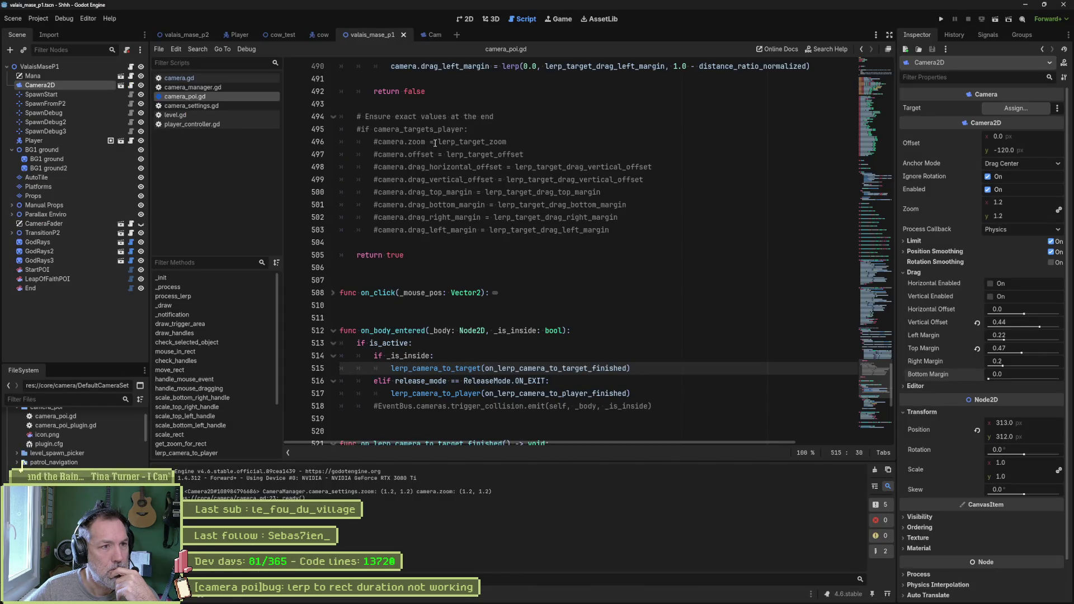
Delete the commented-out GameManager.scene_ready.connect line from camera.gd's _ready and switch to Fork.
scroll(447, 151, up, 5)
scroll(458, 159, up, 9)
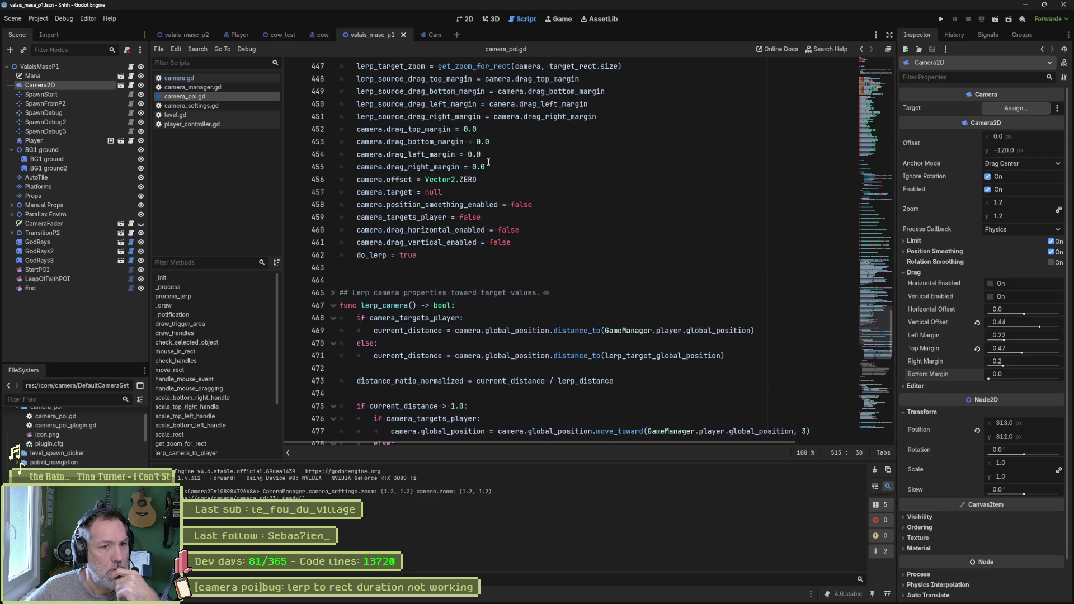
scroll(516, 156, down, 10)
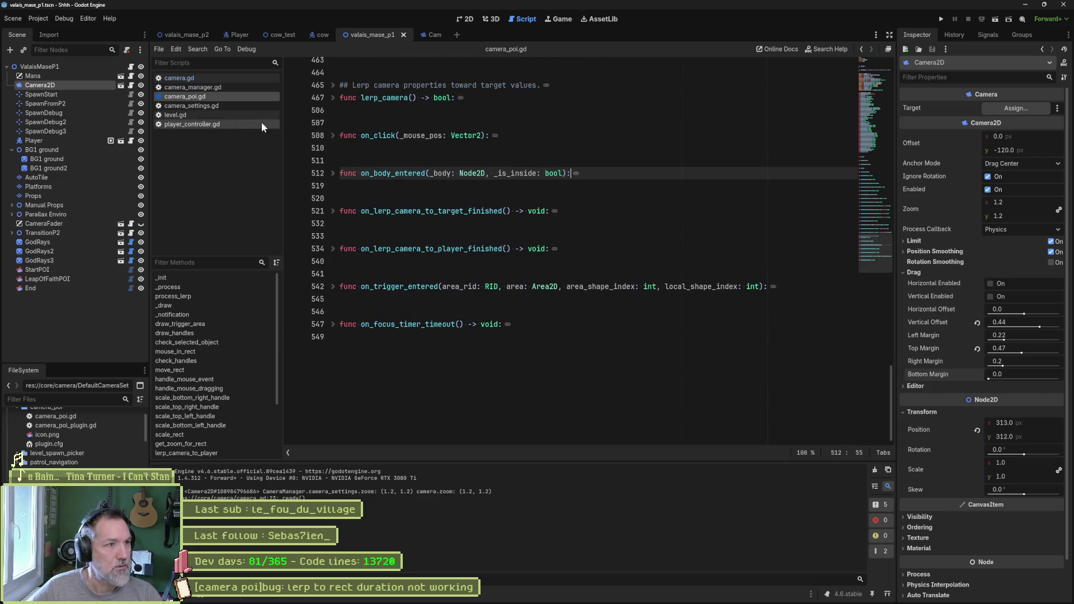
click(233, 79)
scroll(483, 257, down, 1)
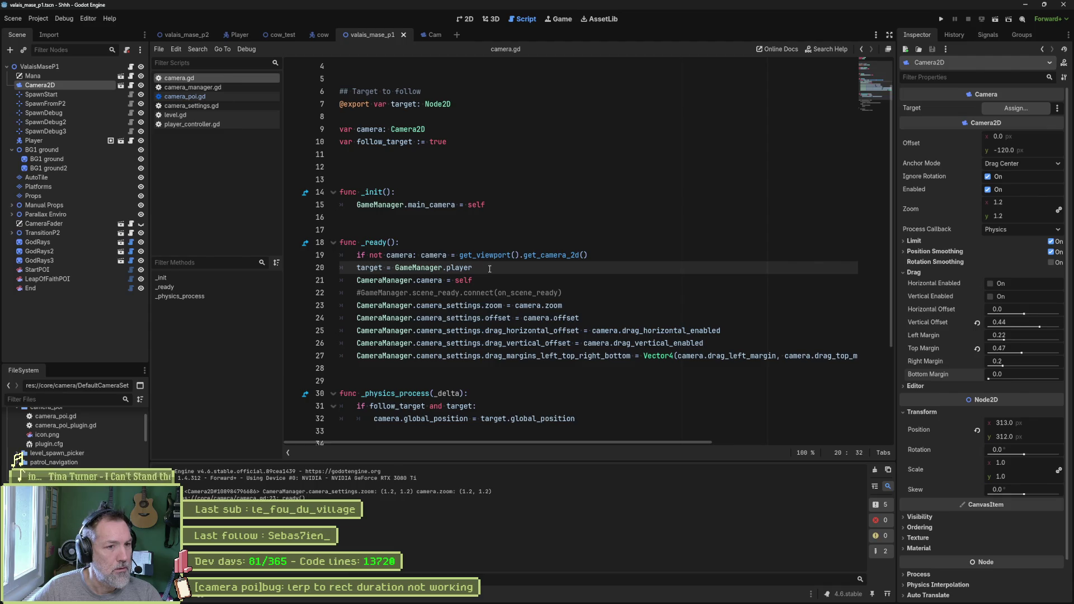
click(525, 293)
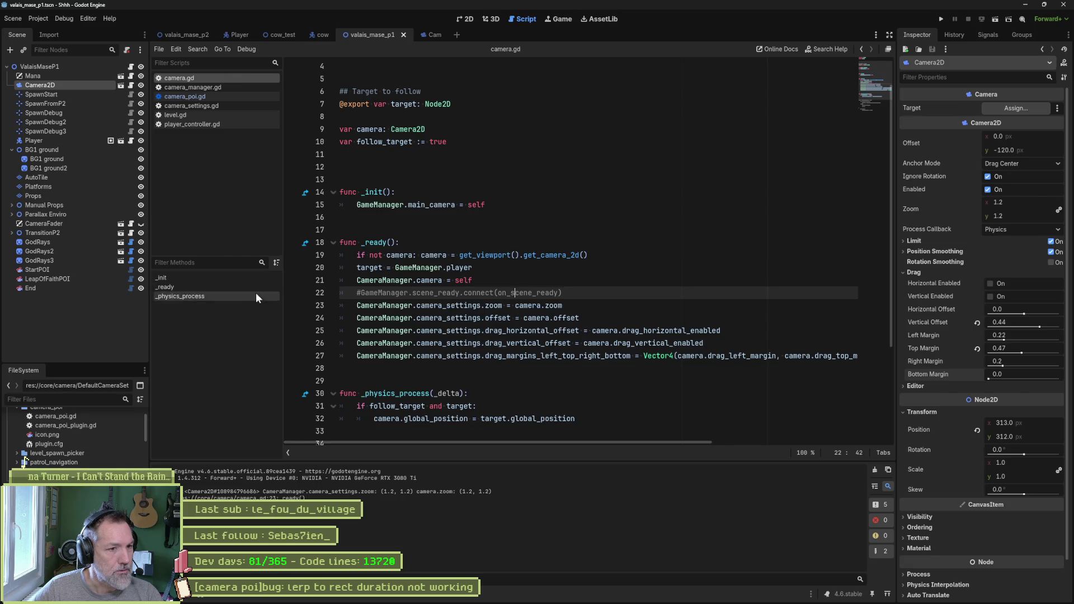
click(395, 293)
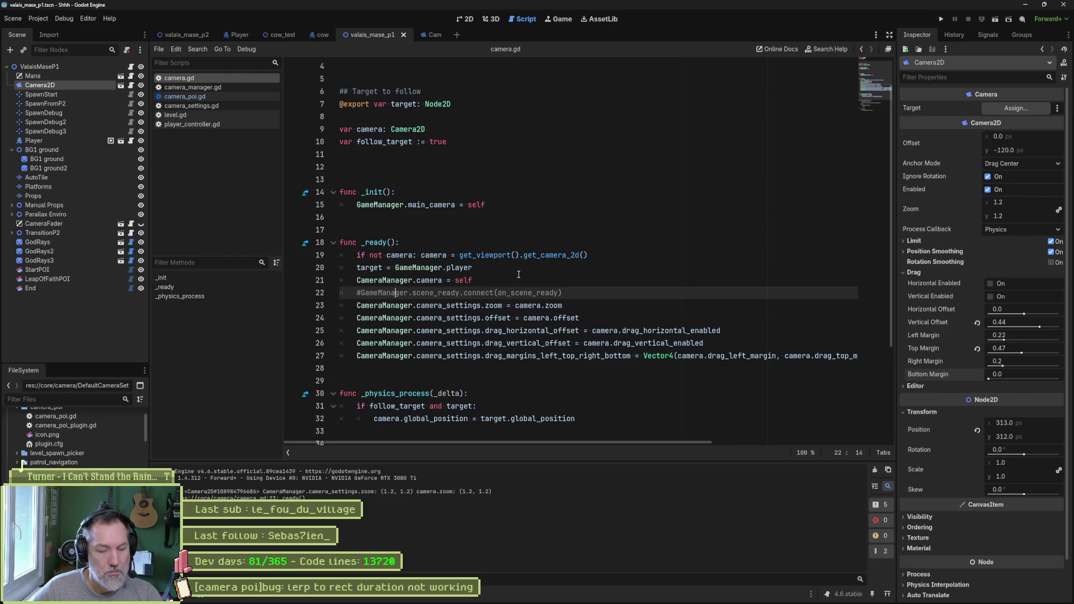
key(ctrl+shift+k)
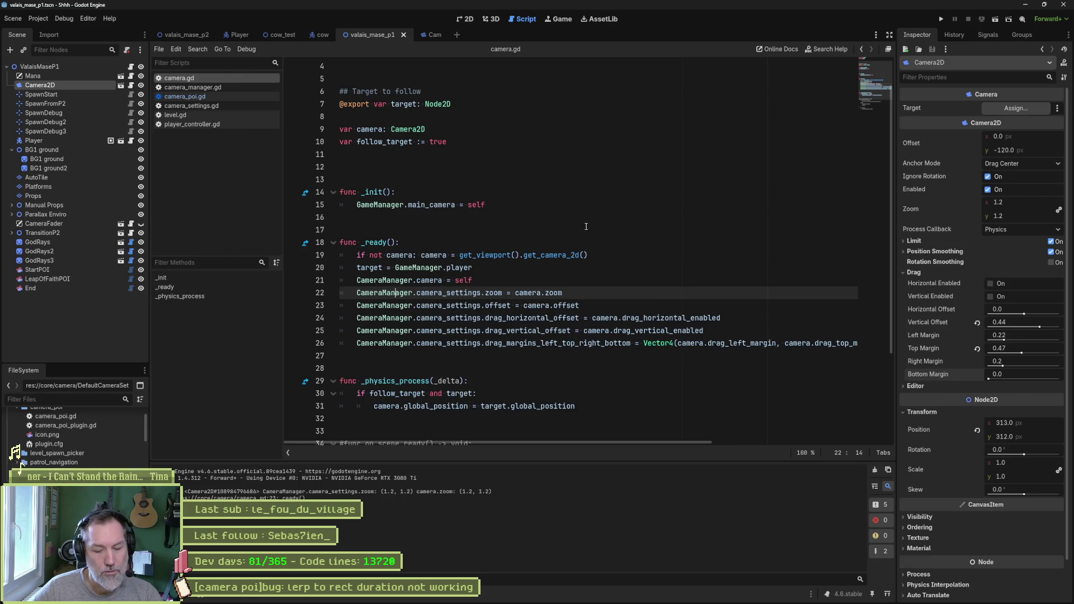
key(alt+Tab)
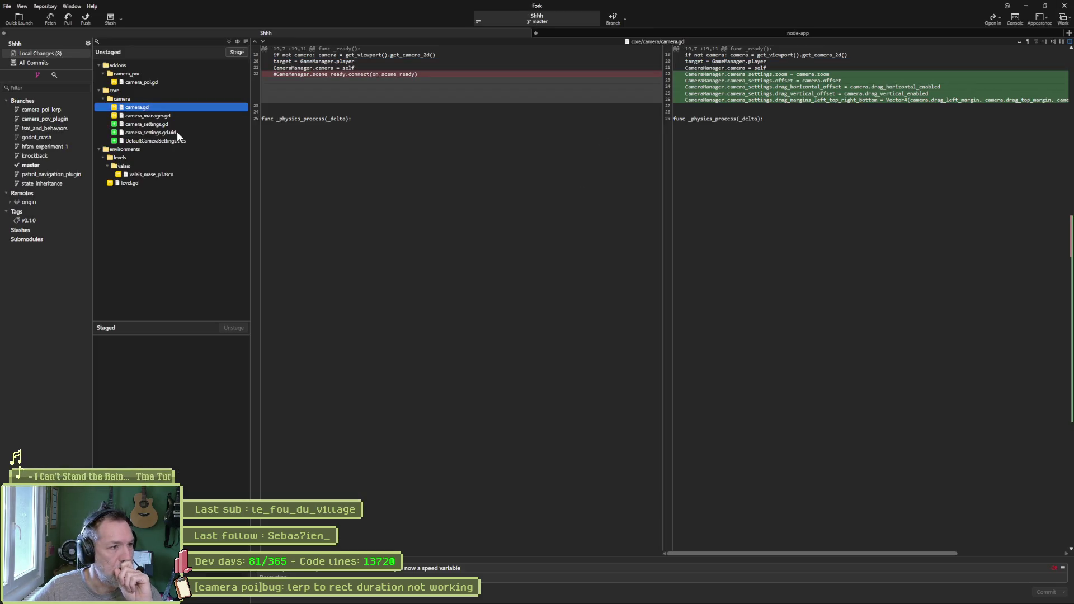
Append '& [camera core]added: settings as resource overridable from anywhere' to the commit summary.
click(209, 116)
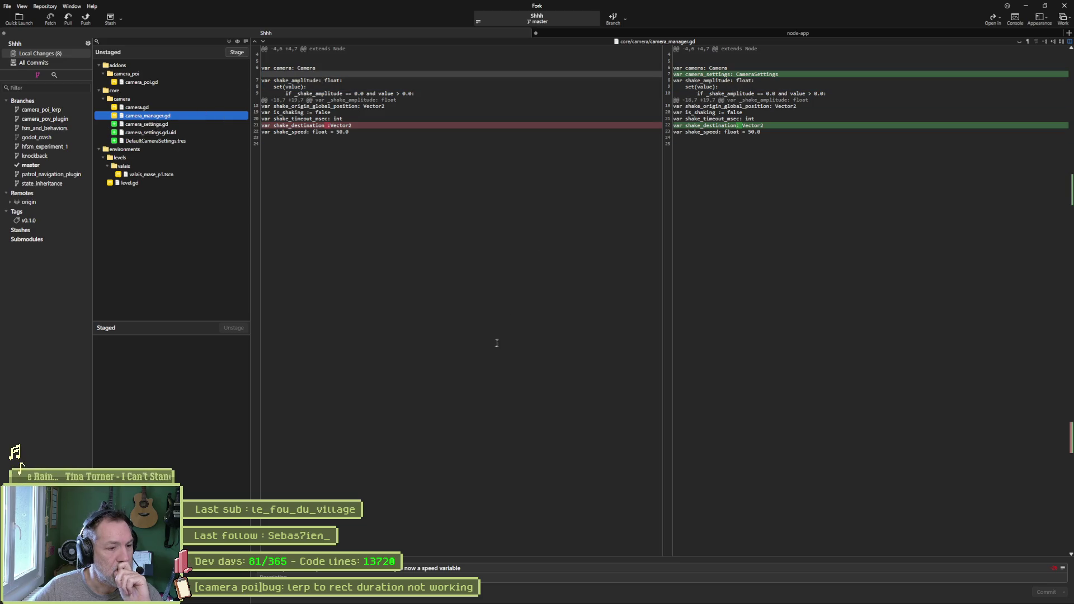
click(489, 567)
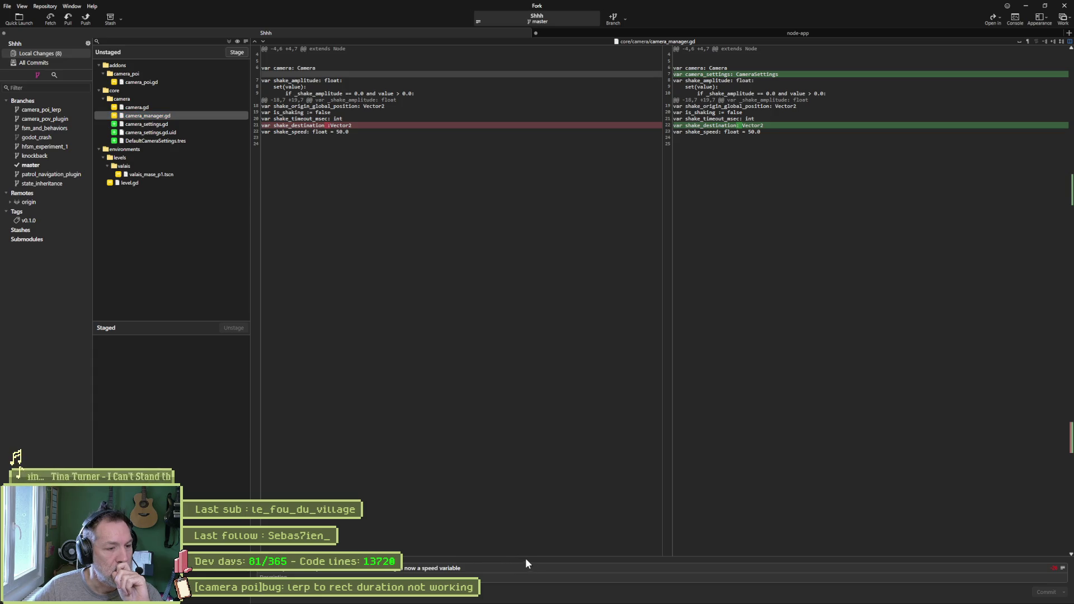
text(&)
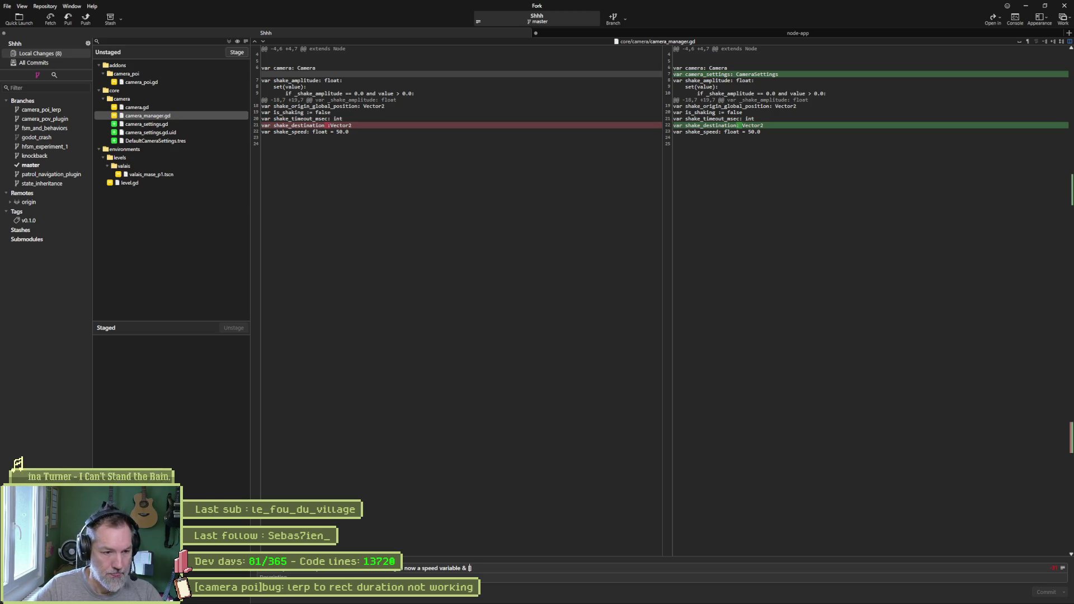
text( [camera)
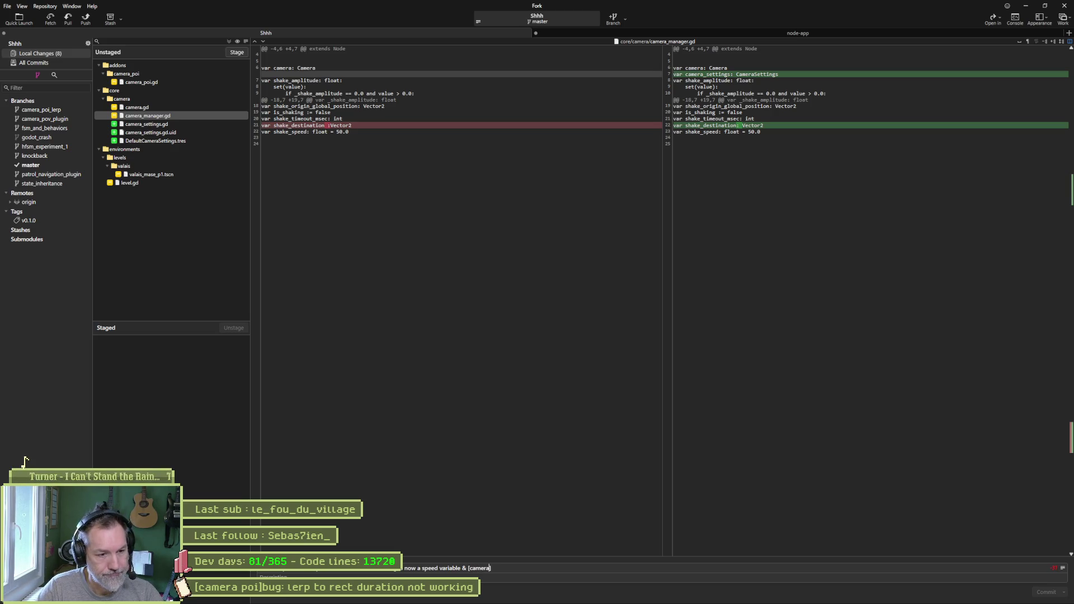
text( core])
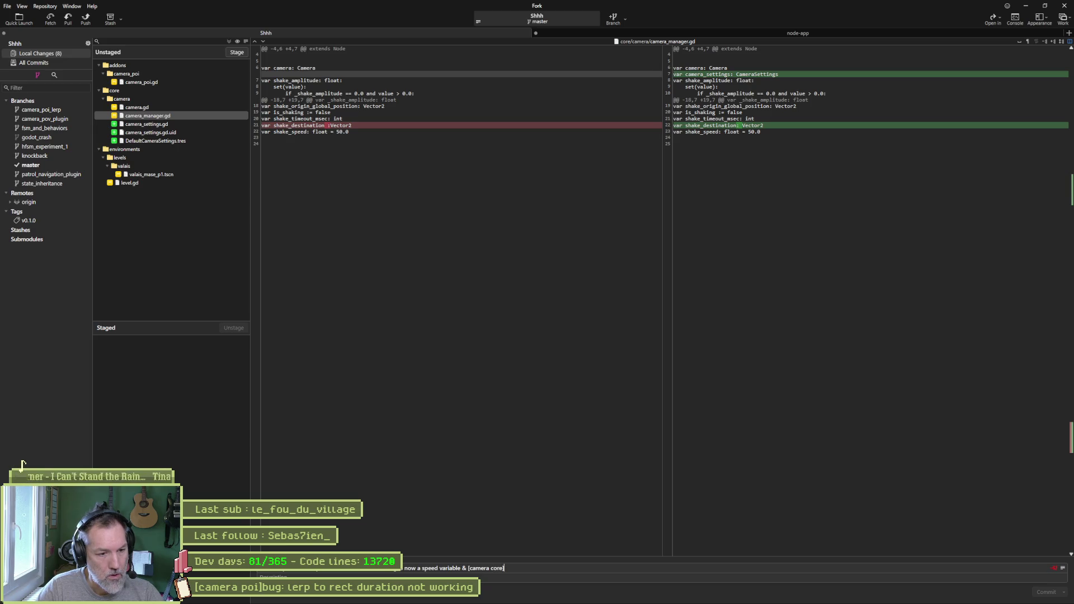
text(added: settin)
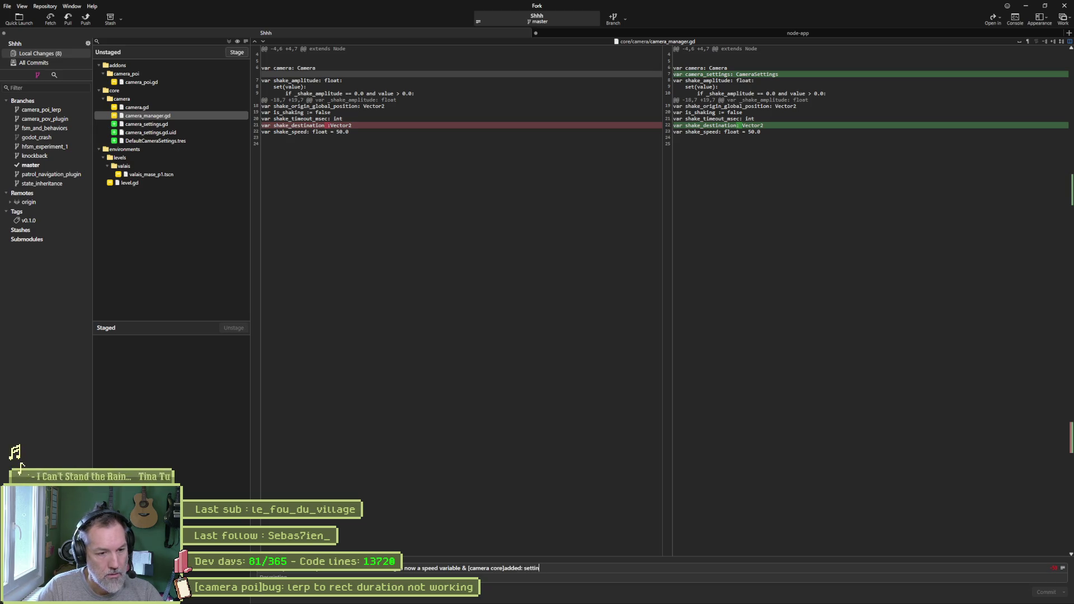
text(gs as resource overrid)
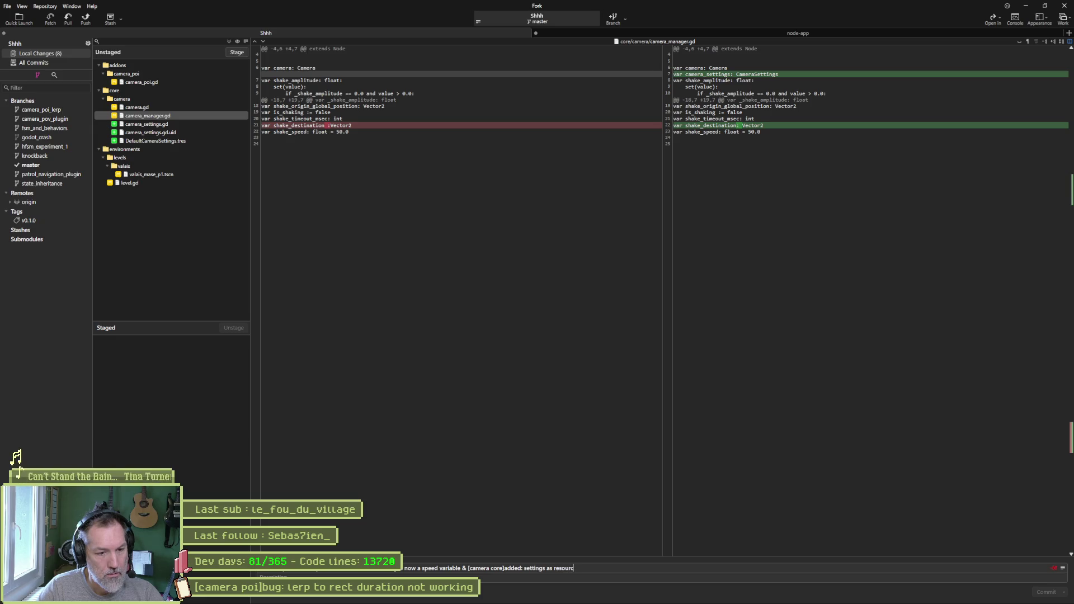
text(able)
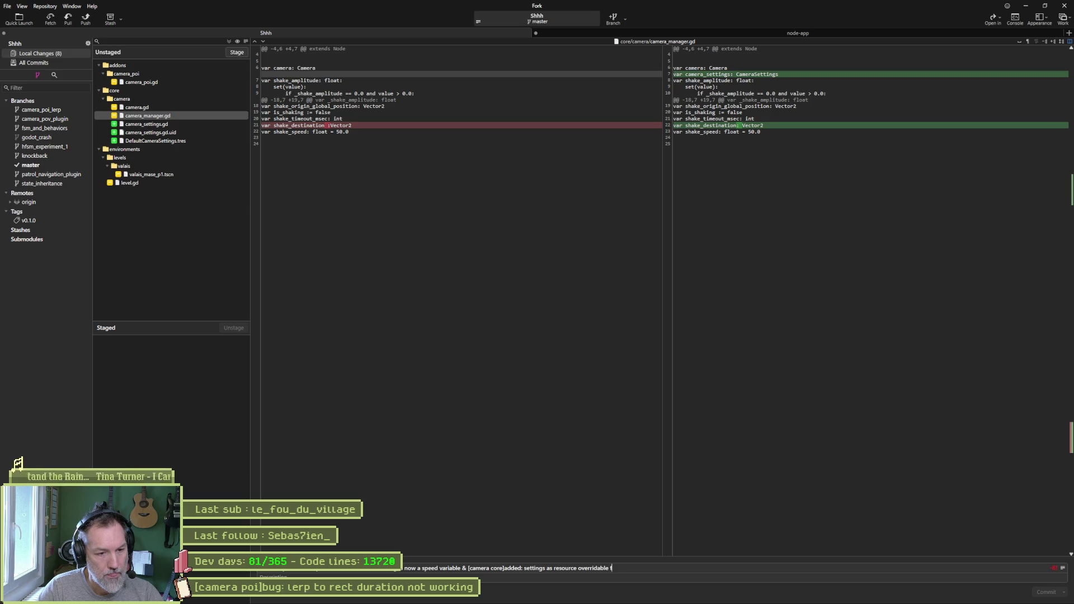
text( from anywhere)
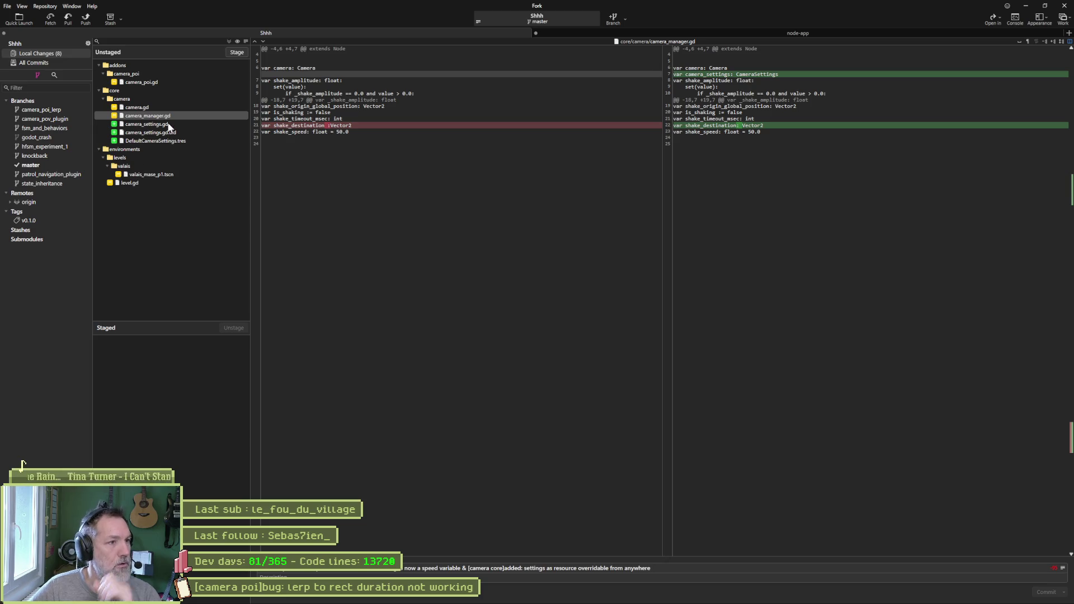
Review the diffs for camera_settings.gd, valais_mase_p1.tscn and level.gd.
click(168, 124)
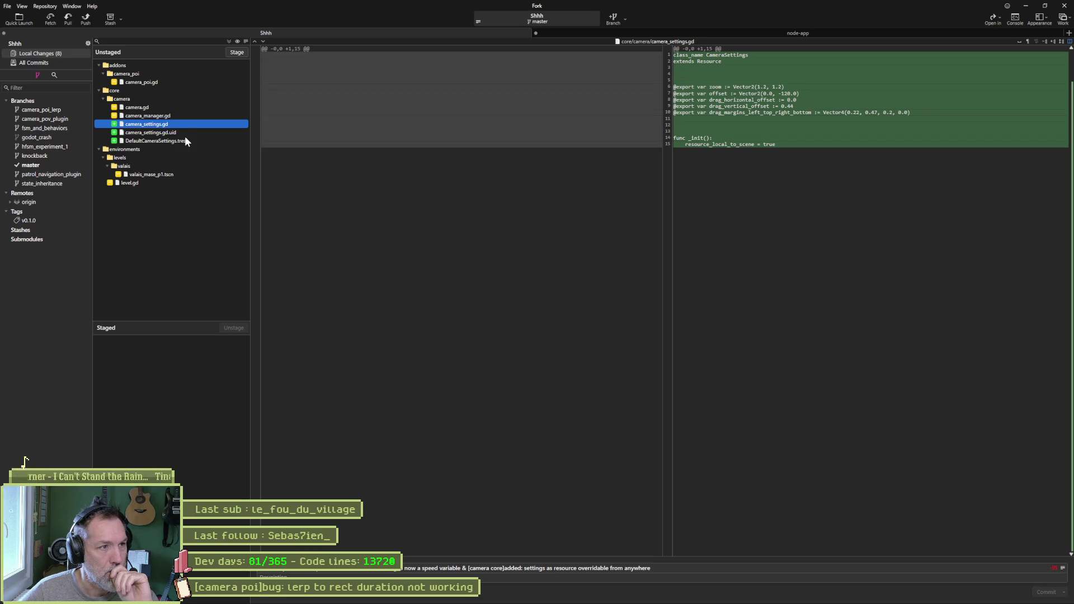
click(192, 132)
click(188, 142)
click(177, 174)
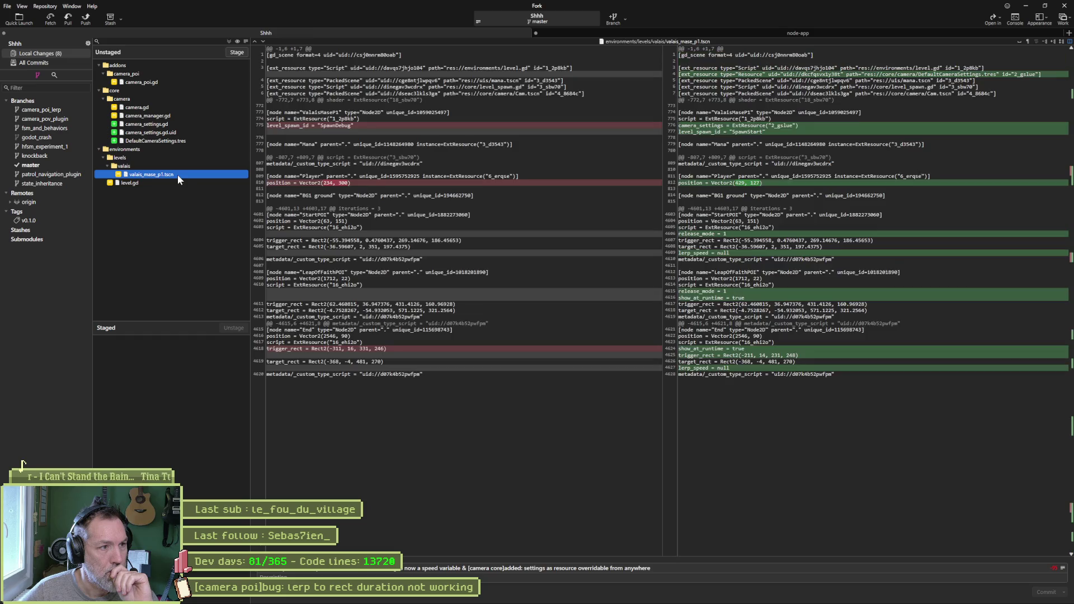
click(173, 183)
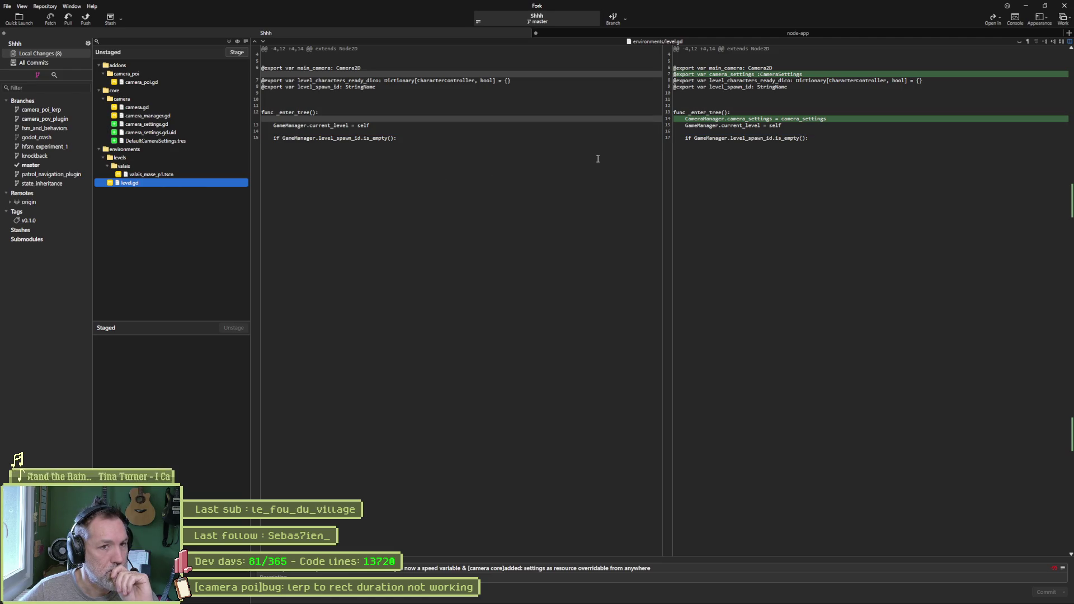
Back in Godot, open the ValaisMaseP1 root's level.gd at its camera_settings export line.
click(685, 594)
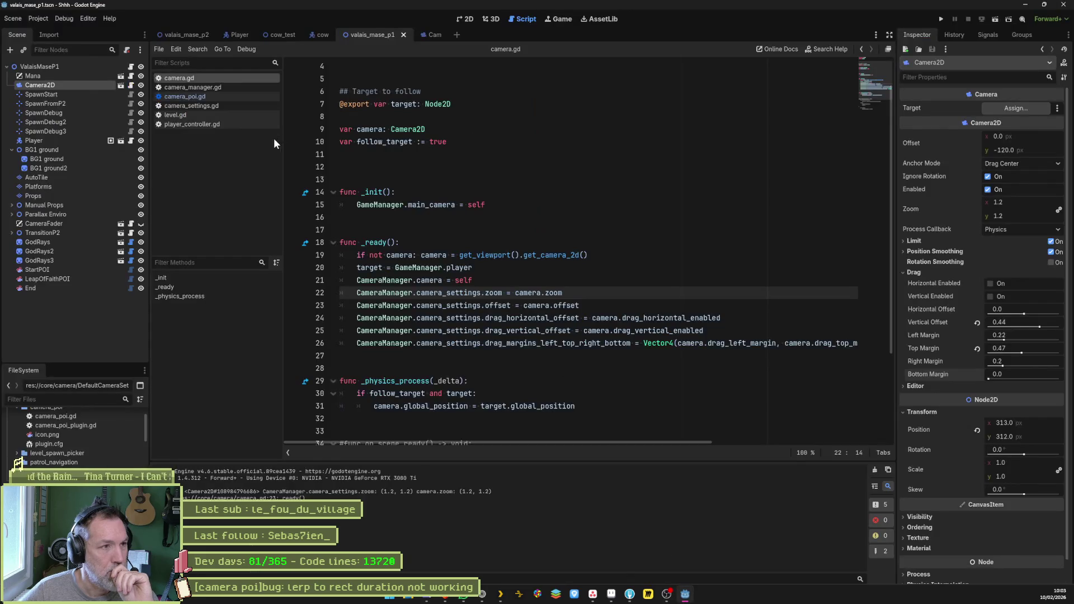
click(95, 66)
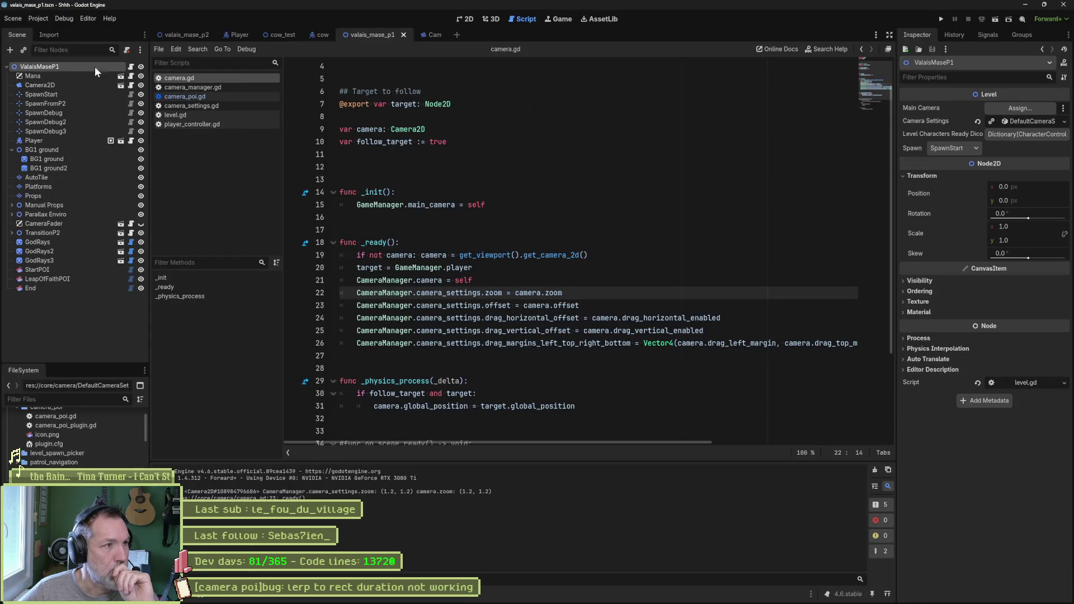
click(132, 67)
click(534, 145)
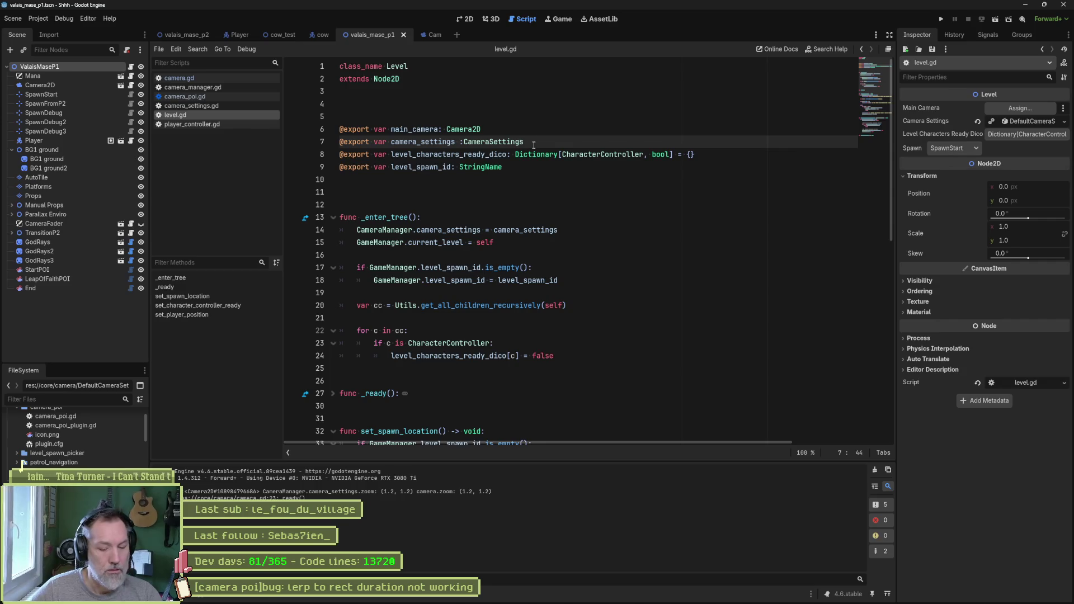
Delete level.gd's camera_settings export and CameraManager assignment lines, and save.
key(ctrl+shift+k)
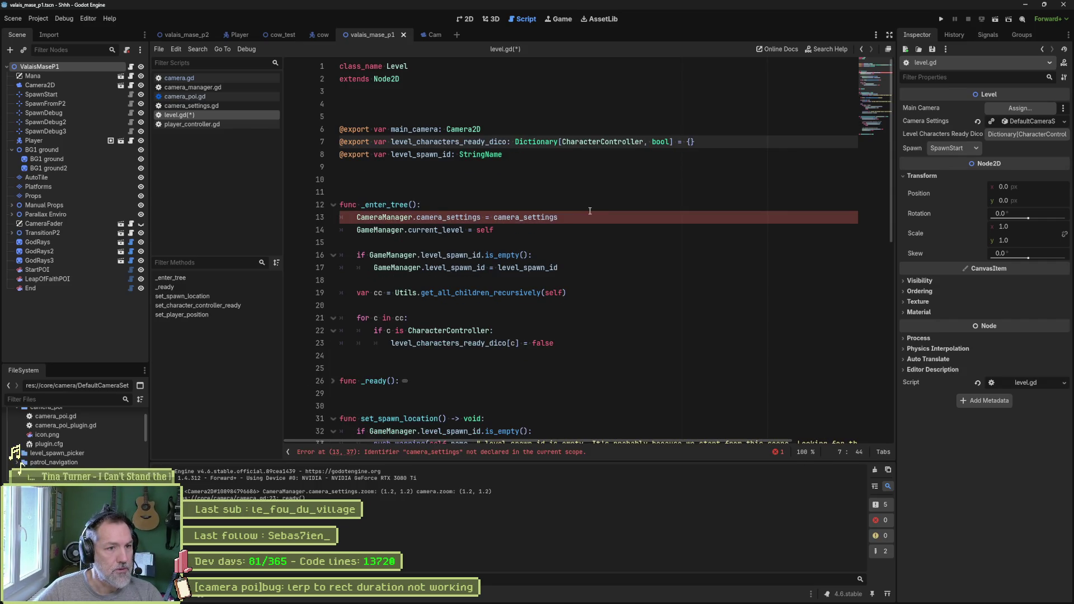
click(590, 211)
key(ctrl+shift+k)
key(ctrl+s)
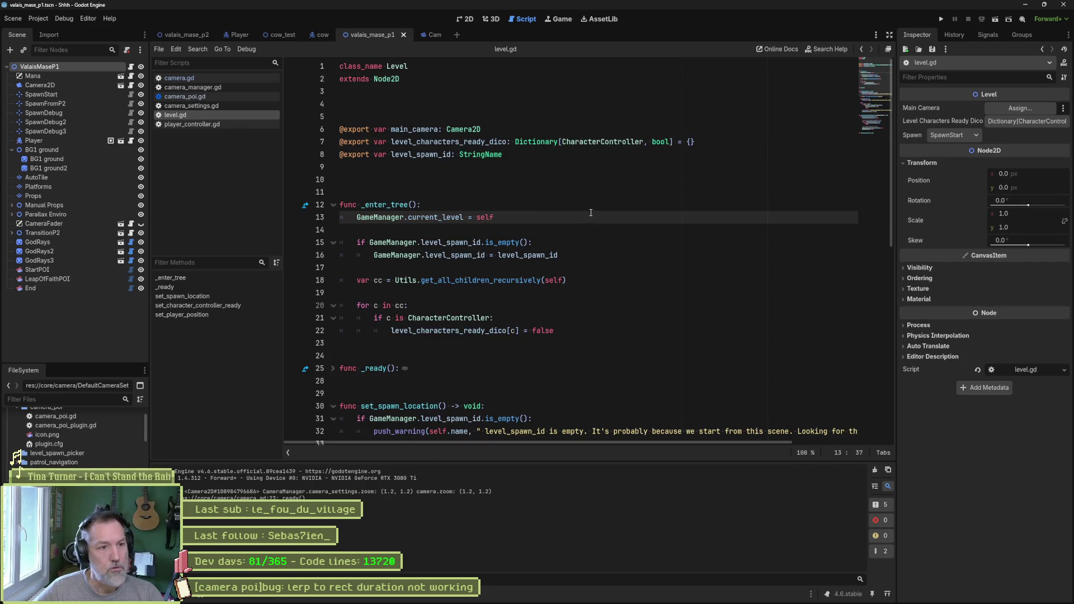
Set the Camera2D zoom to 2 and run the scene.
click(81, 88)
click(1017, 203)
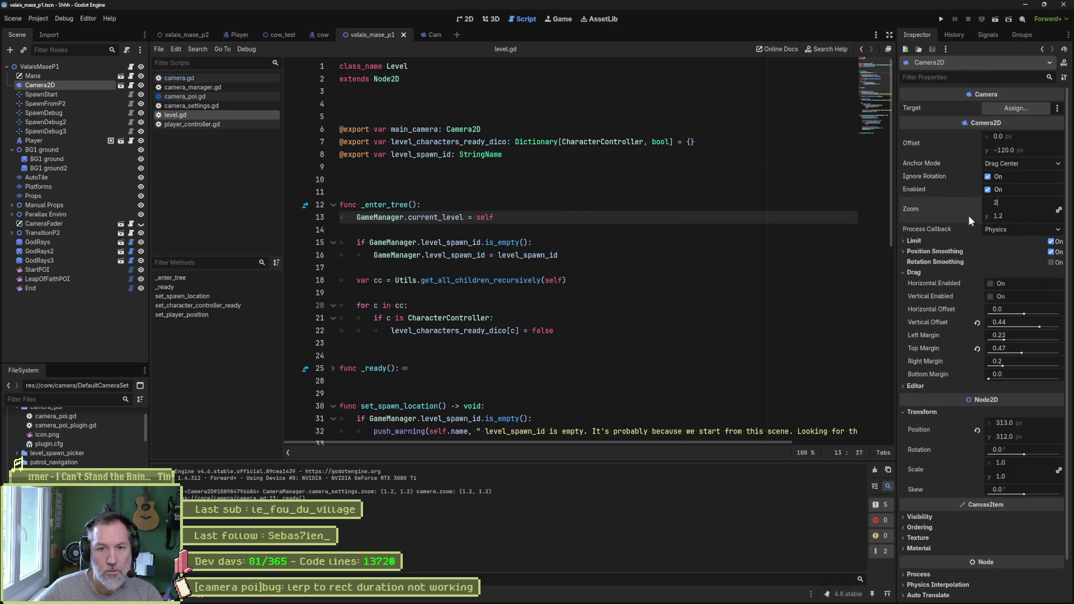
click(785, 320)
key(F6)
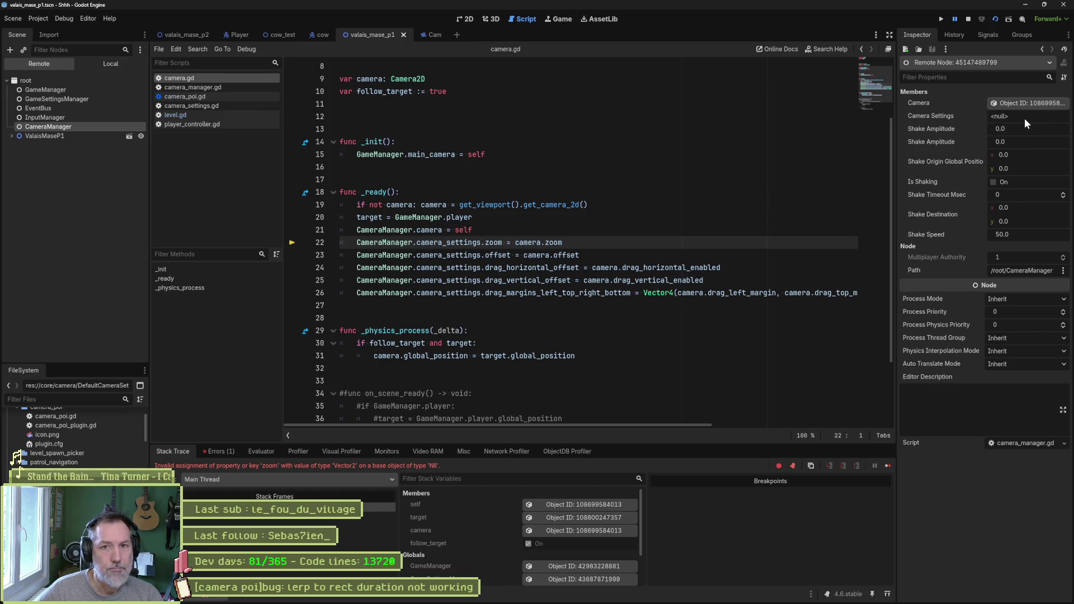
Stop the game and paste the CameraManager settings assignment back into level.gd's _enter_tree.
click(600, 295)
key(F8)
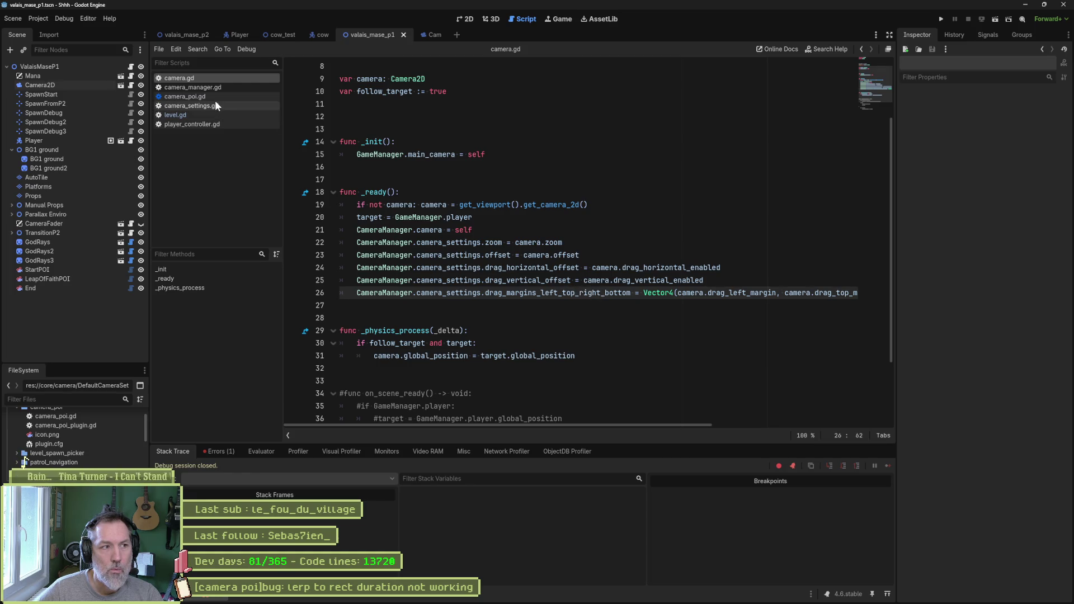
click(204, 115)
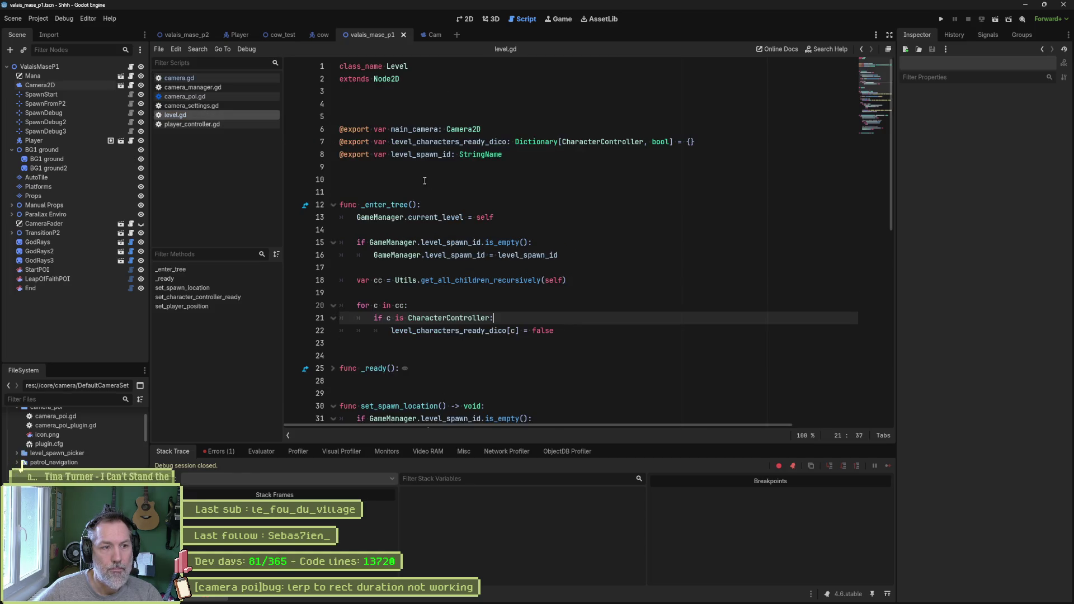
click(443, 204)
key(Return)
text(CameraManager.camera_settings = camera_settings)
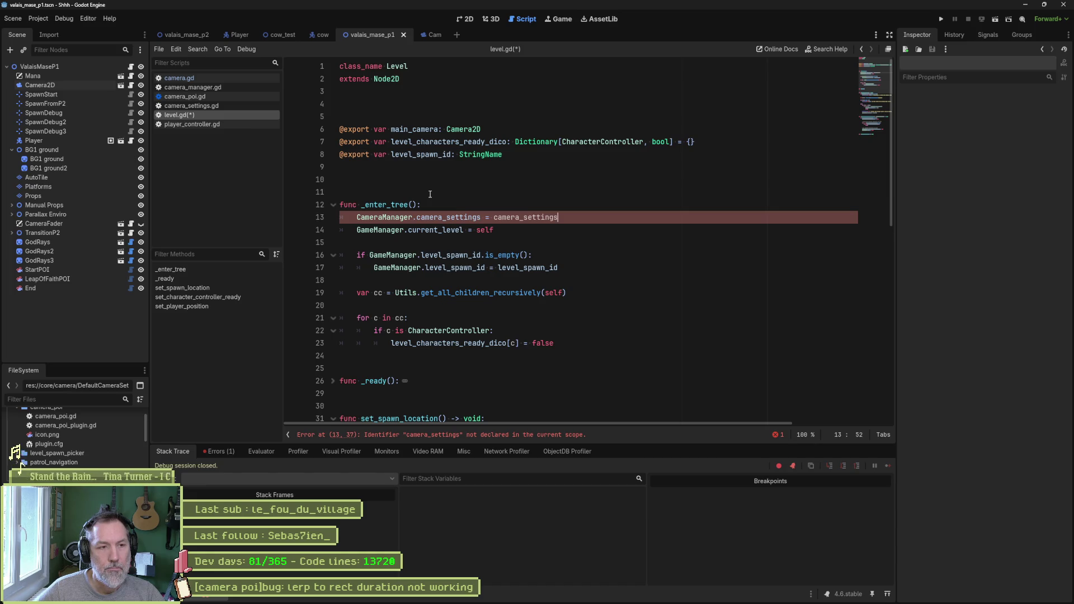
Cut the camera_settings export and assignment from level.gd again, save, and return to camera.gd.
key(ctrl+v)
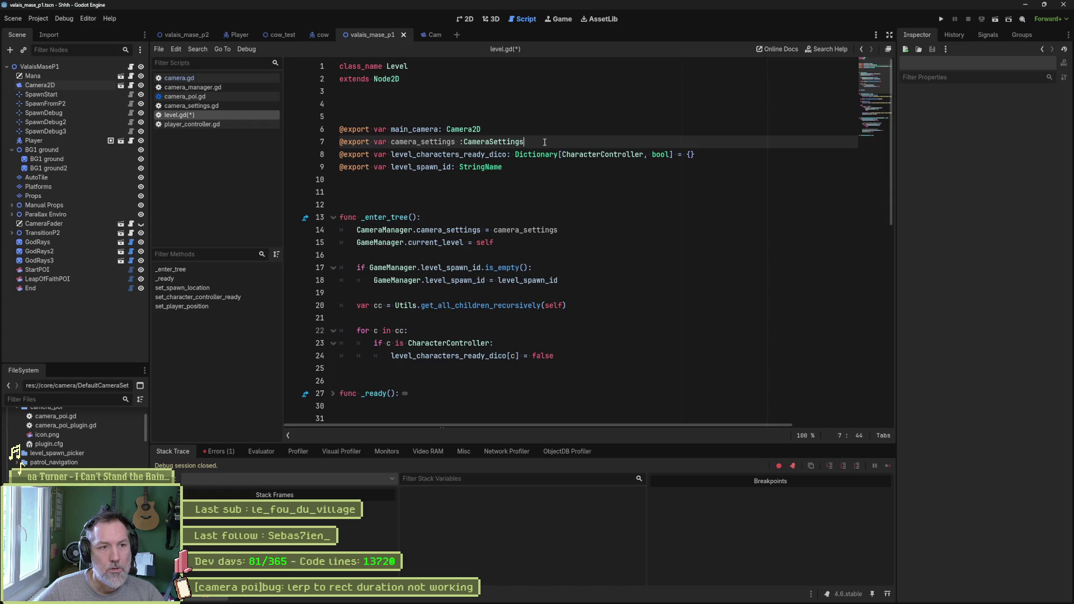
key(ctrl+x)
click(552, 215)
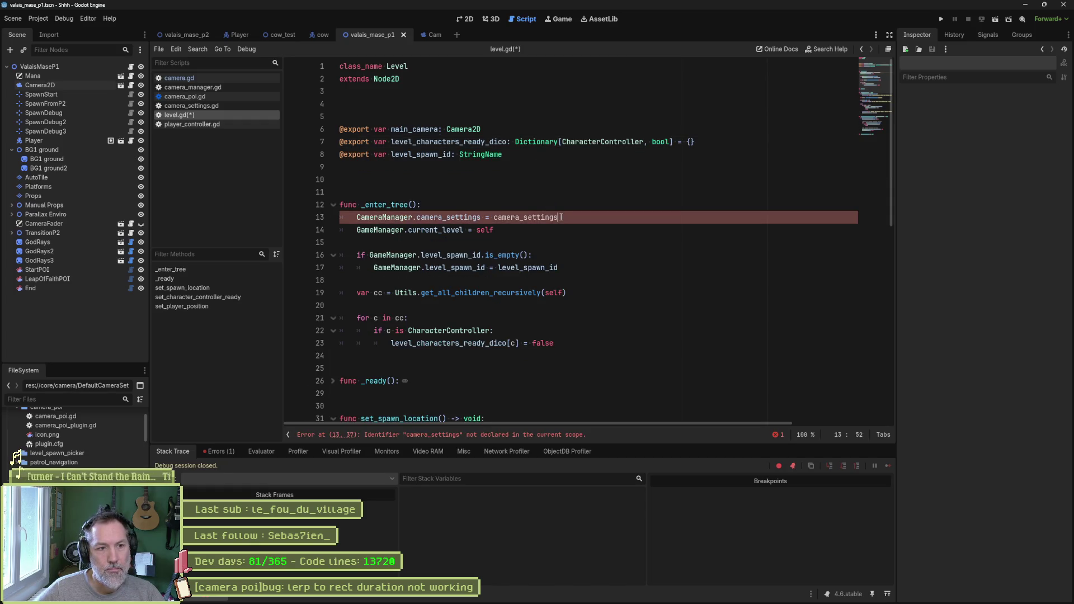
key(ctrl+x)
key(ctrl+s)
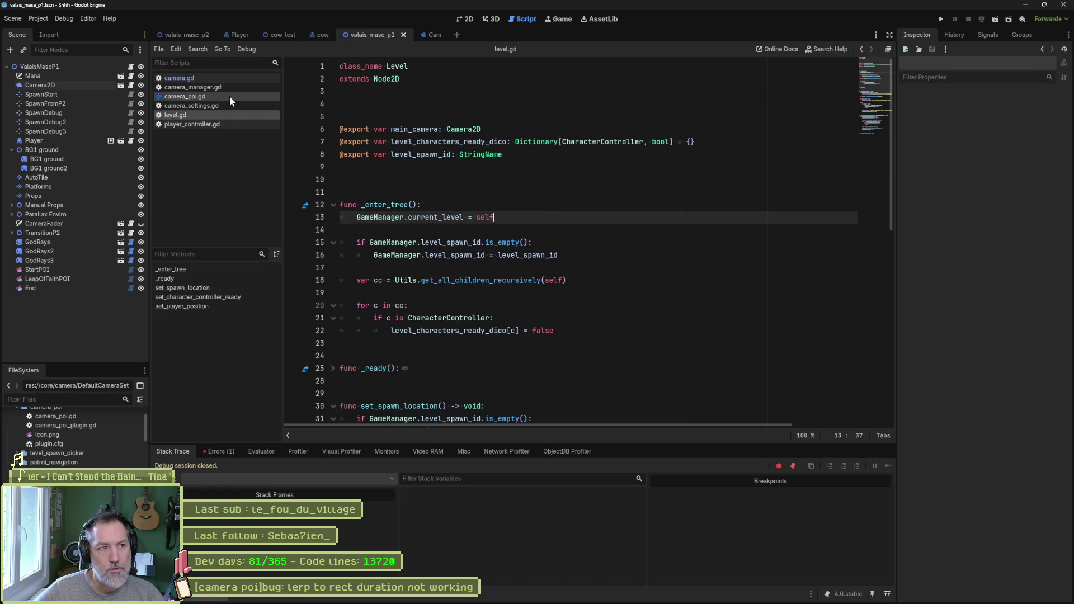
click(231, 80)
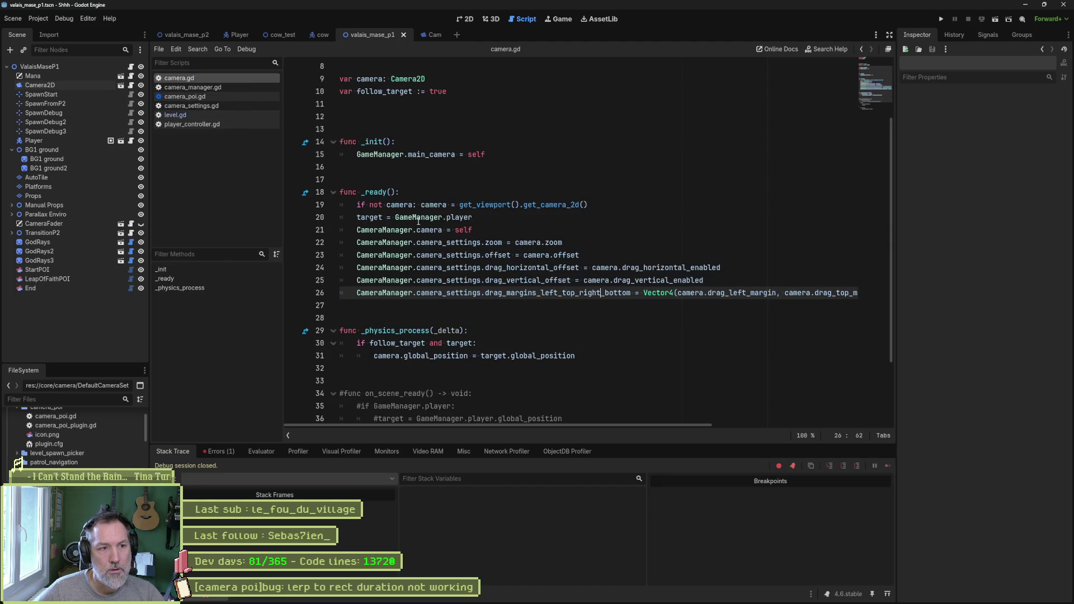
Insert an unfinished 'if not CameraManager.camera_settings:' check as line 22 of camera.gd's _ready, then open the Cam scene.
drag(359, 242, 484, 242)
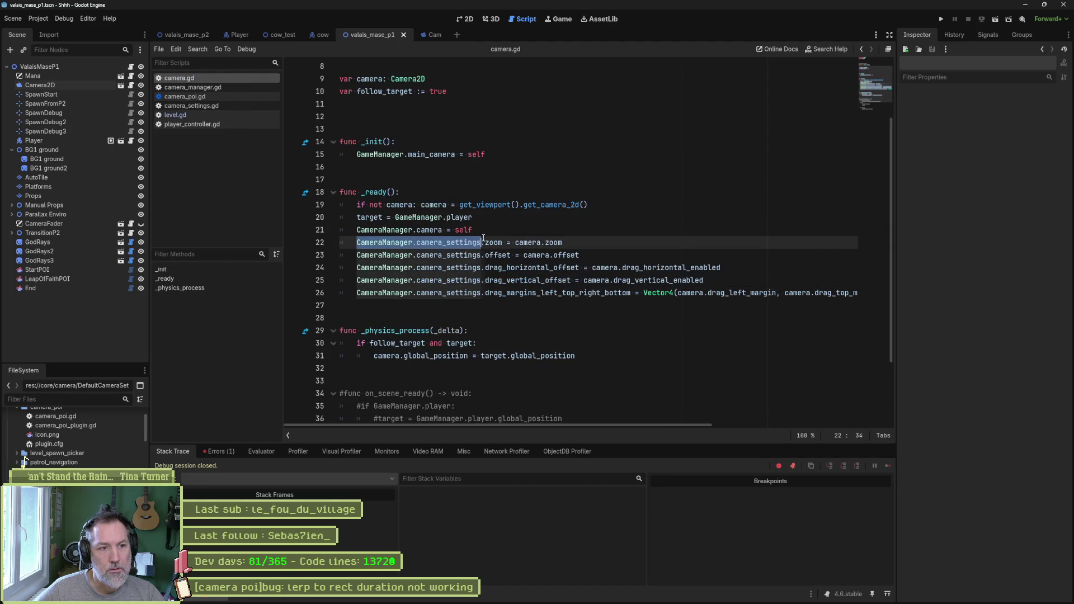
click(487, 230)
key(Return)
text(if)
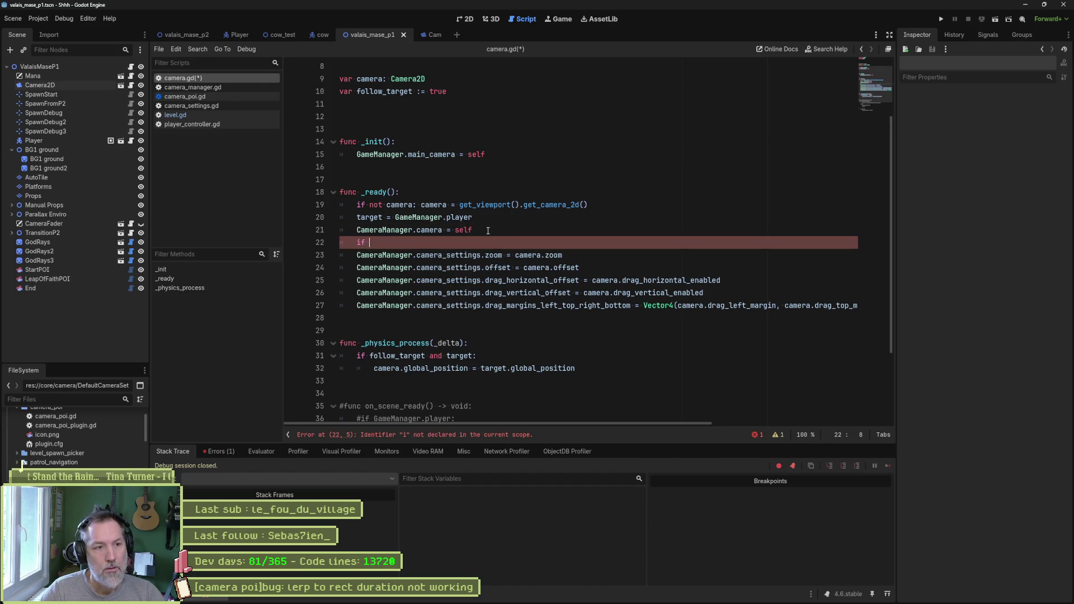
key(ctrl+v)
key(ctrl+Left)
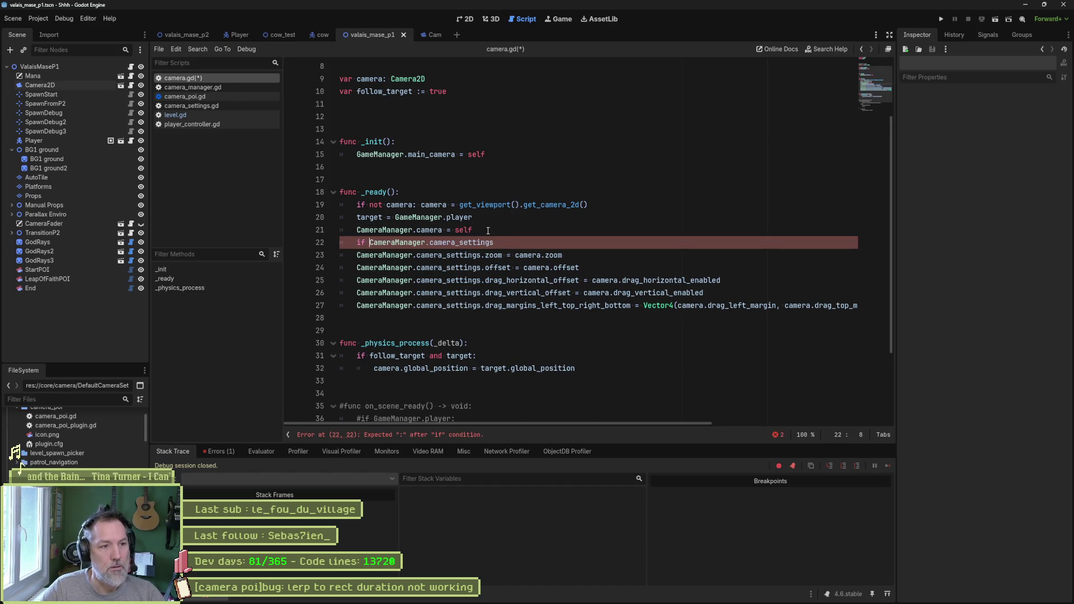
text(not)
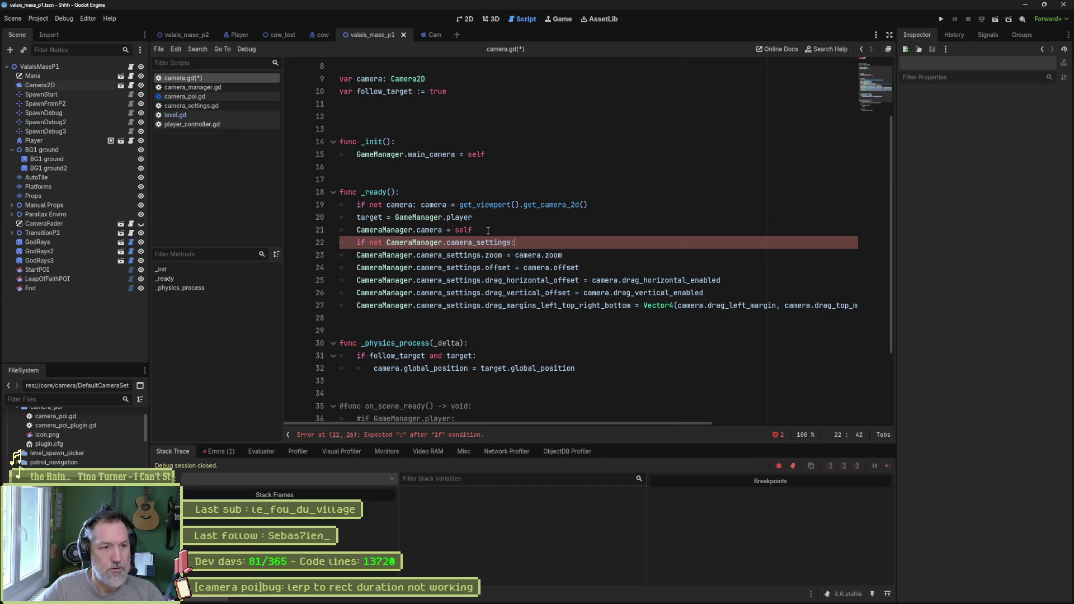
key(Return)
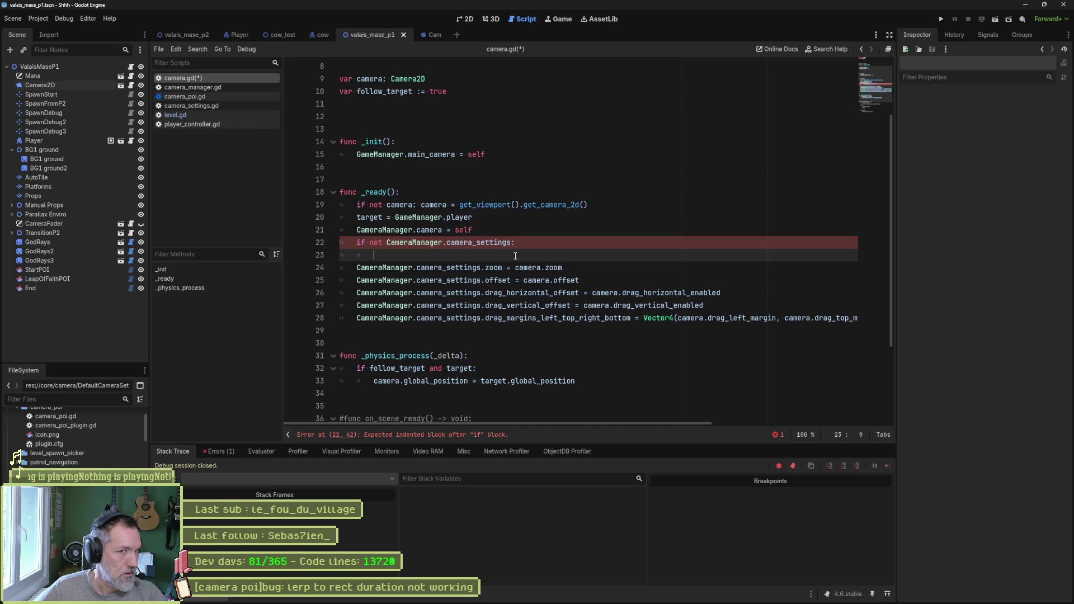
scroll(516, 256, up, 2)
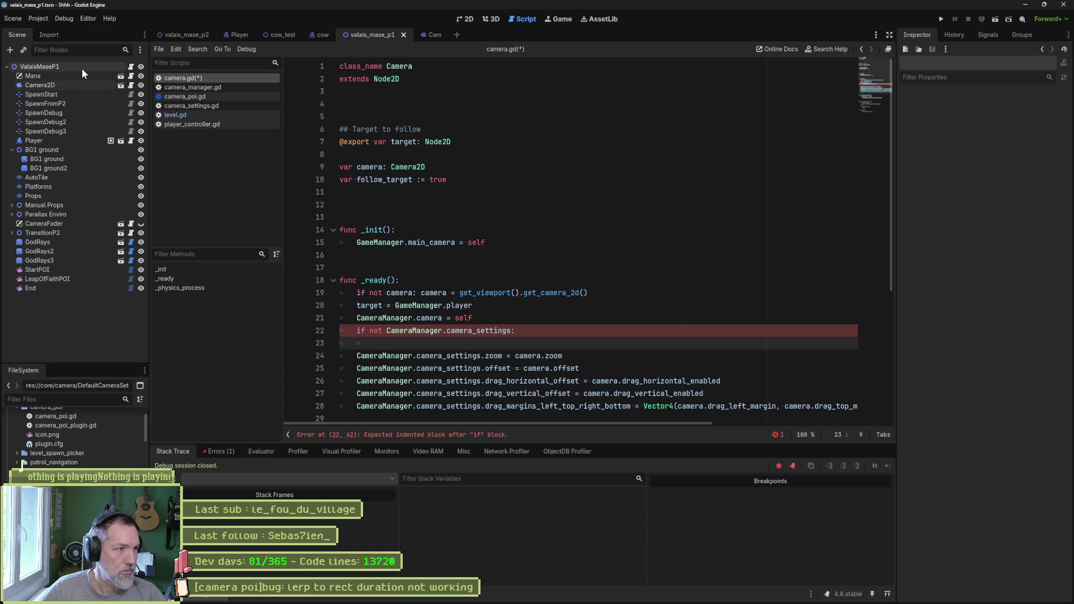
click(120, 85)
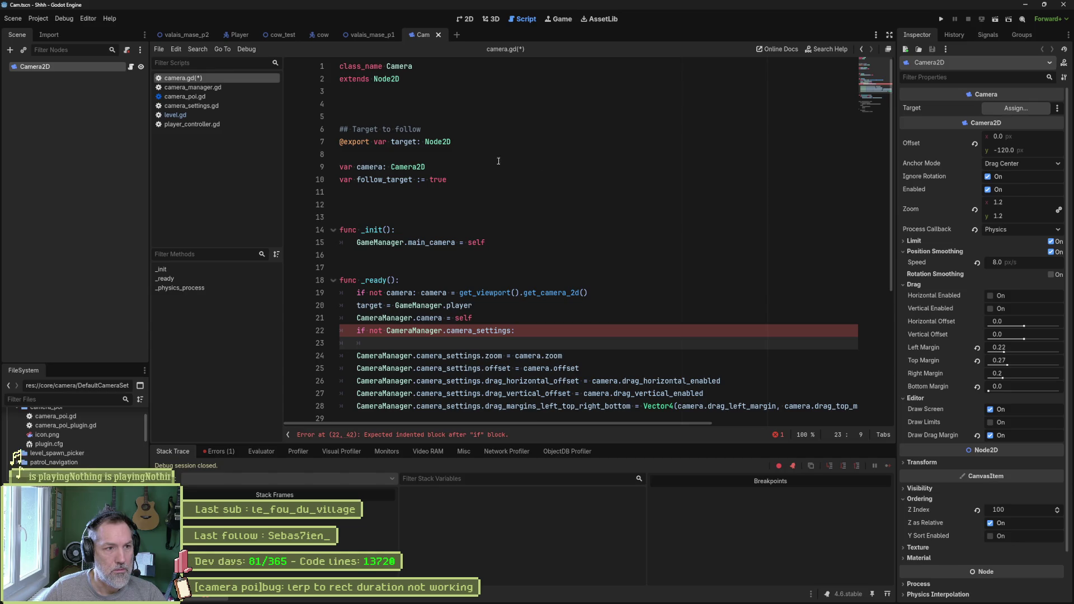
key(ctrl+shift+k)
key(ctrl+shift+k)
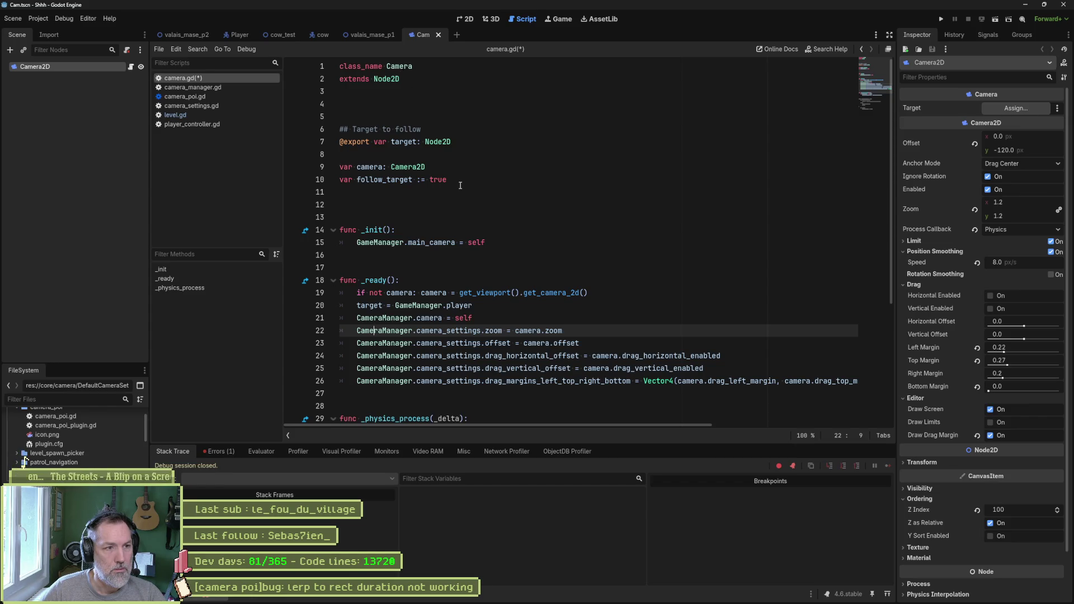
click(479, 143)
key(Return)
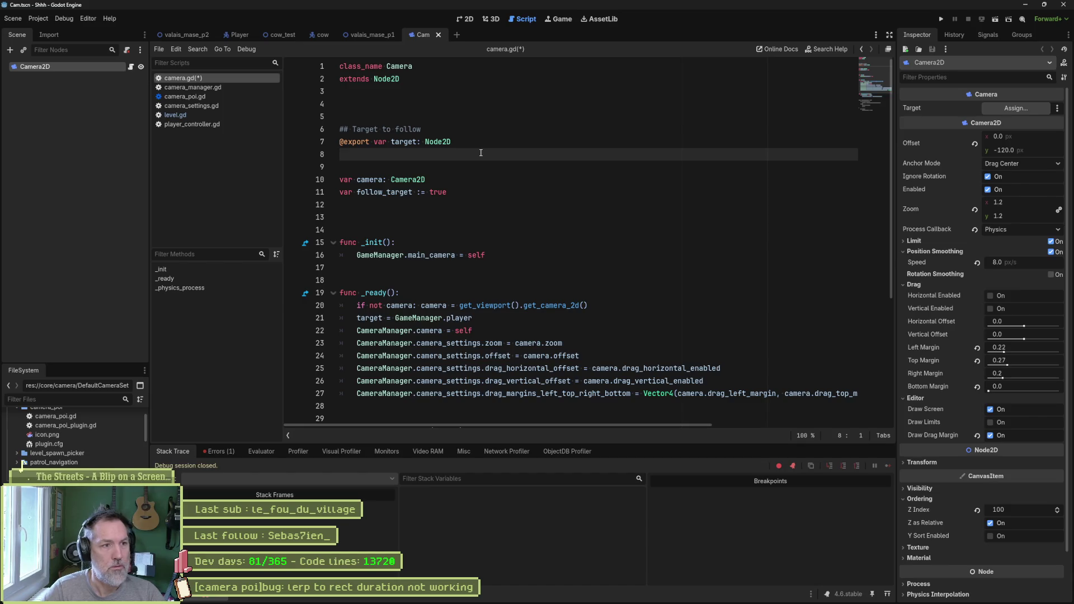
text(')
key(BackSpace)
text(@export var )
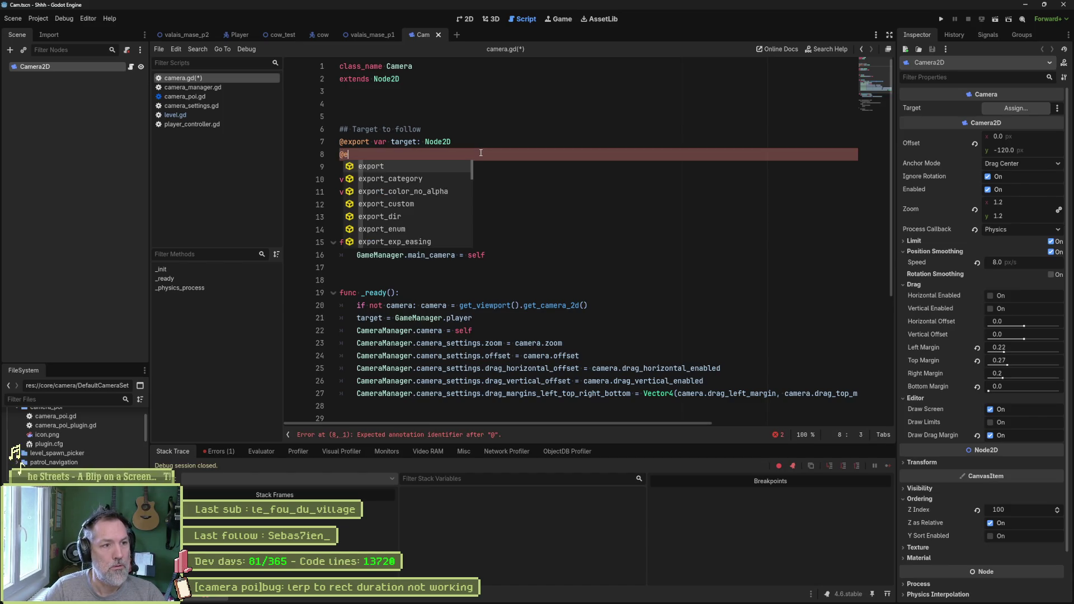
text(camera_settin)
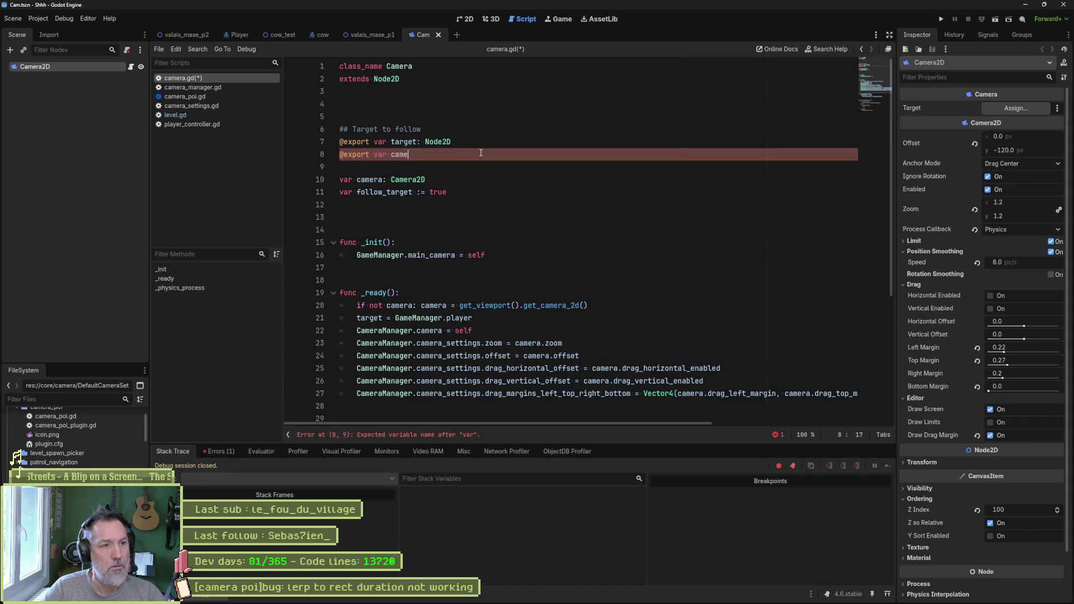
text(gs: Camera)
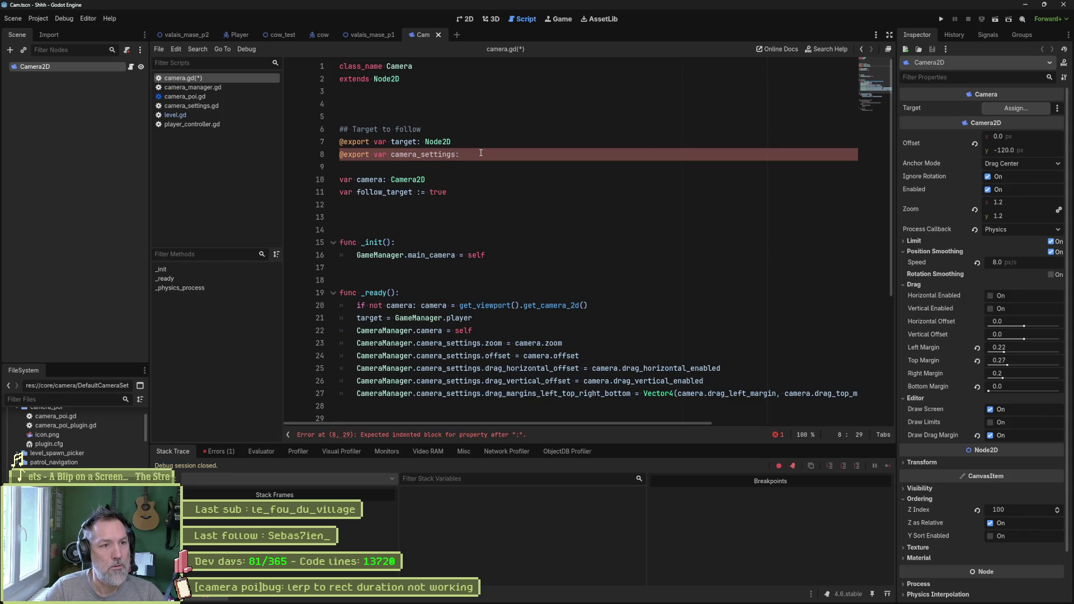
text(S)
key(Return)
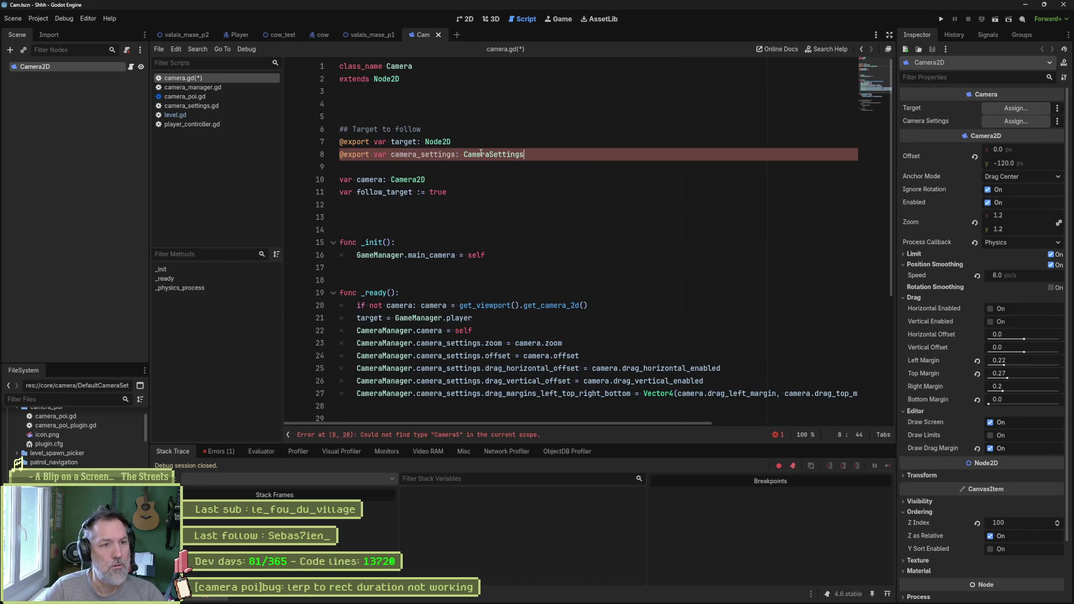
Add 'CameraManager.camera_settings = camera_settings' in _ready and save camera.gd.
double_click(437, 155)
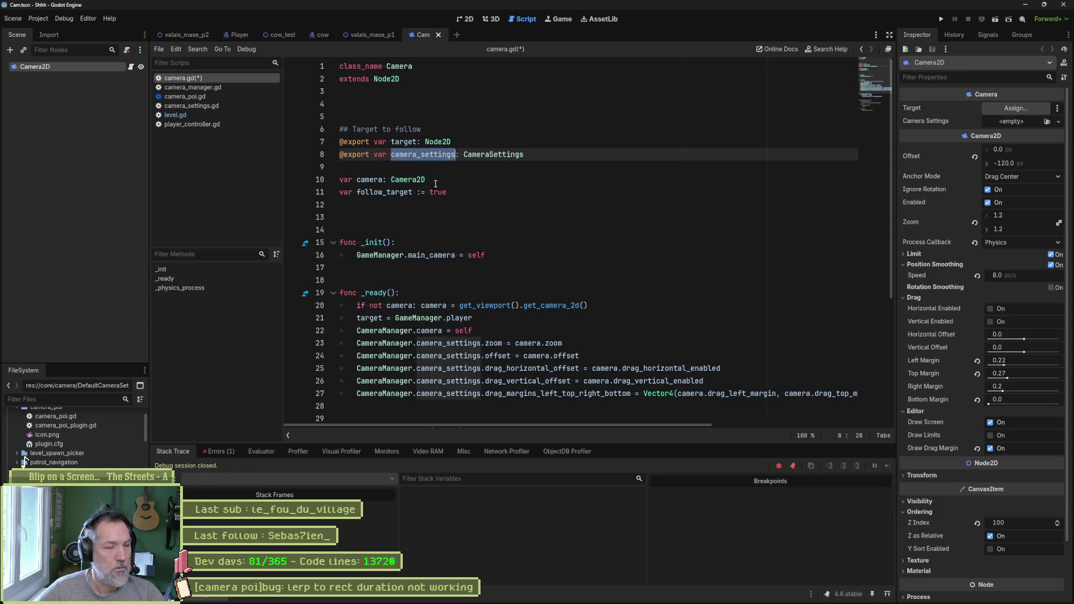
click(483, 332)
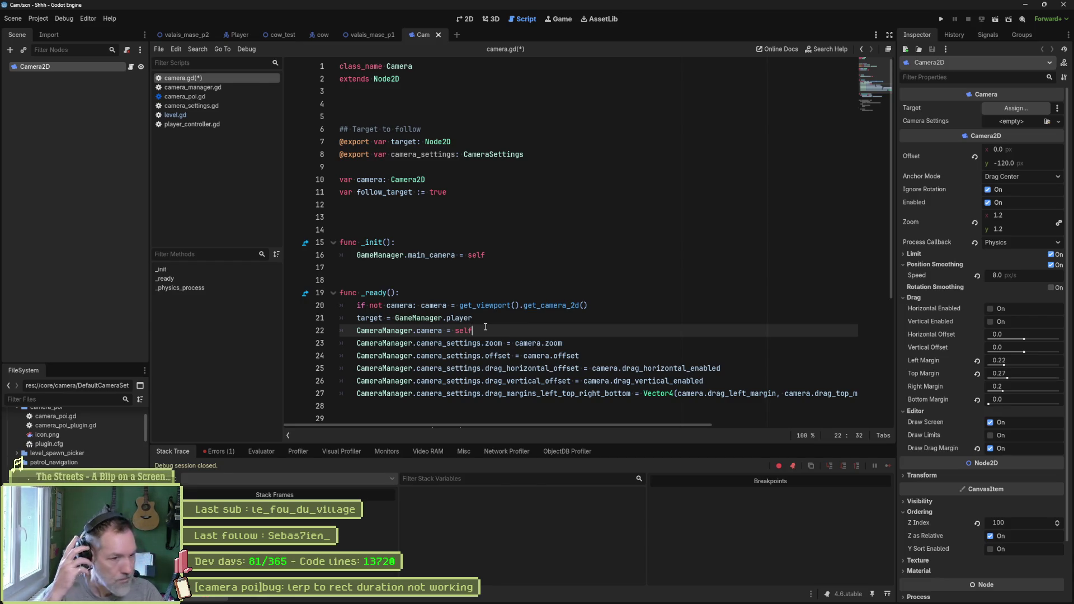
key(Return)
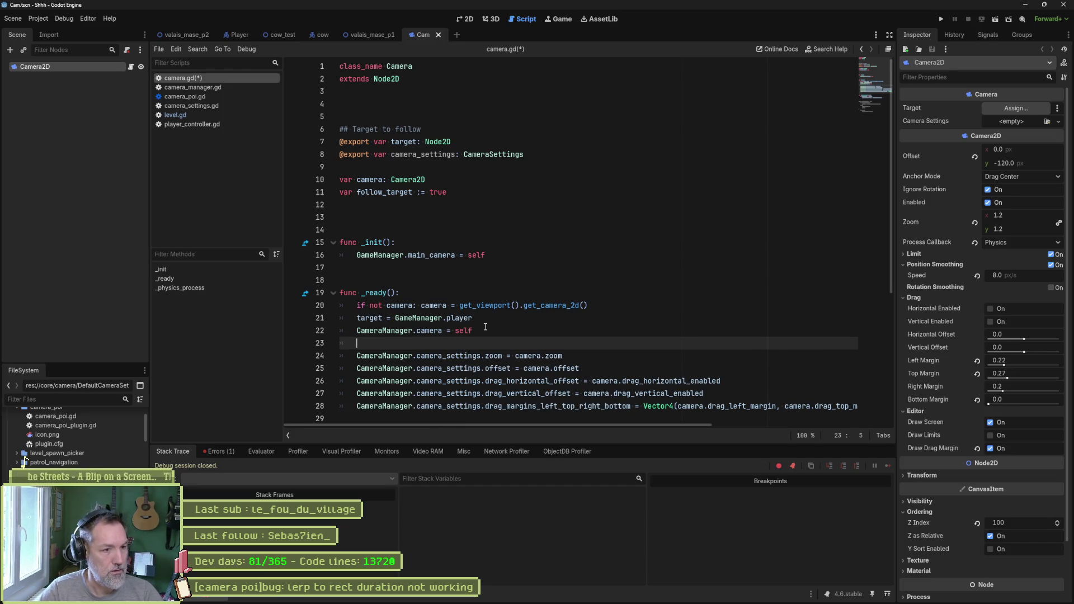
text(CameraMan)
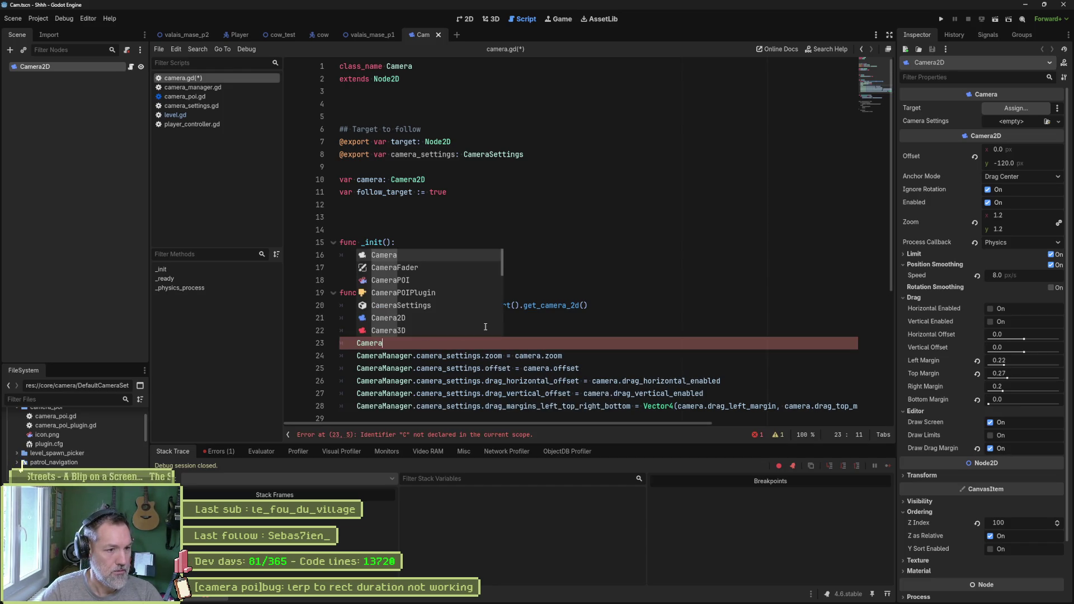
text(ager)
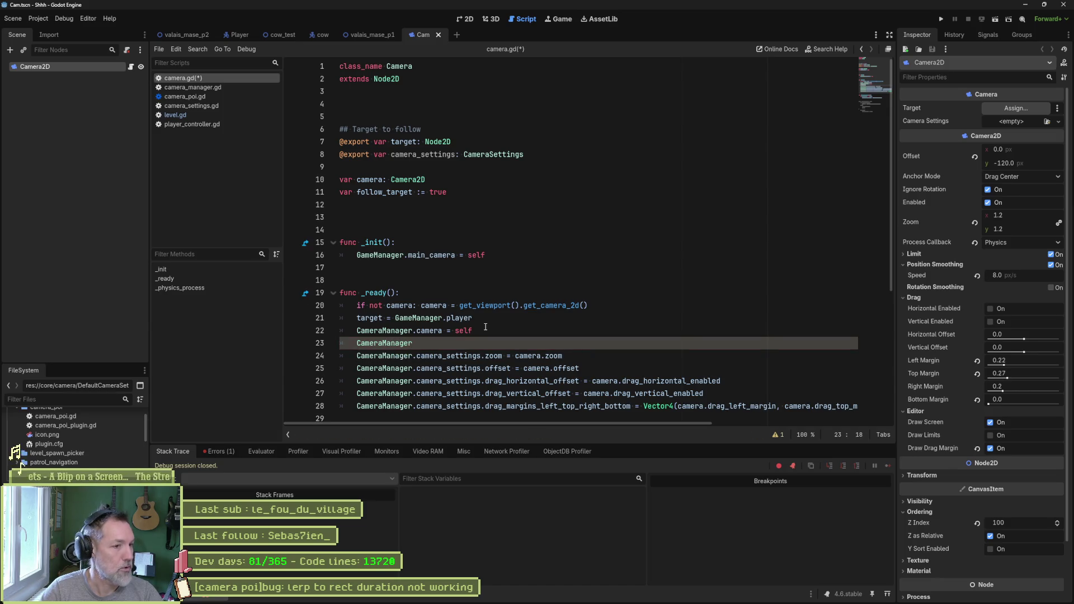
text(.ca)
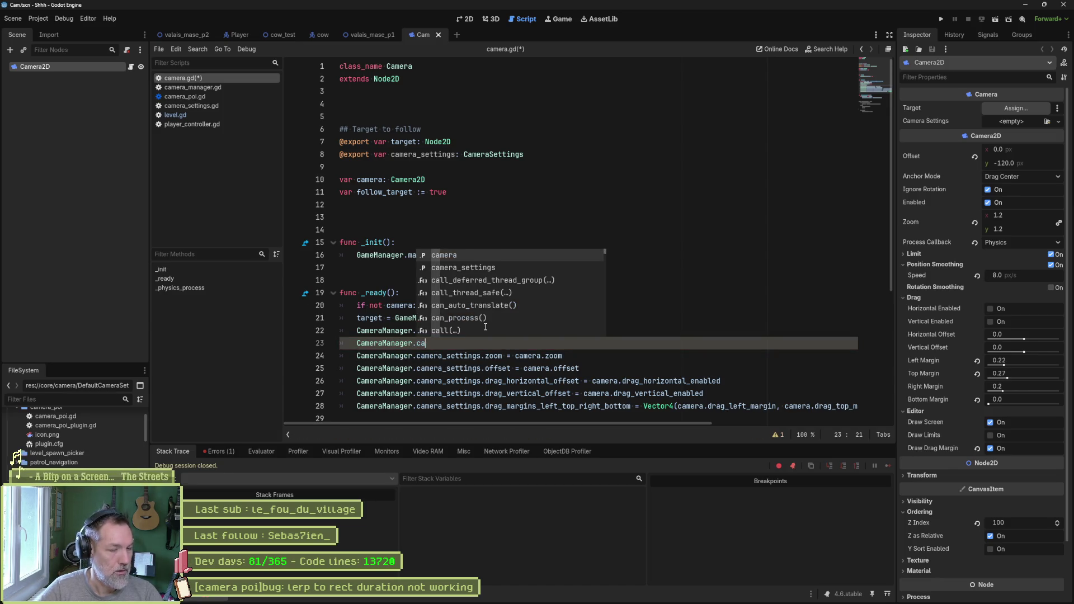
text(mera_settings = camera_settings)
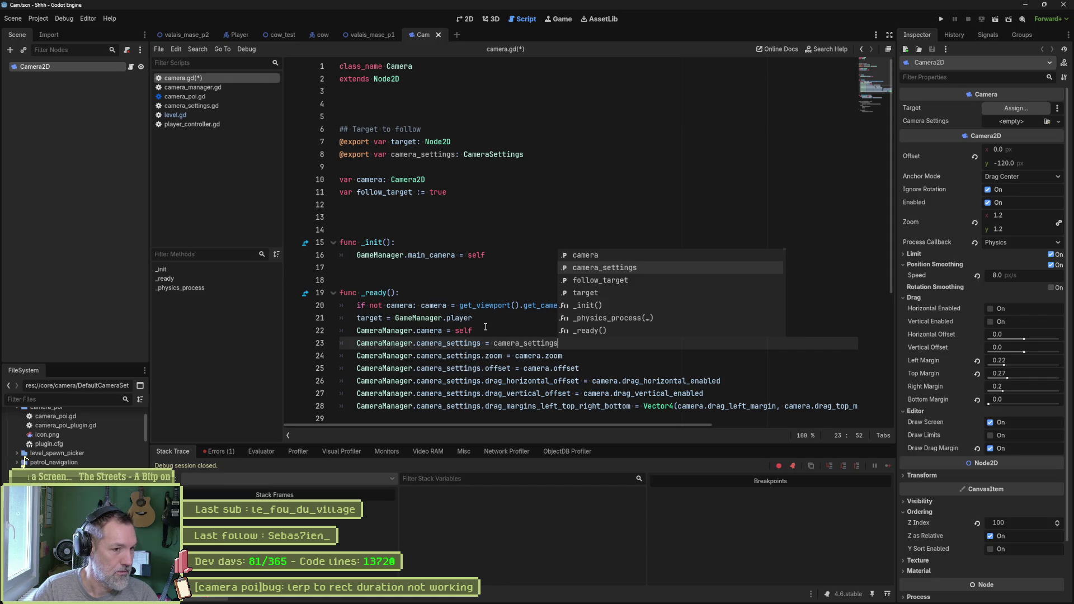
key(ctrl+s)
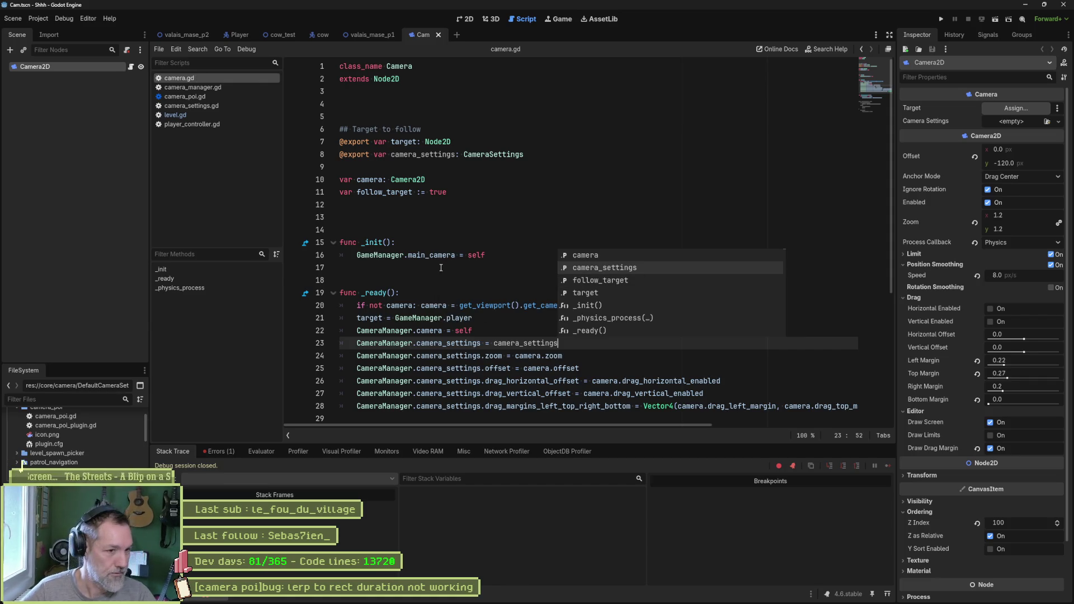
Assign the DefaultCamera resource to the Cam camera's Camera Settings and run the scene.
click(216, 94)
click(224, 79)
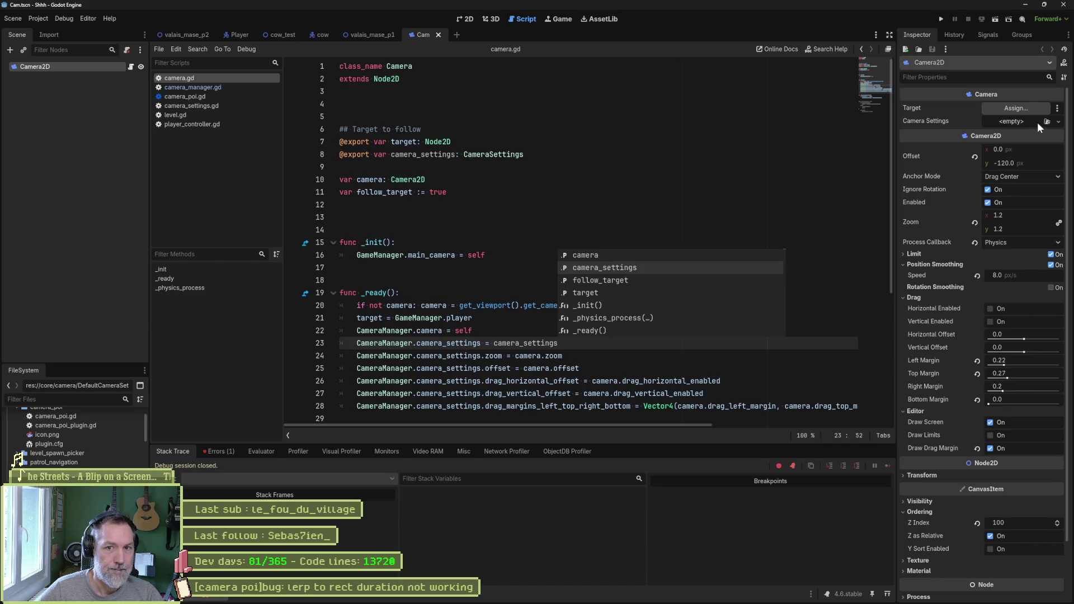
mouse_move(21, 469)
mouse_down()
mouse_move(843, 203)
mouse_move(1016, 122)
mouse_up()
click(649, 304)
key(F5)
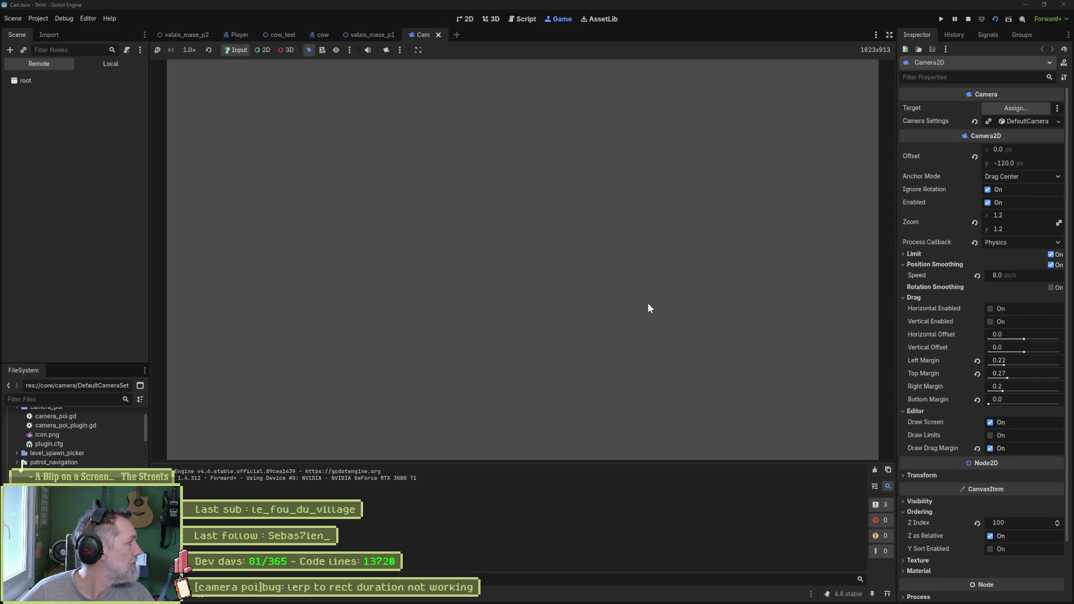
Run the valais_mase_p1 level, confirm CameraManager's live camera settings show zoom 2.0 by 2.0, then stop.
key(F8)
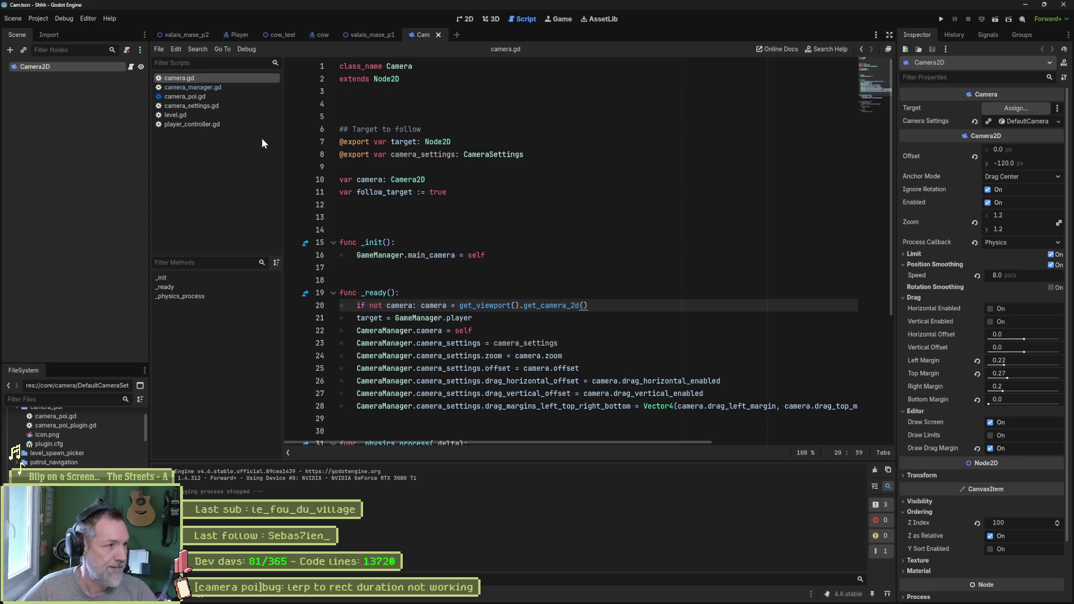
click(368, 34)
key(F6)
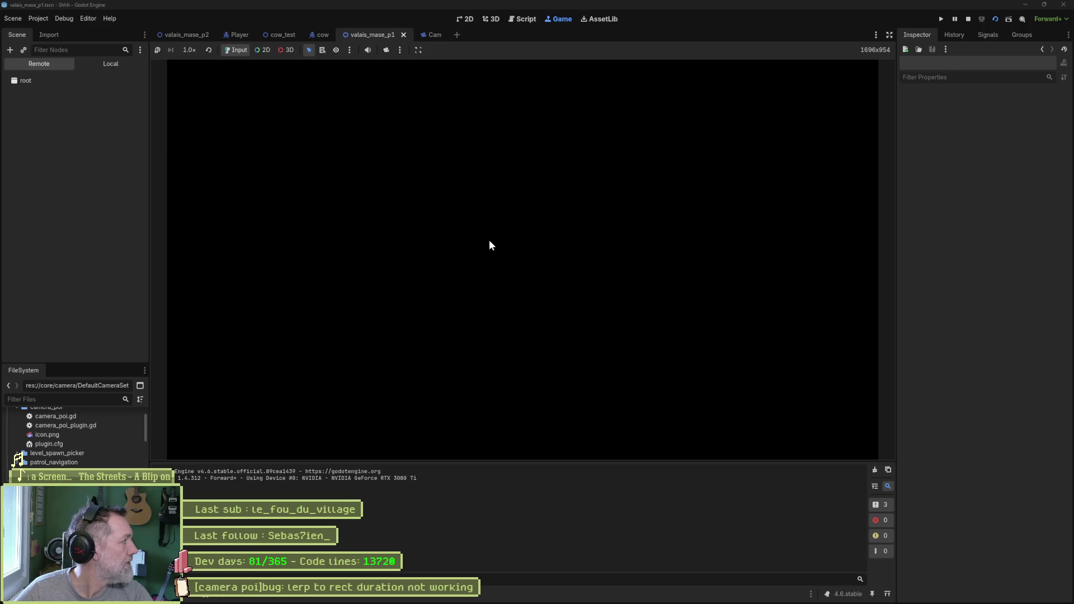
click(98, 126)
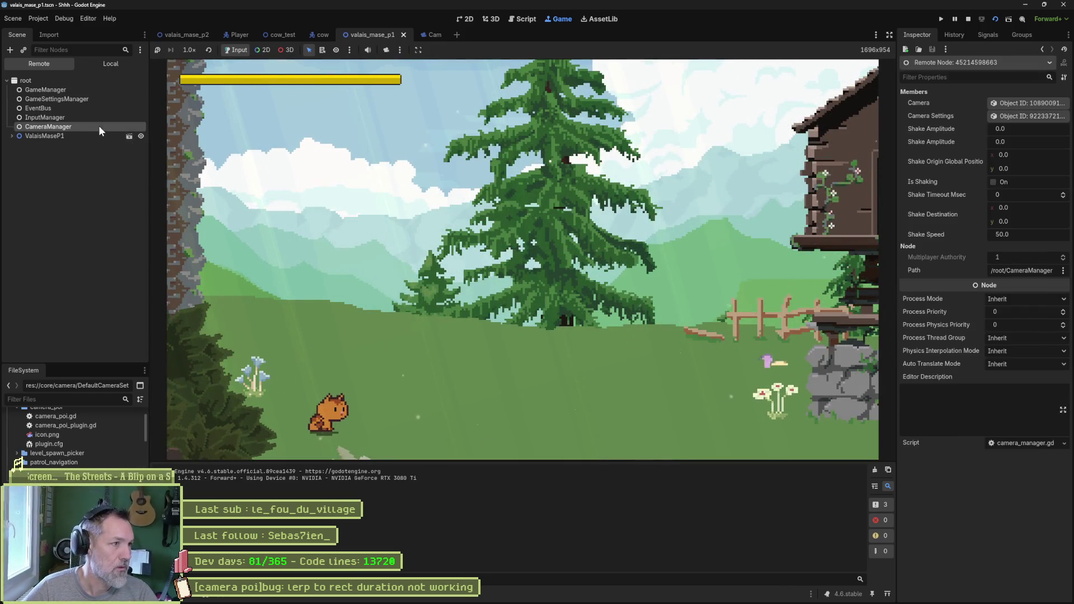
click(1010, 116)
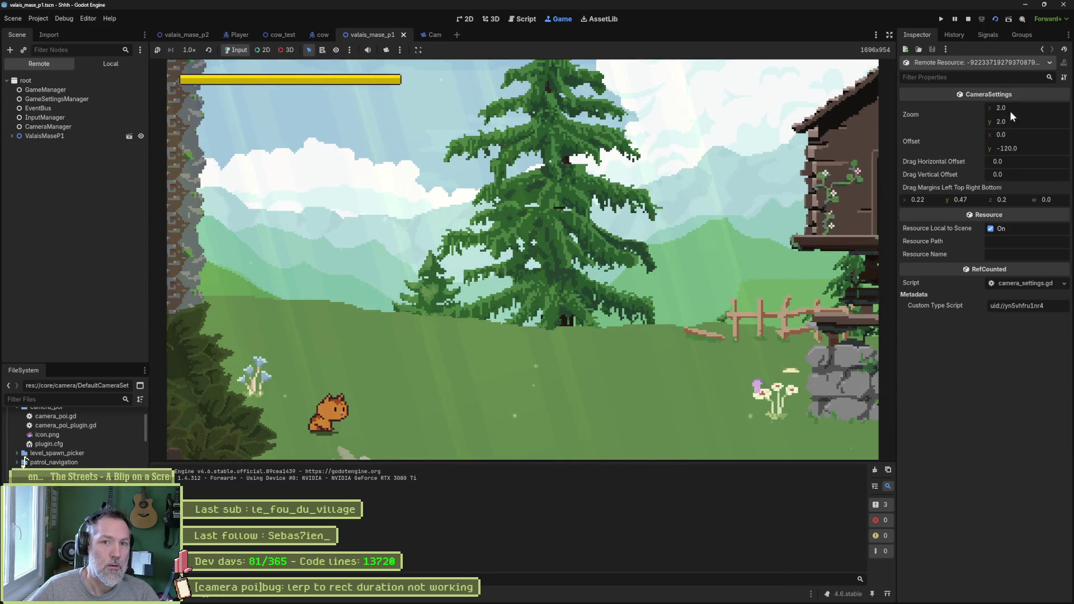
key(F8)
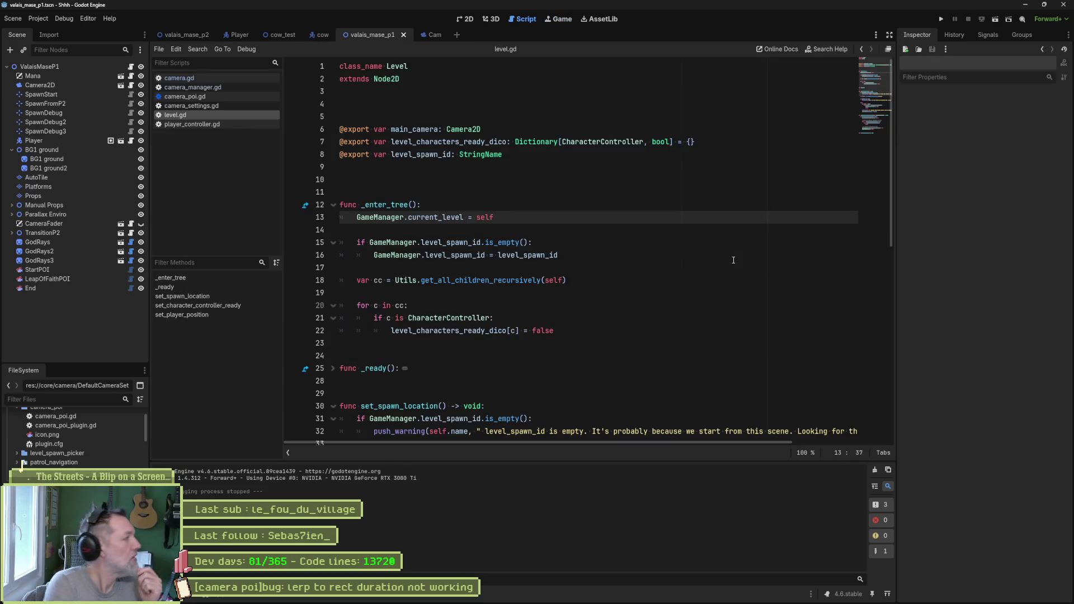
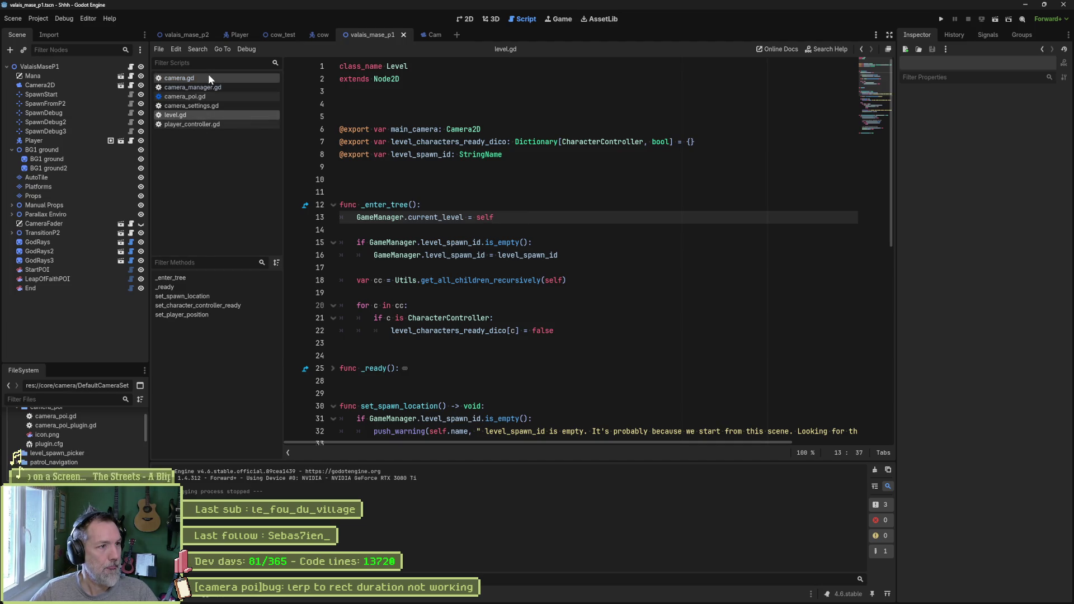
Select Camera2D and revert its zoom to the default 1.2.
click(95, 85)
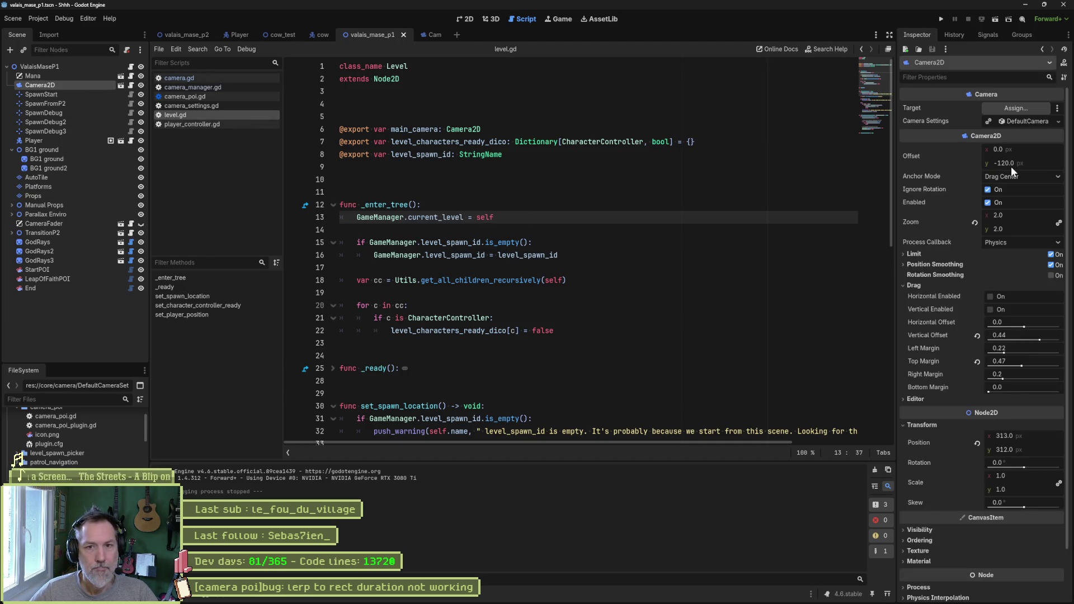
click(975, 223)
click(681, 203)
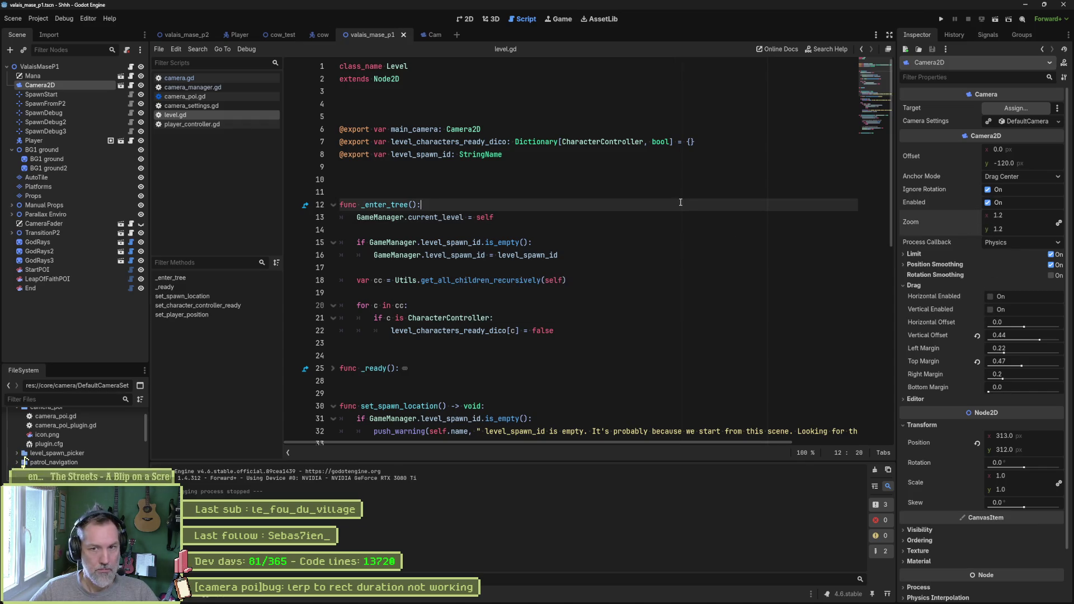
Open camera_poi.gd and review its diff in Fork, where lerp_speed (2.0) replaces lerp_duration_sec.
click(223, 97)
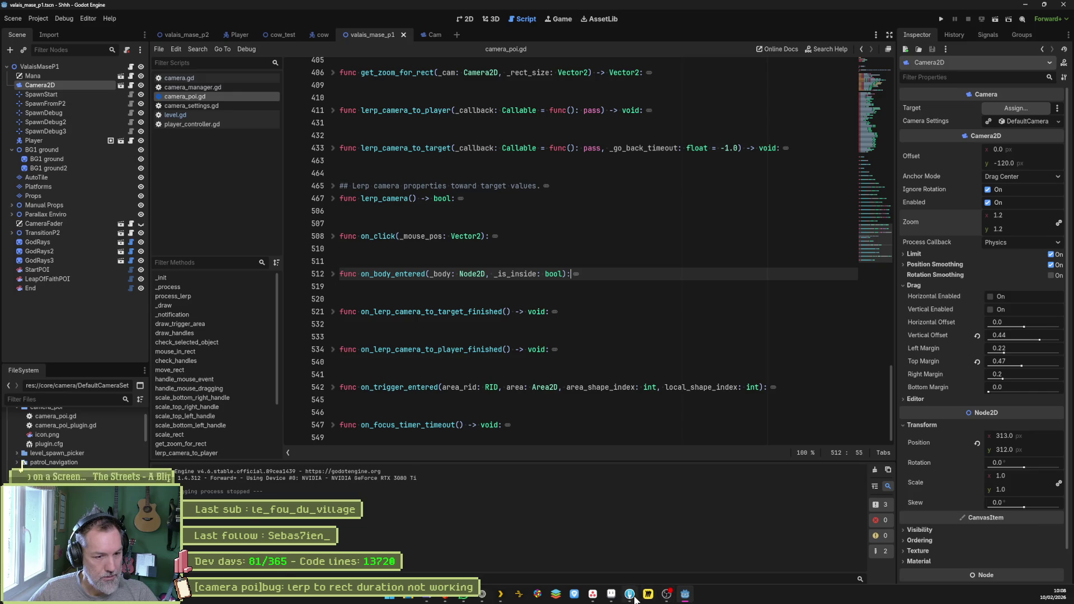
click(637, 595)
click(152, 83)
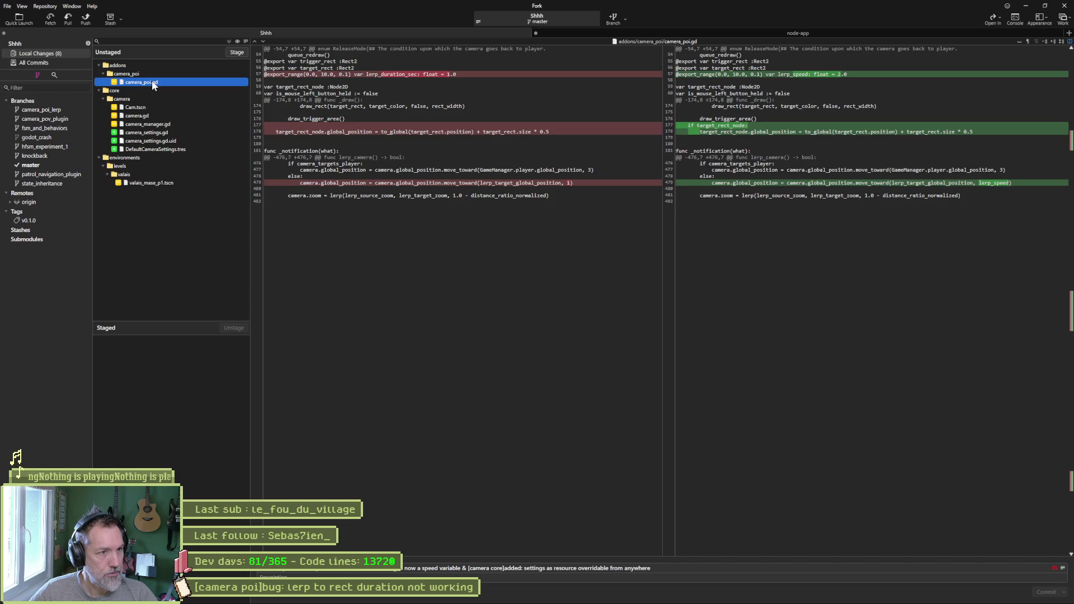
Review camera.gd's diff in Fork, then return to Godot and open camera.gd.
click(150, 116)
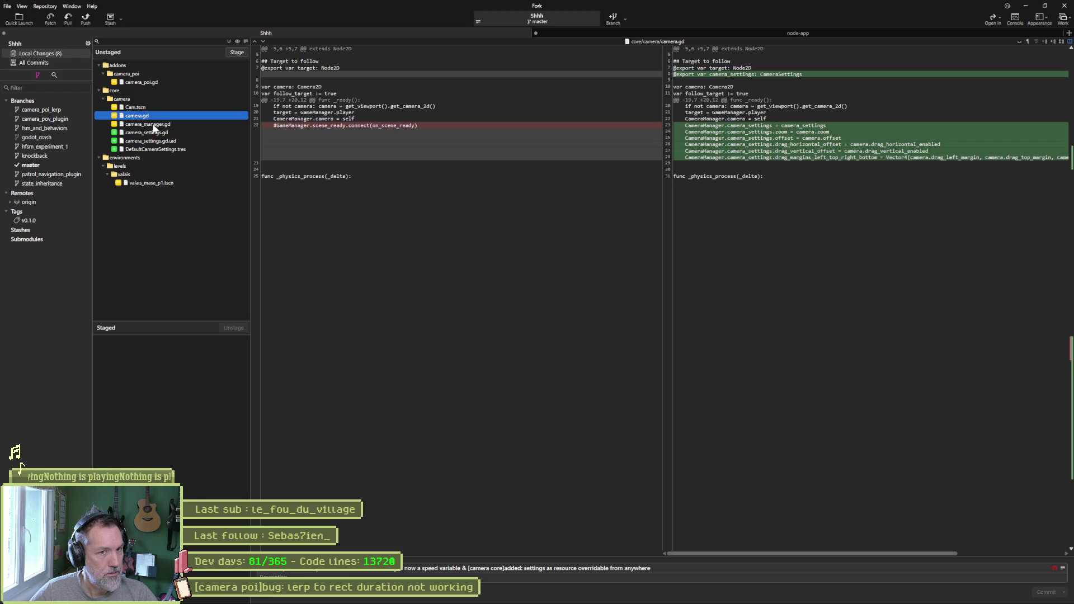
key(alt+Tab)
click(211, 79)
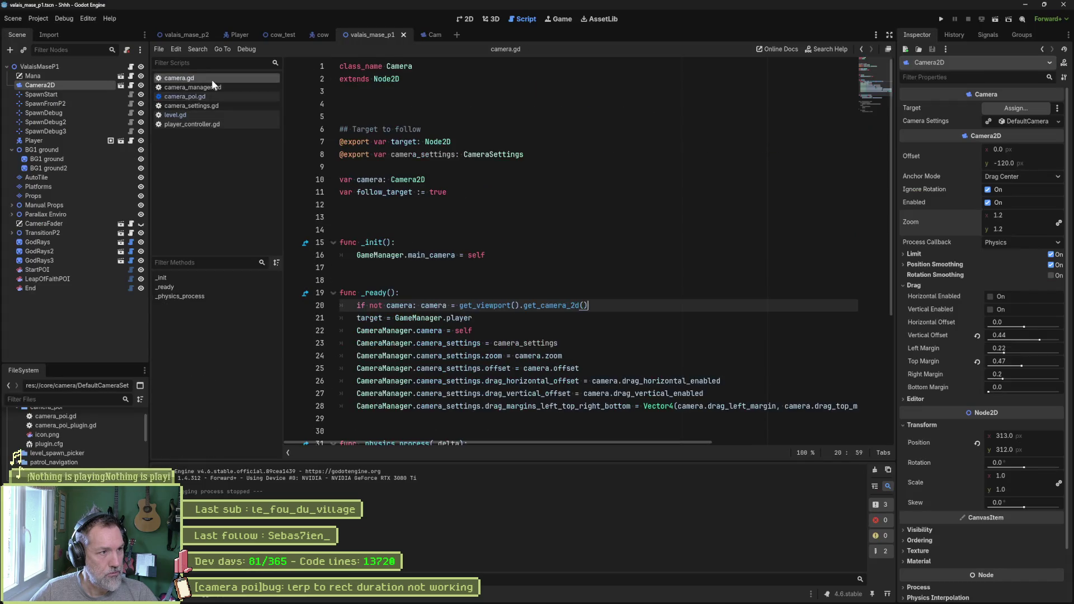
Nest lines 24–29 of _ready under a new 'if camera_settings:' line, save camera.gd, and briefly check the Cam scene.
double_click(445, 155)
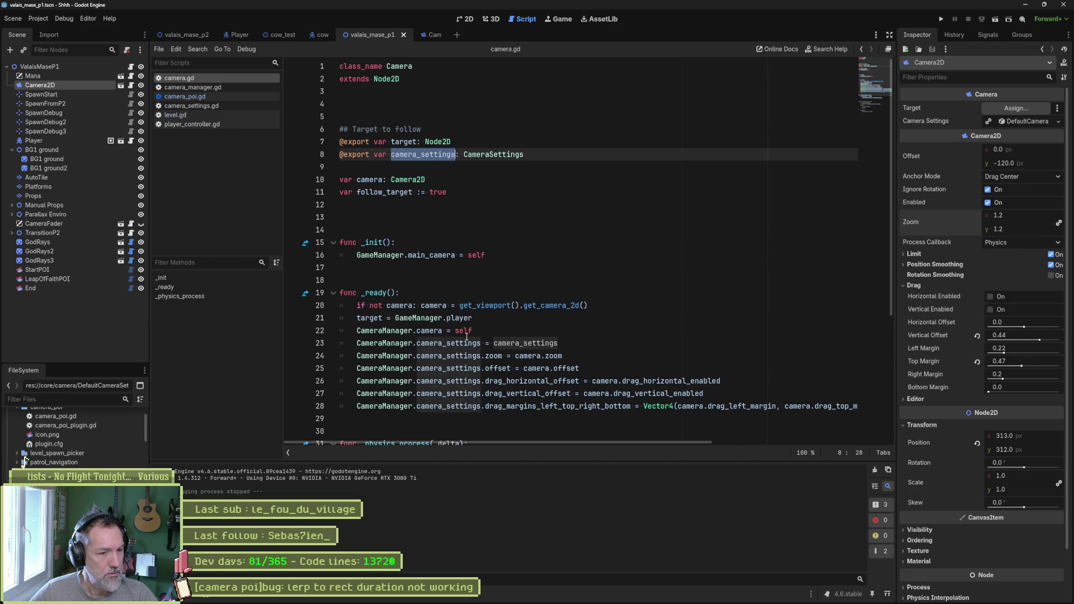
click(484, 332)
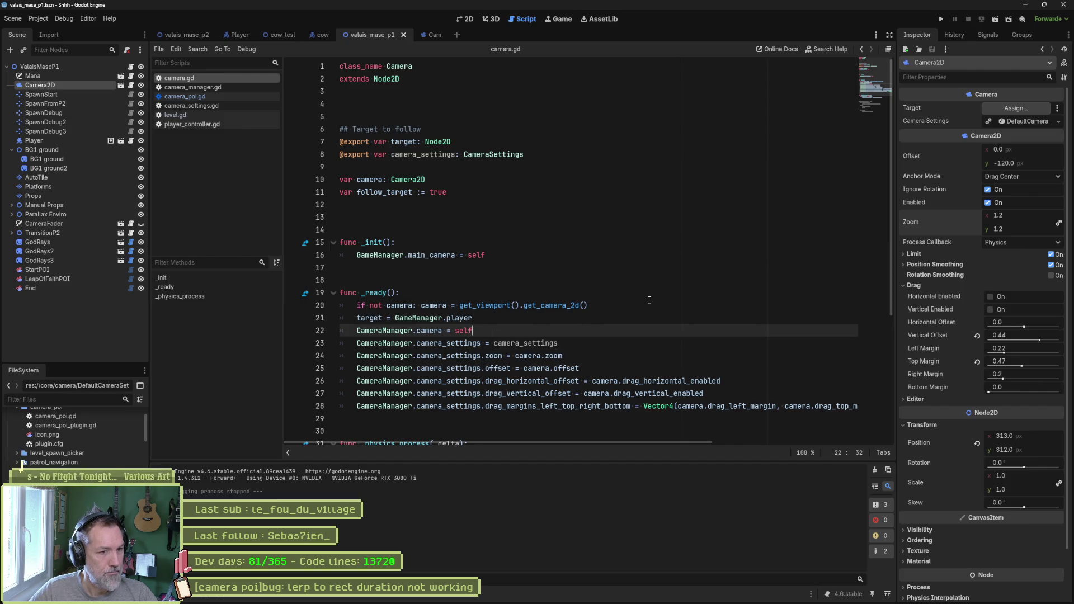
key(Return)
text(if camera_settings:)
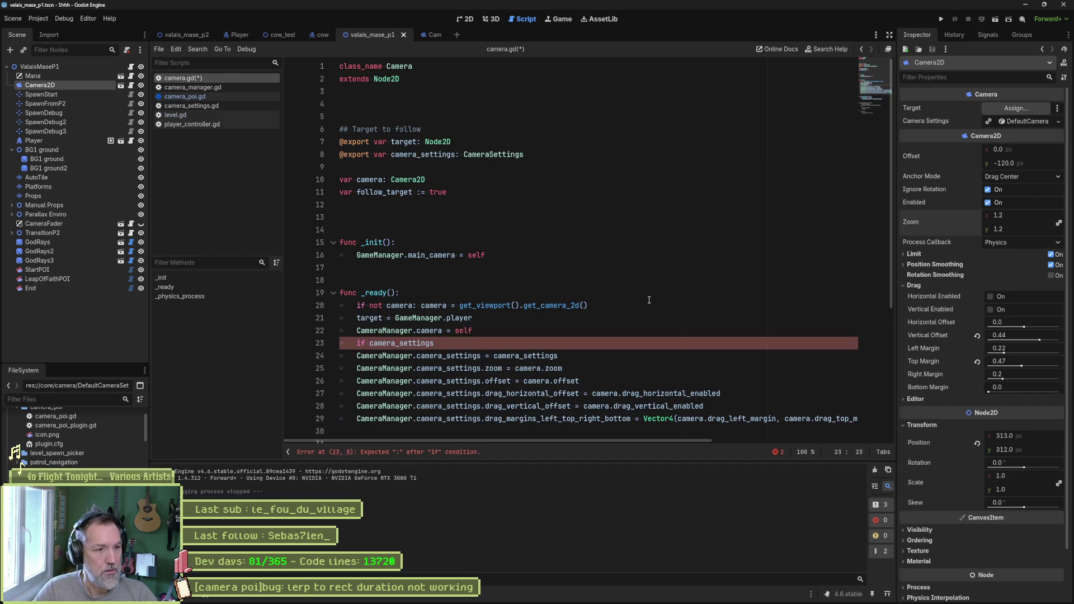
scroll(649, 300, down, 1)
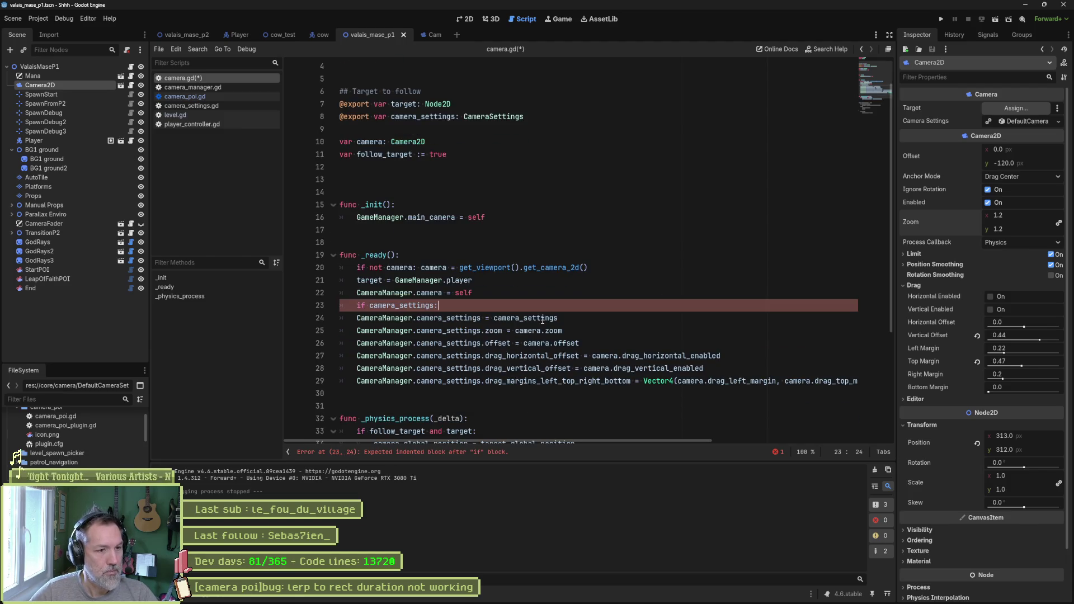
mouse_move(541, 318)
mouse_down()
mouse_move(577, 320)
mouse_move(541, 381)
mouse_up()
key(Tab)
click(569, 313)
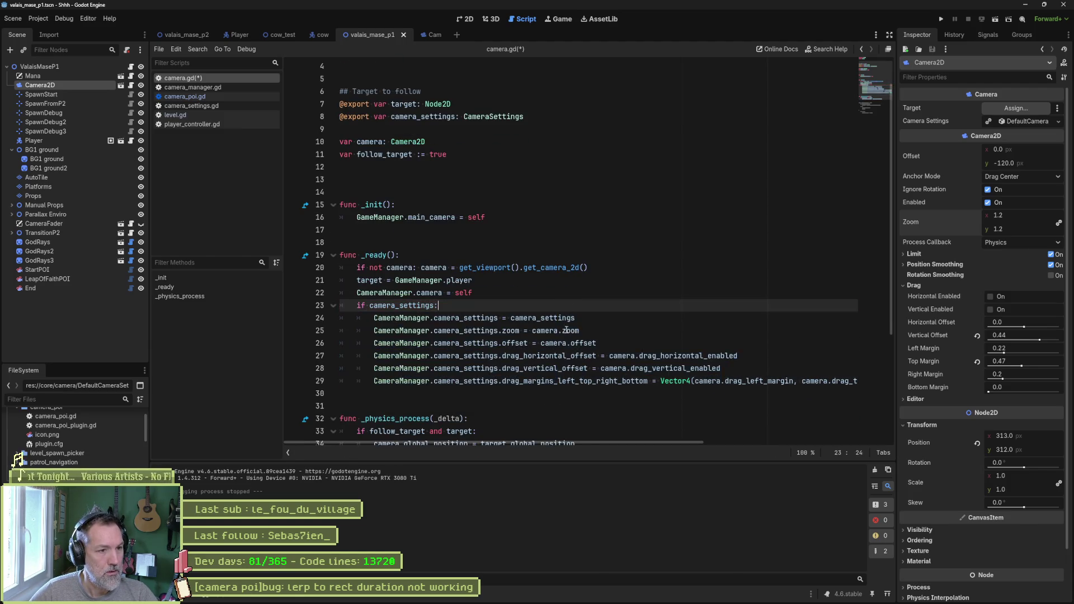
click(485, 392)
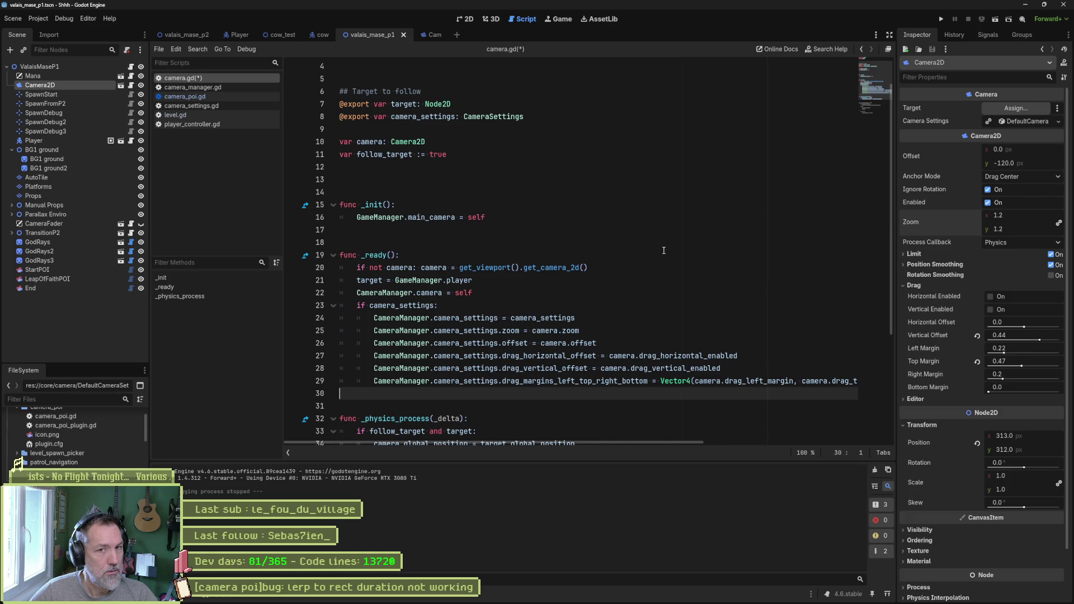
key(ctrl+s)
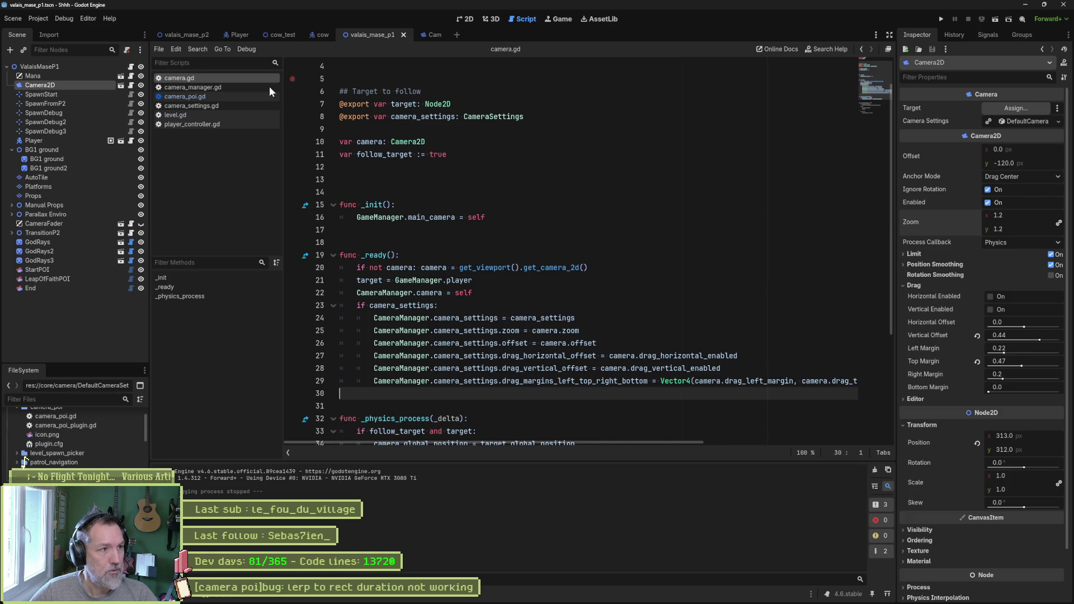
click(121, 86)
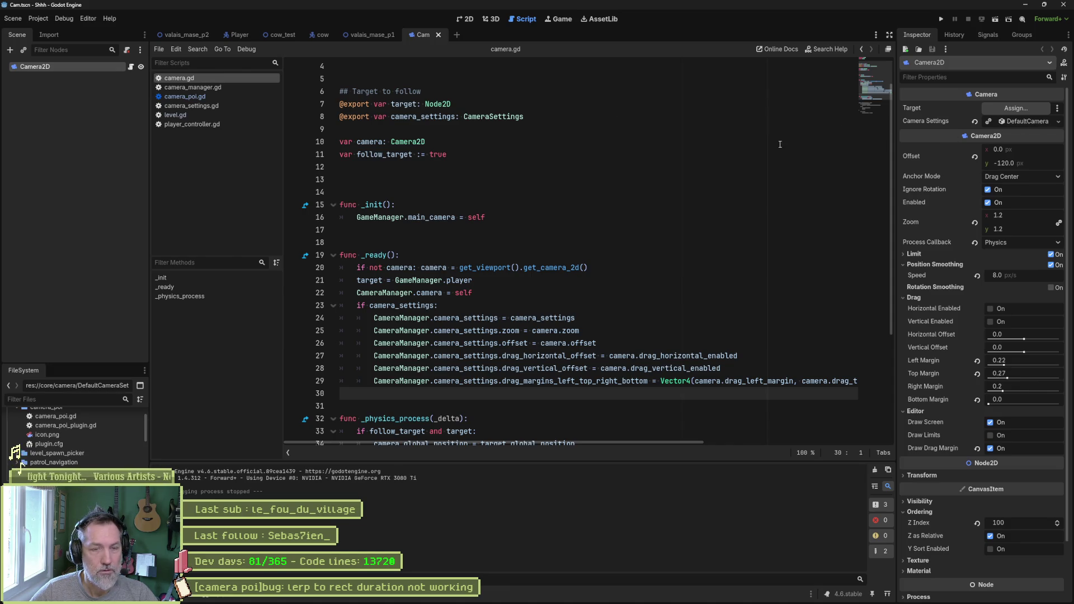
click(438, 35)
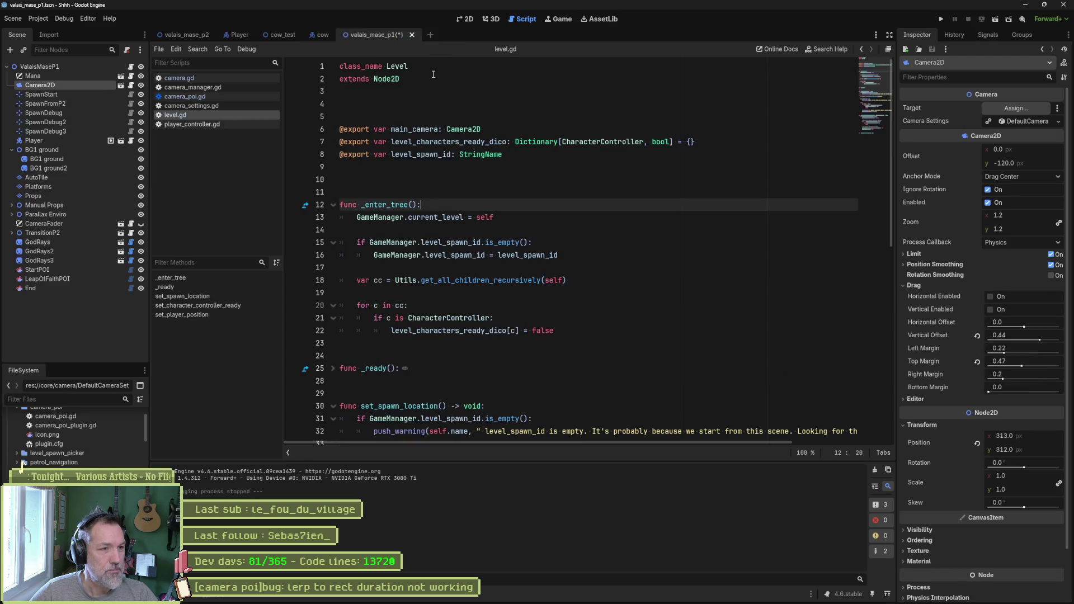
Add an else branch calling push_warning(self, " No camera settings provided !!!") and save camera.gd.
click(201, 78)
key(Tab)
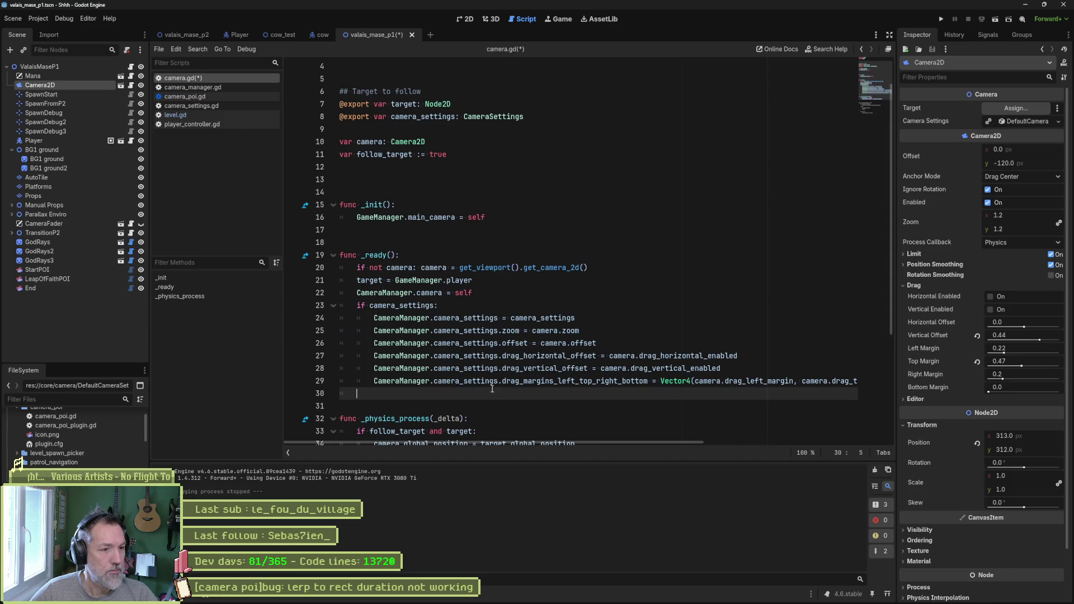
text(else:)
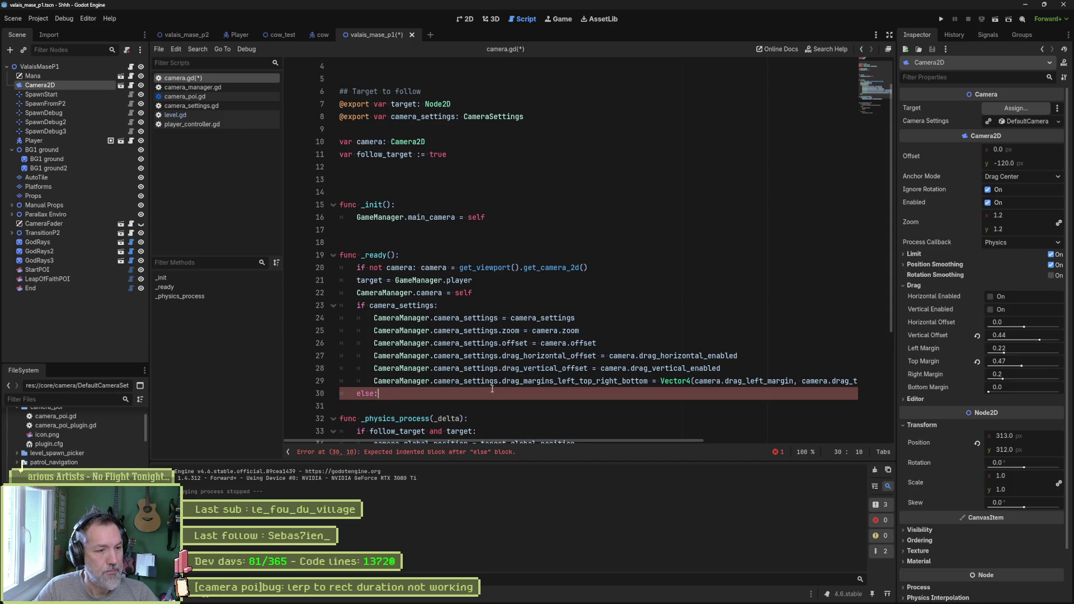
key(Return)
text(war)
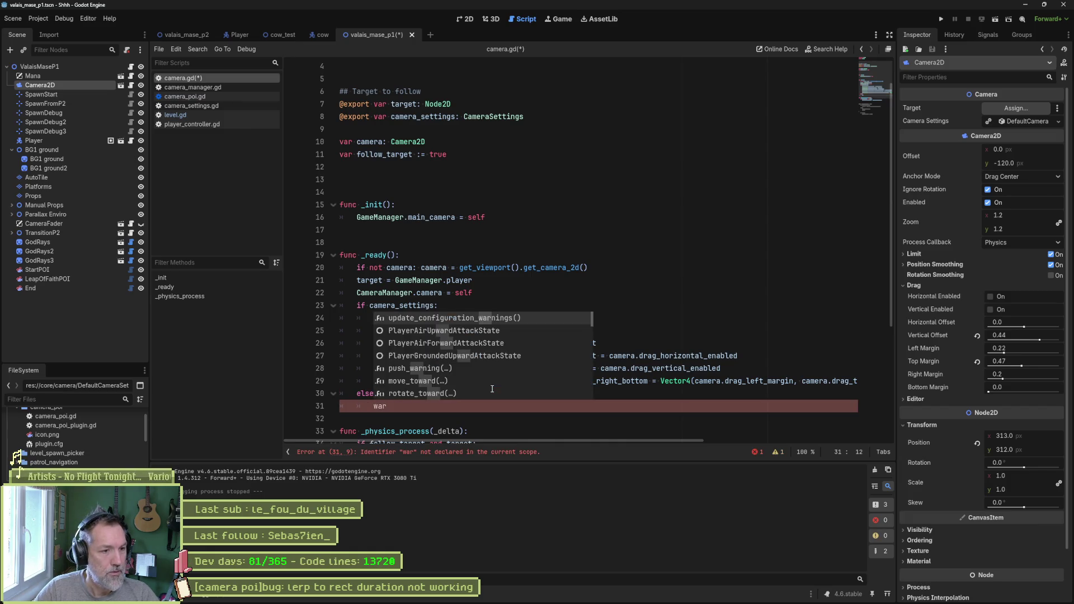
key(Down)
key(Down)
key(Down)
key(Return)
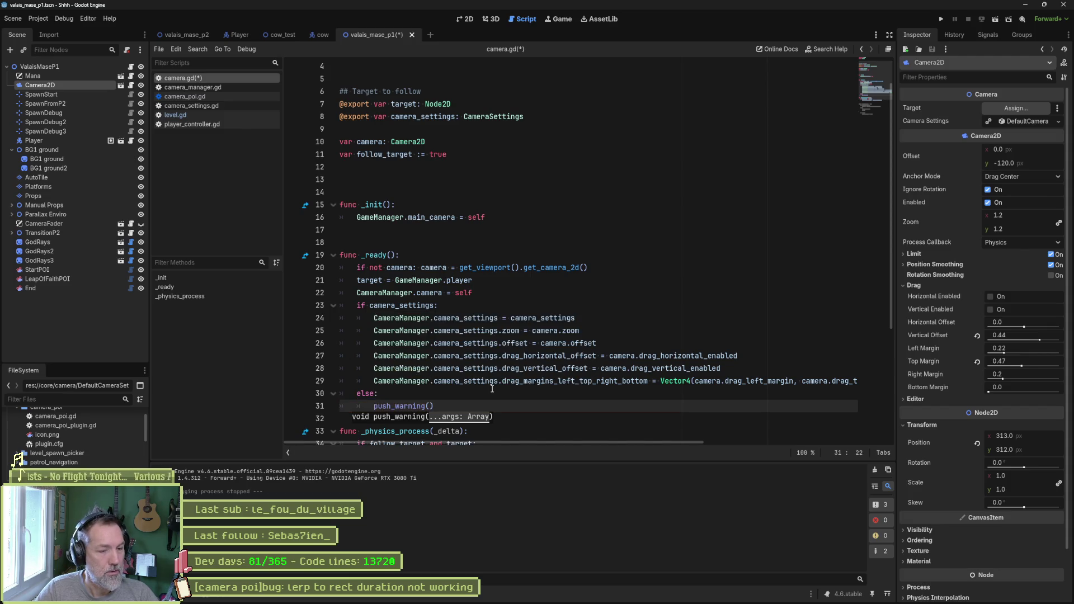
text(self, " )
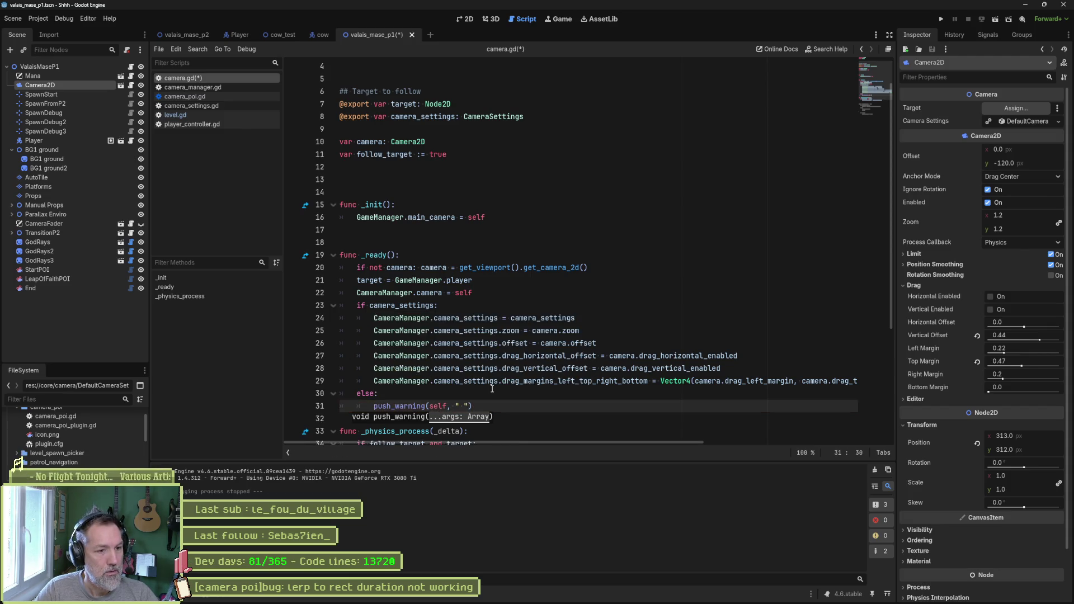
text(No Ca)
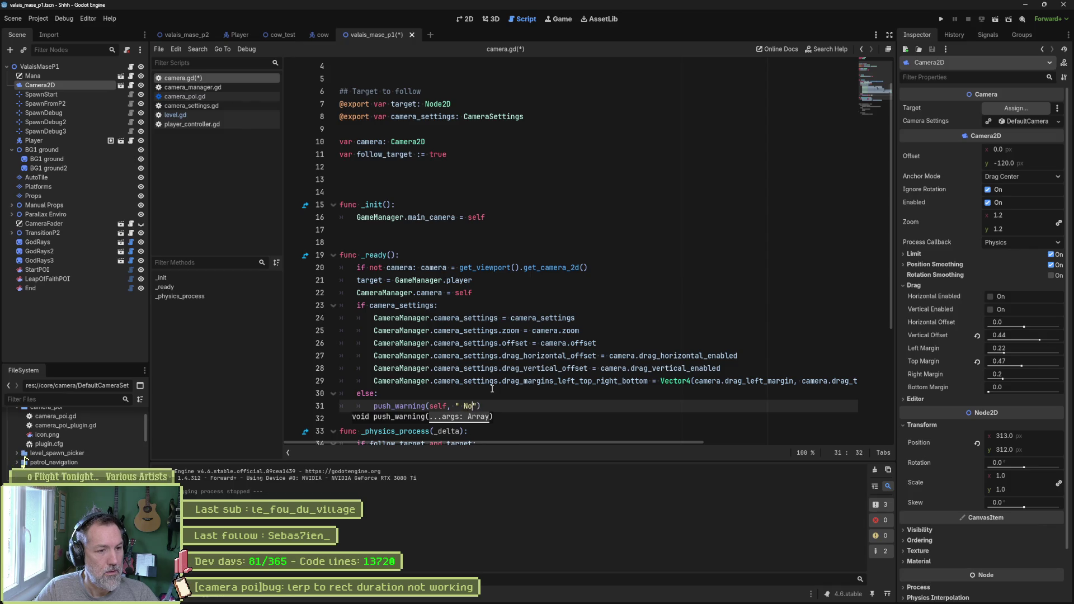
text(mera se)
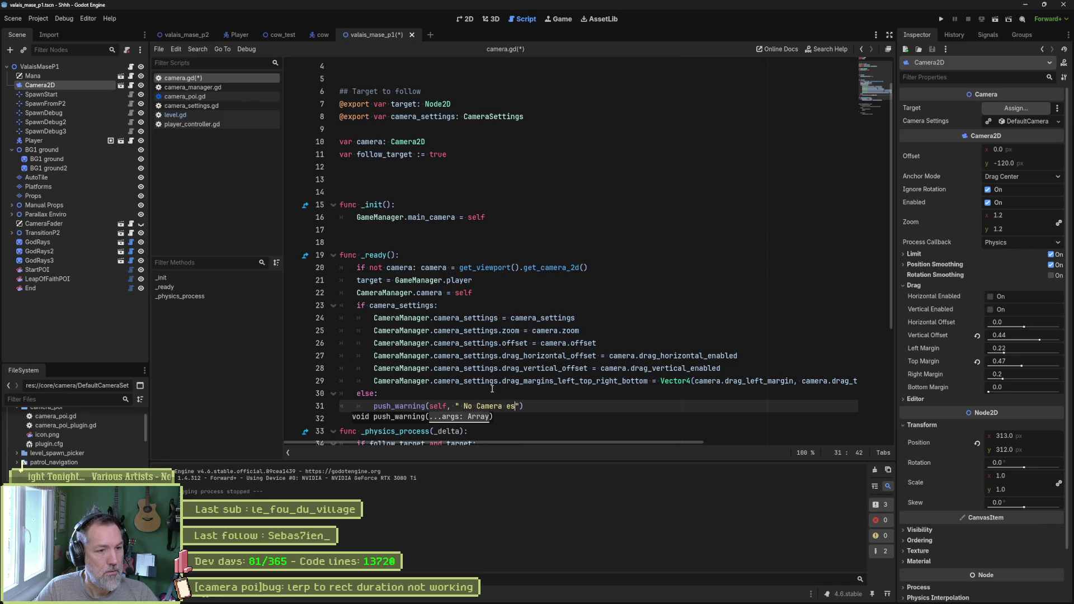
text(ttings provid)
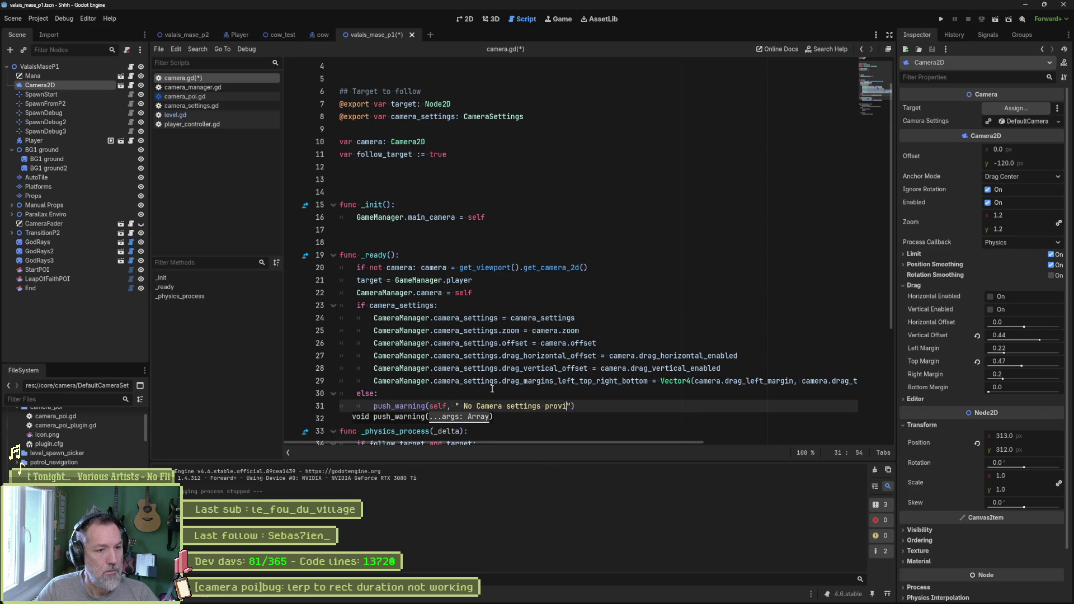
text(ed)
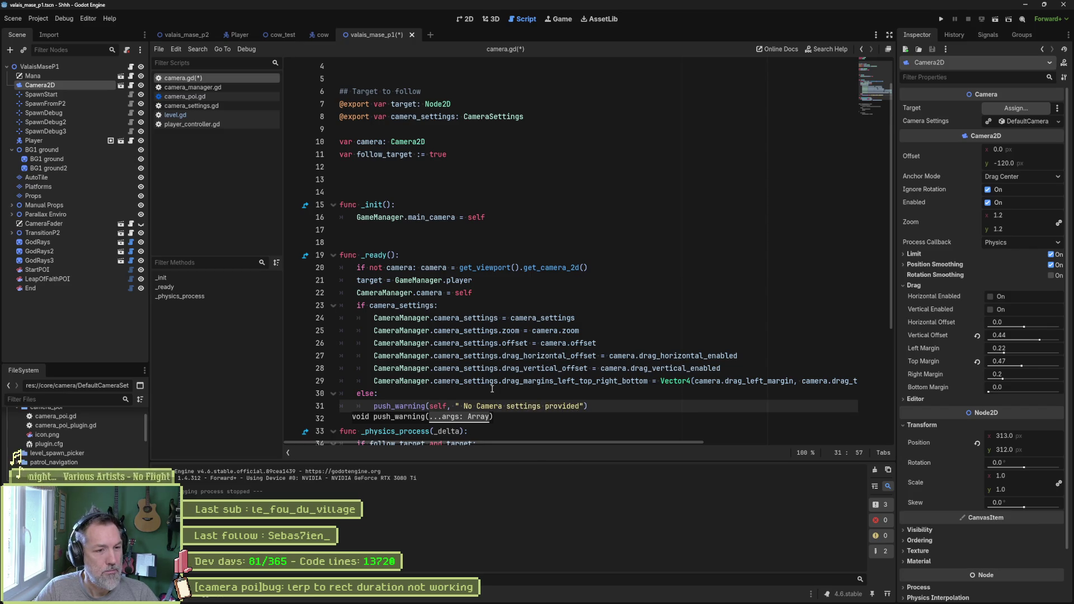
key(ctrl+s)
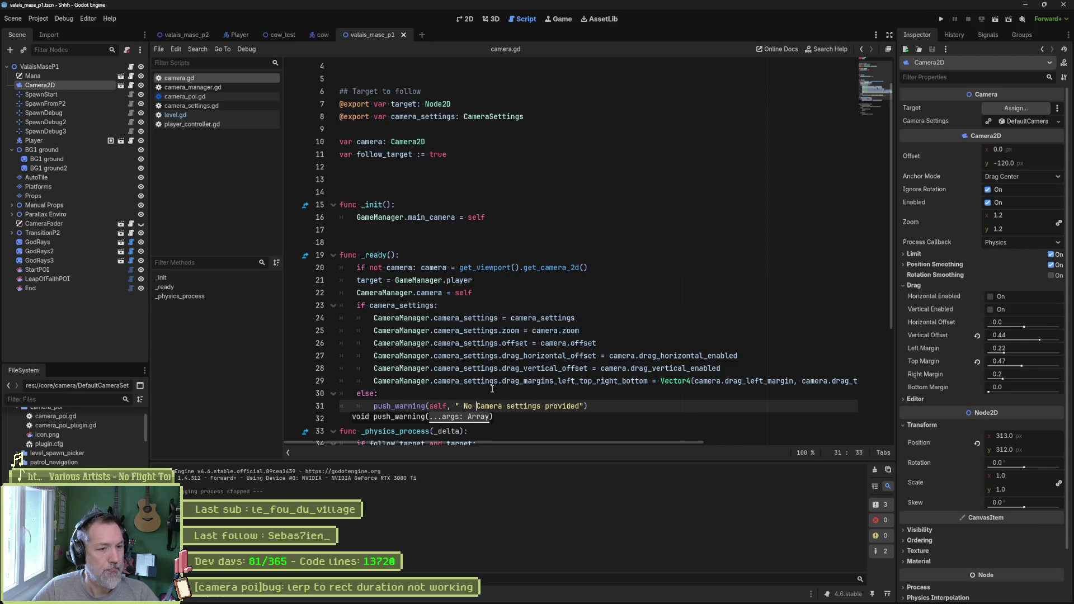
key(ctrl+shift+Right)
text(camera)
text( !!!)
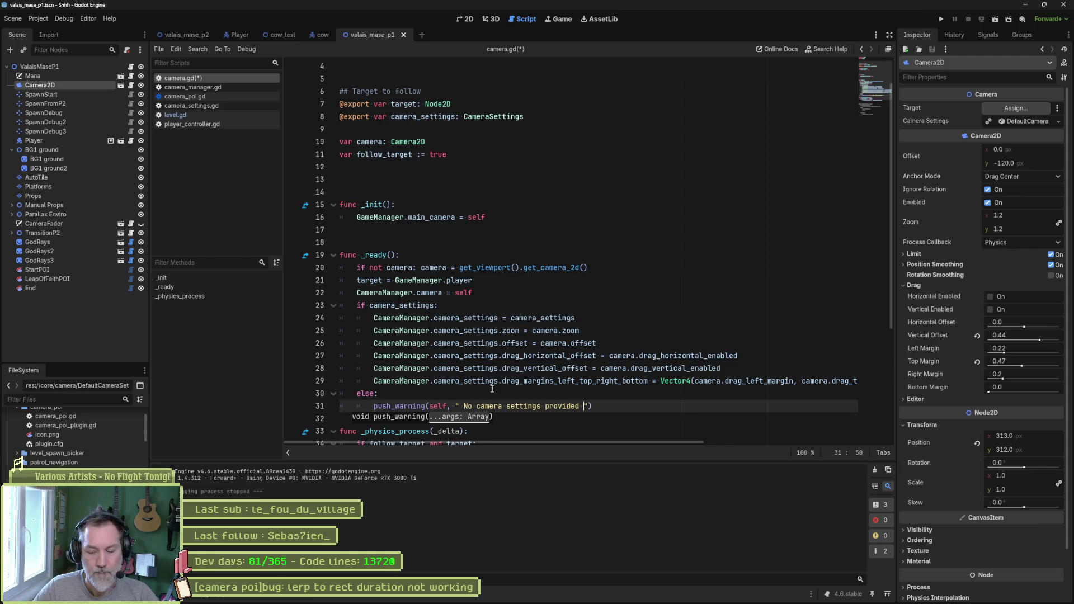
key(ctrl+s)
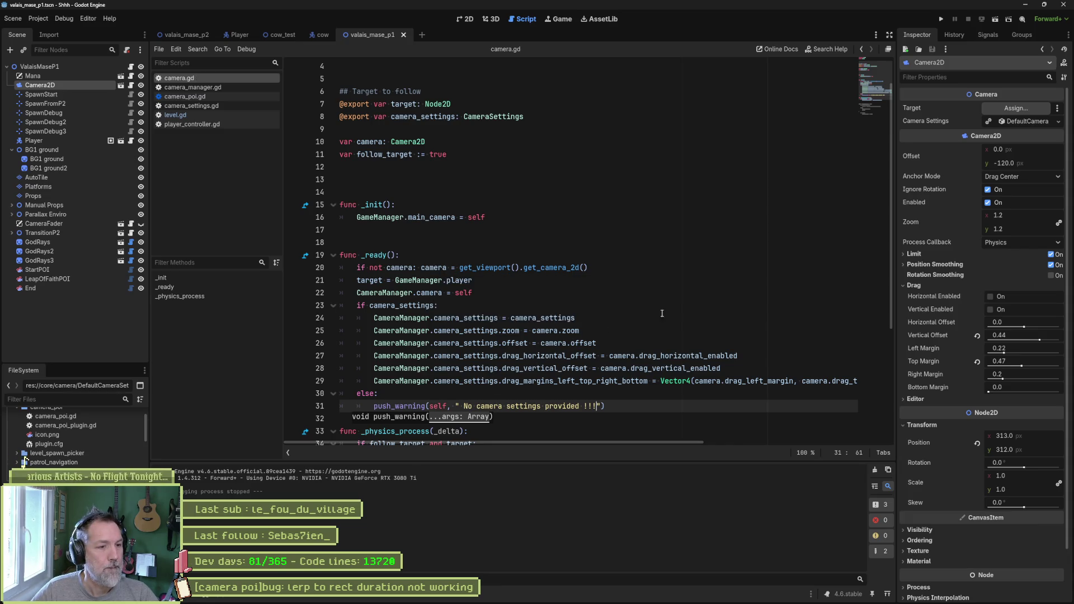
Insert blank lines after line 22 and between _ready and _physics_process.
click(661, 306)
click(655, 297)
key(Return)
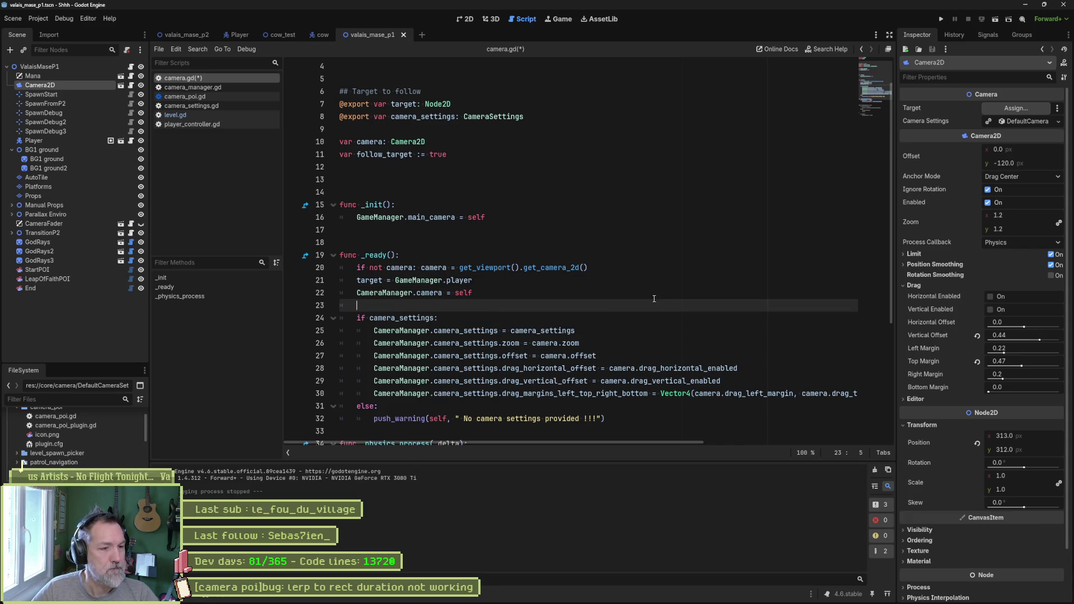
scroll(654, 298, down, 2)
click(490, 358)
key(Return)
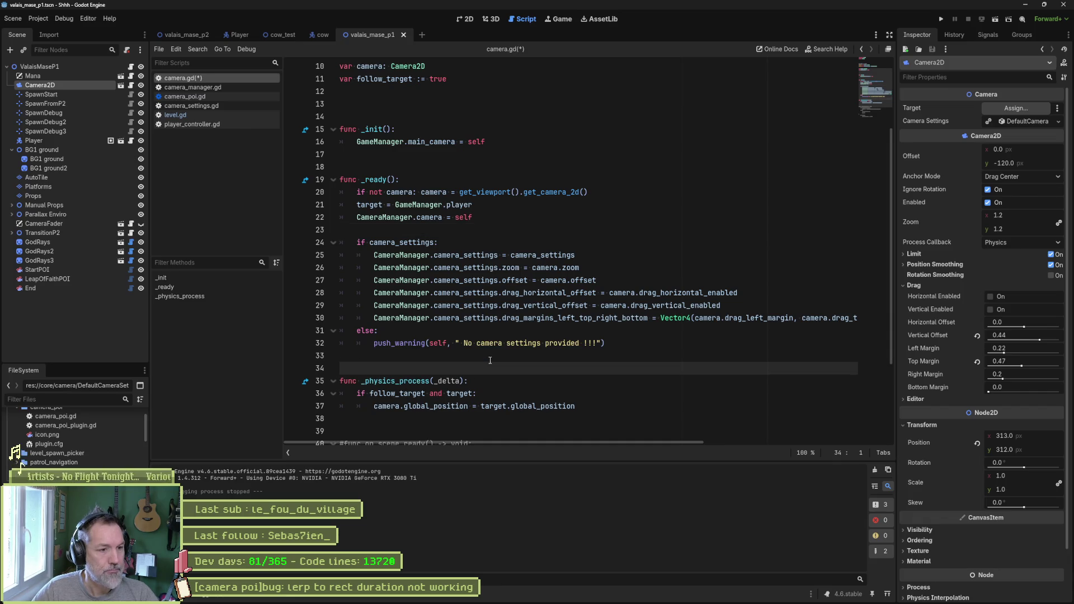
scroll(490, 361, down, 3)
scroll(517, 319, up, 5)
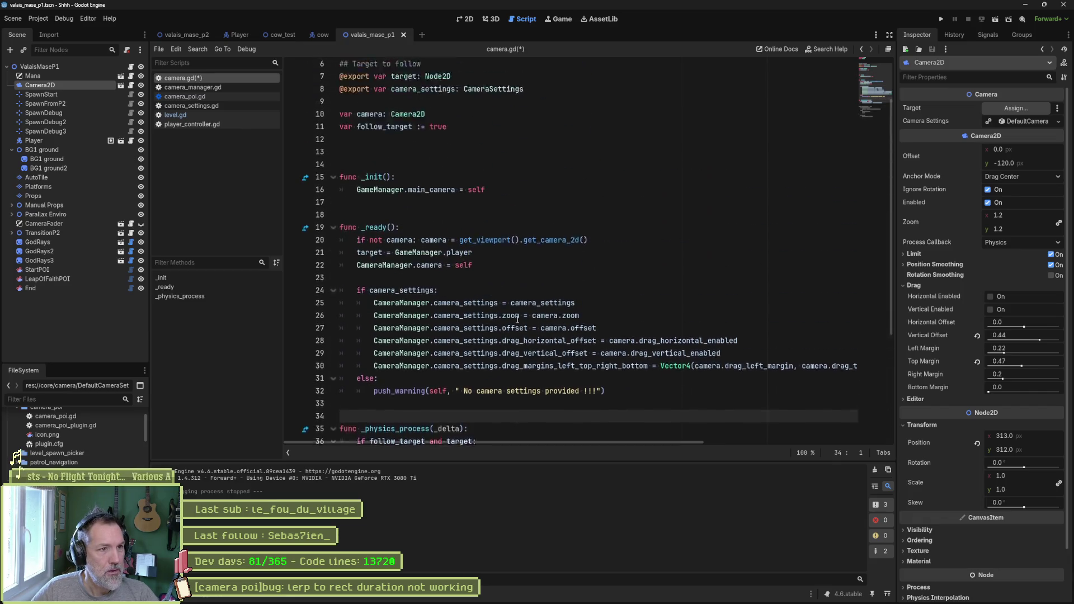
scroll(519, 318, up, 2)
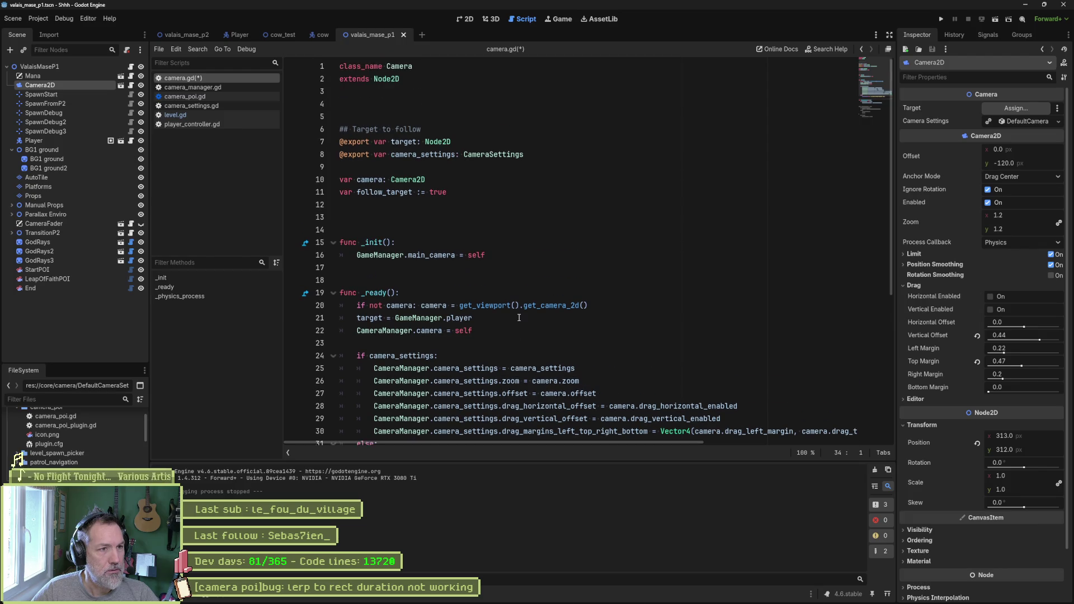
scroll(519, 319, down, 6)
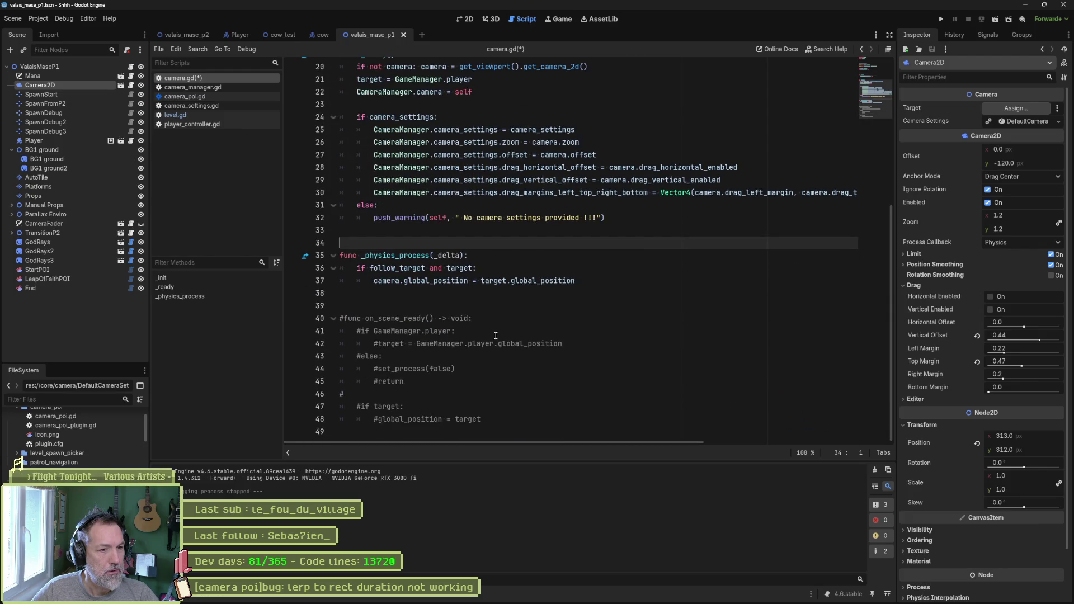
Select the commented-out on_scene_ready block, then switch to the valais_mase_p2 scene tab.
drag(496, 319, 497, 419)
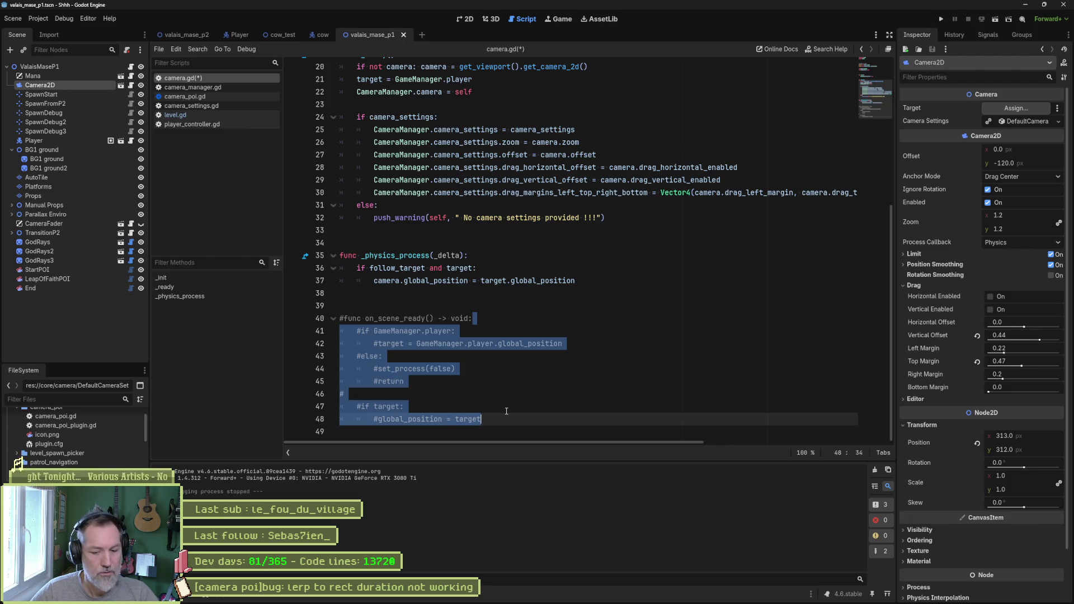
click(187, 34)
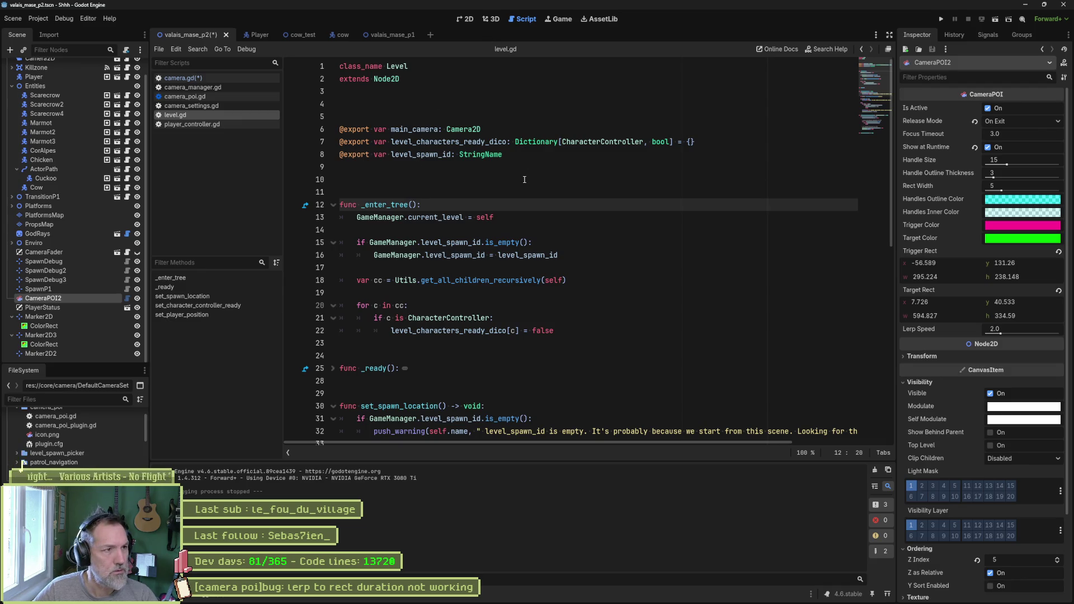
Run and stop a play-test of valais_mase_p2, then show the level in the 2D view.
key(F5)
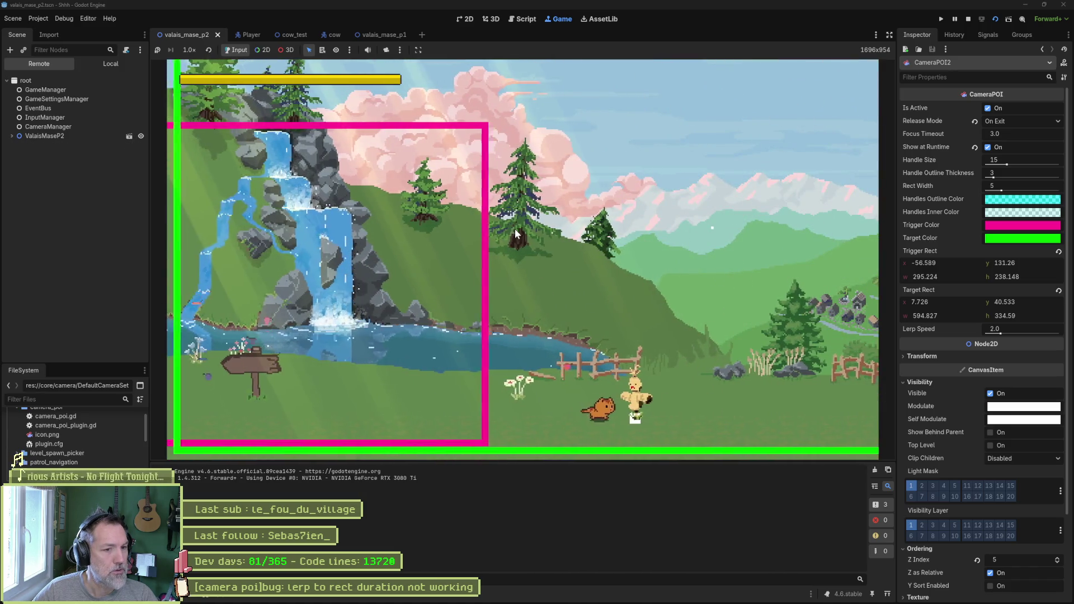
key(F8)
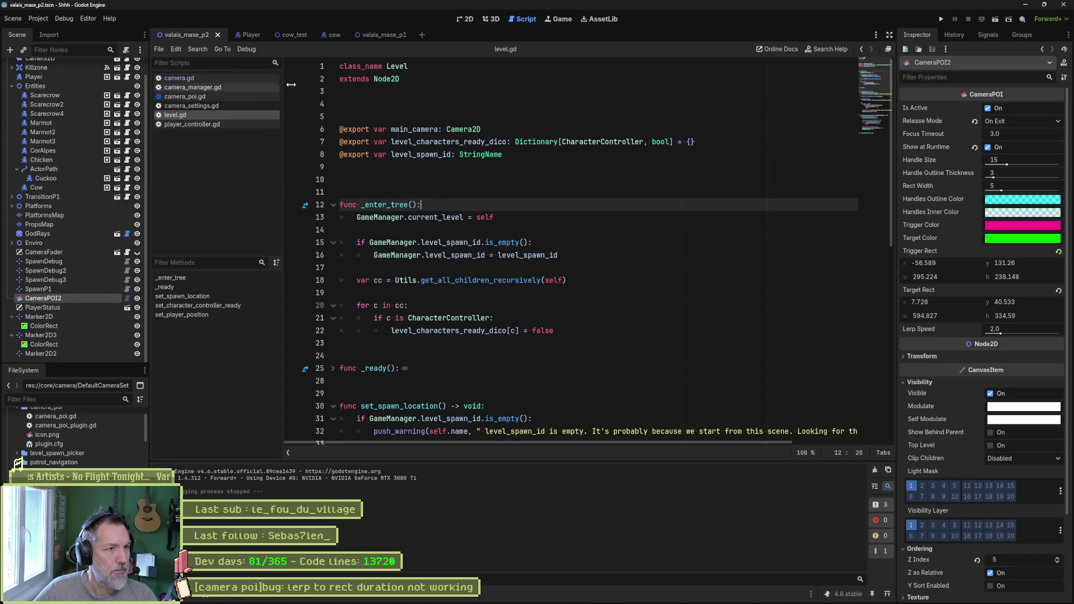
click(457, 19)
scroll(435, 311, up, 6)
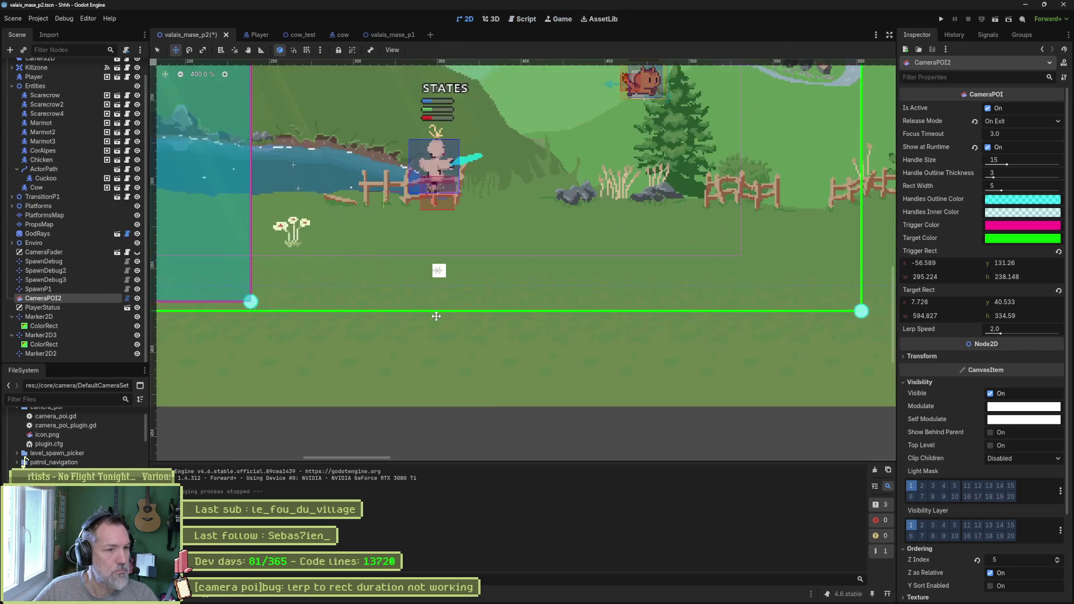
Move SpawnDebug right past the wooden fence to about (716, 233) and test-run the scene.
scroll(412, 313, down, 3)
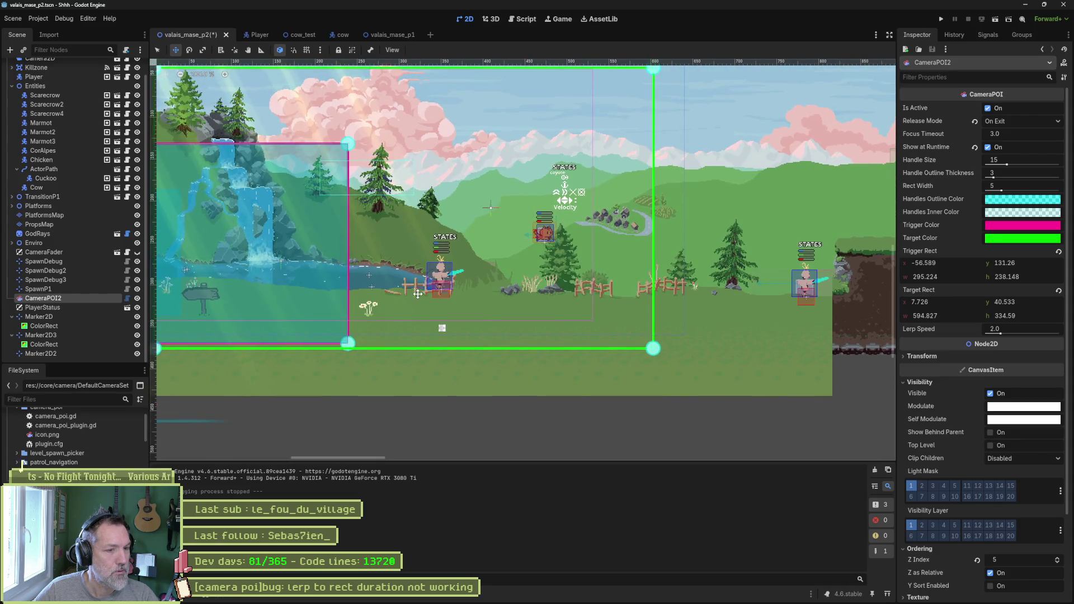
key(q)
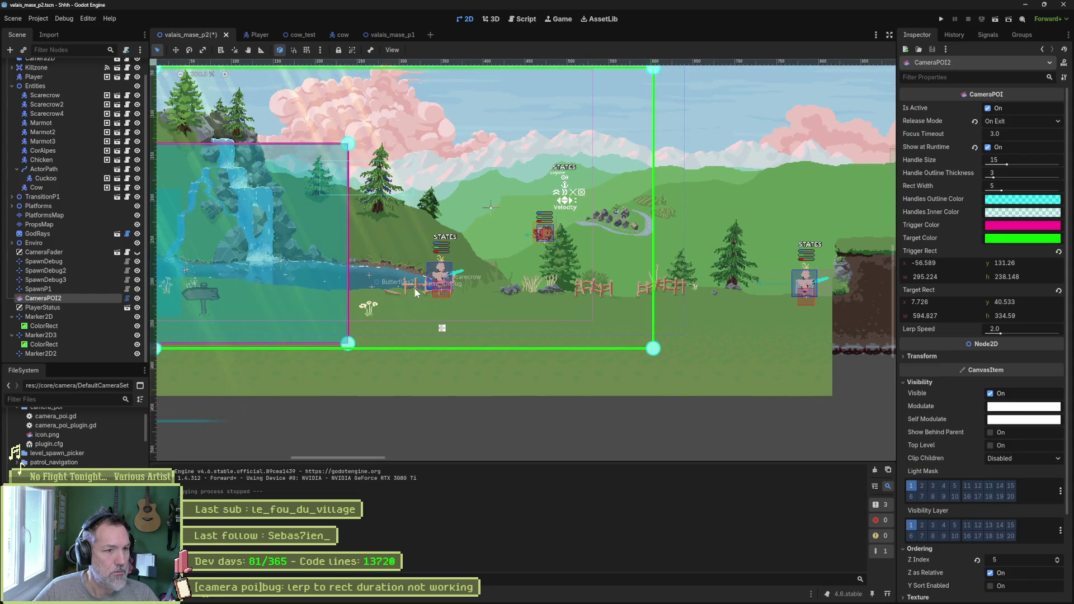
click(415, 287)
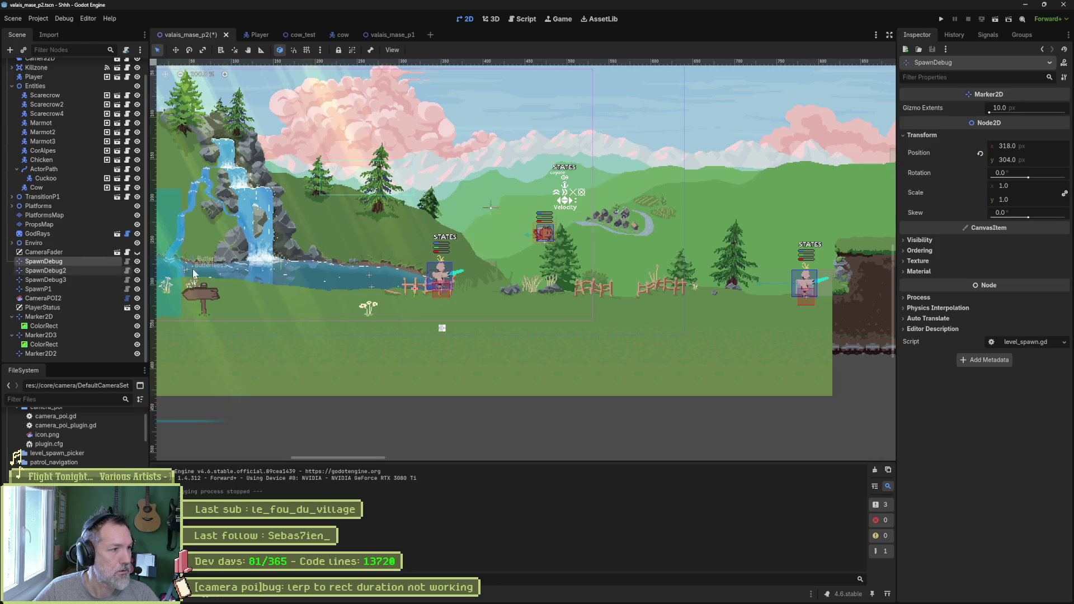
key(w)
mouse_move(513, 299)
mouse_down()
mouse_move(813, 279)
mouse_move(861, 232)
mouse_up()
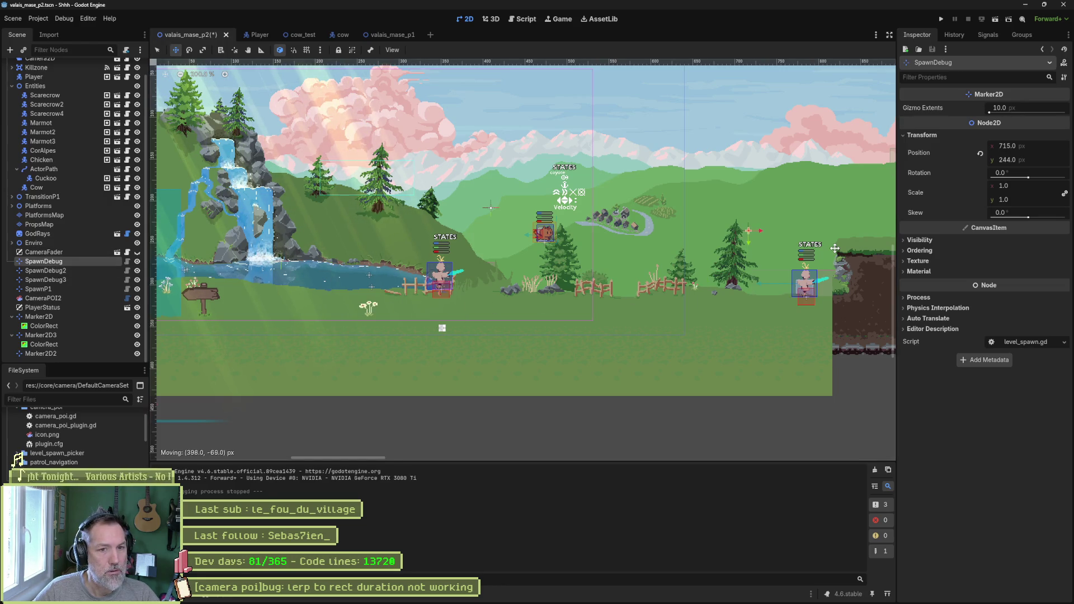
key(F6)
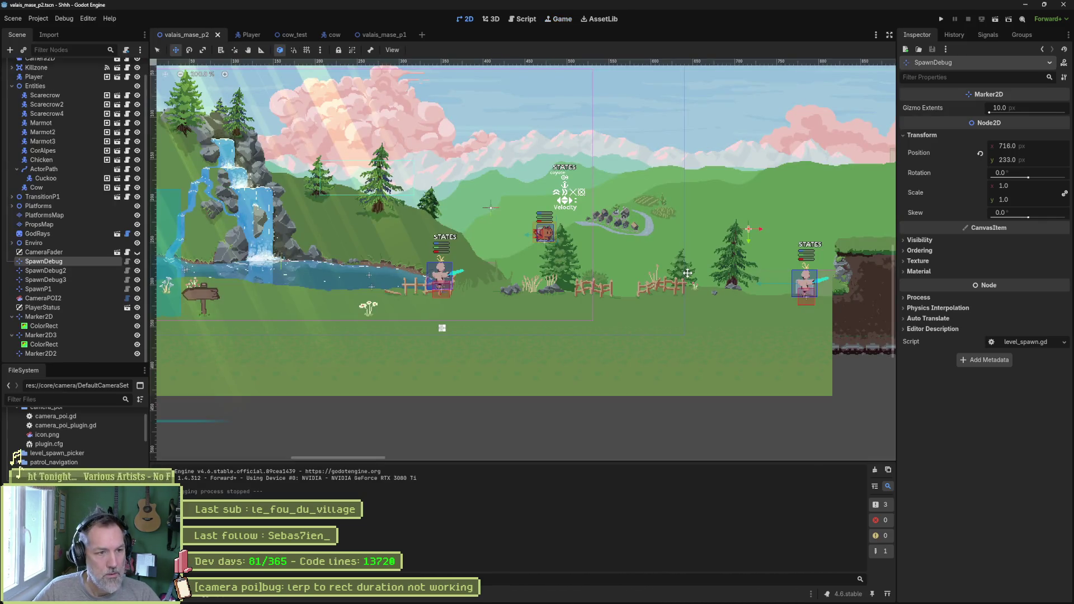
Return to the script editor and reopen camera.gd.
click(522, 18)
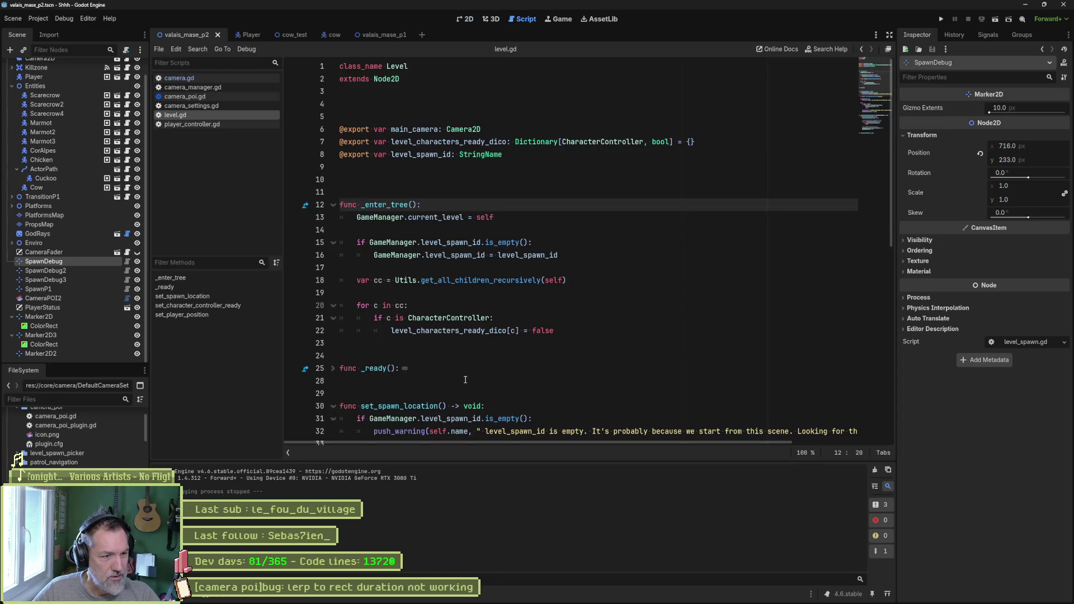
scroll(465, 380, down, 10)
click(179, 78)
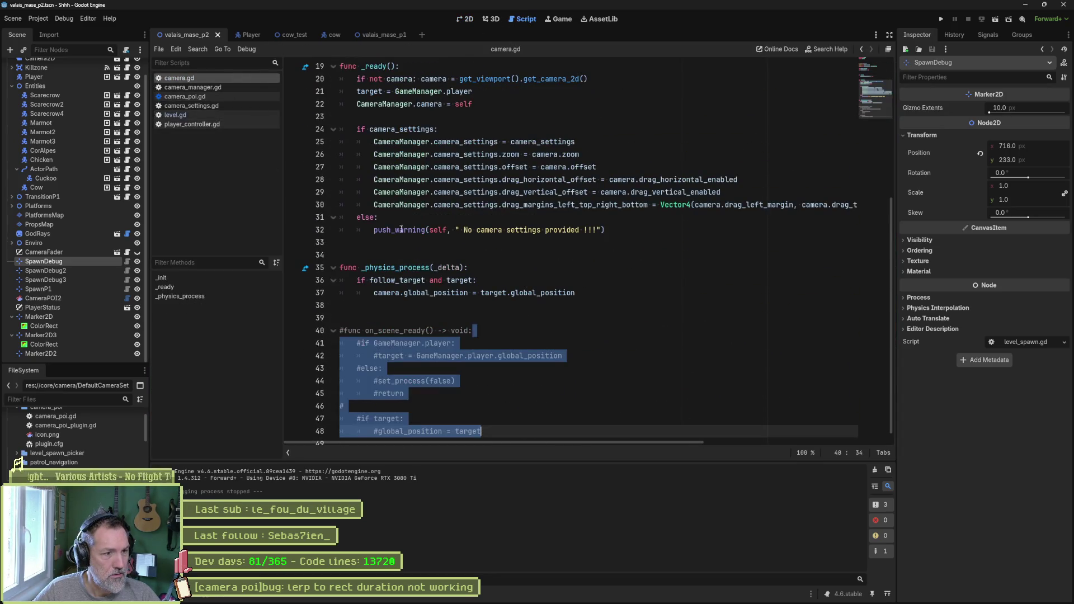
Delete the commented-out on_scene_ready block from camera.gd, save, and fold all functions.
key(ctrl+End)
shift+click(448, 319)
shift+click(602, 295)
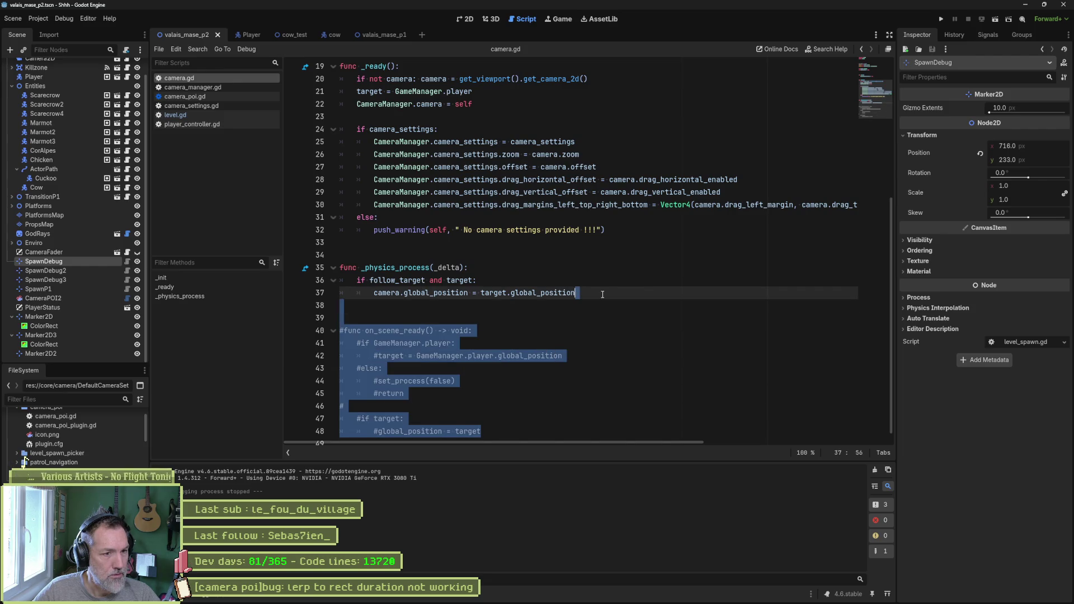
key(Delete)
key(ctrl+s)
scroll(569, 287, up, 5)
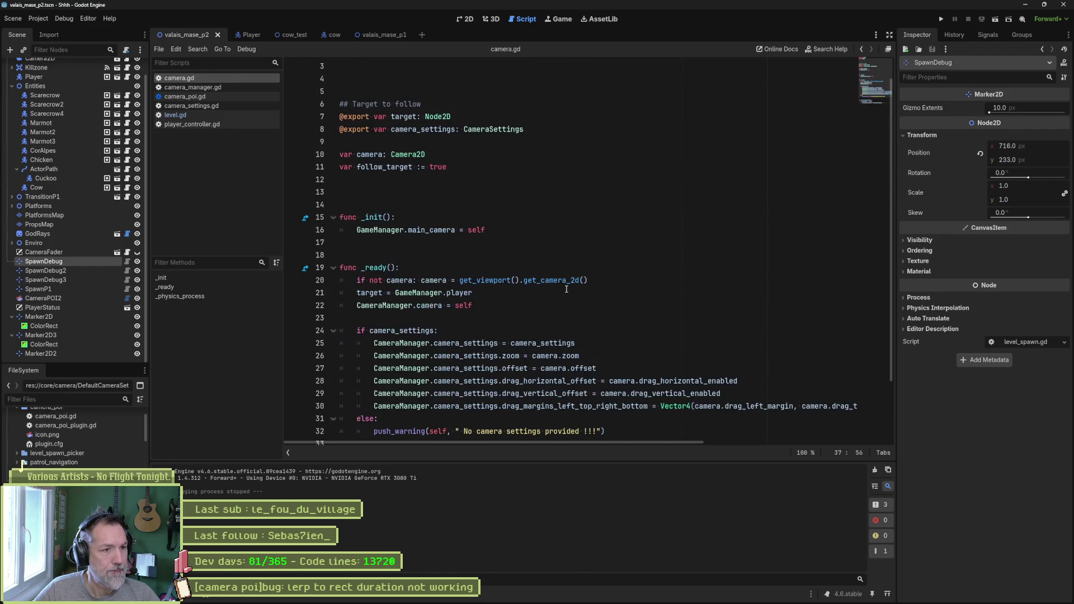
key(ctrl+alt+f)
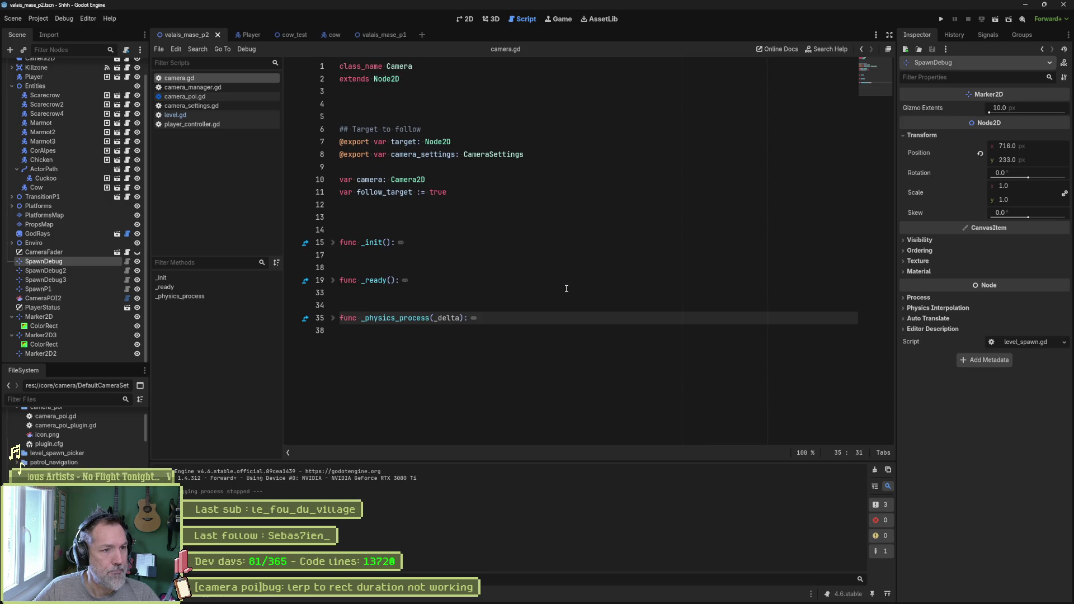
click(564, 358)
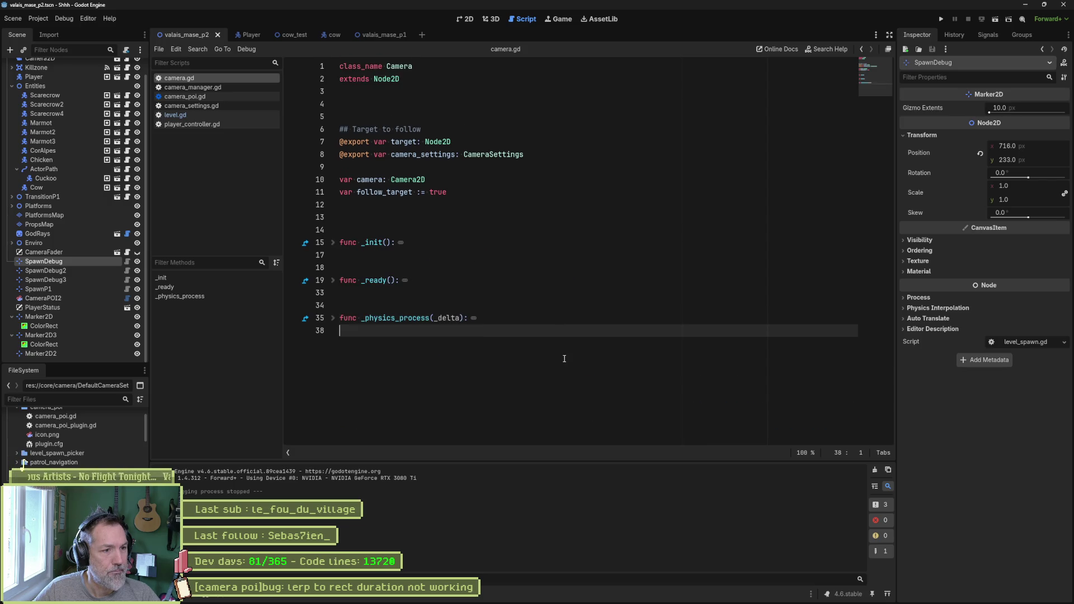
Open camera_manager.gd and look over its shake_amplitude setter and shake functions.
click(252, 87)
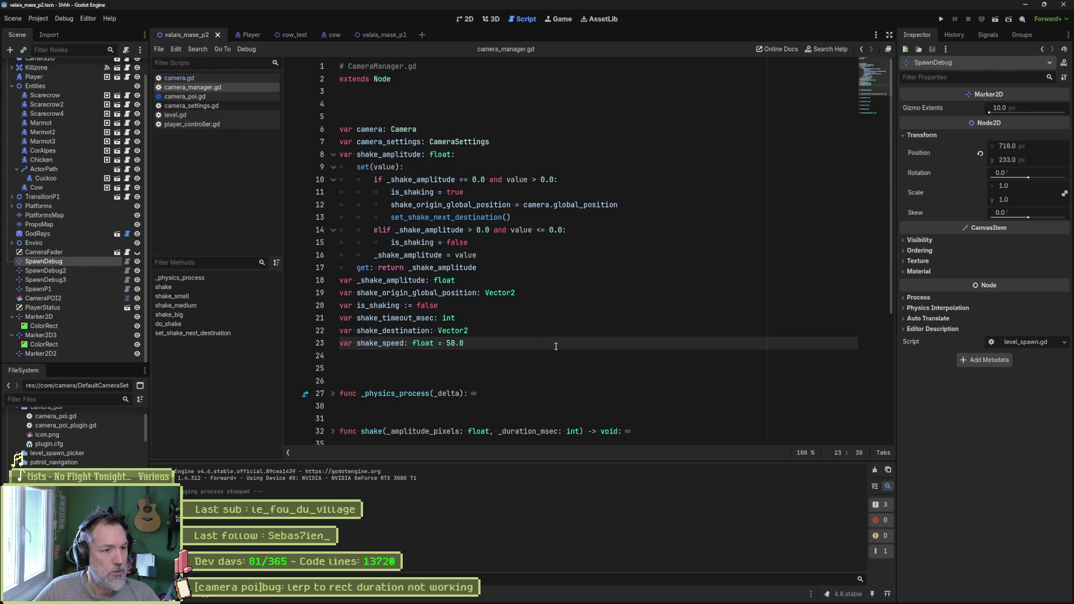
scroll(555, 347, down, 5)
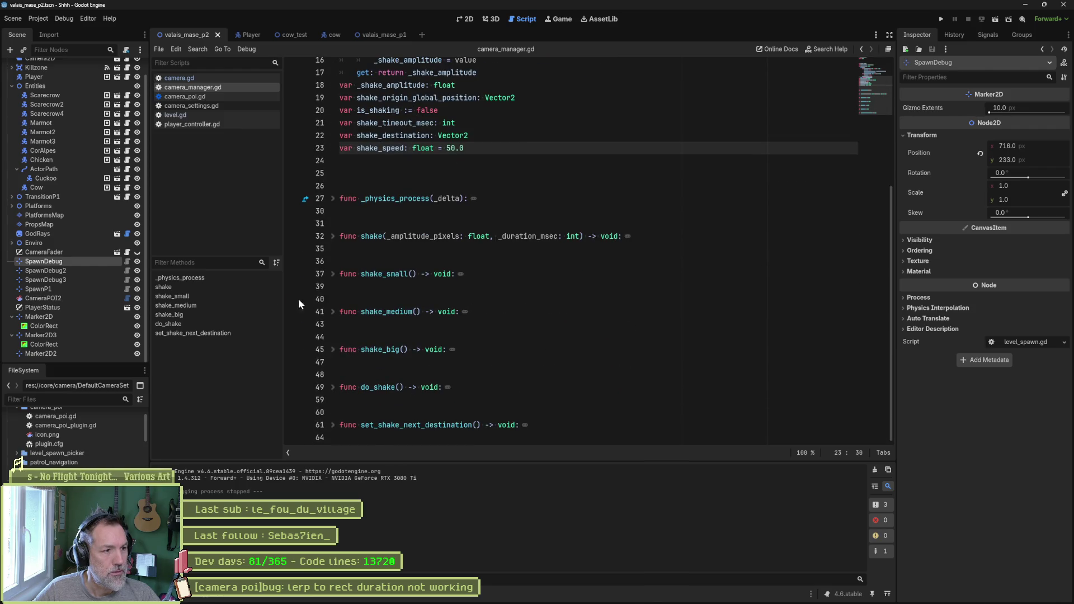
scroll(520, 331, up, 5)
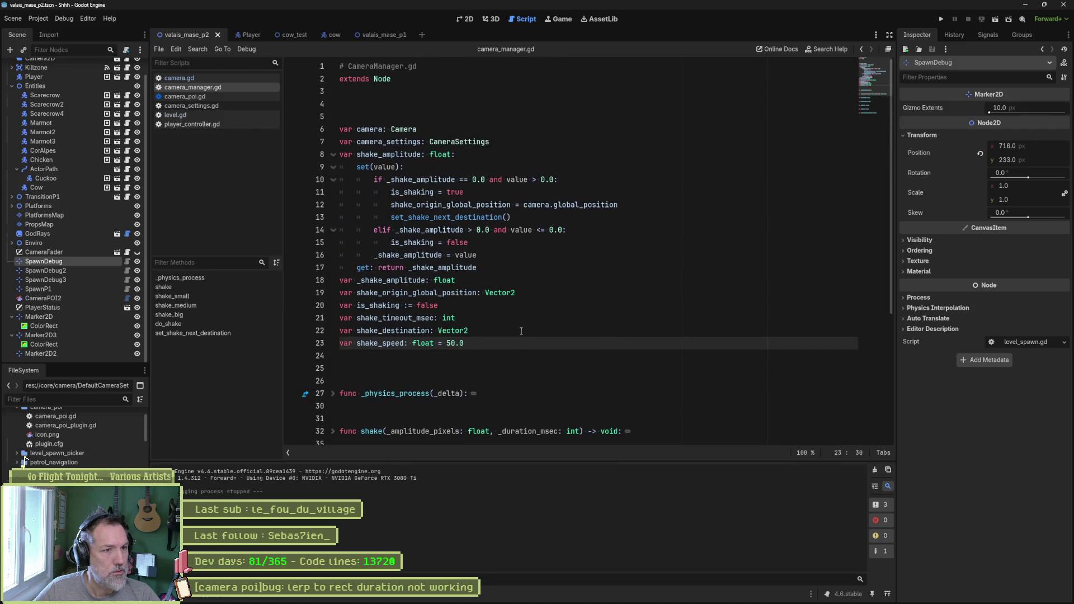
scroll(51, 100, up, 1)
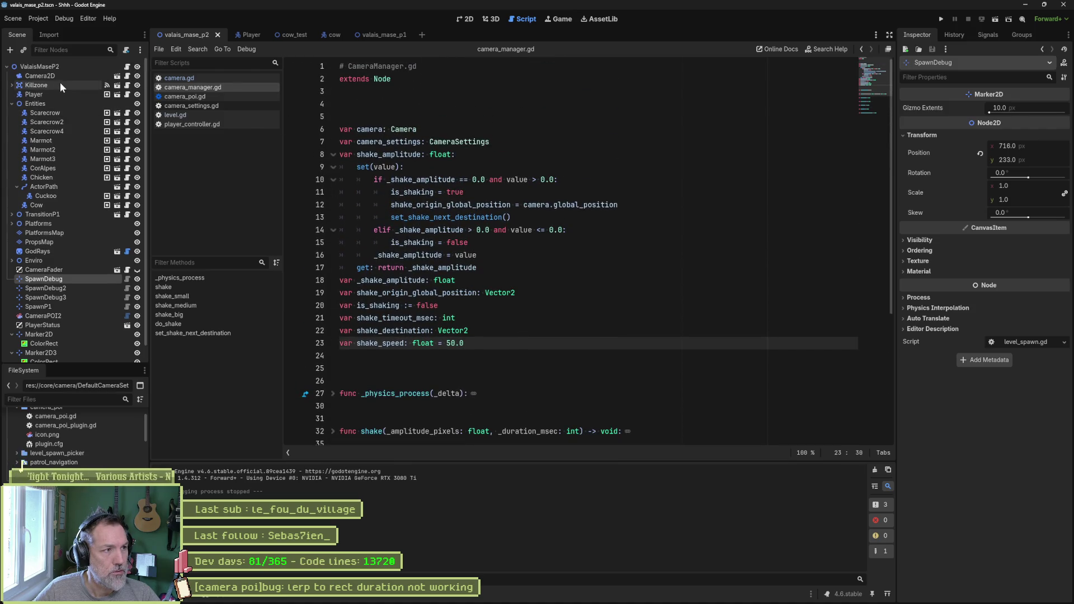
Select Camera2D and exclude CameraSettings in the make-unique dialog for its camera settings.
click(72, 76)
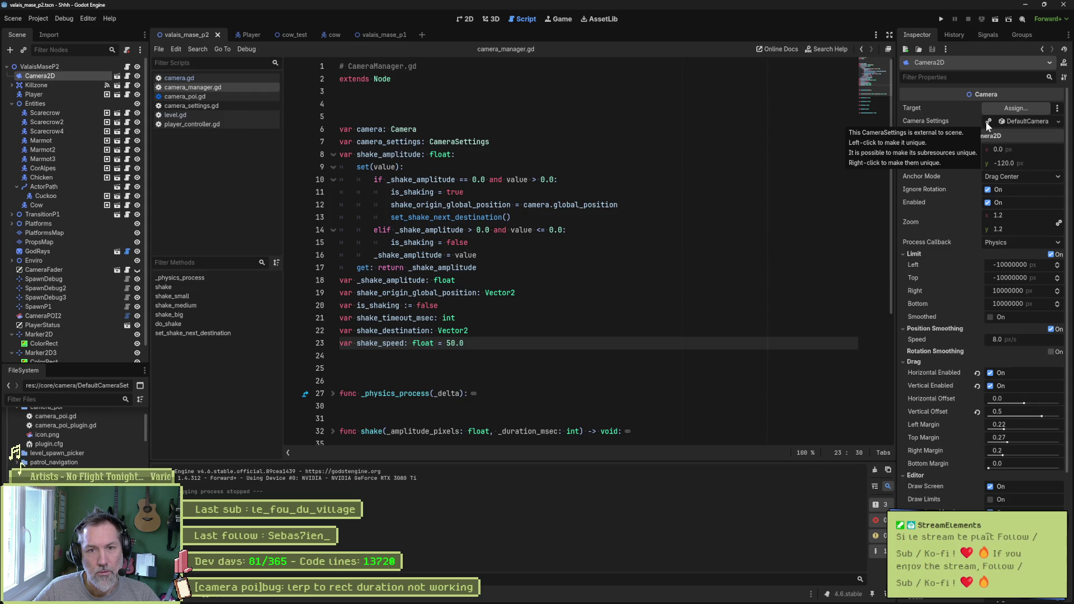
right_click(986, 122)
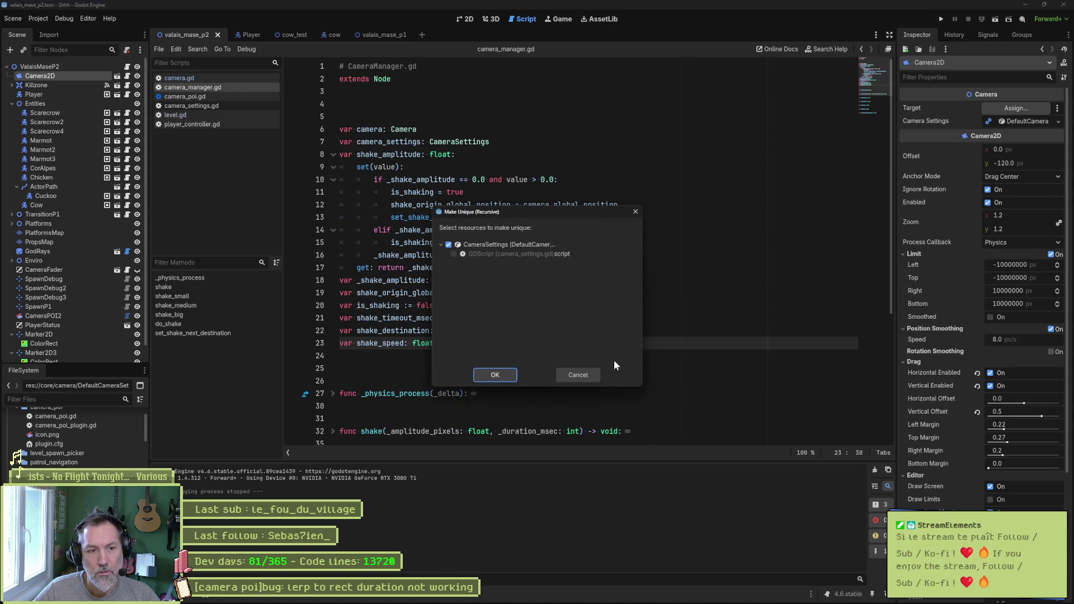
click(590, 374)
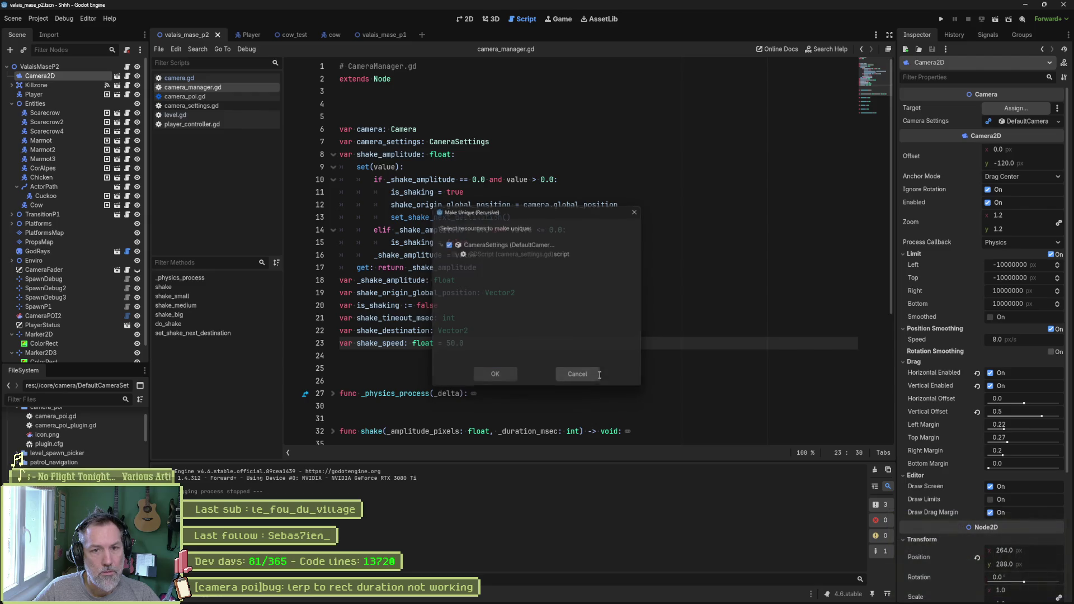
right_click(985, 122)
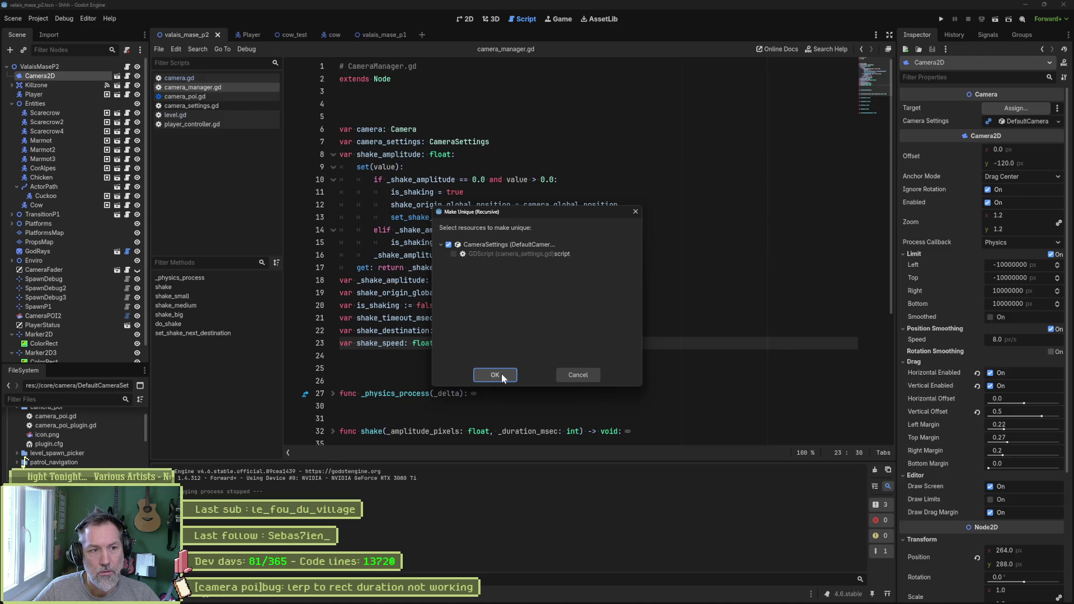
click(448, 245)
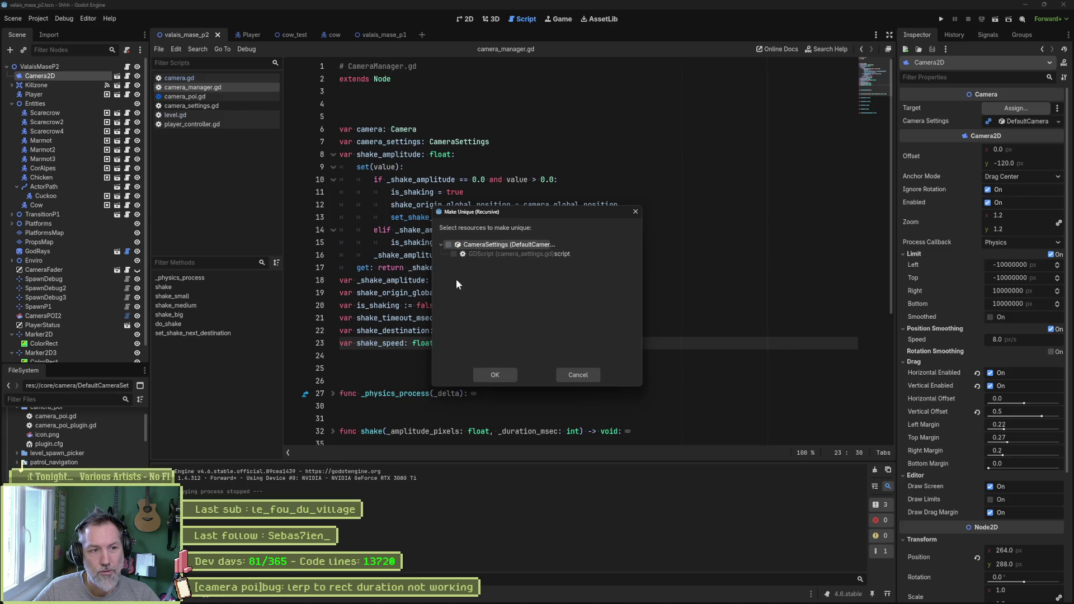
click(497, 375)
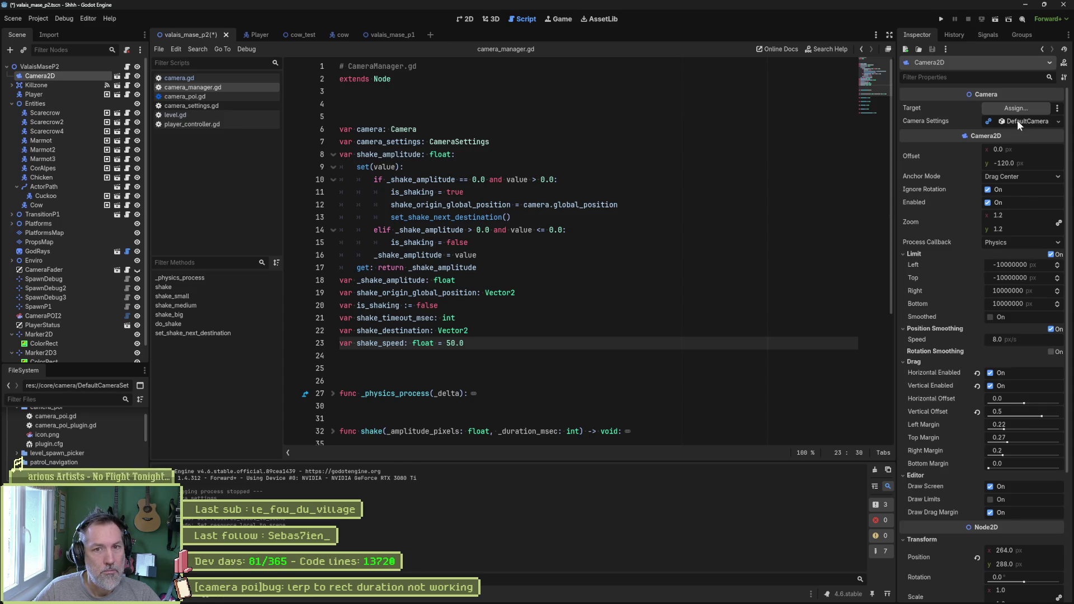
Revert Camera Settings to the shared DefaultCamera resource and start a play-test with F6.
click(988, 121)
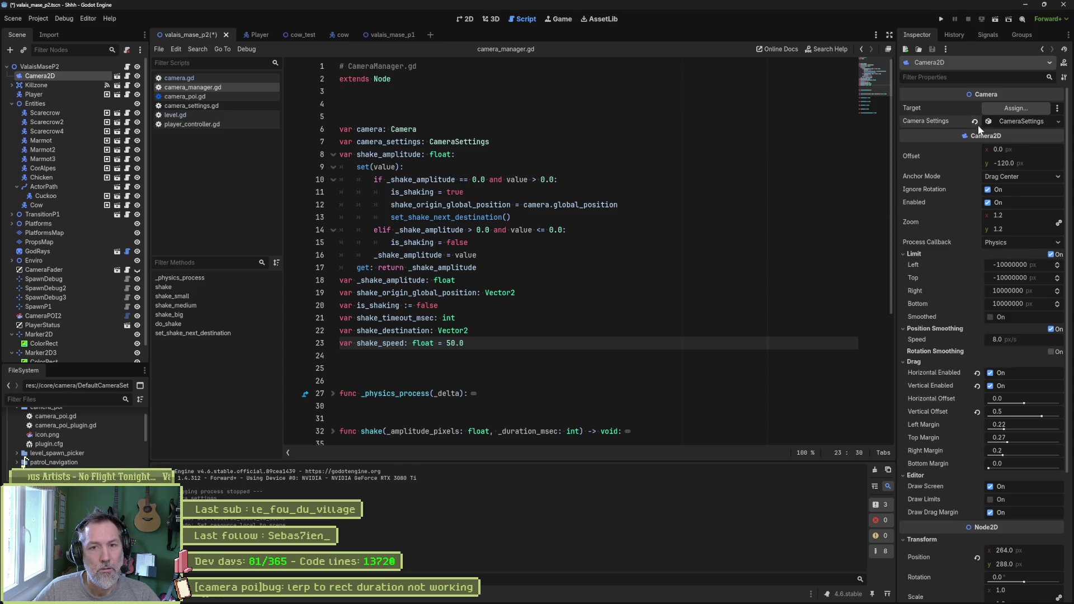
click(975, 122)
click(666, 301)
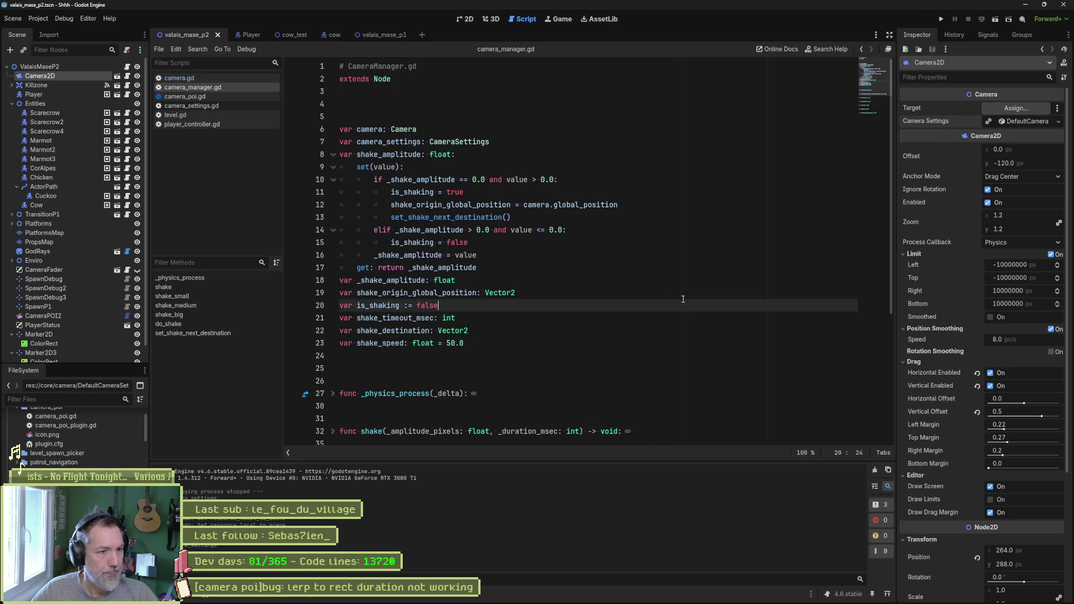
key(F6)
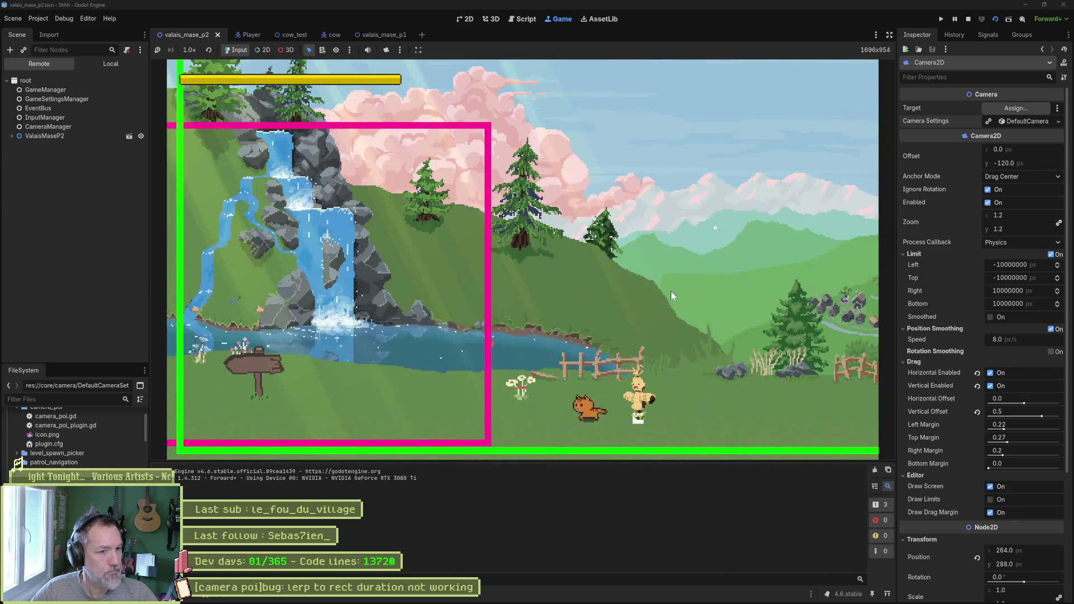
Run and jump the cat across platforms, past the alphorn and enemy, then stop the game.
key(Right)
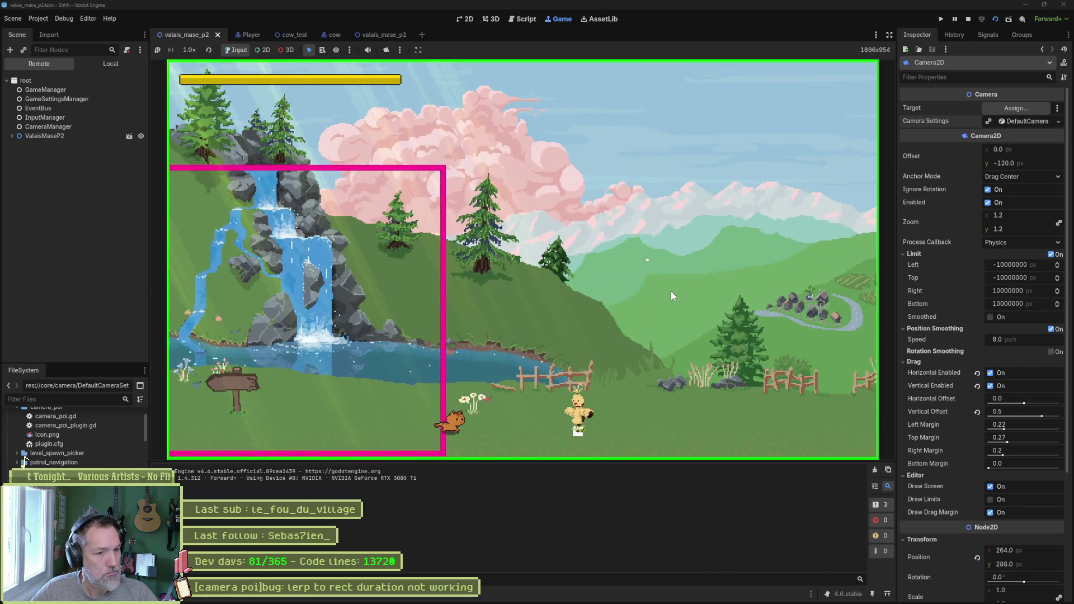
key(space)
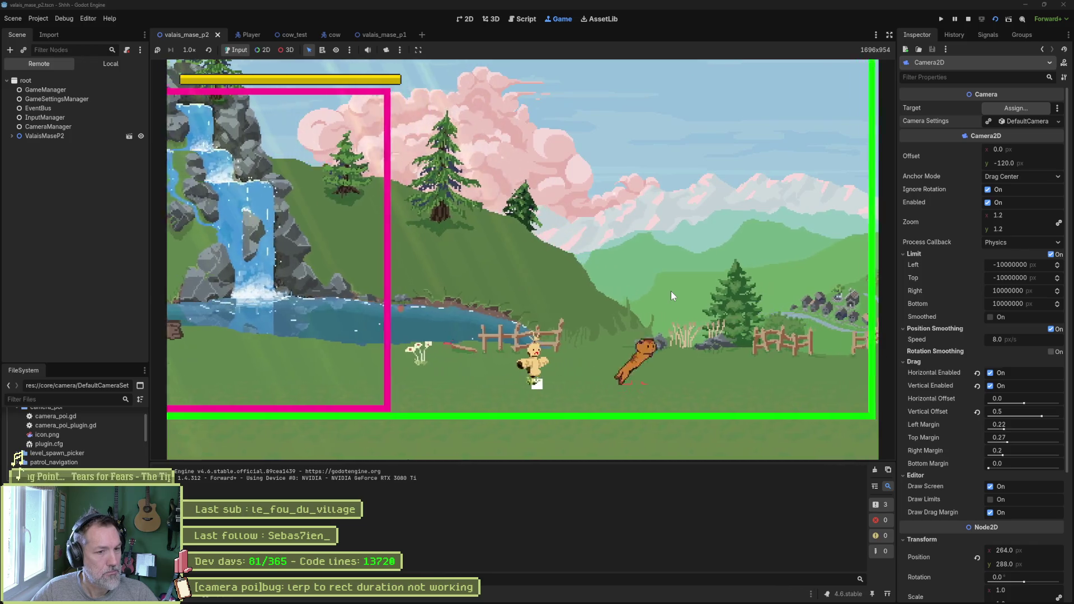
key(Right)
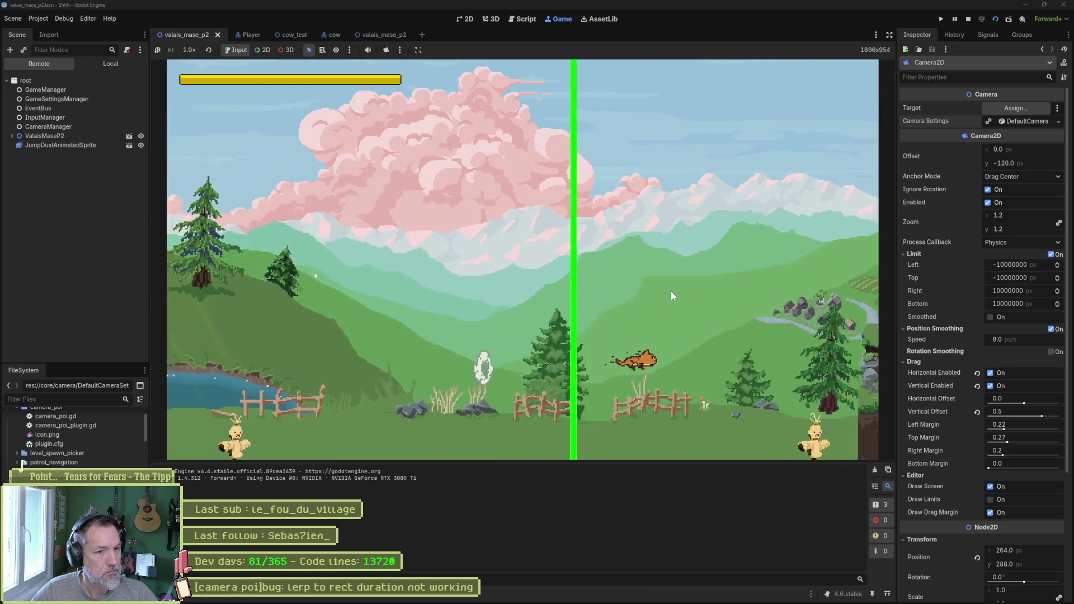
key(space)
key(Right)
key(space)
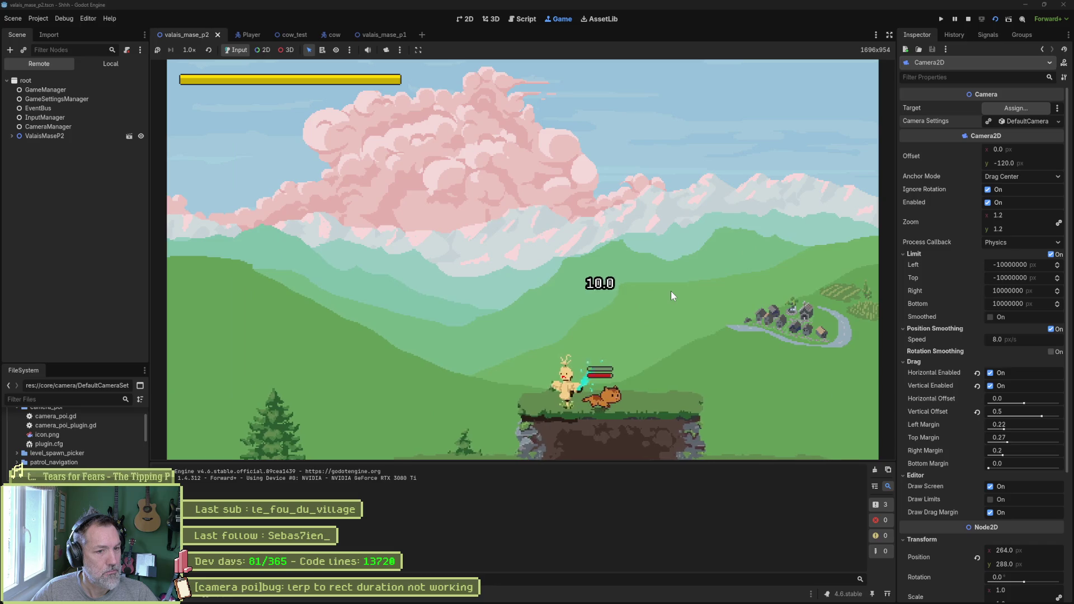
key(Right)
key(space)
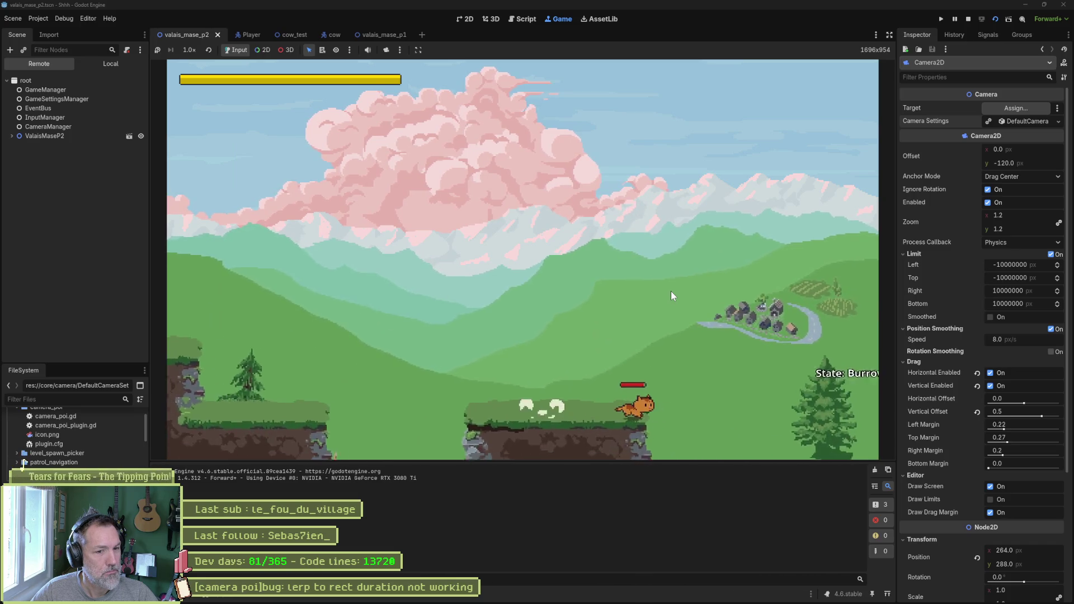
key(Right)
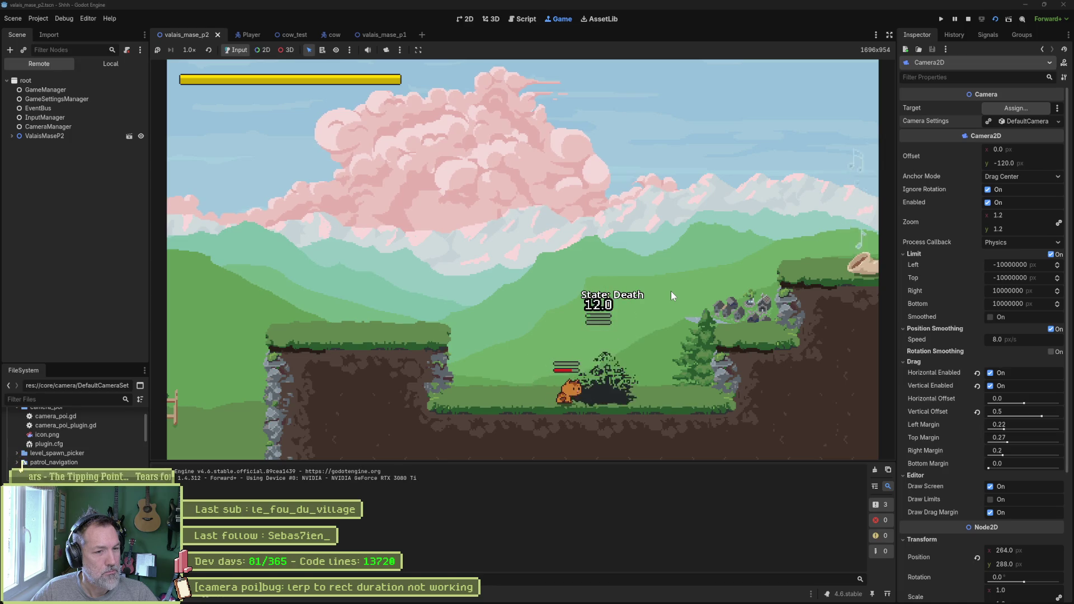
key(space)
key(Right)
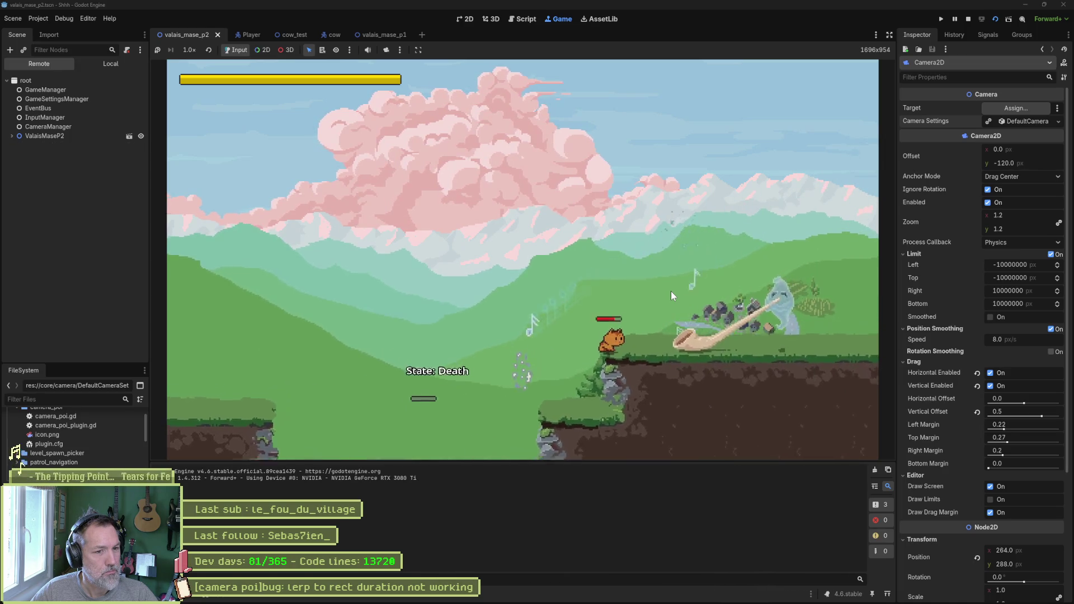
key(Left)
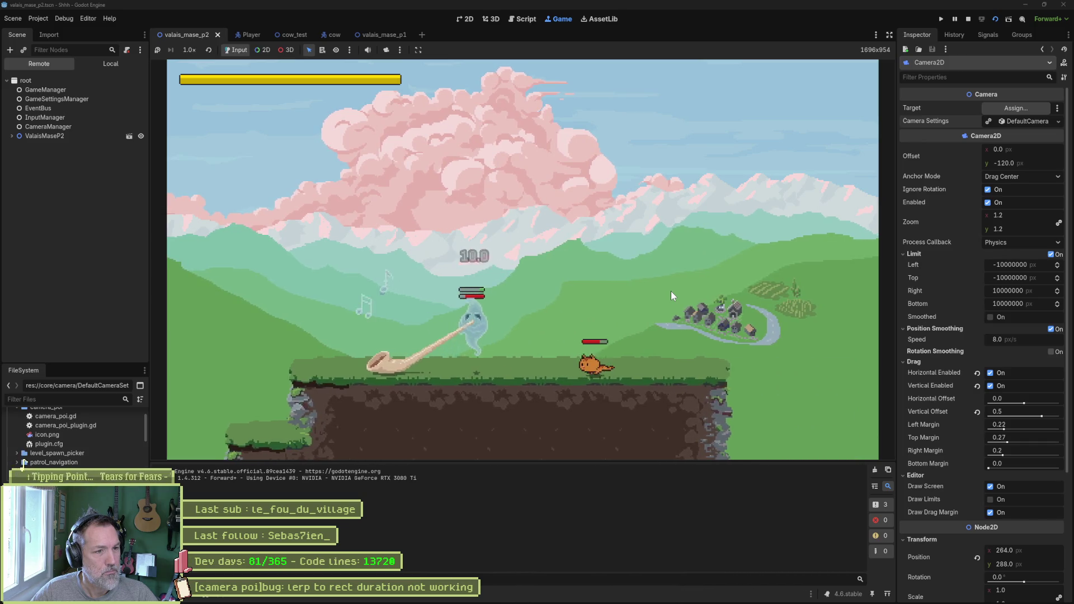
key(Left)
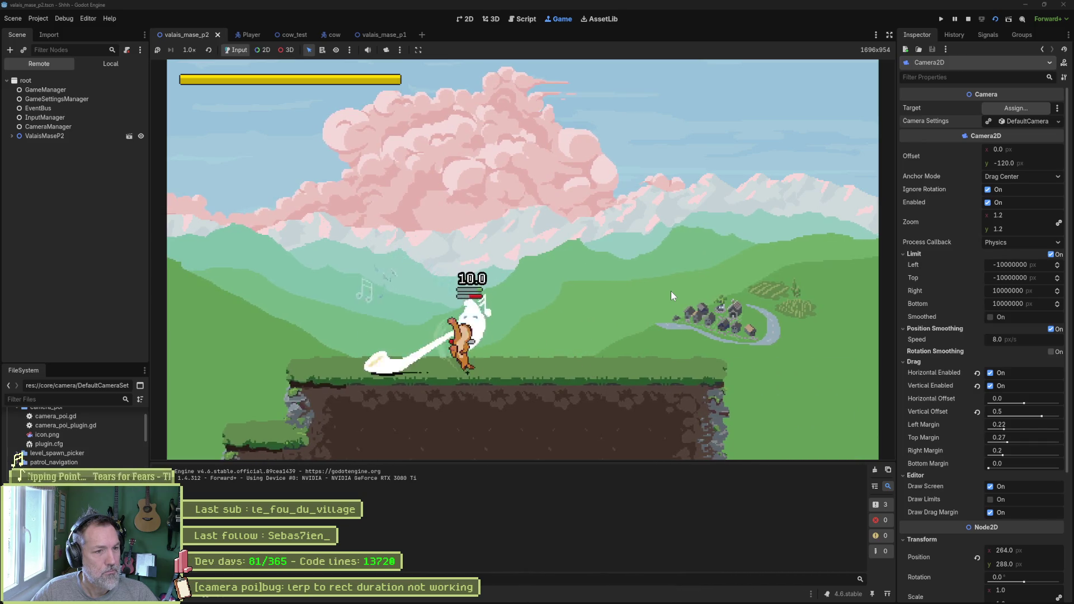
key(Right)
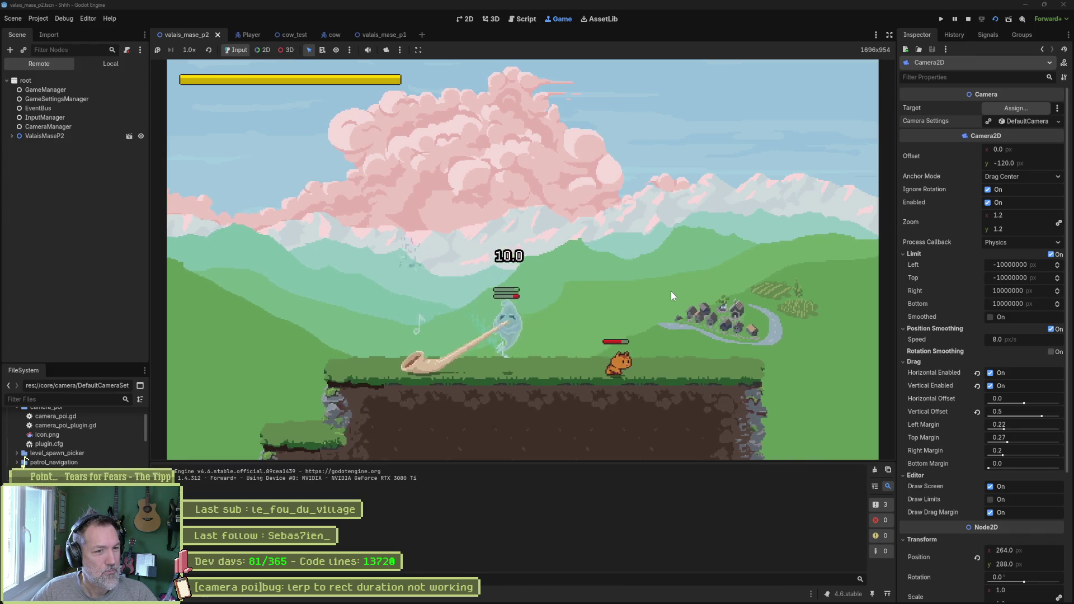
key(Left)
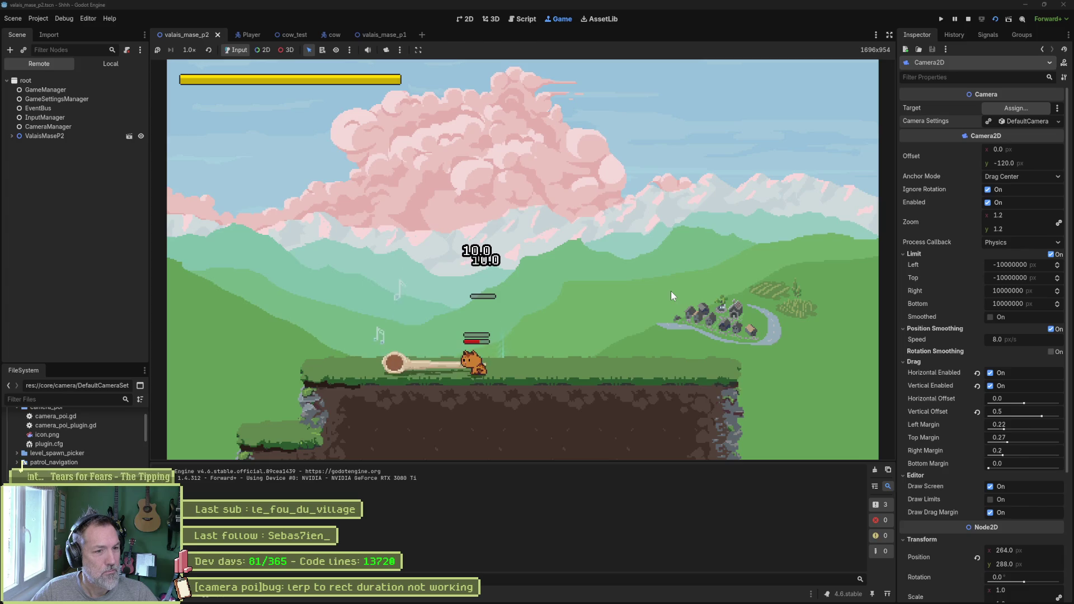
key(Right)
key(space)
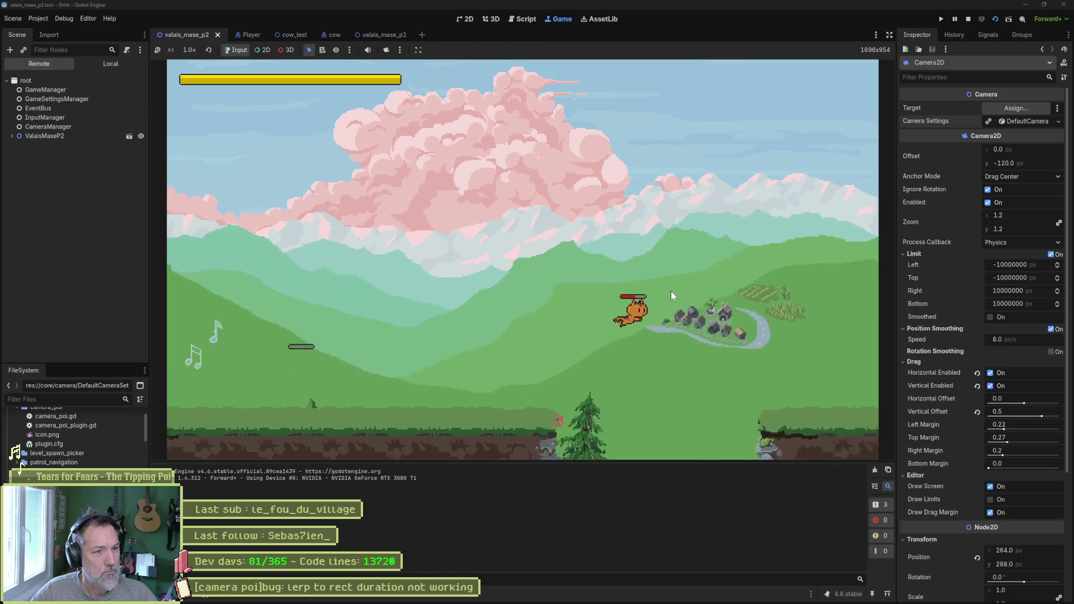
key(Right)
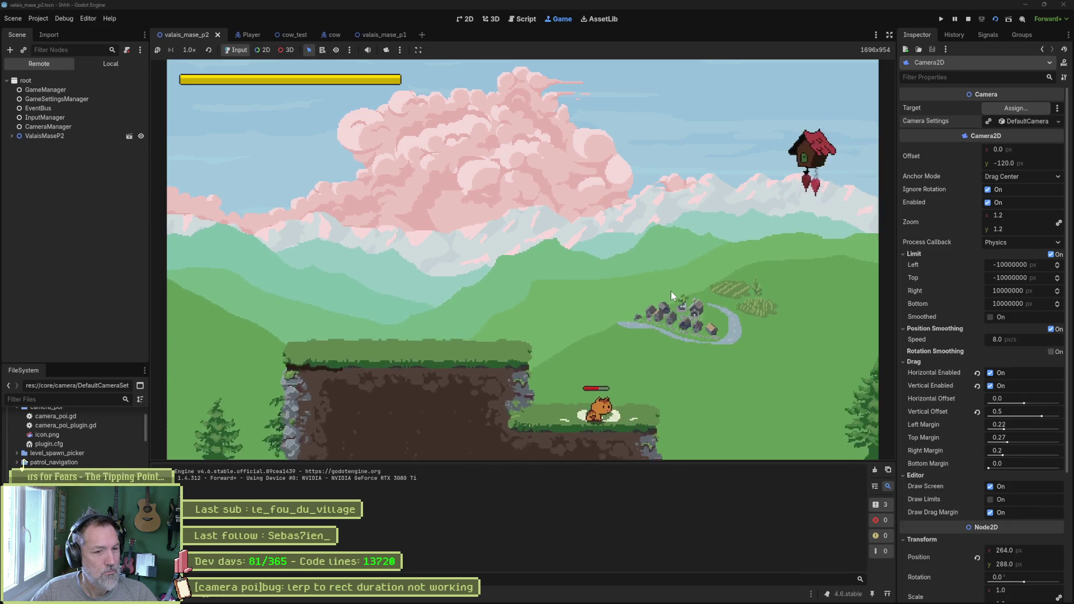
key(Right)
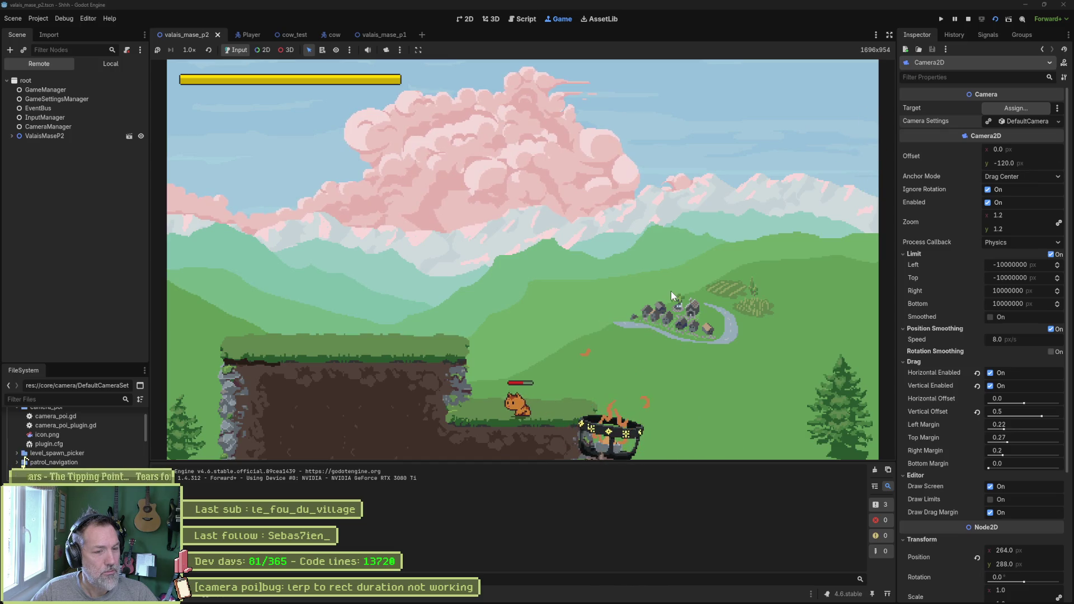
key(space)
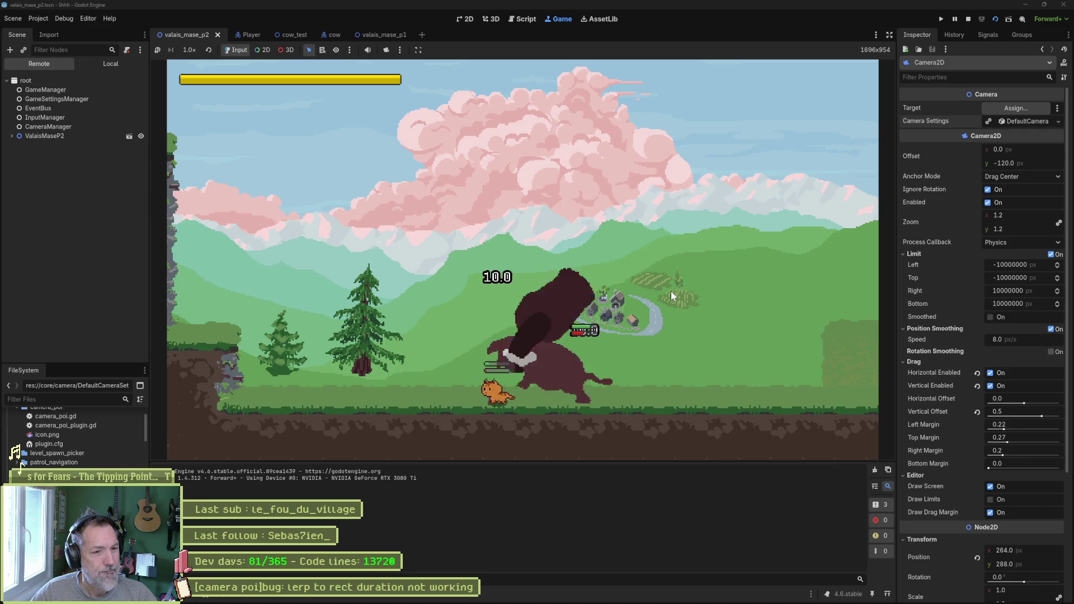
key(F8)
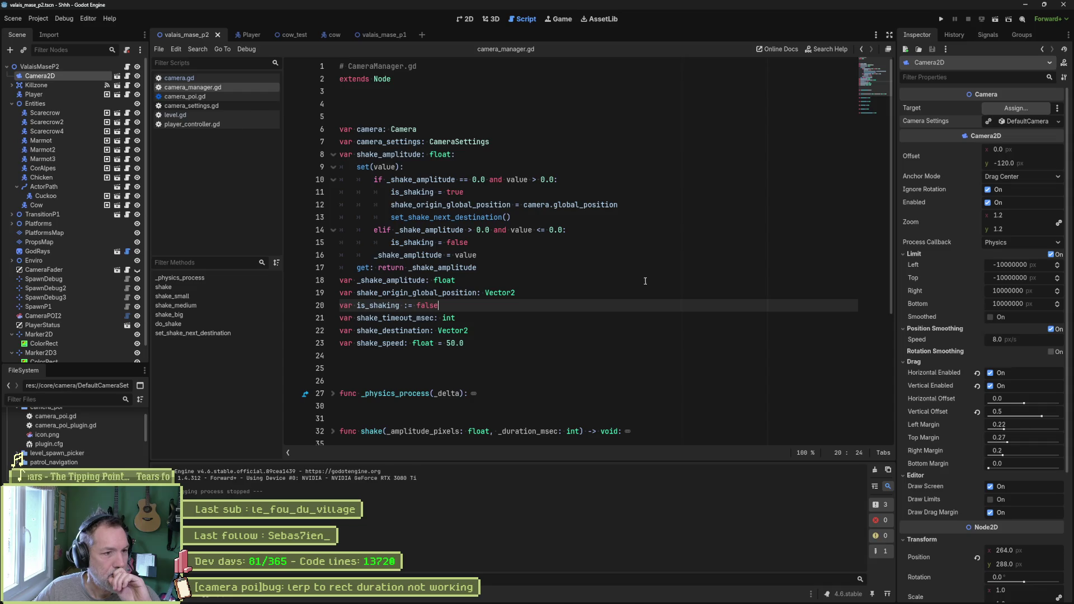
Open camera_poi.gd in Godot, then bring up Fork's uncommitted camera.gd diff.
click(217, 96)
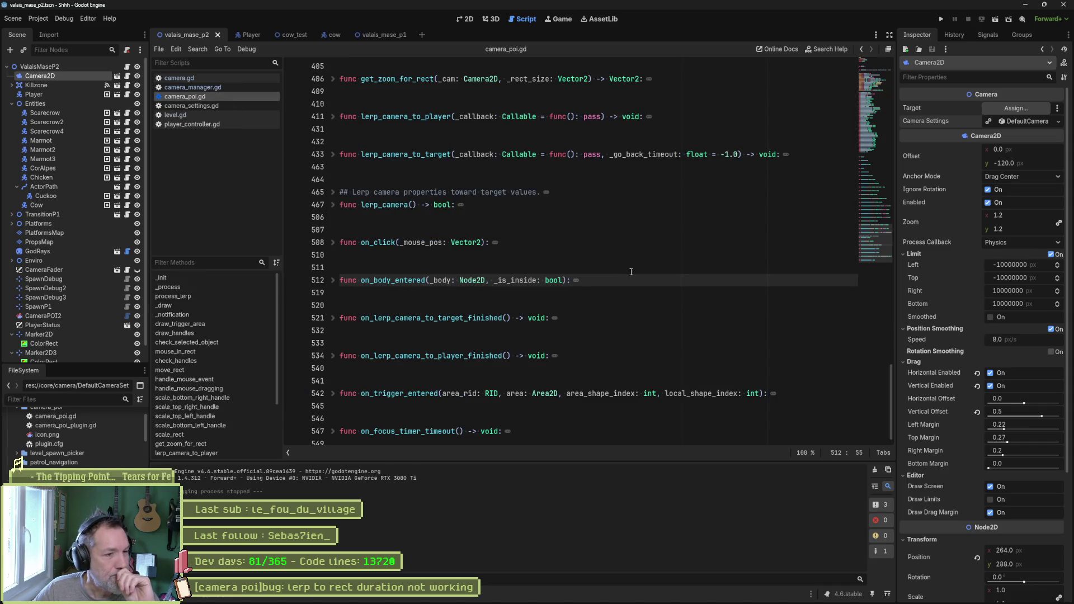
click(605, 597)
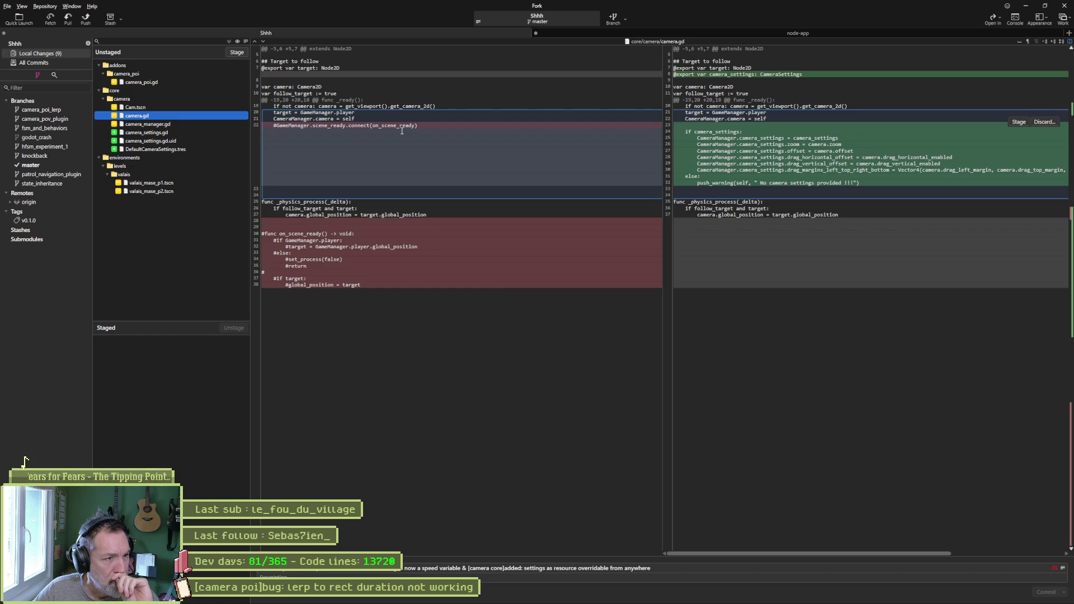
Review the camera_manager.gd and new camera_settings.gd diffs, then stage and commit all 9 files.
click(161, 125)
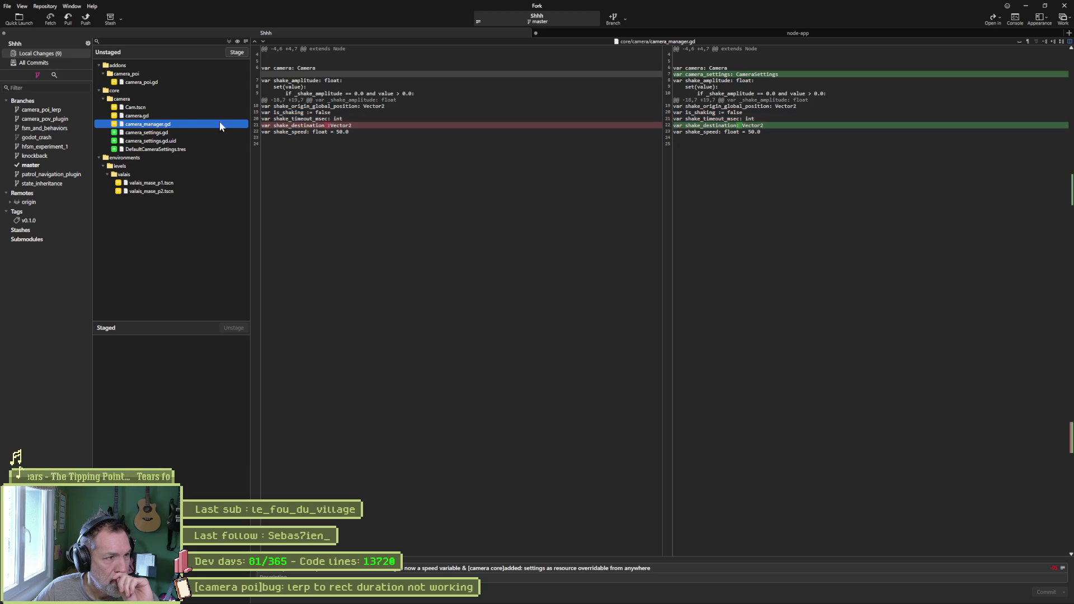
click(164, 133)
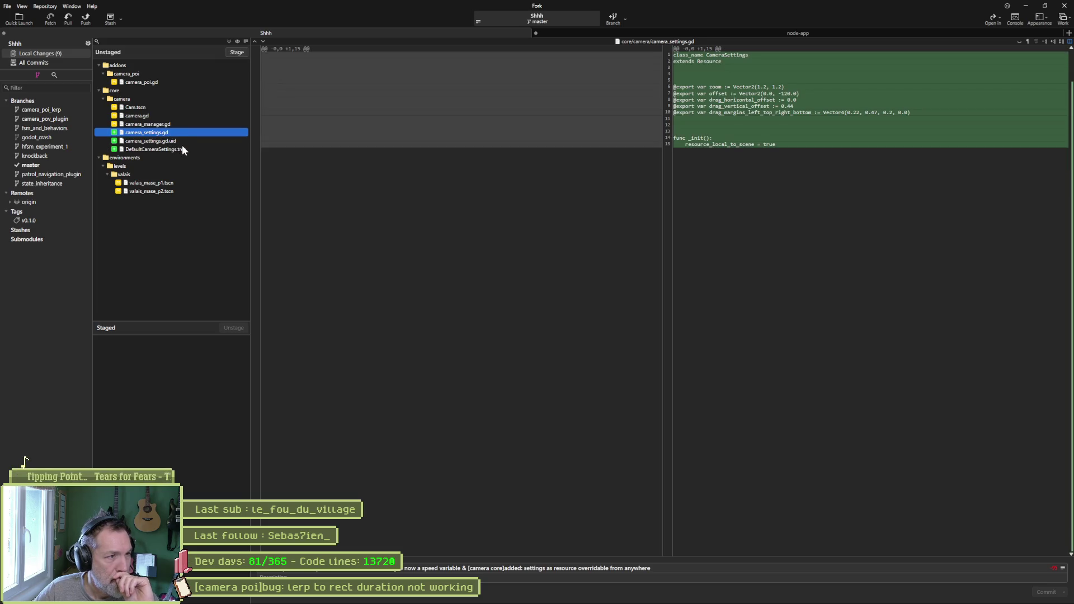
click(231, 41)
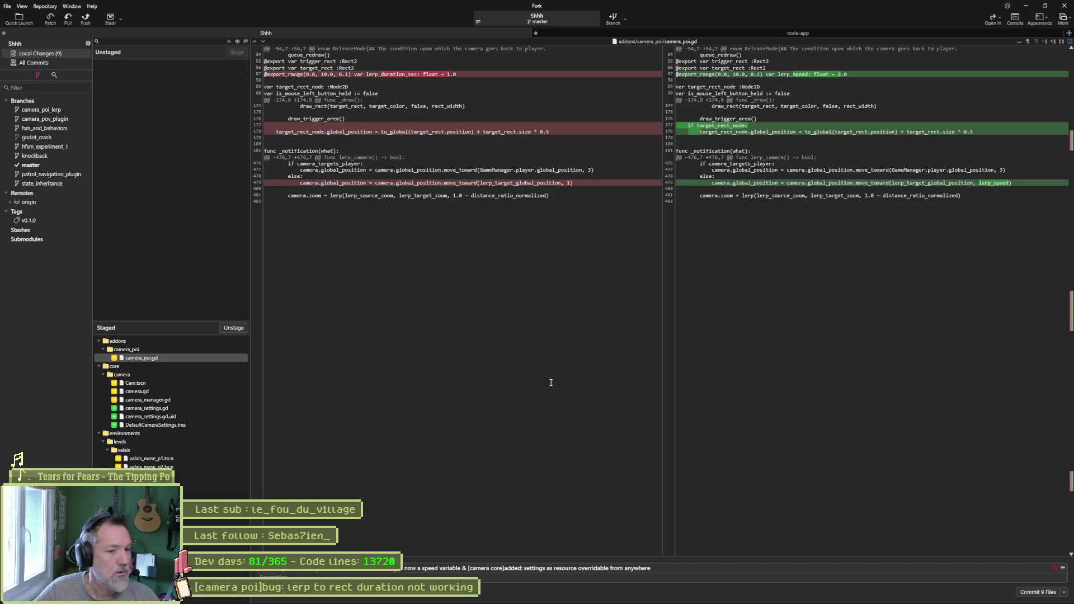
click(1032, 593)
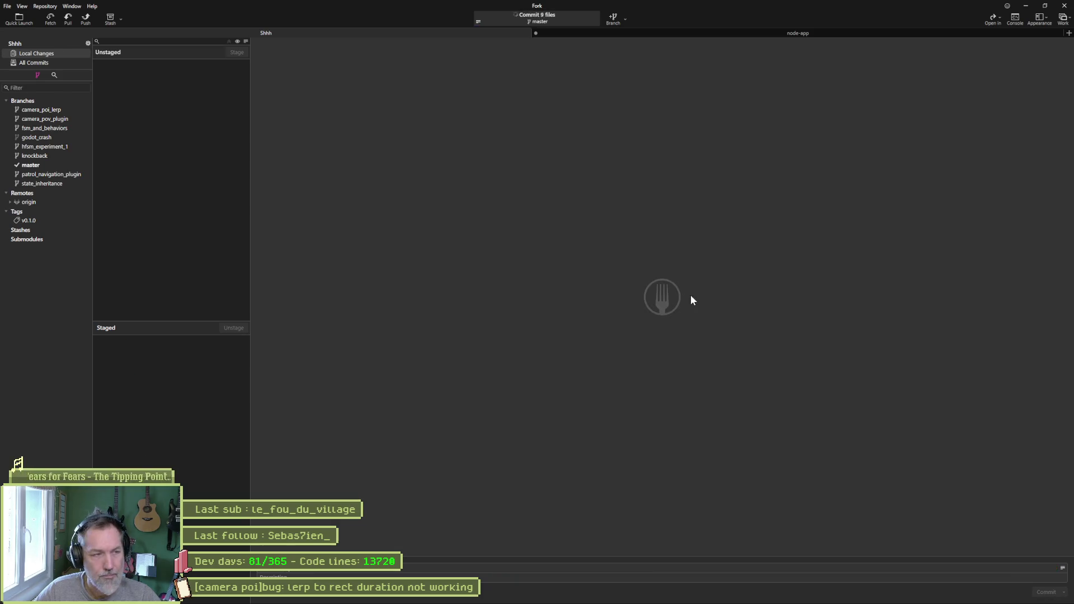
Push master to origin, then leave Fork for the Asana project board.
key(ctrl+shift+p)
click(587, 331)
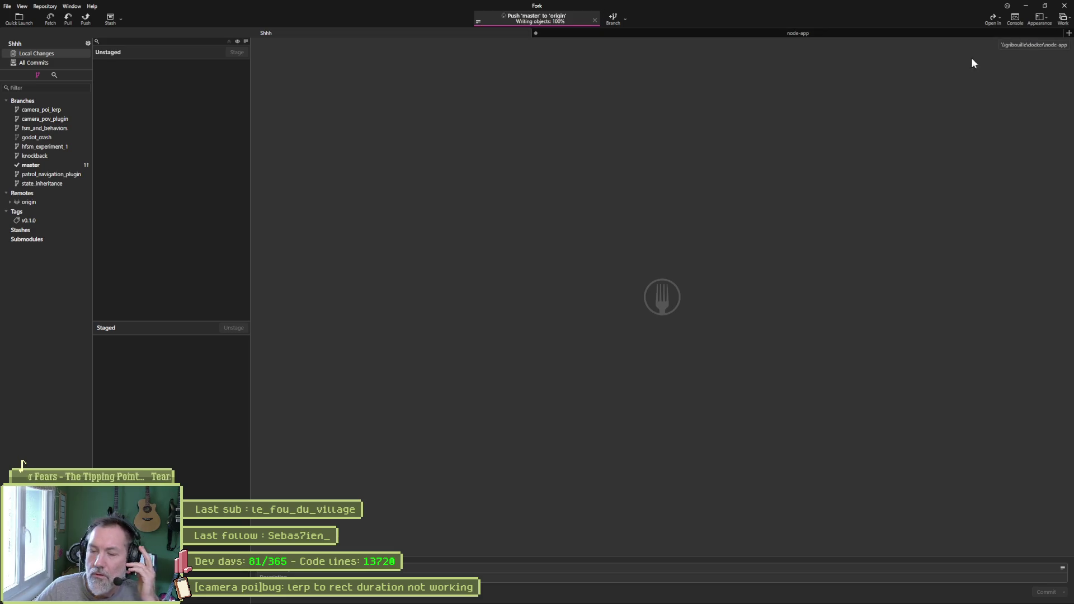
click(1026, 5)
click(592, 599)
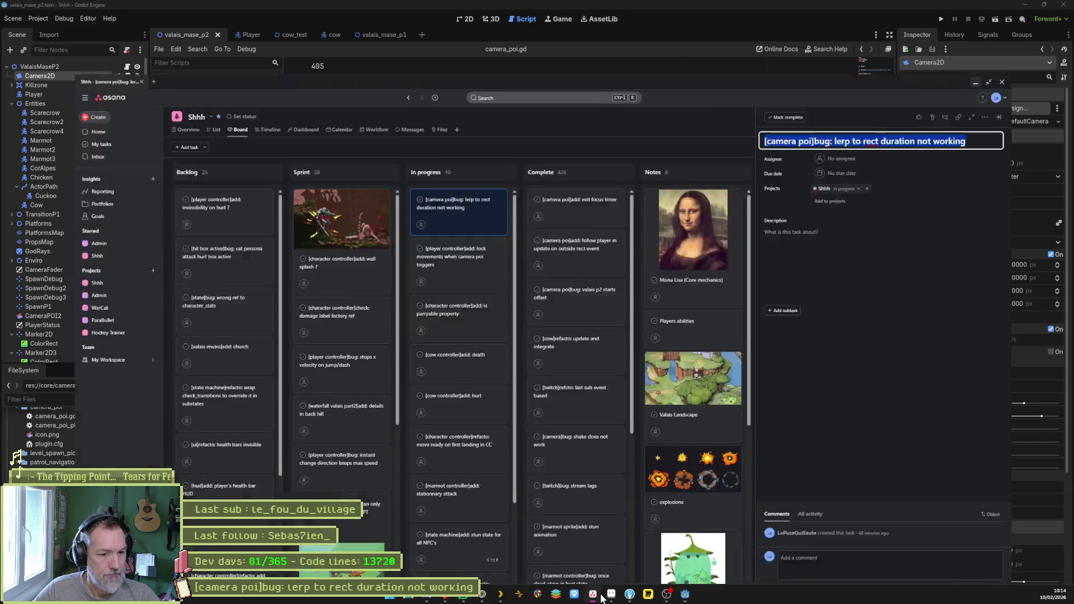
Move the '[camera poi]bug: lerp to rect duration not working' card to Complete and return to Godot.
drag(434, 155, 573, 147)
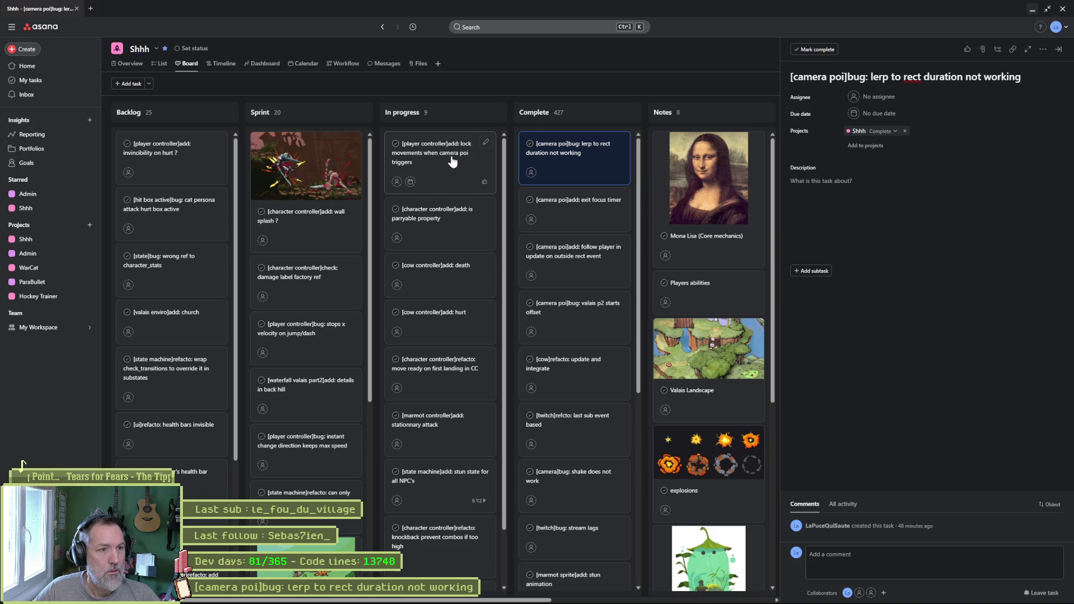
click(1032, 9)
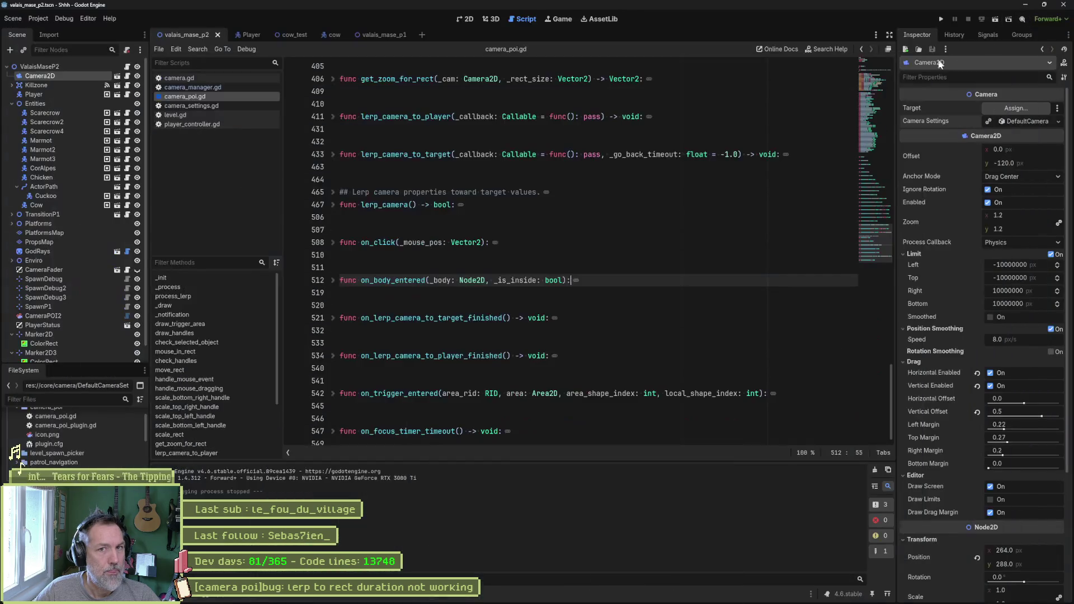